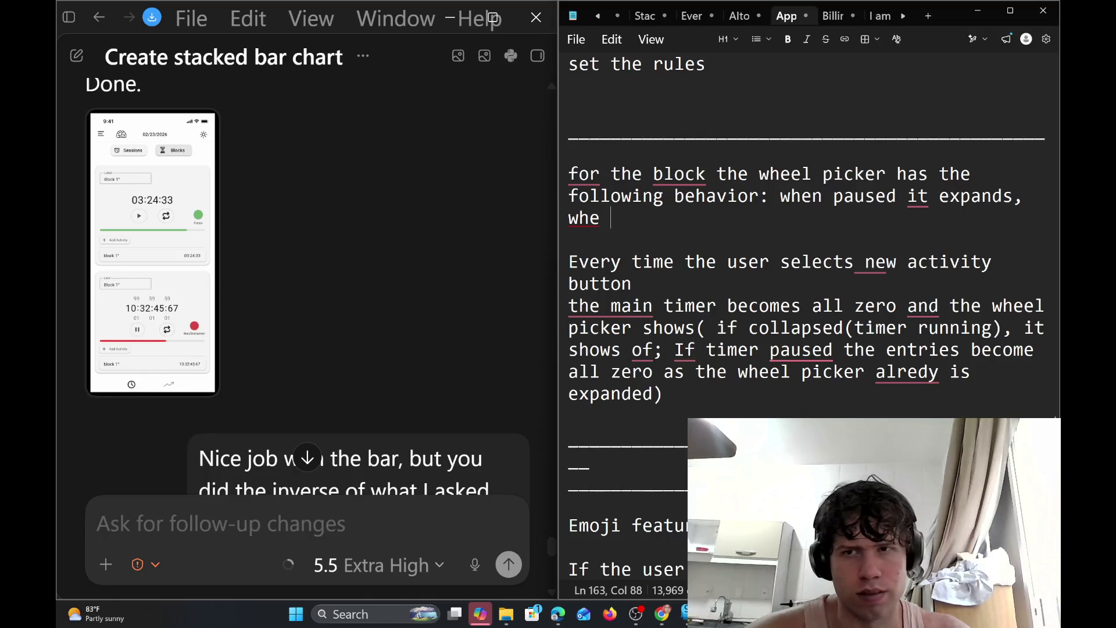
Continue the wheel-picker rule with 'the timer is active the wheel picker collapse', fixing typos
type("the tiemr ")
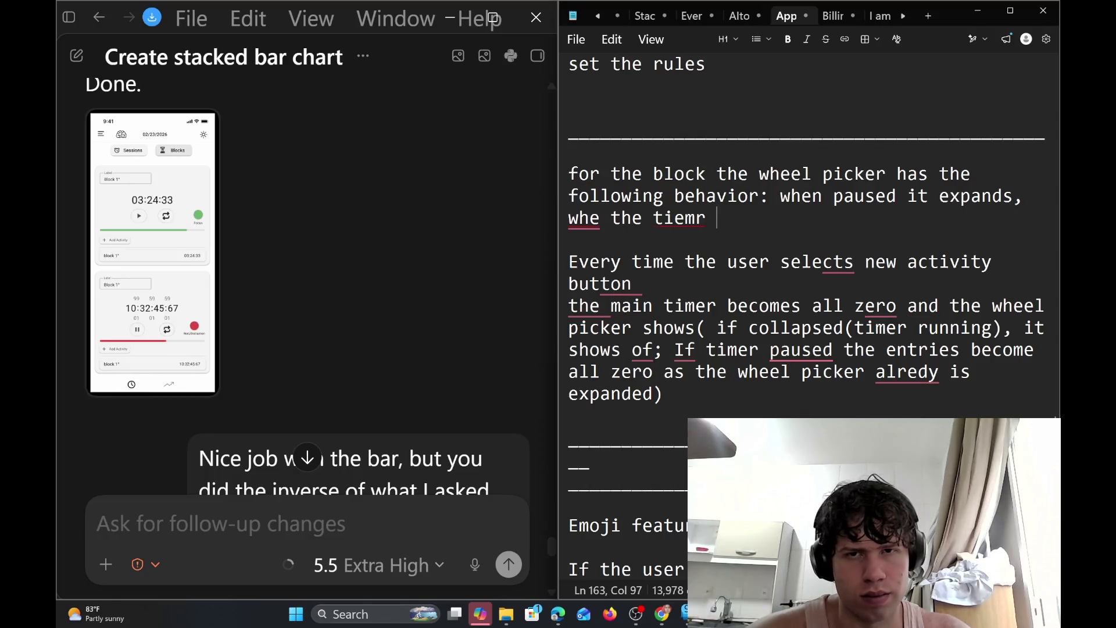
type("is")
key("BackSpace")
key("BackSpace")
key("BackSpace")
key("BackSpace")
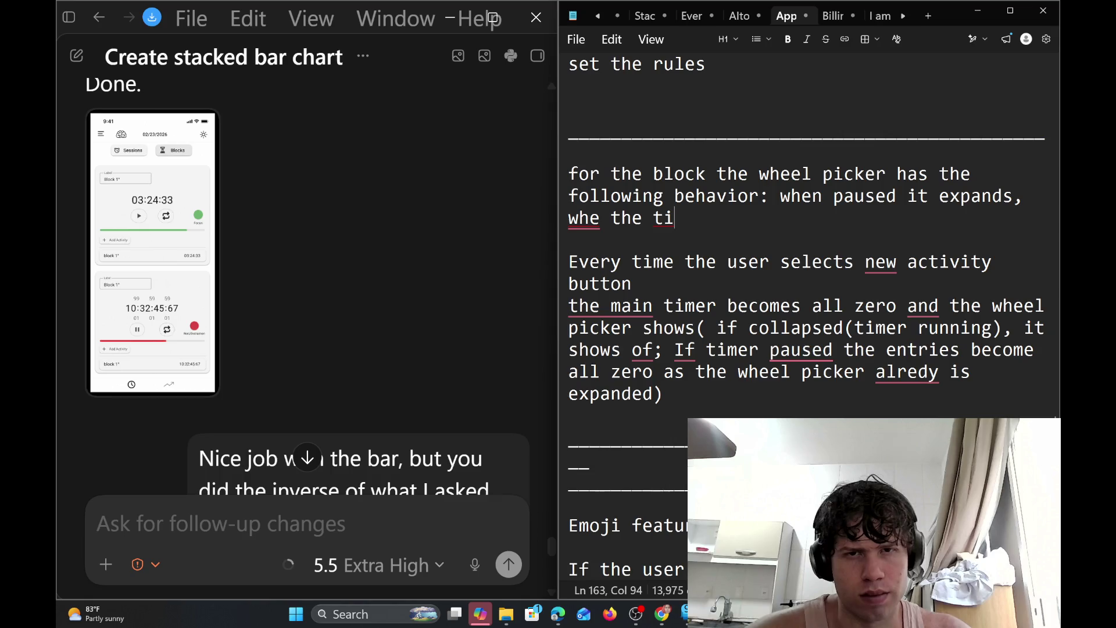
type("mer i")
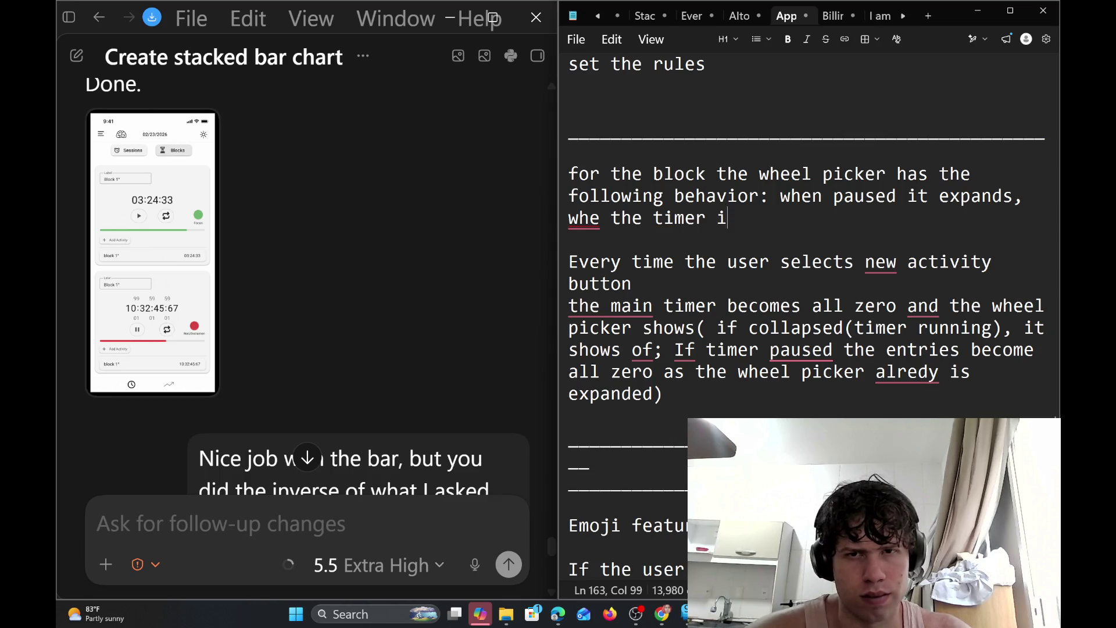
type("s a")
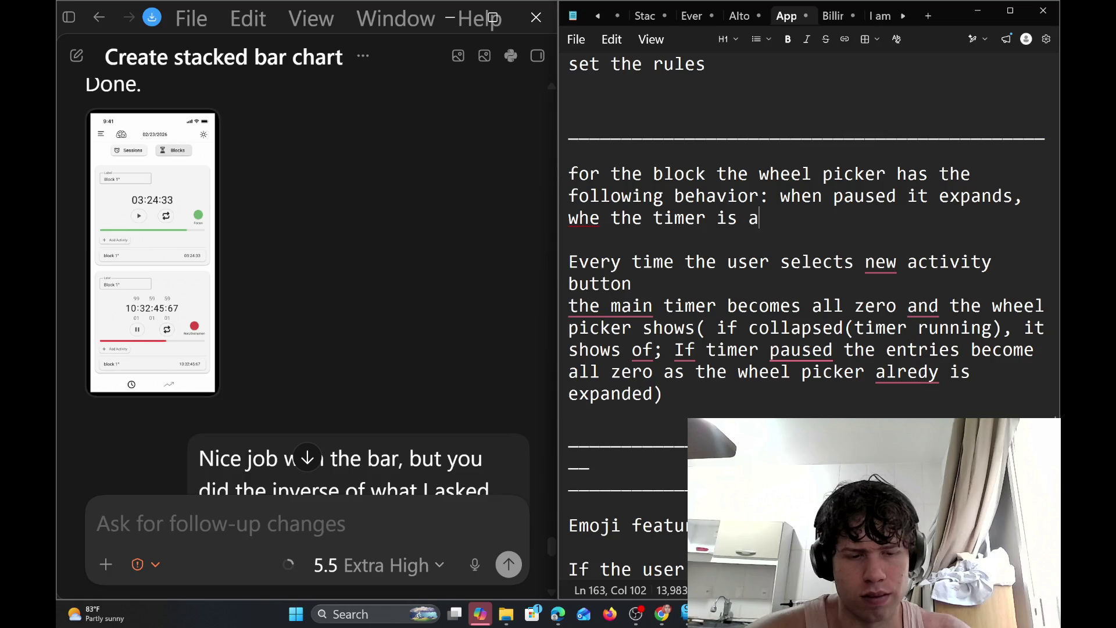
type("ctive the ")
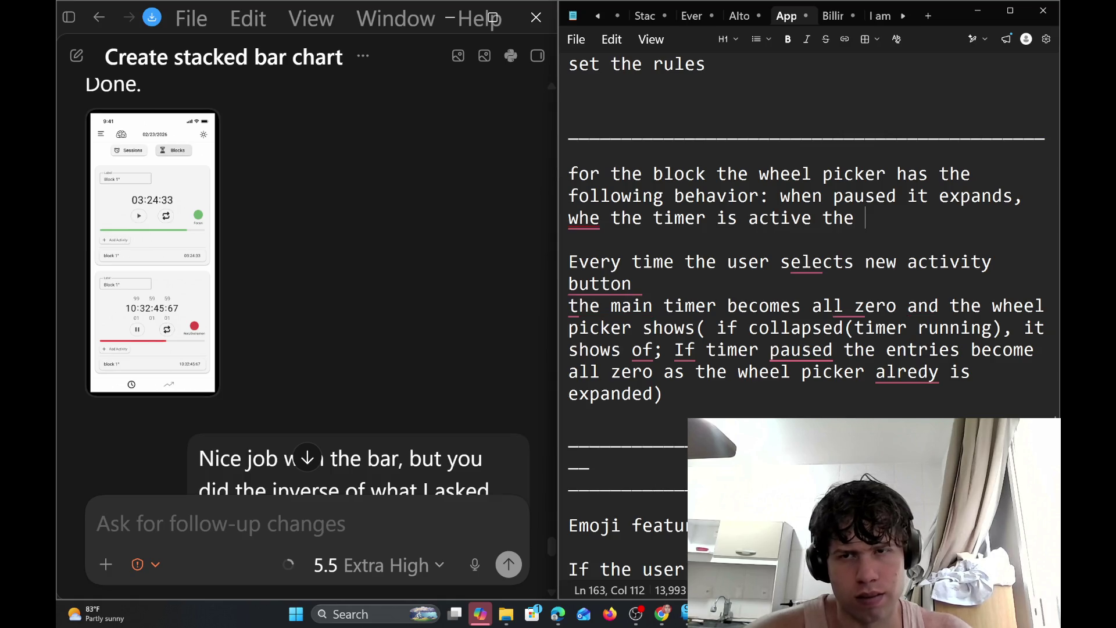
type("wheel ")
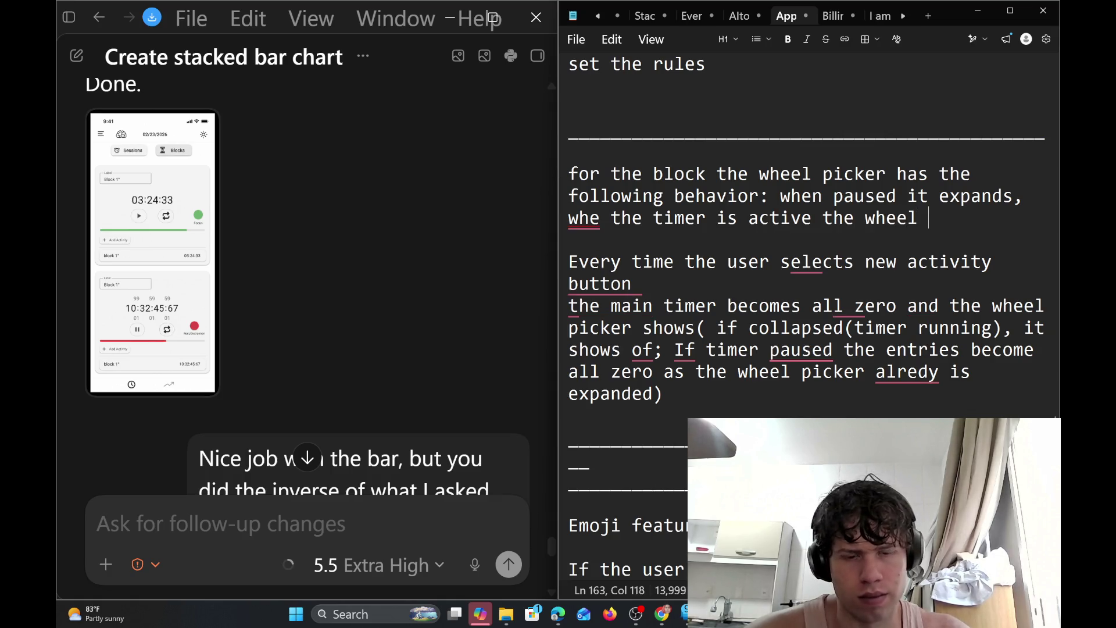
type("picker col")
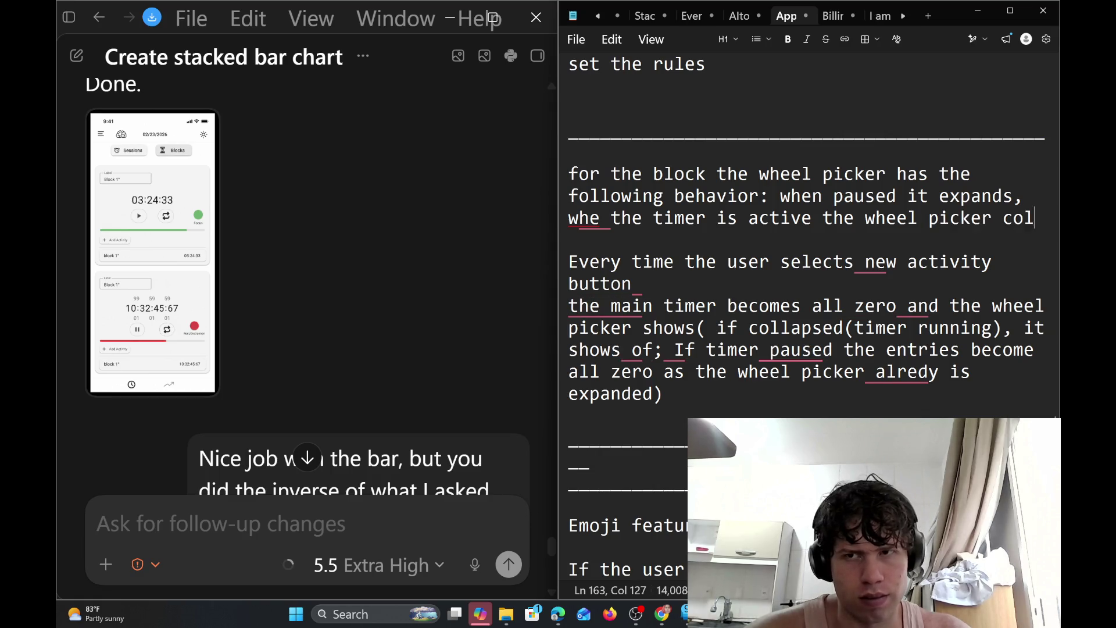
type("lapsed")
key("BackSpace")
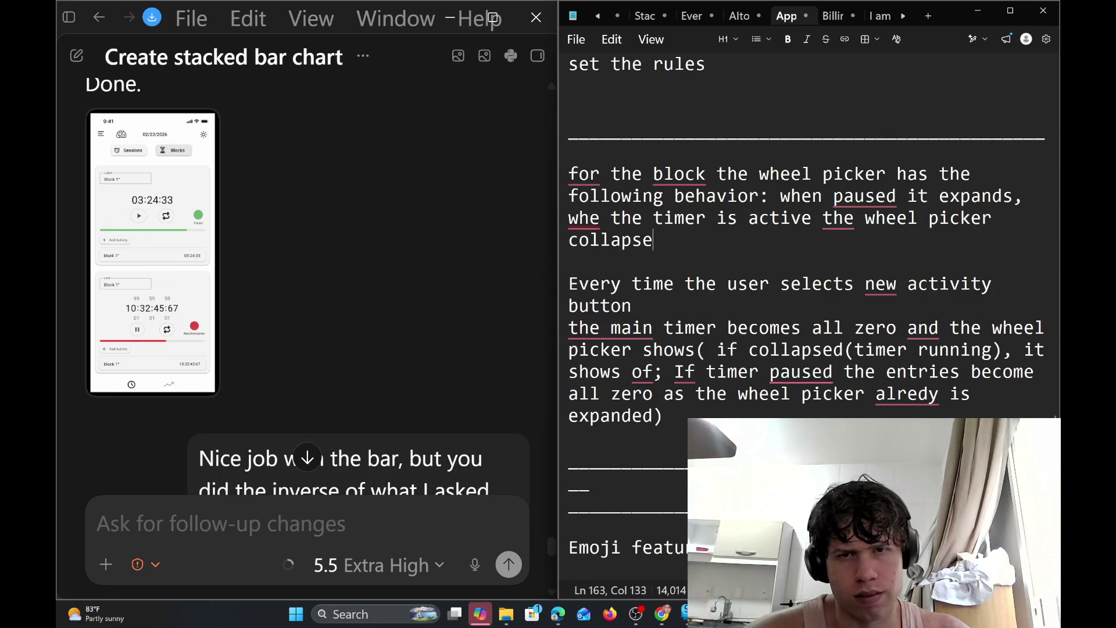
Finish 'collapses', capitalise 'For', add a comma after 'block' and correct 'whe' to 'when'
type("s")
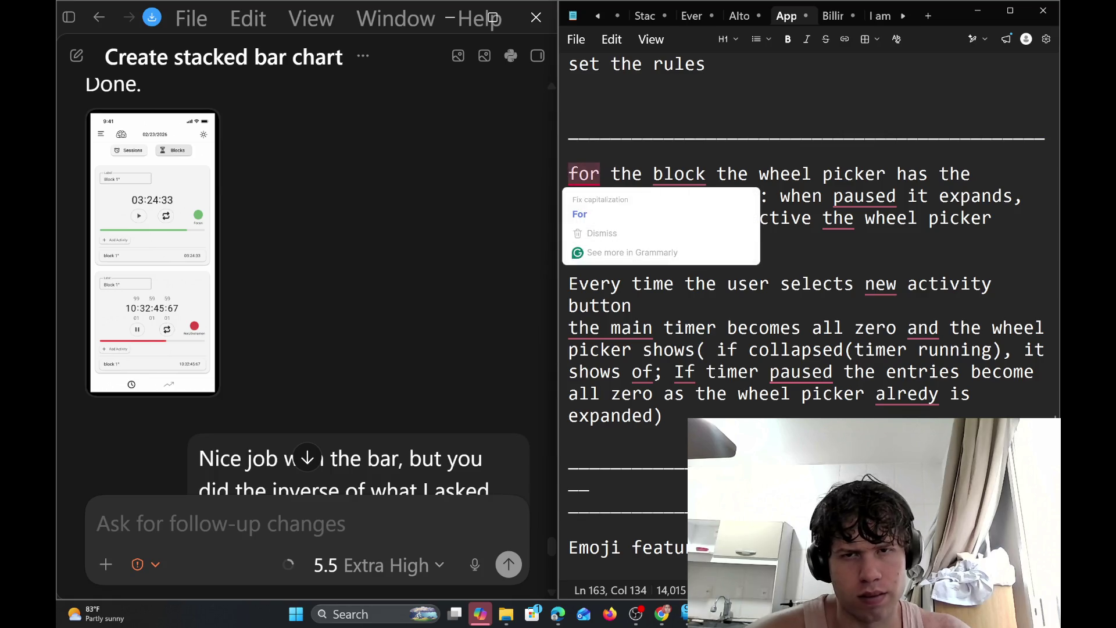
left_click(632, 306)
left_click(584, 174)
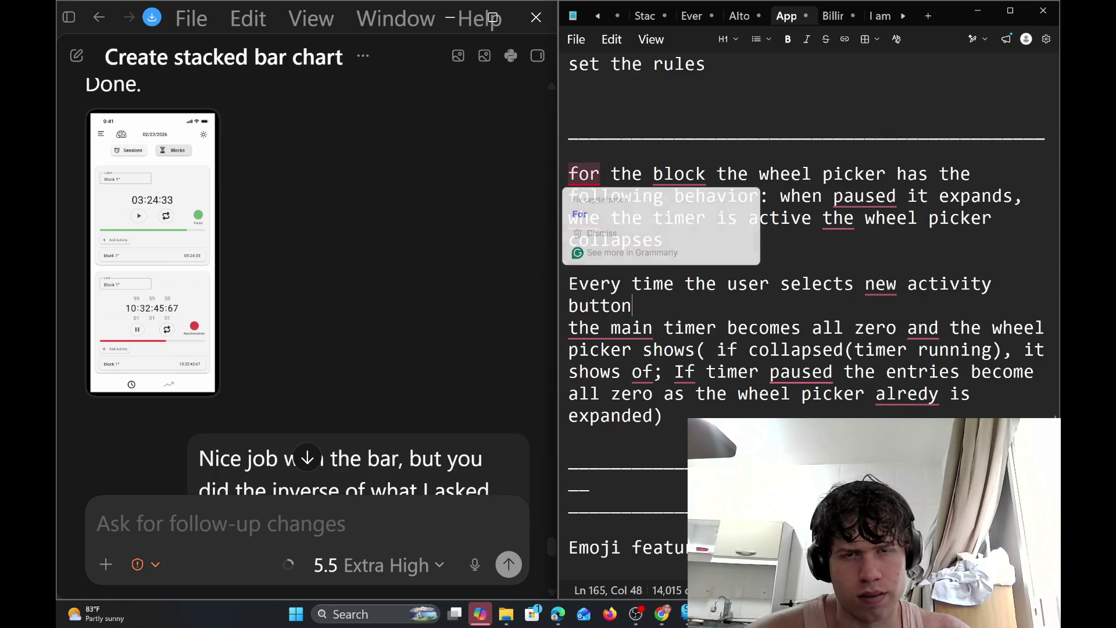
left_click(588, 212)
mouse_move(679, 174)
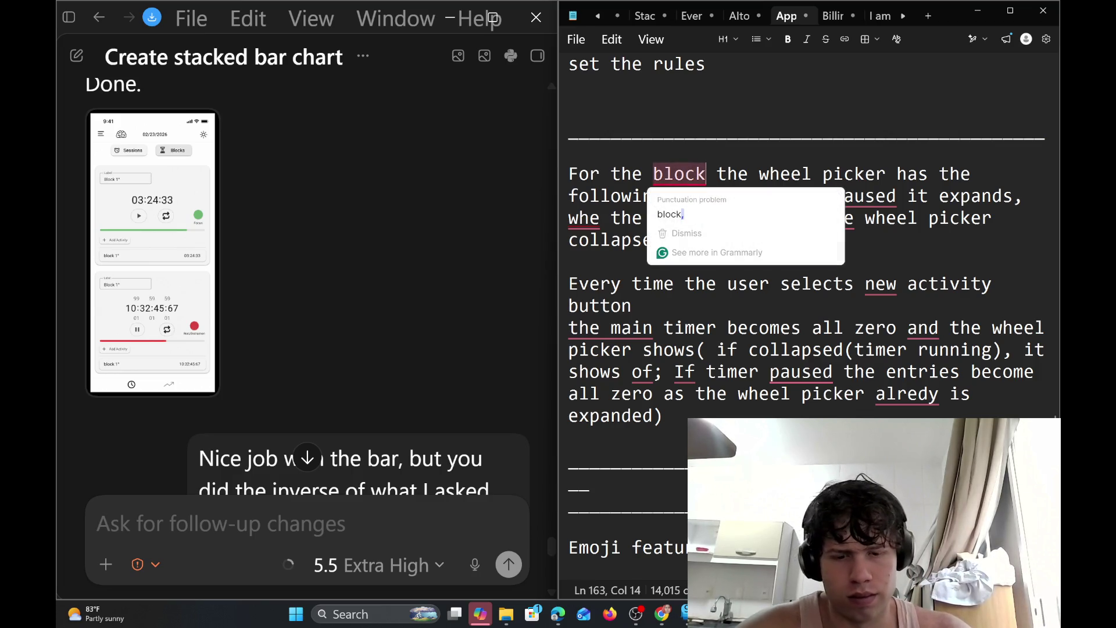
left_click(671, 214)
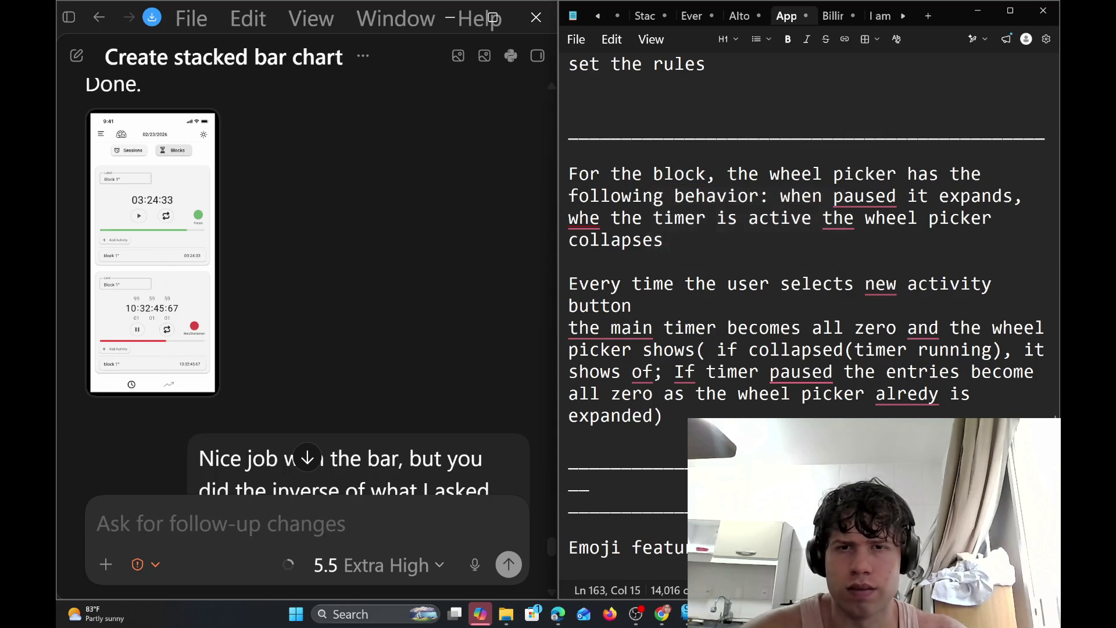
left_click(611, 219)
mouse_move(584, 219)
left_click(599, 255)
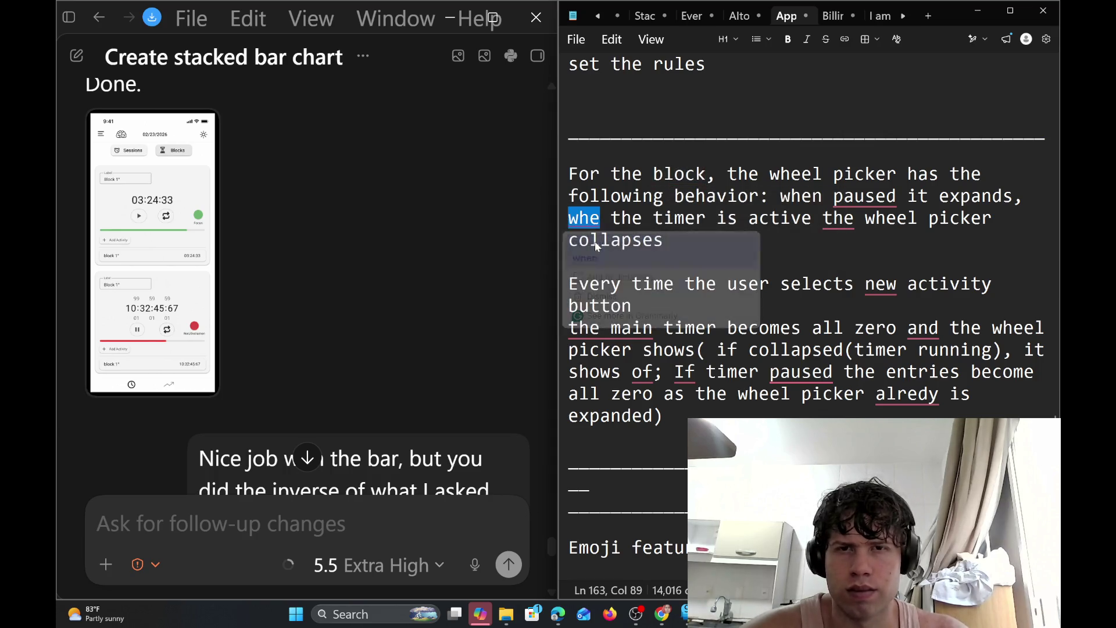
Add commas after 'paused' and 'active' and a semicolon after 'expands'
mouse_move(864, 197)
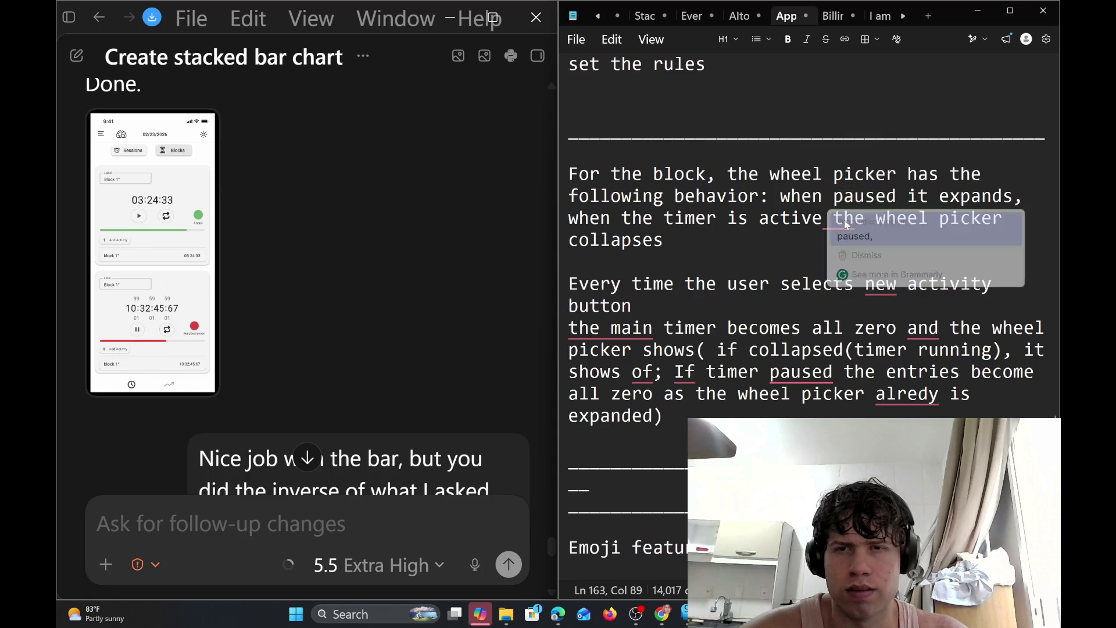
left_click(855, 235)
mouse_move(838, 219)
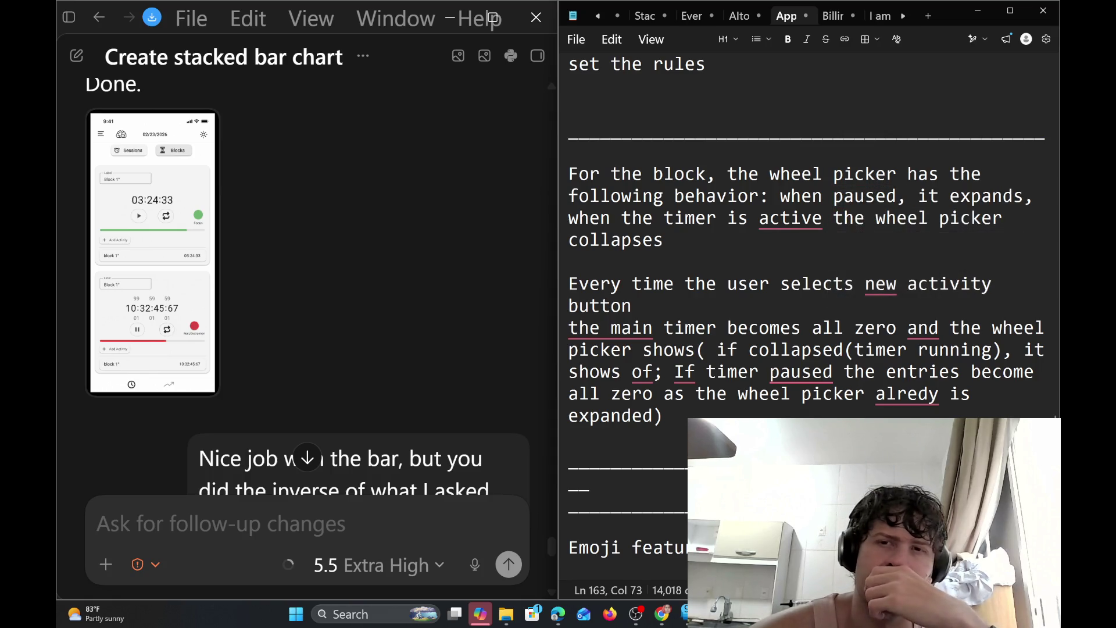
mouse_move(791, 219)
left_click(777, 258)
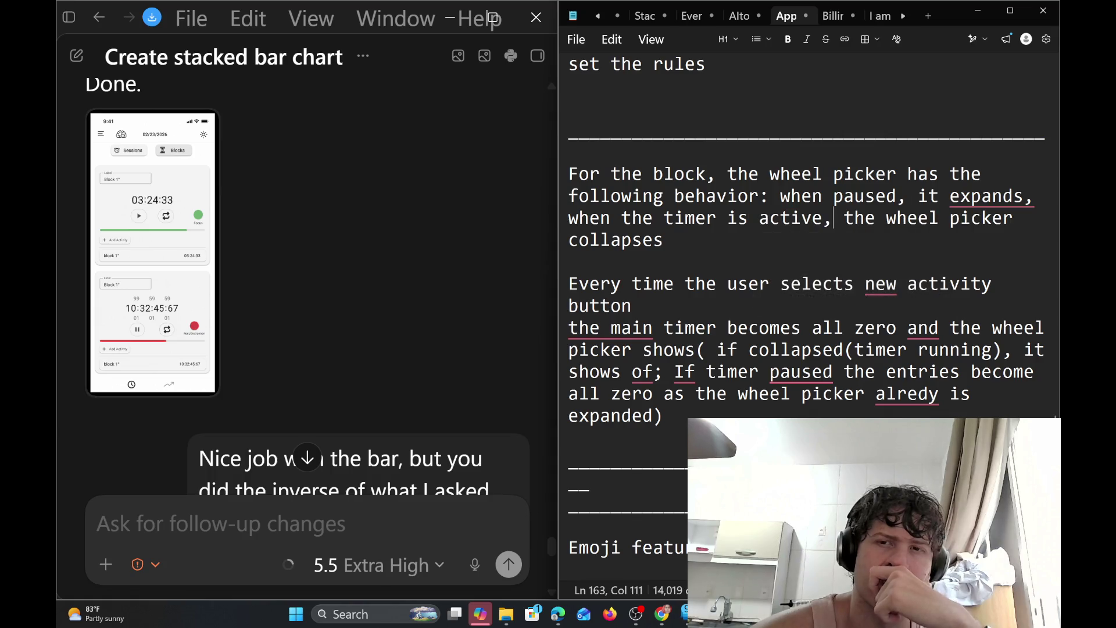
mouse_move(988, 198)
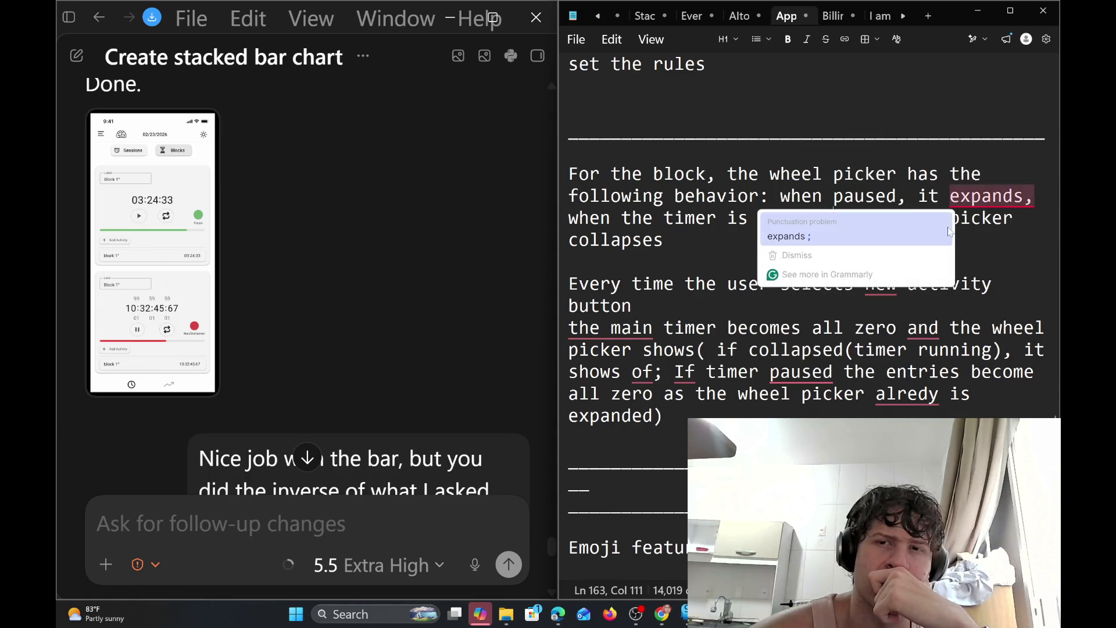
left_click(948, 231)
type(";")
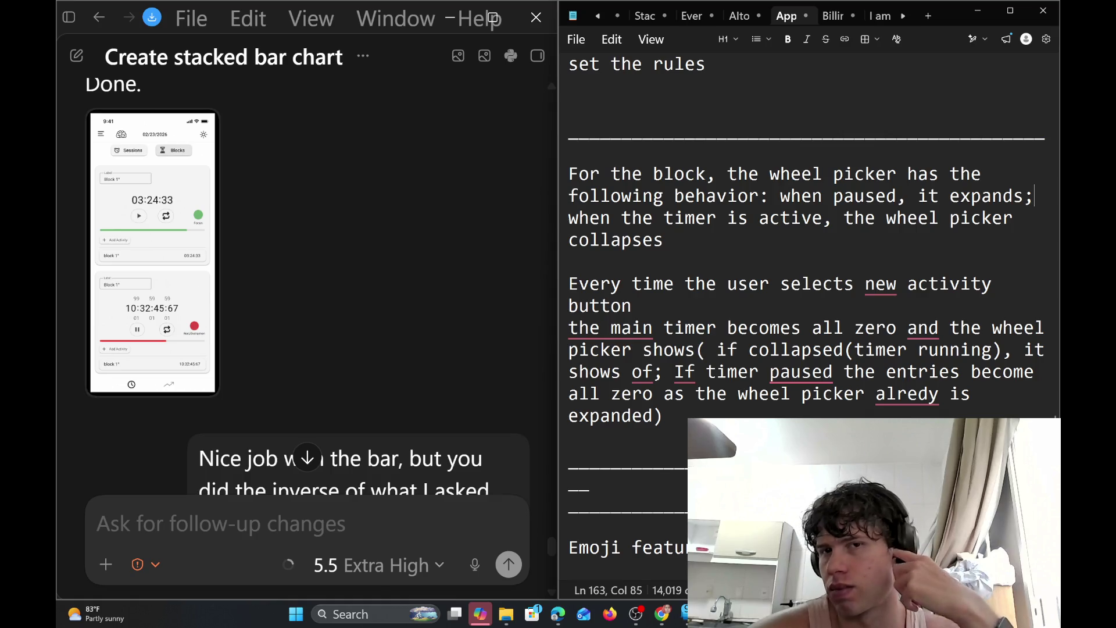
Insert 'the' before 'new activity', capitalise 'The main' and add commas around 'zero'
mouse_move(881, 285)
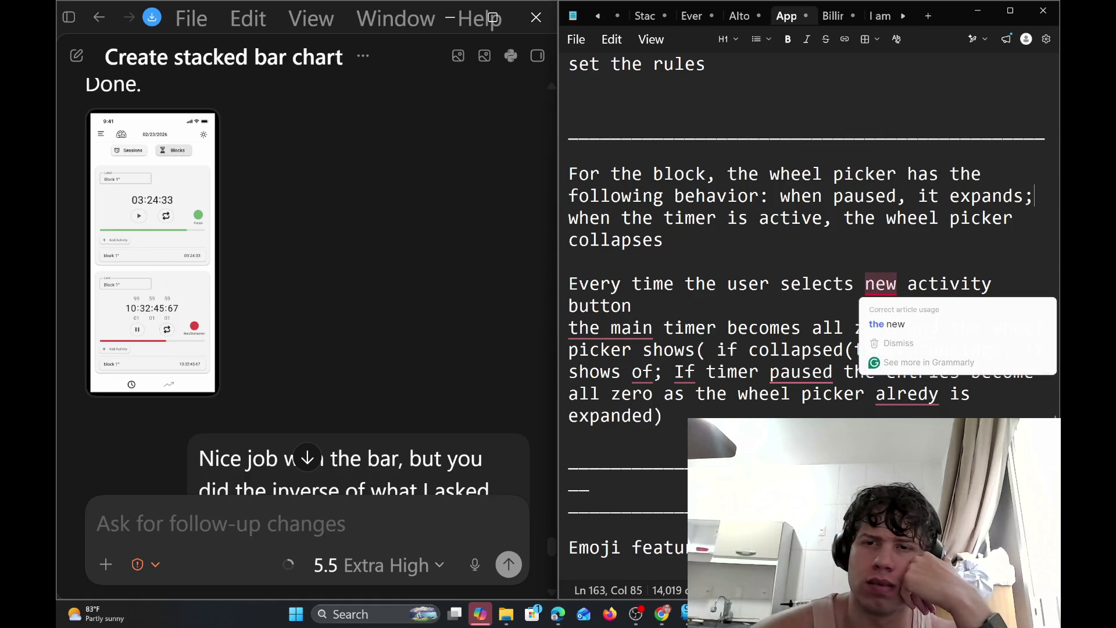
left_click(897, 321)
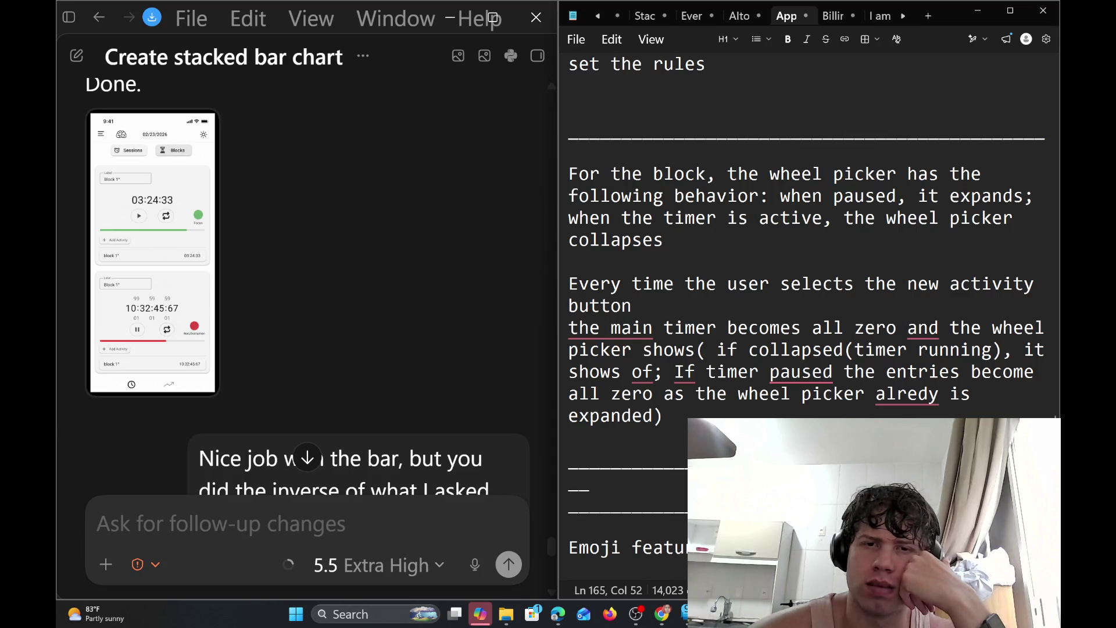
mouse_move(611, 329)
left_click(623, 360)
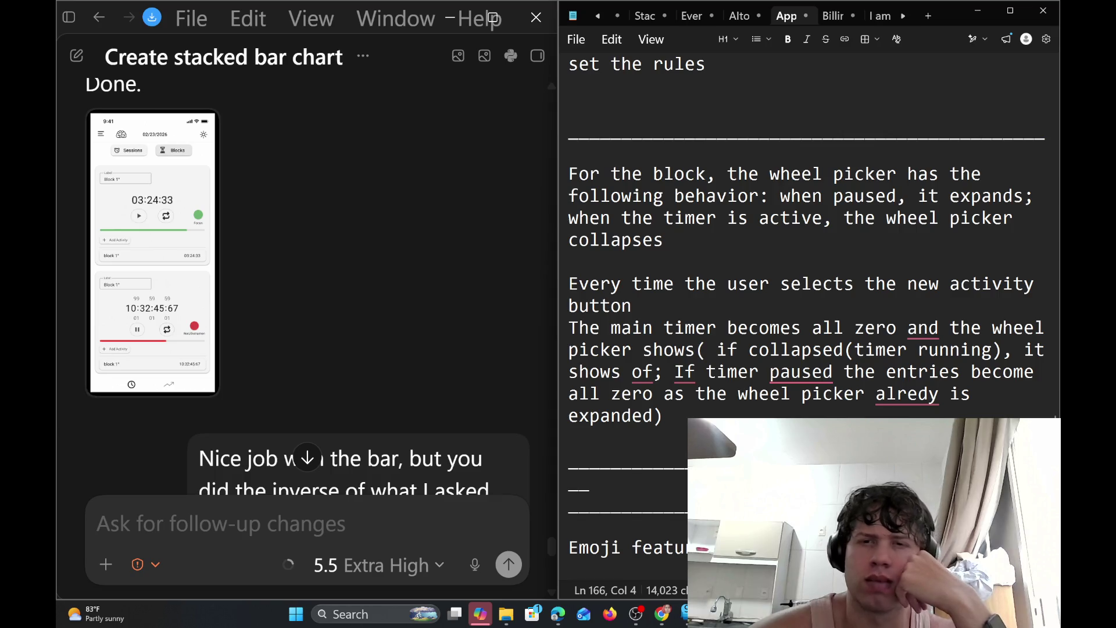
mouse_move(924, 329)
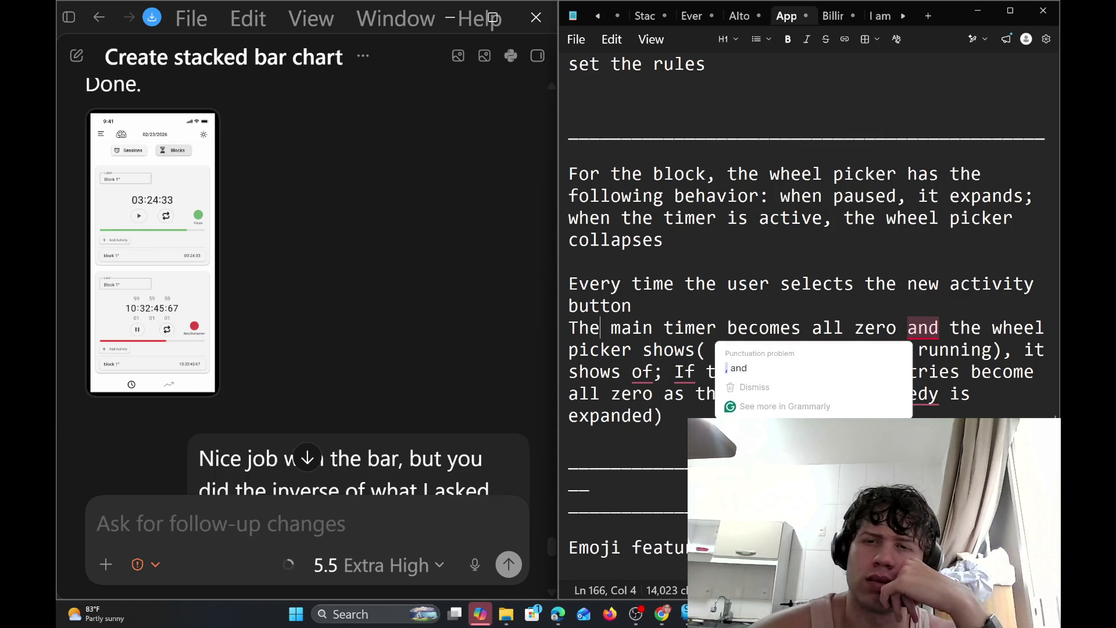
left_click(738, 368)
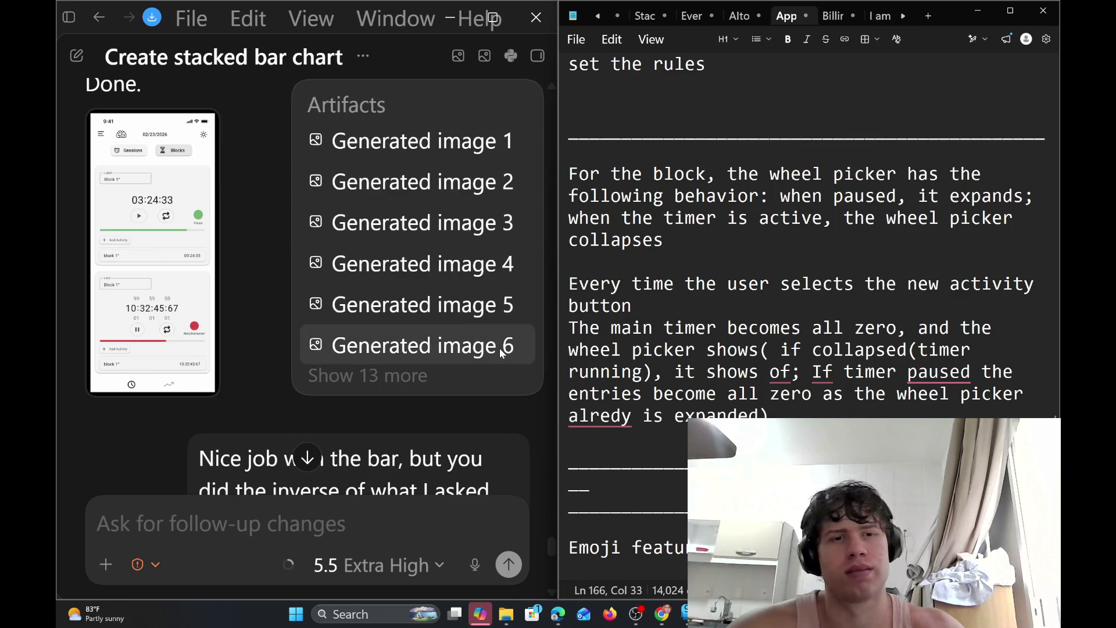
Fix the word 'of', insert 'the' before 'timer' and correct 'alredy' to 'already'
scroll(293, 283, "down", 10)
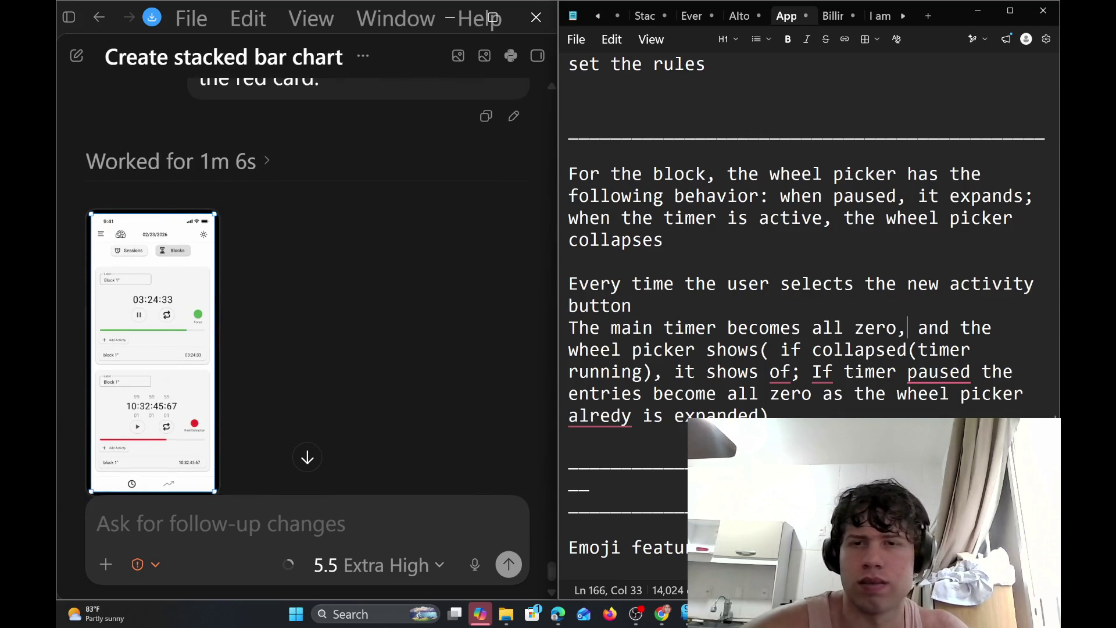
left_click(791, 371)
type("f")
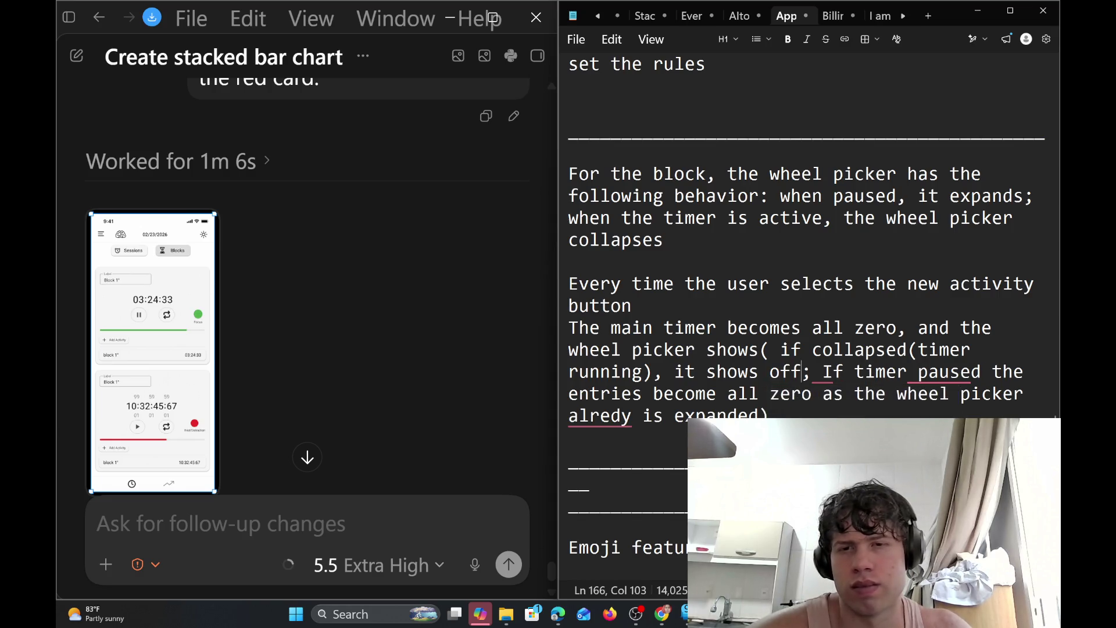
left_click(833, 372)
left_click(832, 402)
type("the")
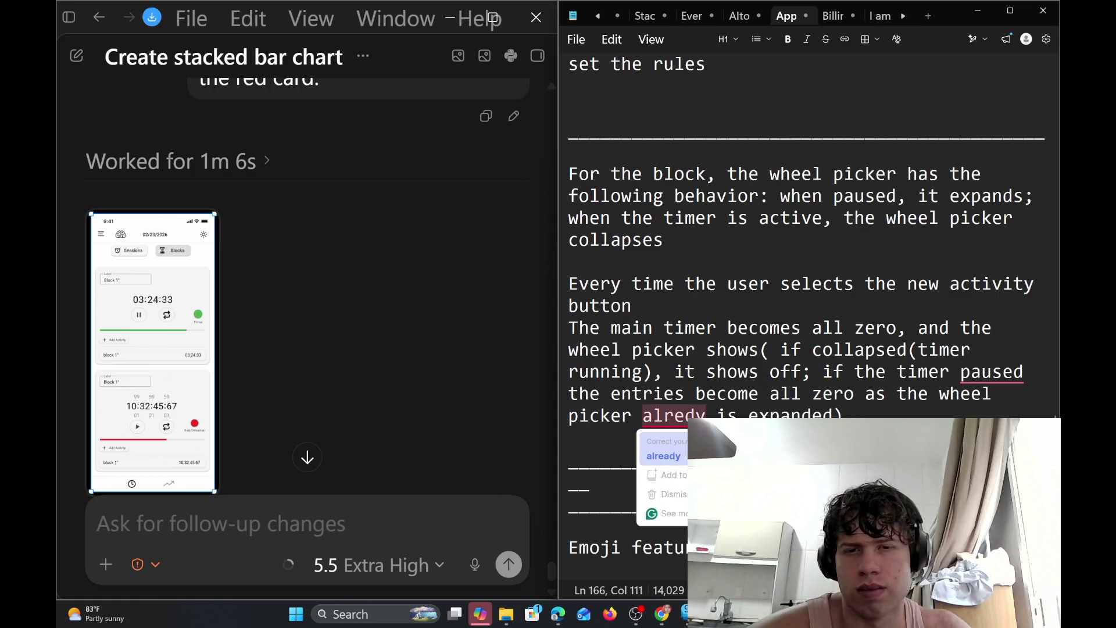
double_click(674, 415)
type("already")
Add a comma after 'paused' and accept the grammar fix so it reads 'is paused'
mouse_move(992, 372)
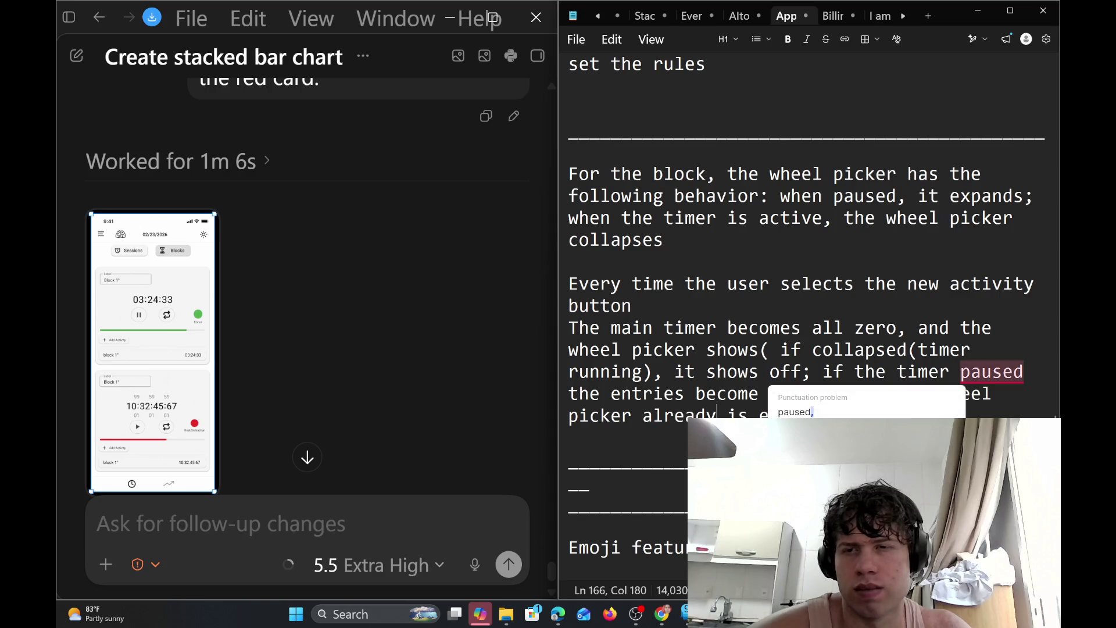
left_click(898, 405)
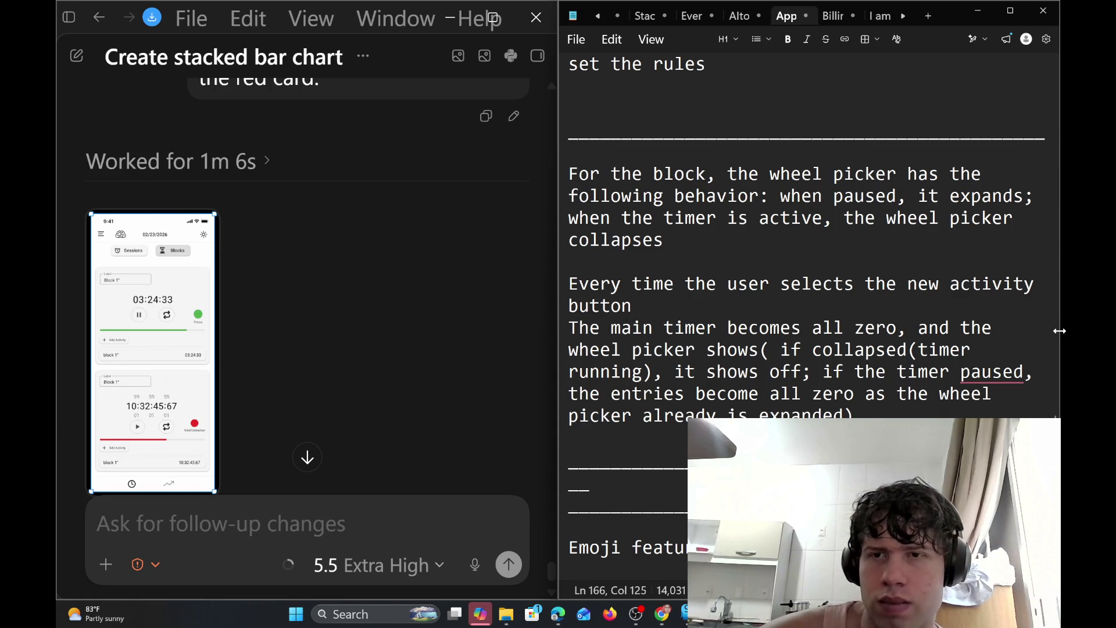
mouse_move(993, 372)
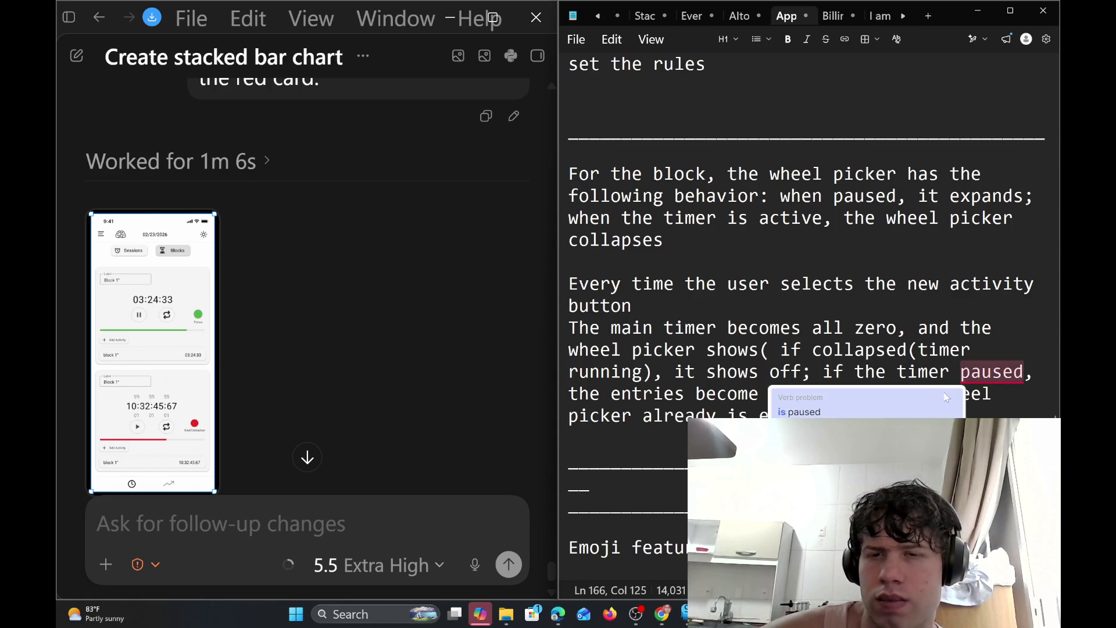
left_click(919, 401)
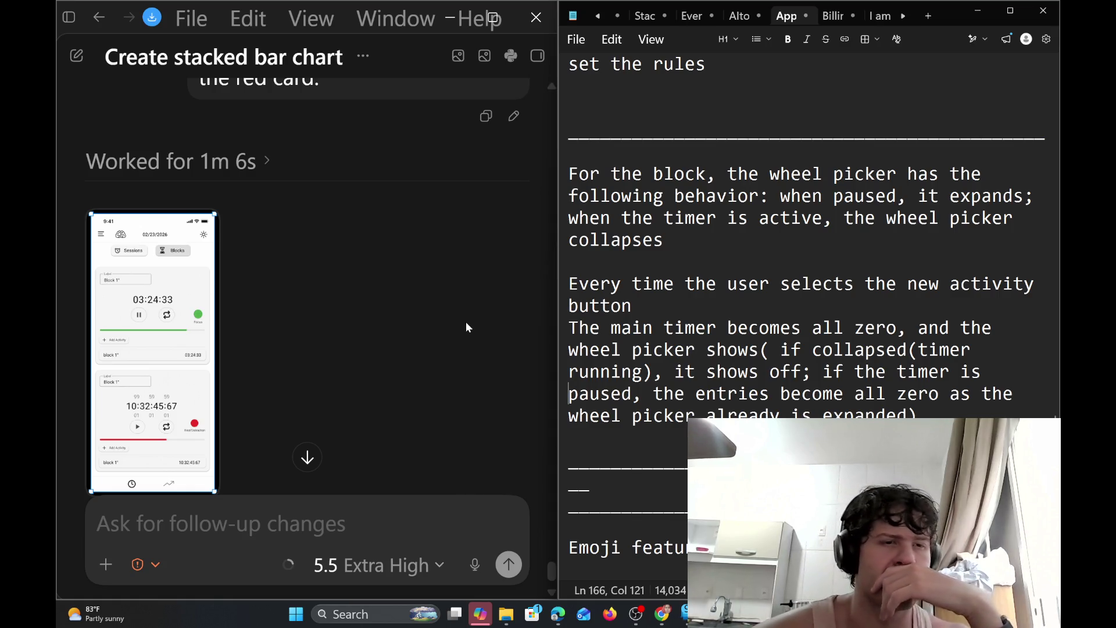
scroll(466, 322, "down", 1)
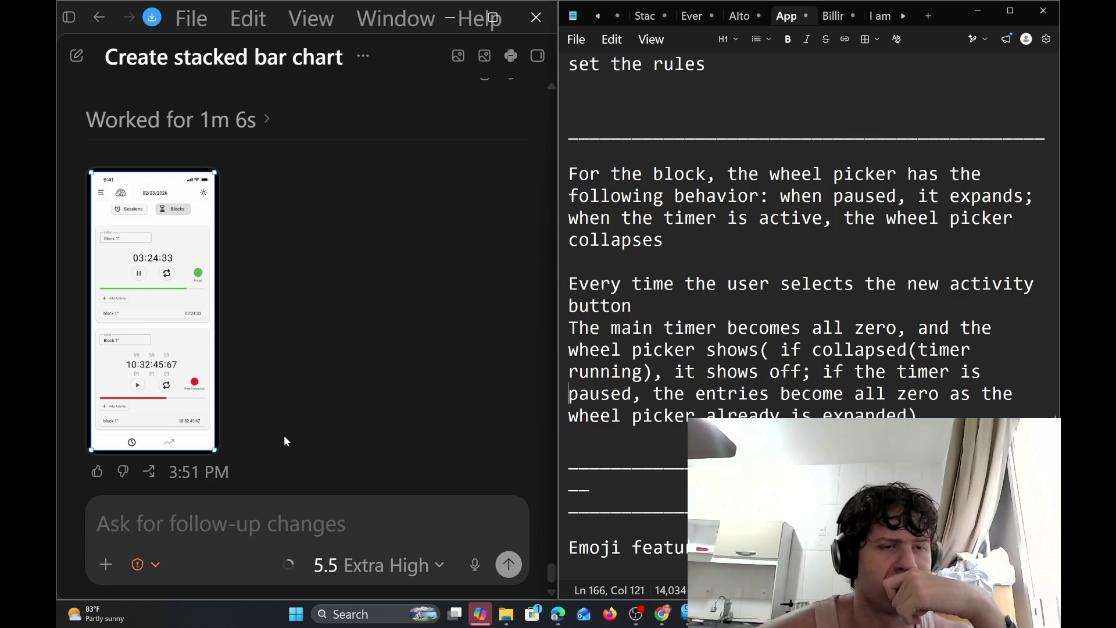
Start a Codex message with 'now' and paste the earlier phone mockup image into it
left_click(279, 523)
type("no")
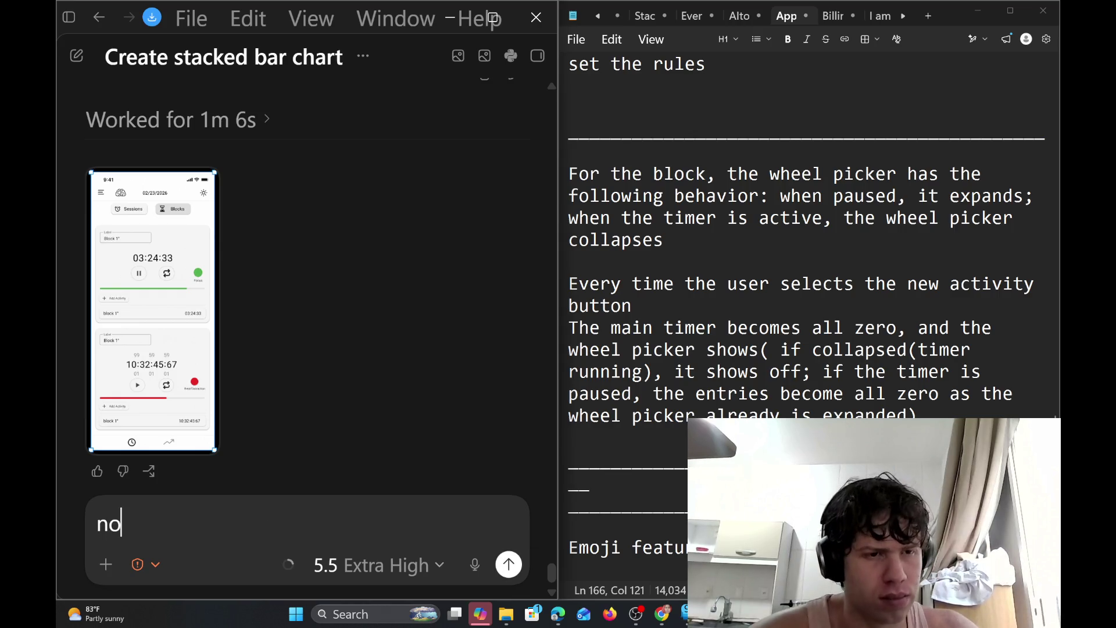
type("w")
scroll(308, 291, "up", 4)
scroll(259, 379, "up", 8)
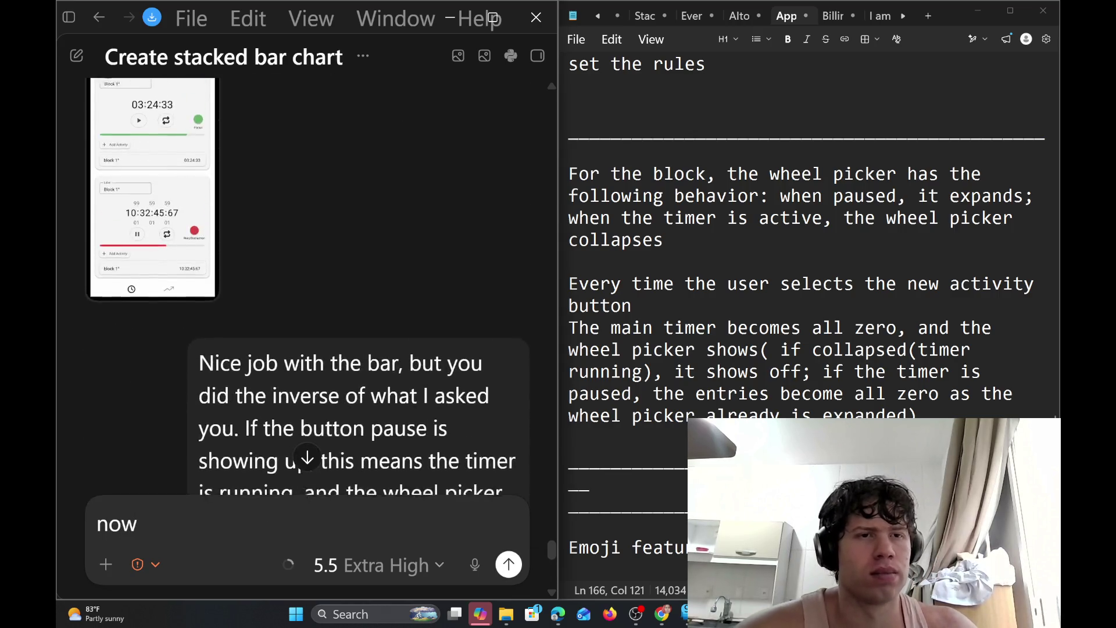
scroll(260, 379, "up", 2)
scroll(259, 379, "down", 8)
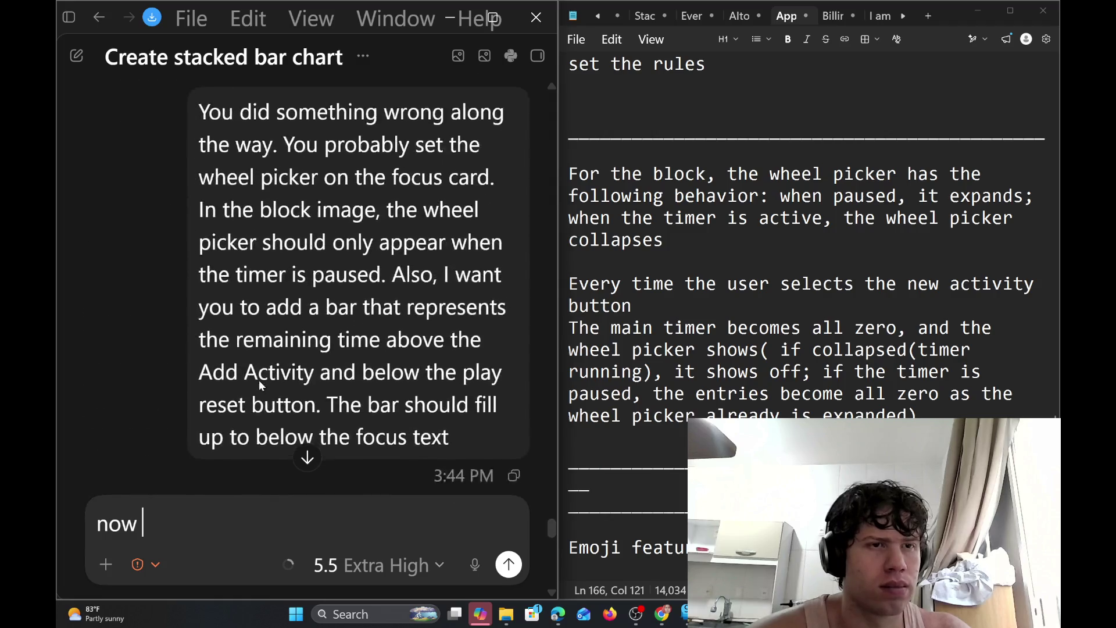
scroll(259, 379, "down", 6)
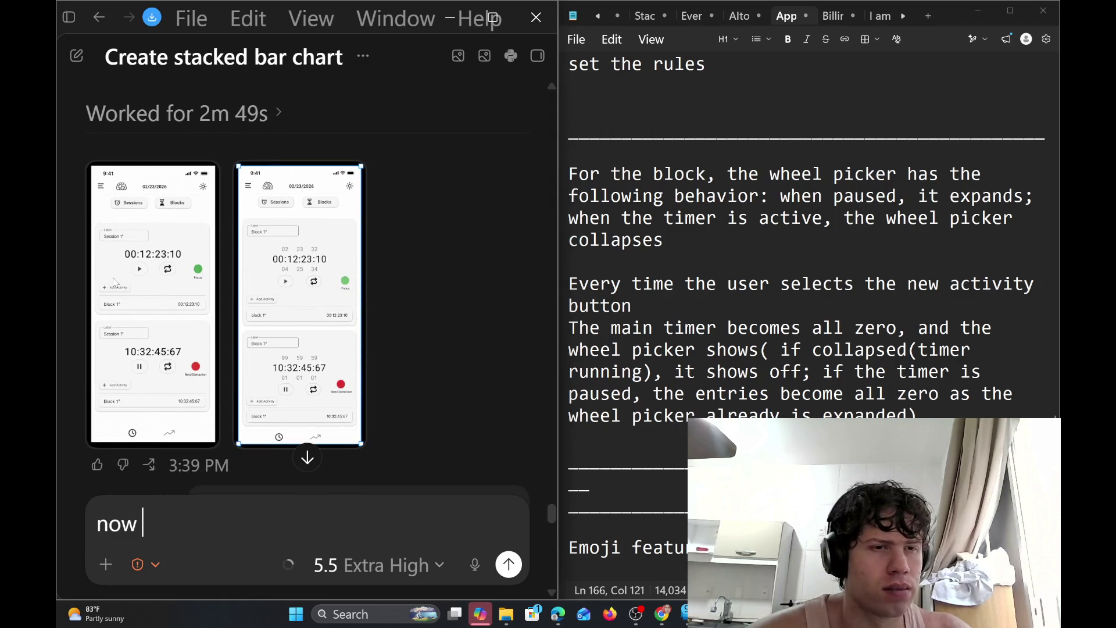
right_click(114, 280)
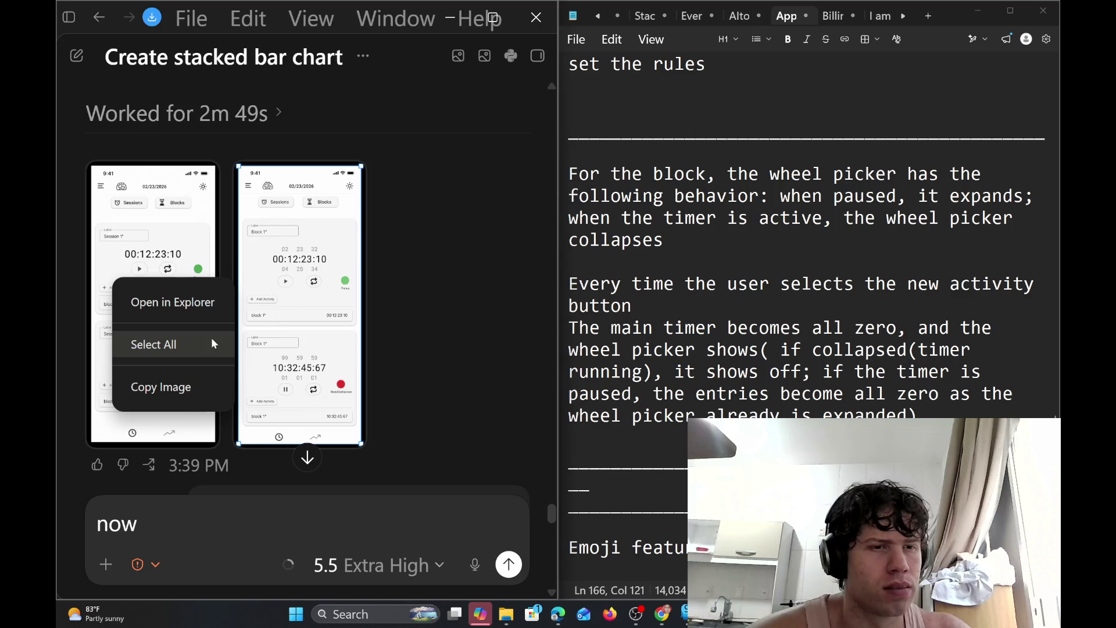
left_click(203, 385)
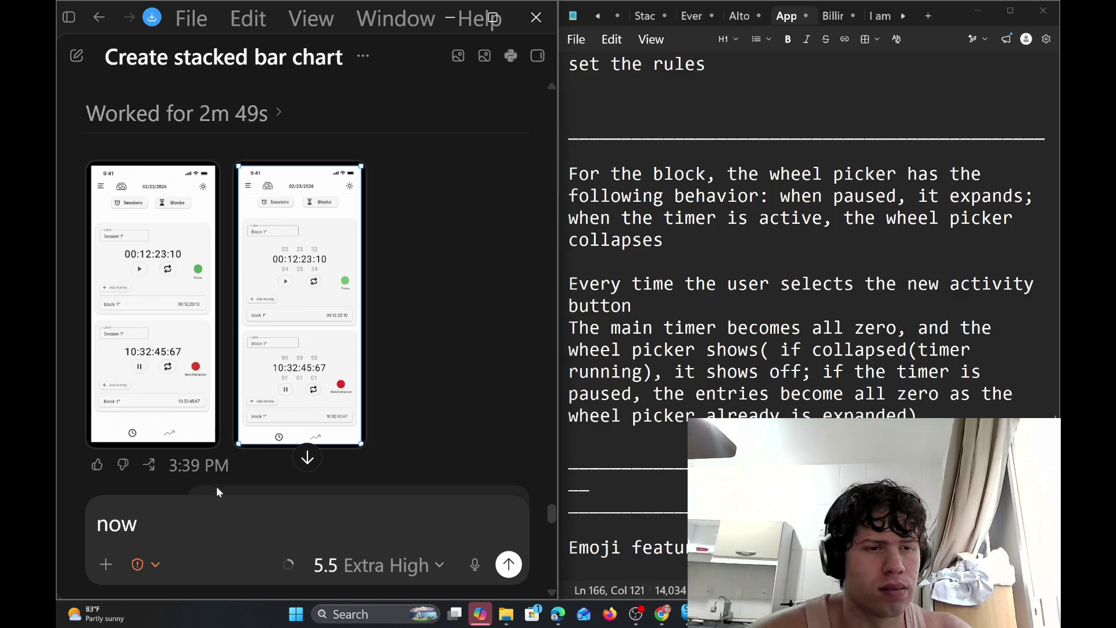
key("ctrl+v")
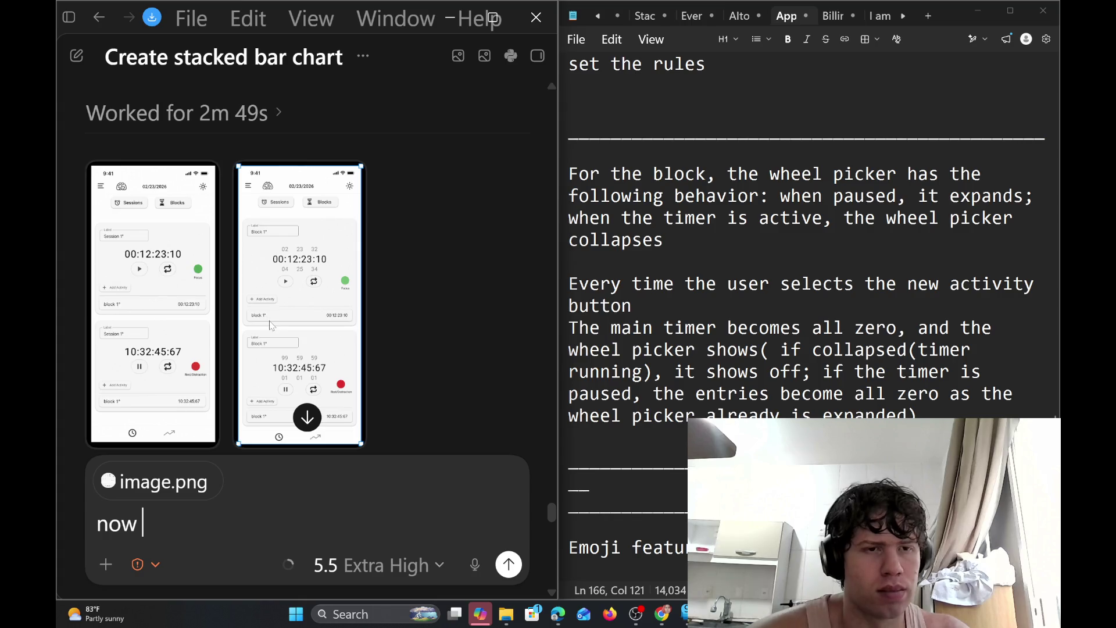
Paste the latest phone mockup as a second image and erase the draft word 'now'
right_click(271, 325)
left_click(360, 437)
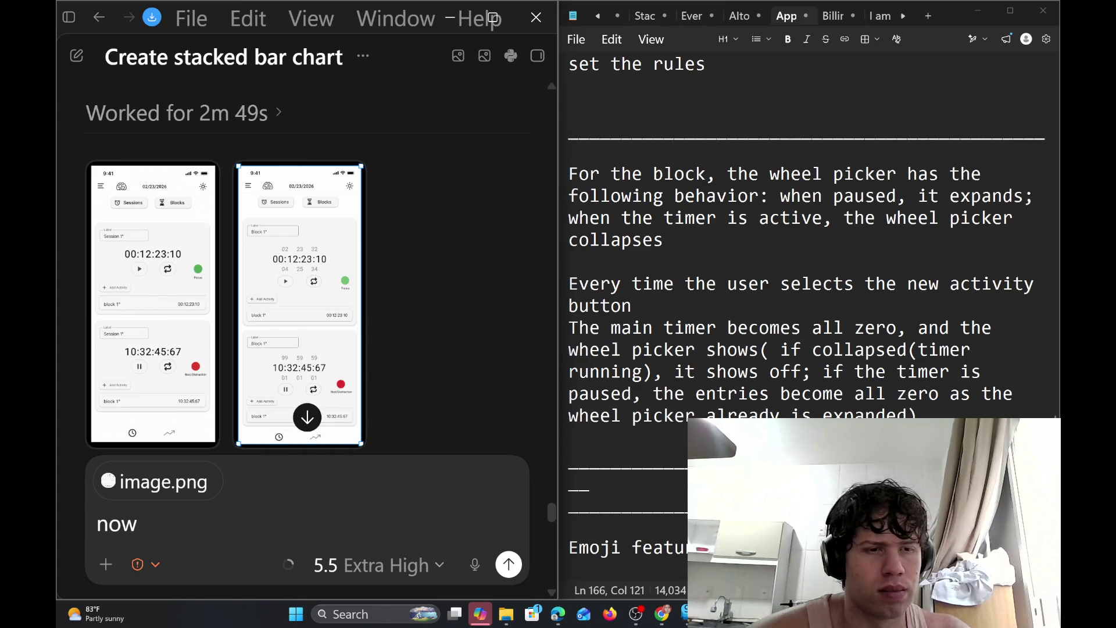
scroll(337, 403, "down", 10)
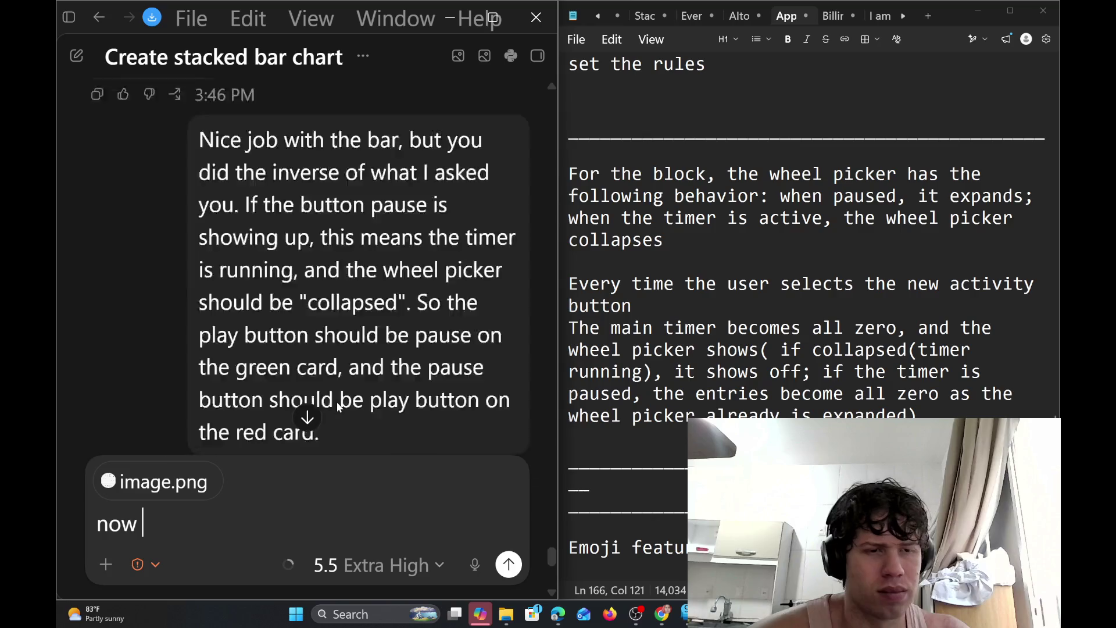
right_click(135, 210)
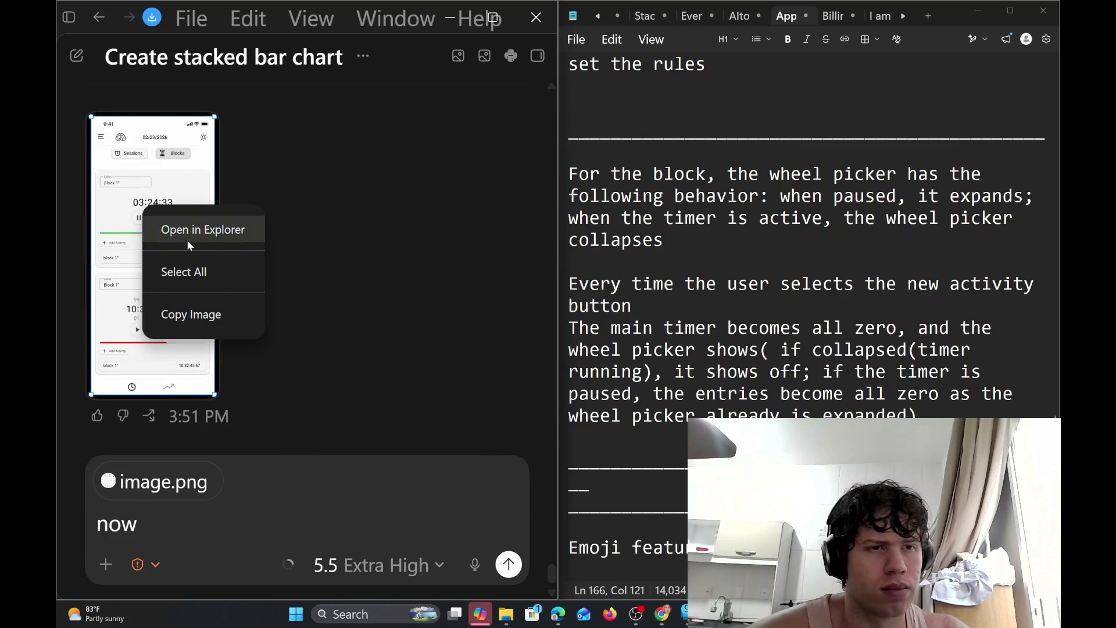
left_click(224, 308)
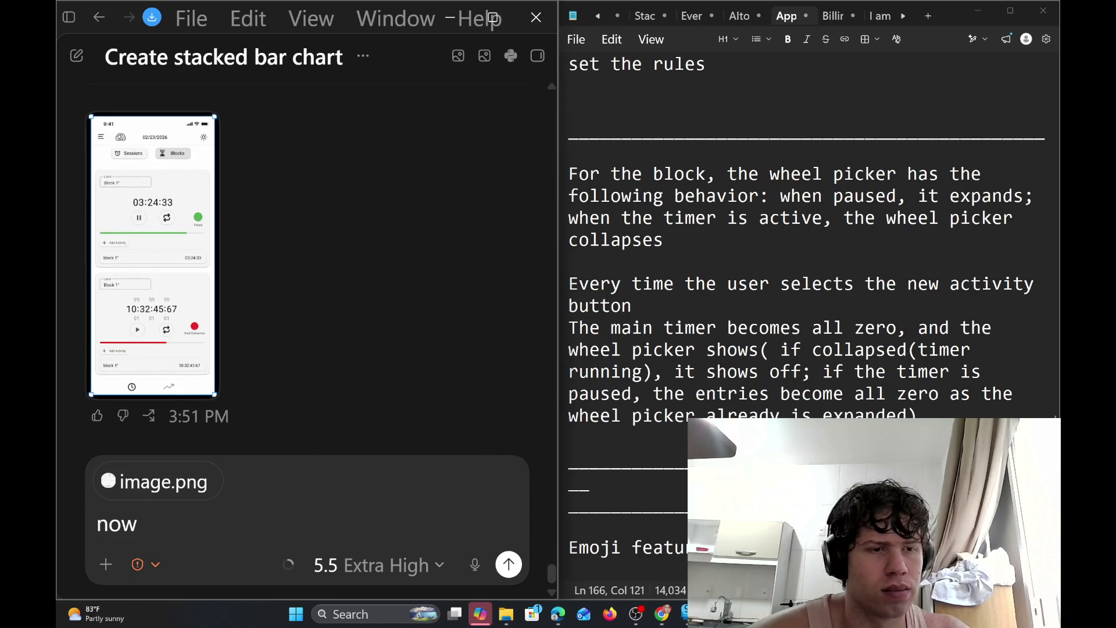
key("ctrl+a")
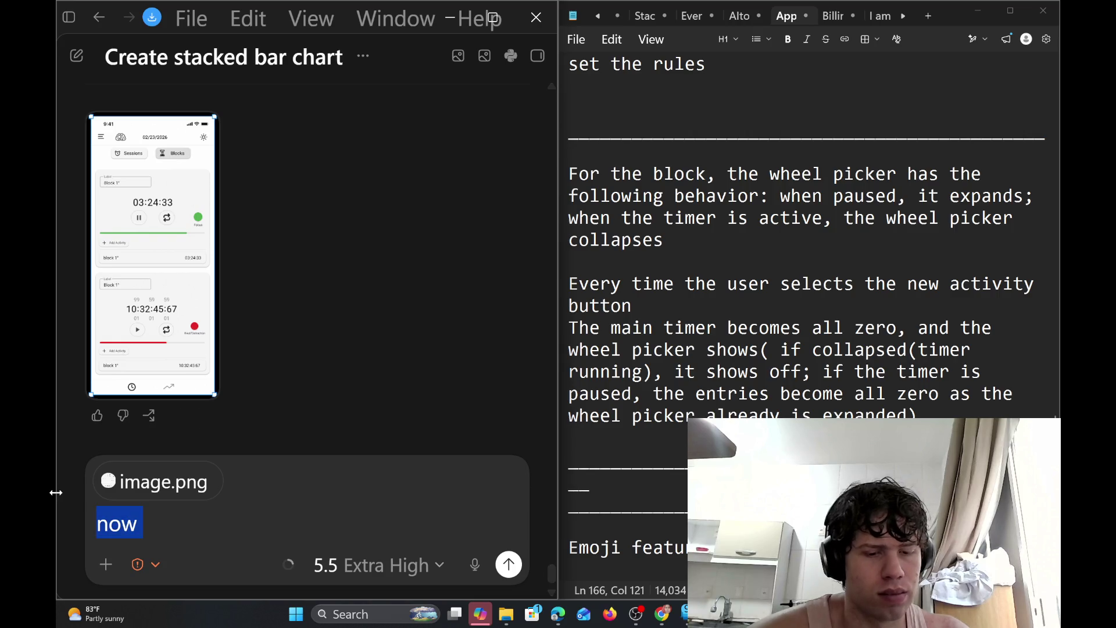
key("ctrl+v")
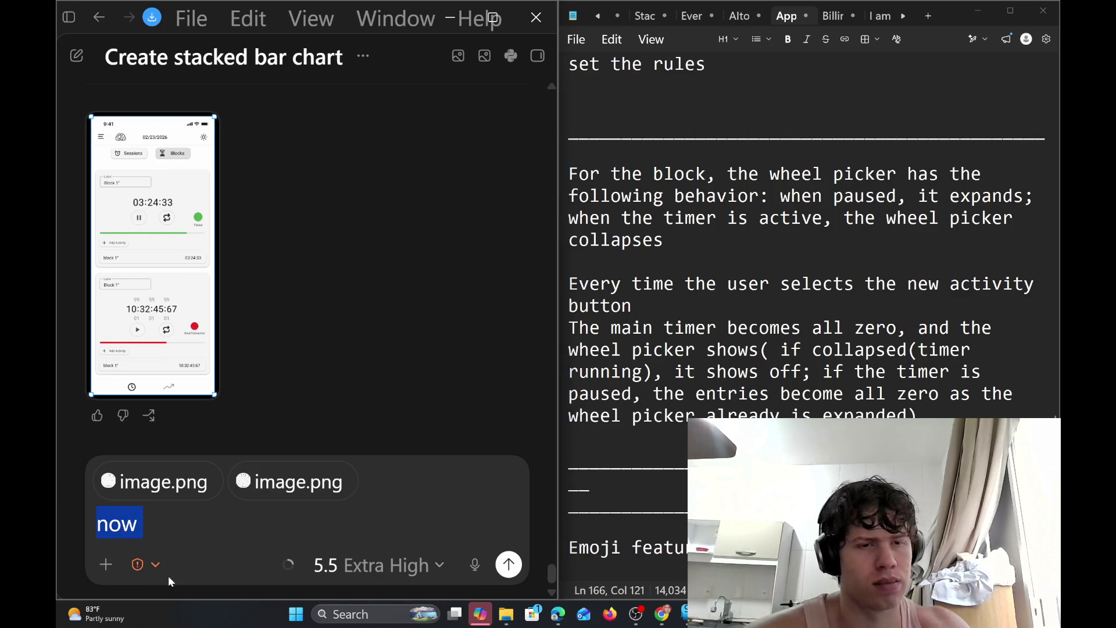
key("Right")
key("BackSpace")
key("BackSpace")
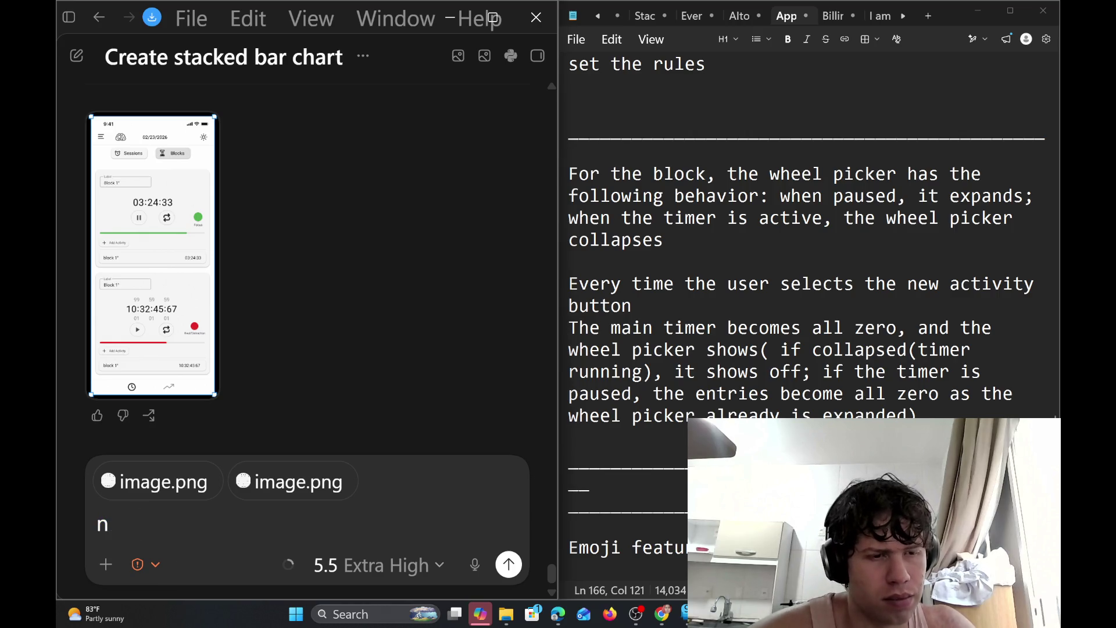
key("BackSpace")
Type 'now I want you to add the text total : and the same time as in the main card'
type("now I ")
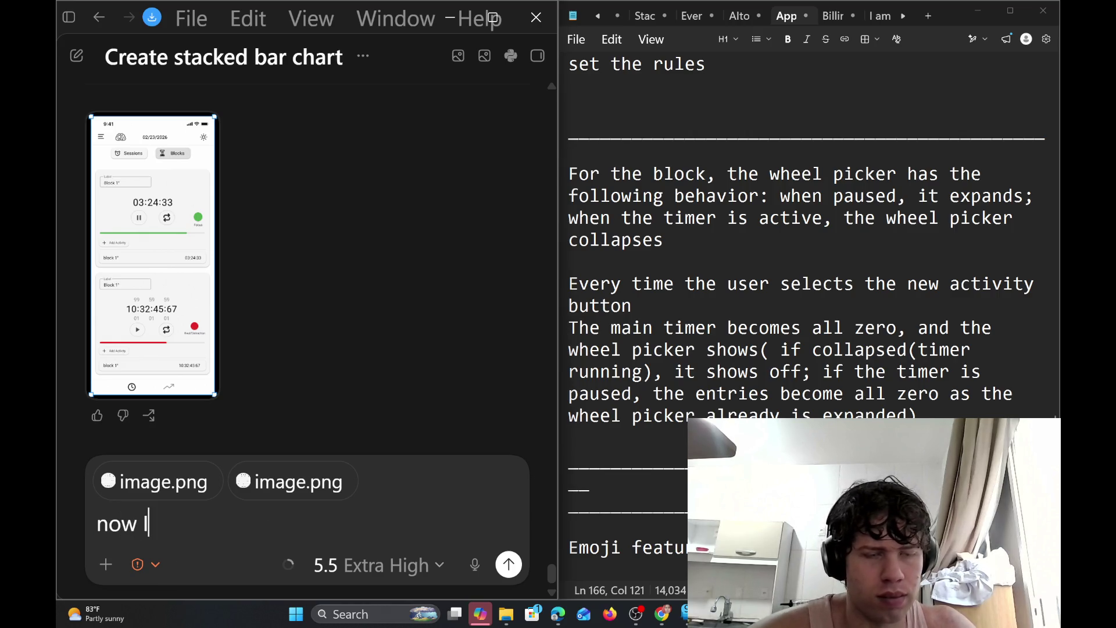
type("want yo")
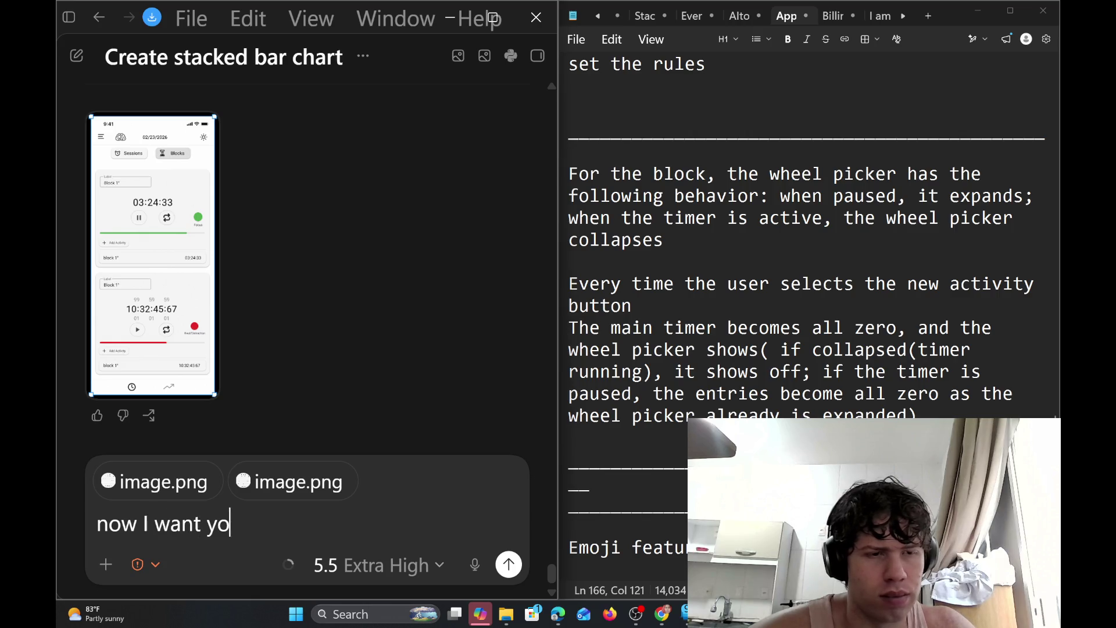
type("u to add")
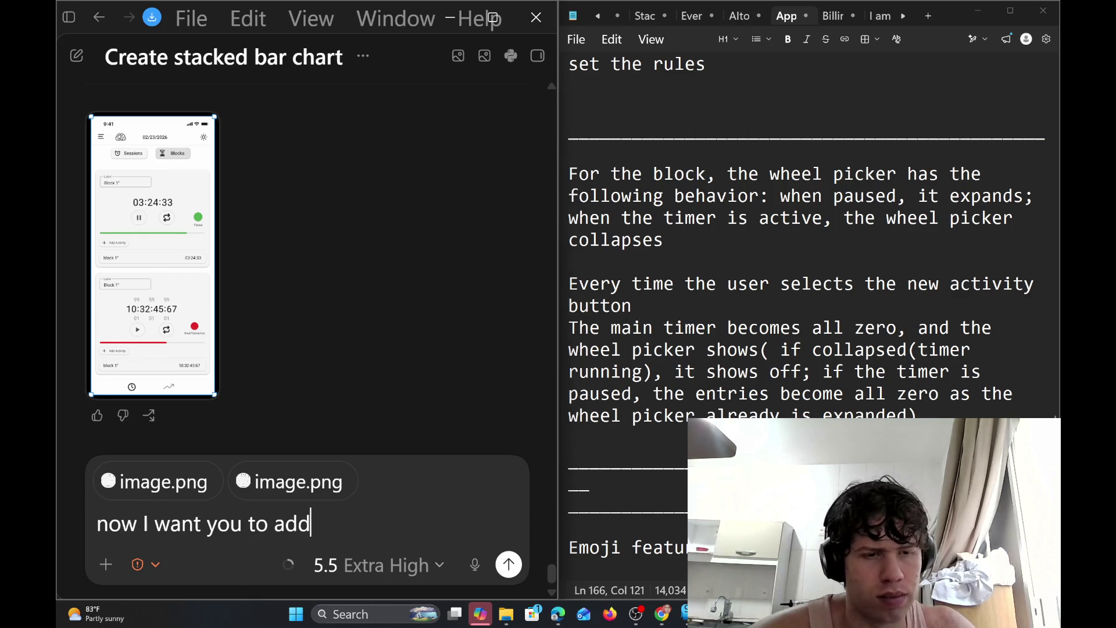
type("t")
key("BackSpace")
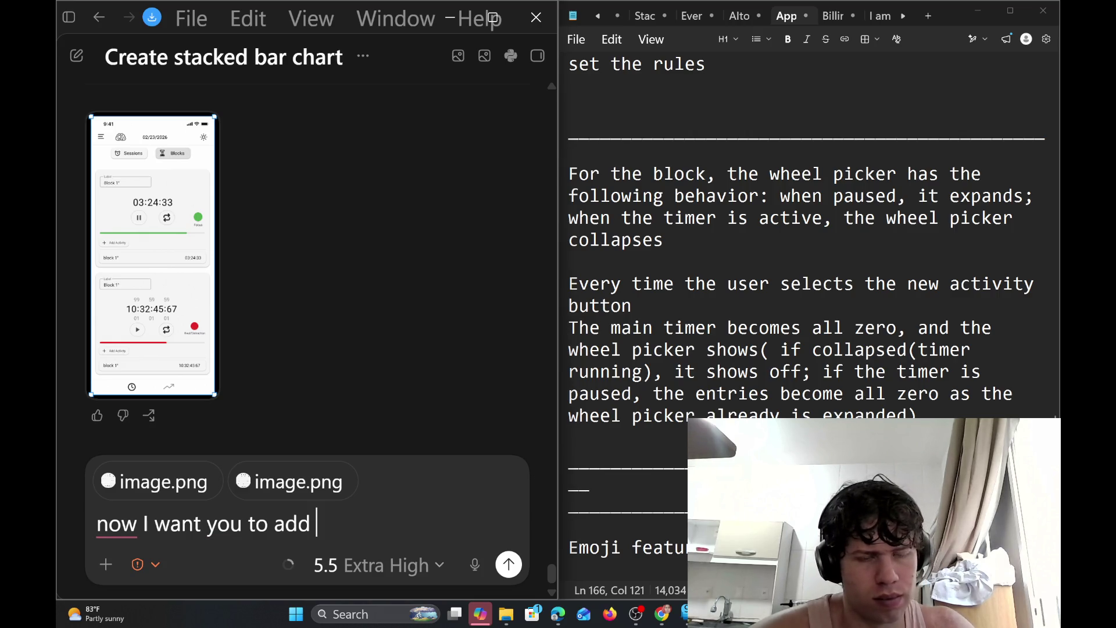
type("the tex")
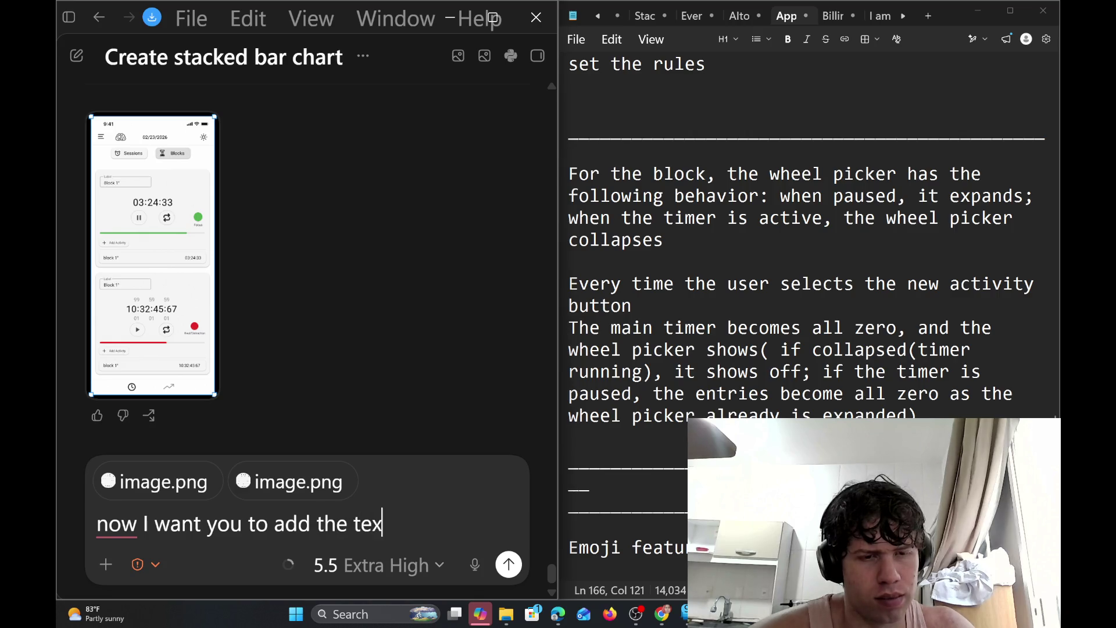
type("t tota")
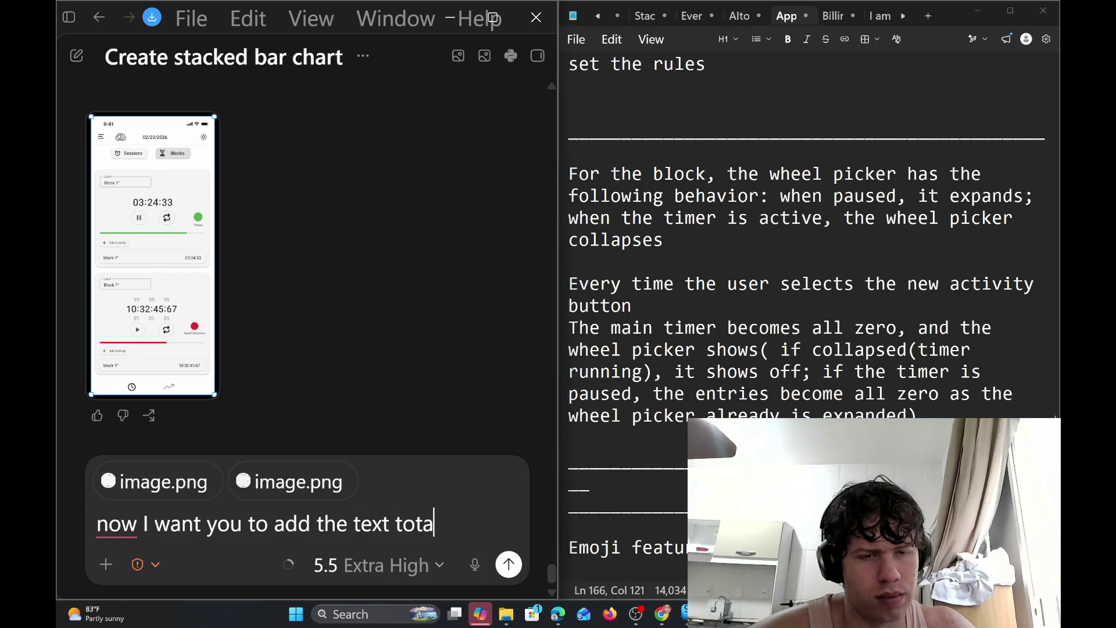
type("l> ")
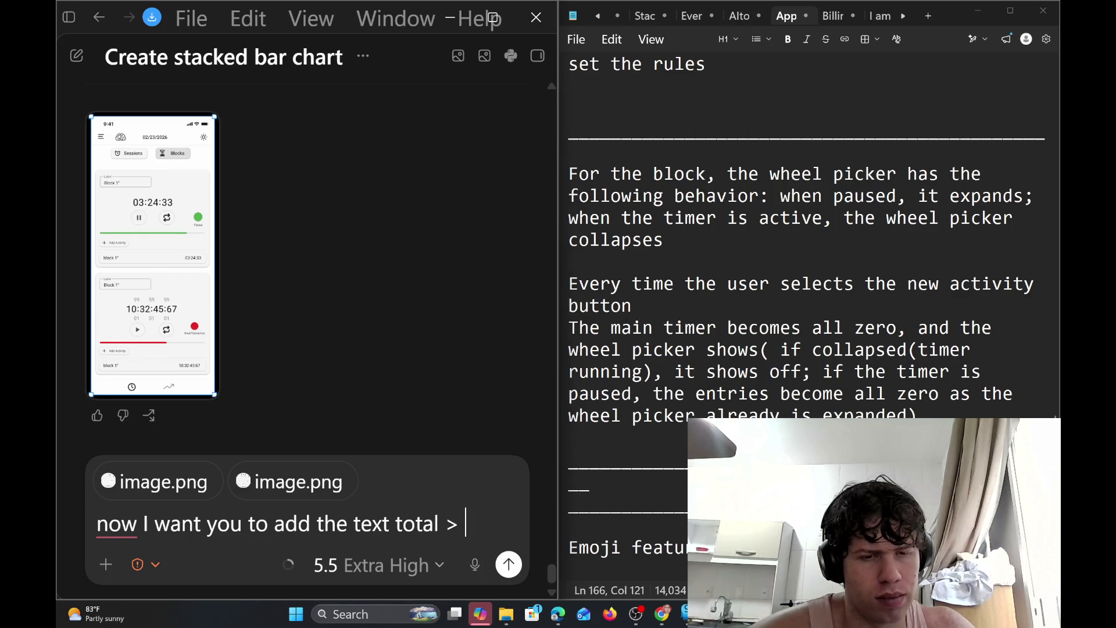
type(":")
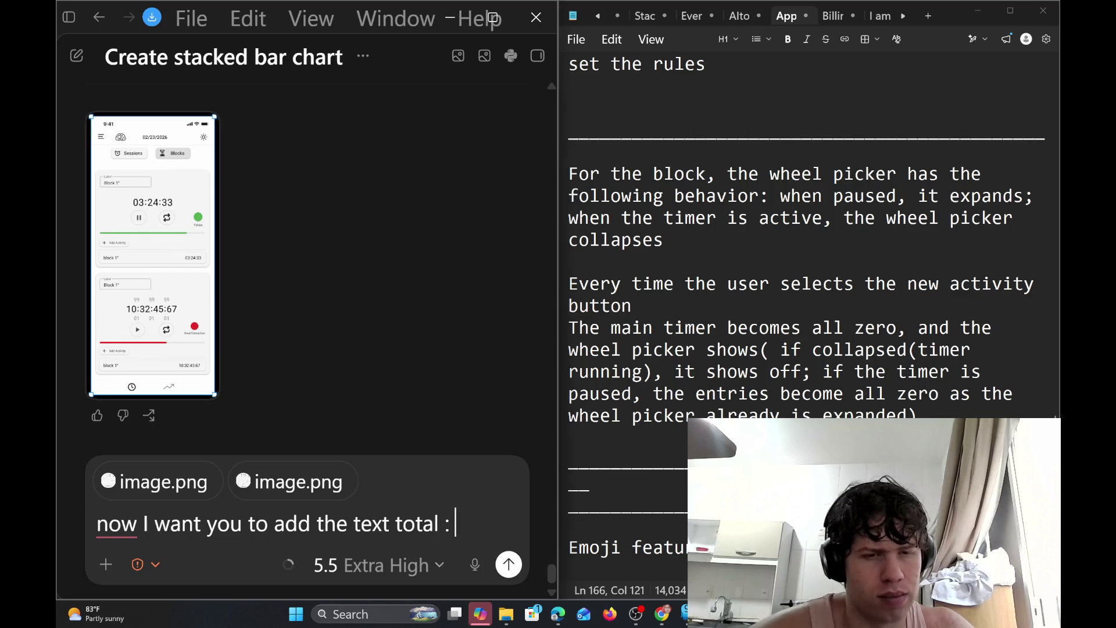
type(" a")
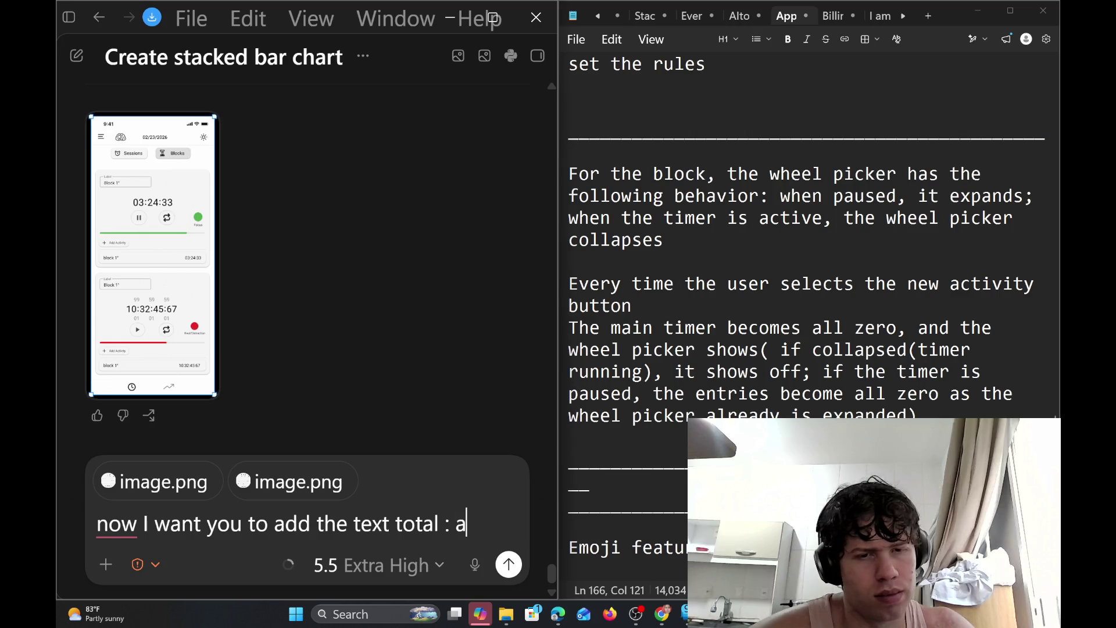
type("nd t")
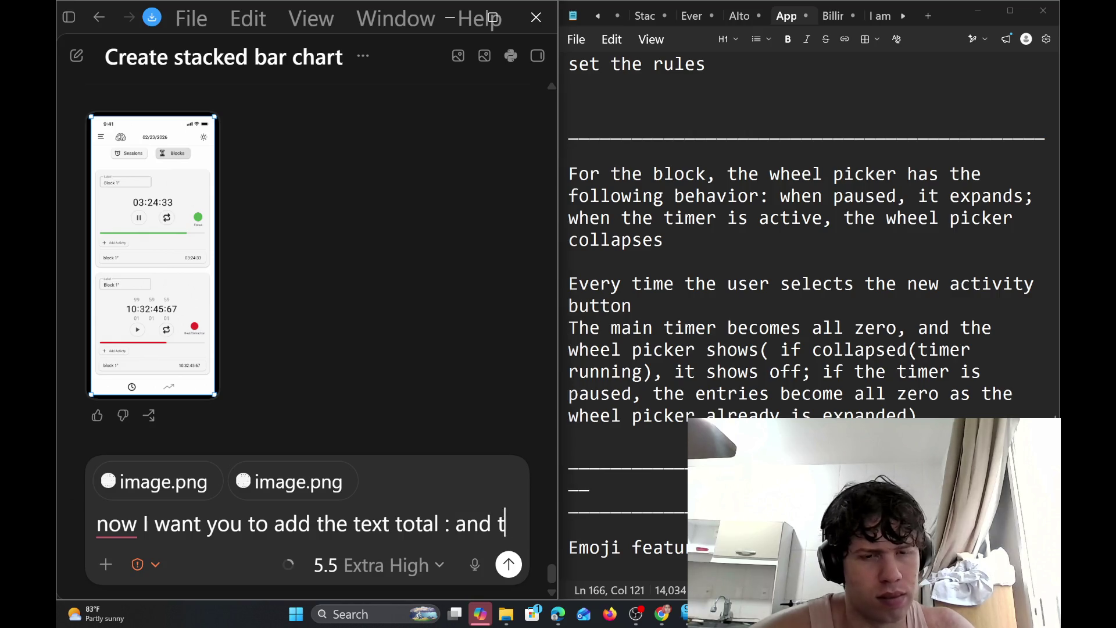
type("he")
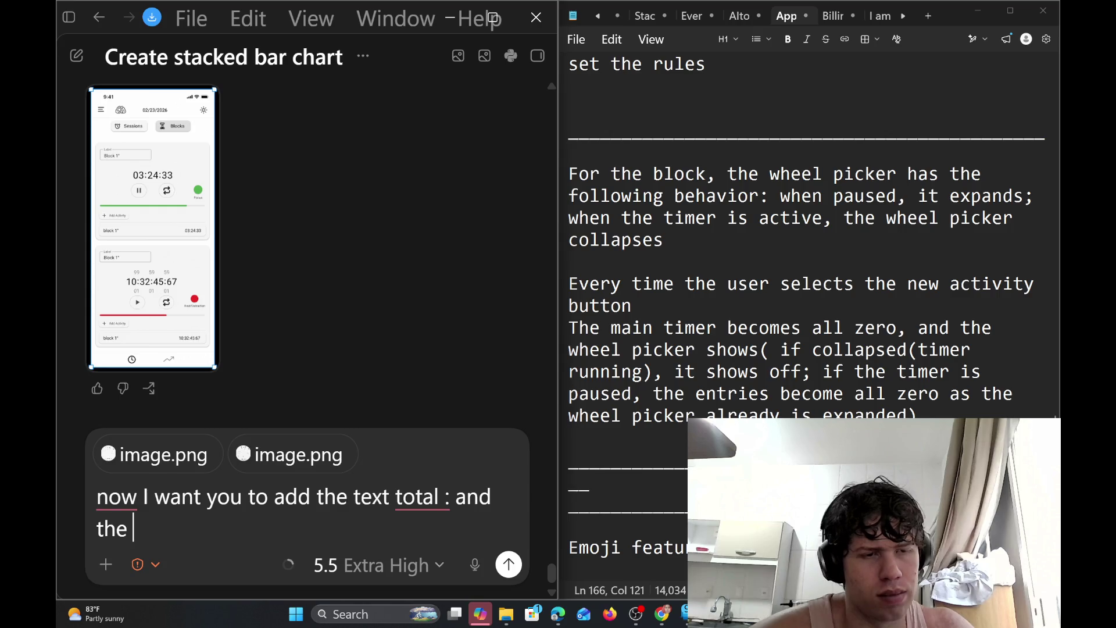
type("sam")
type("etime")
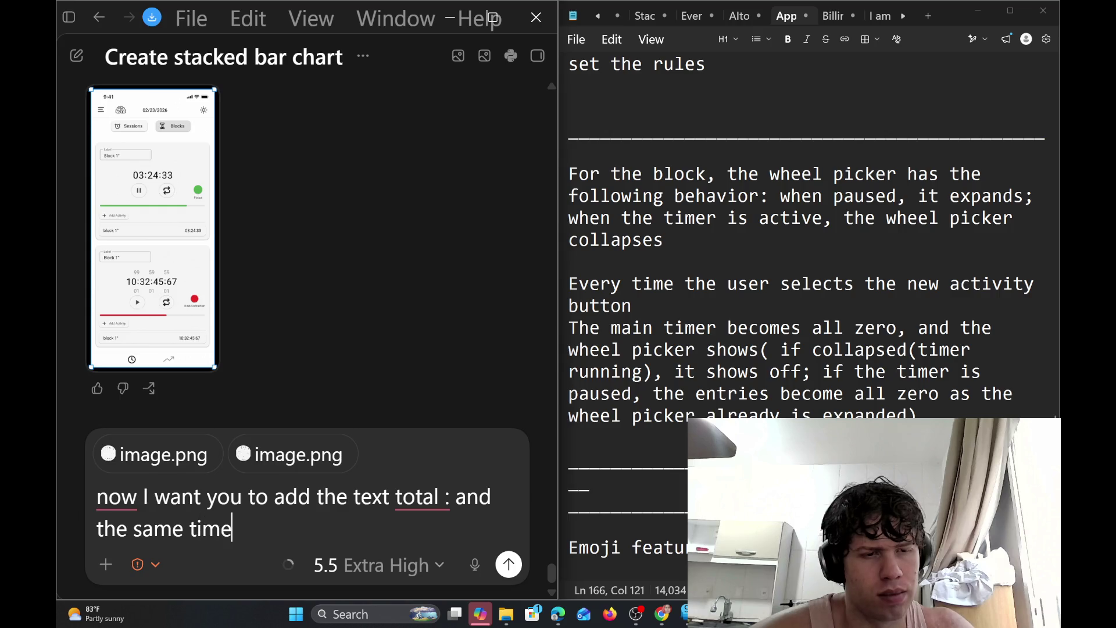
key("BackSpace")
type("e ")
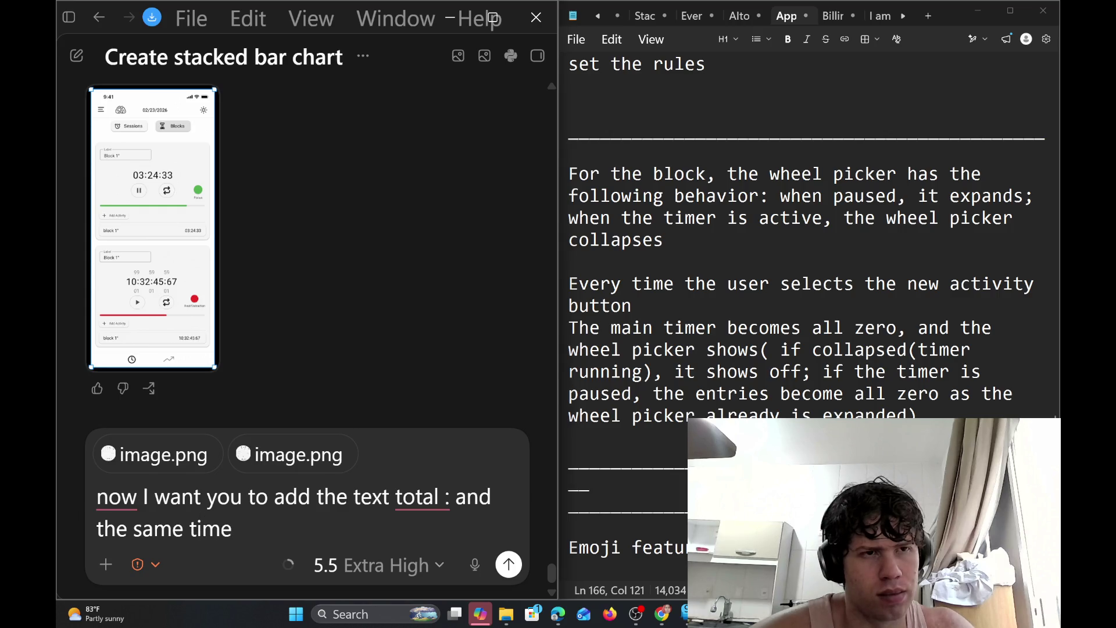
type("as ")
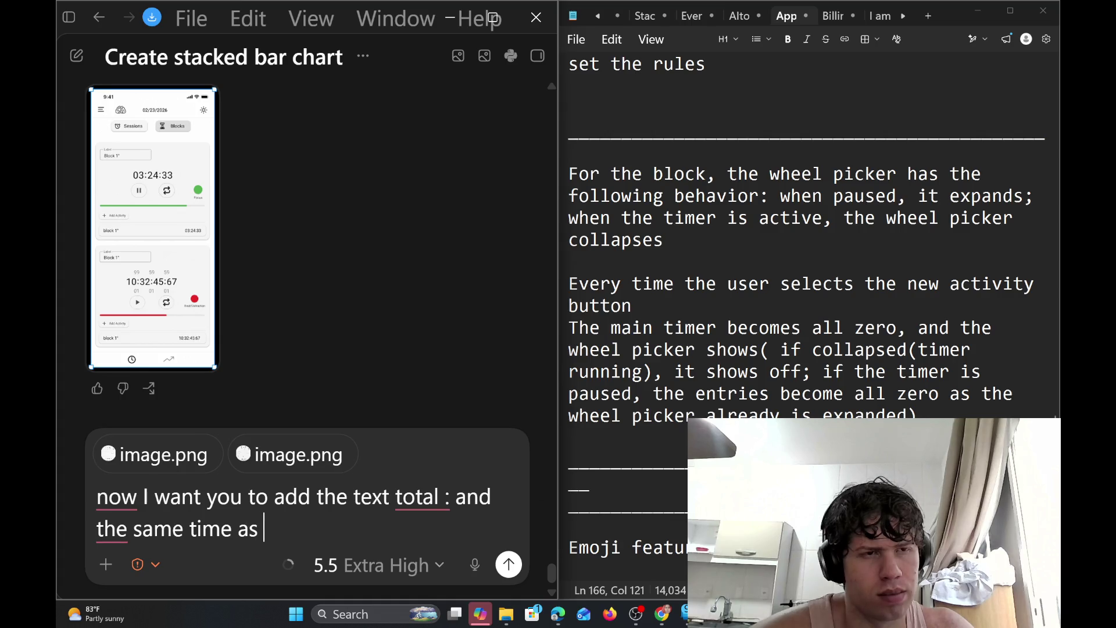
type("in the ")
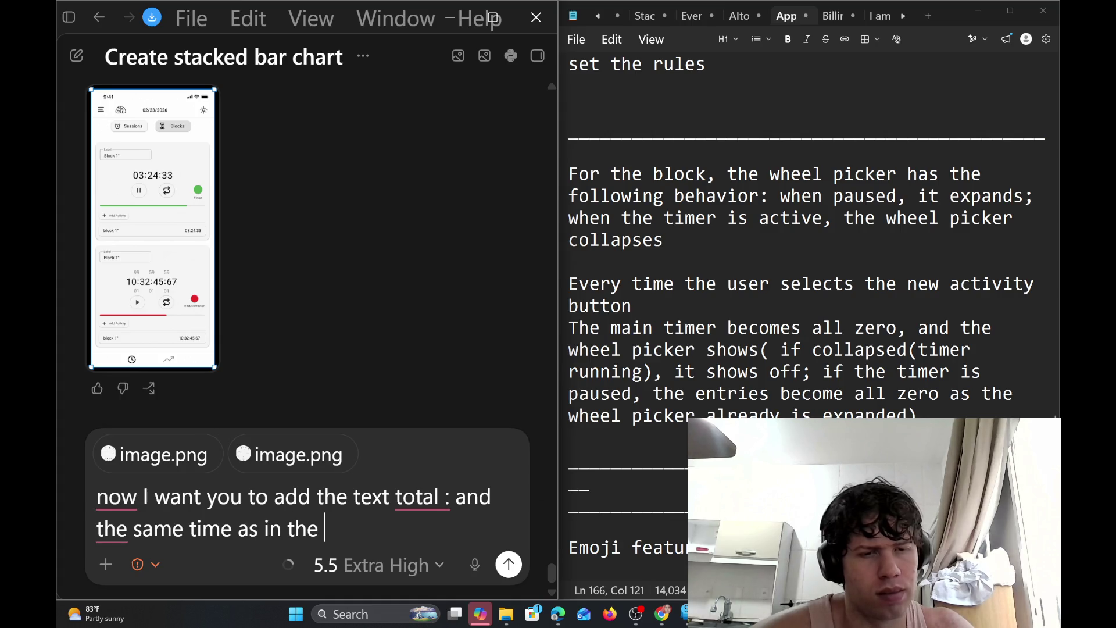
type("main")
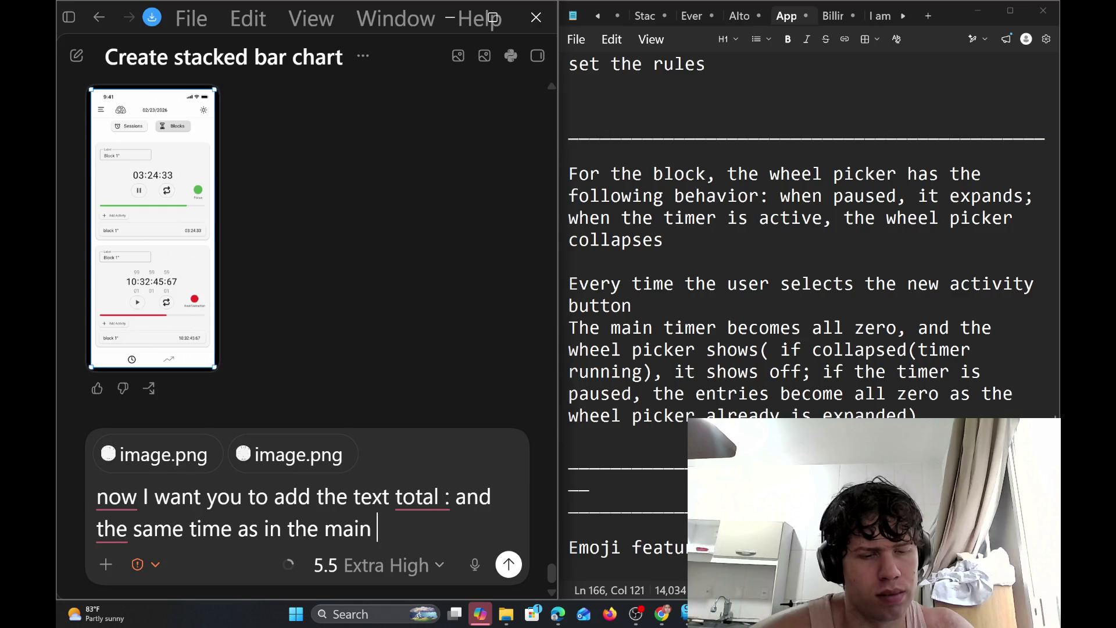
type(" card for")
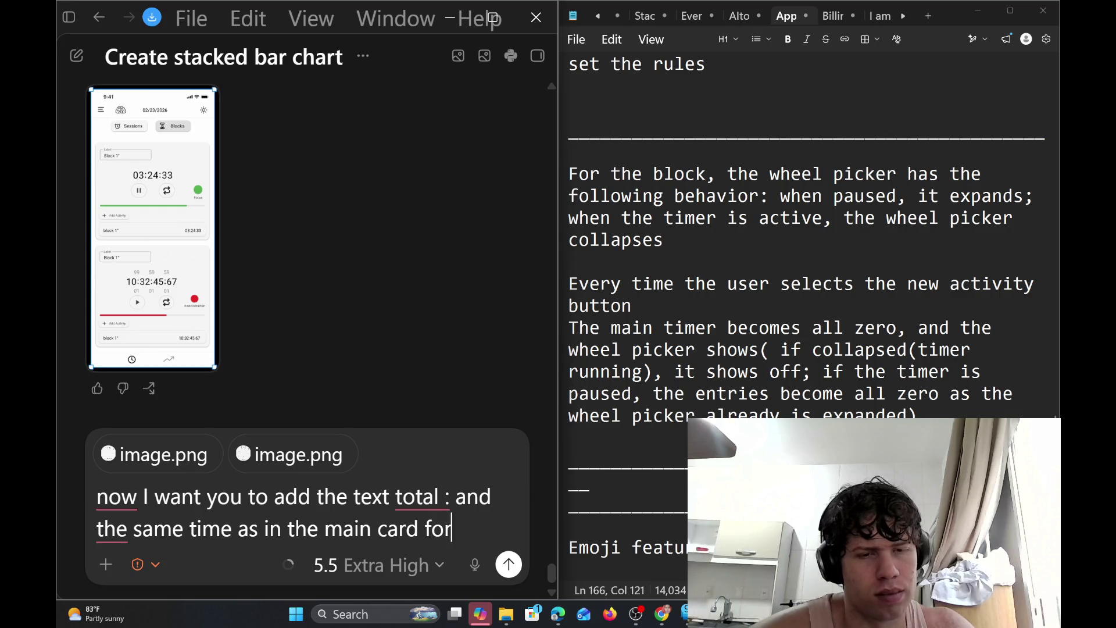
type(" each")
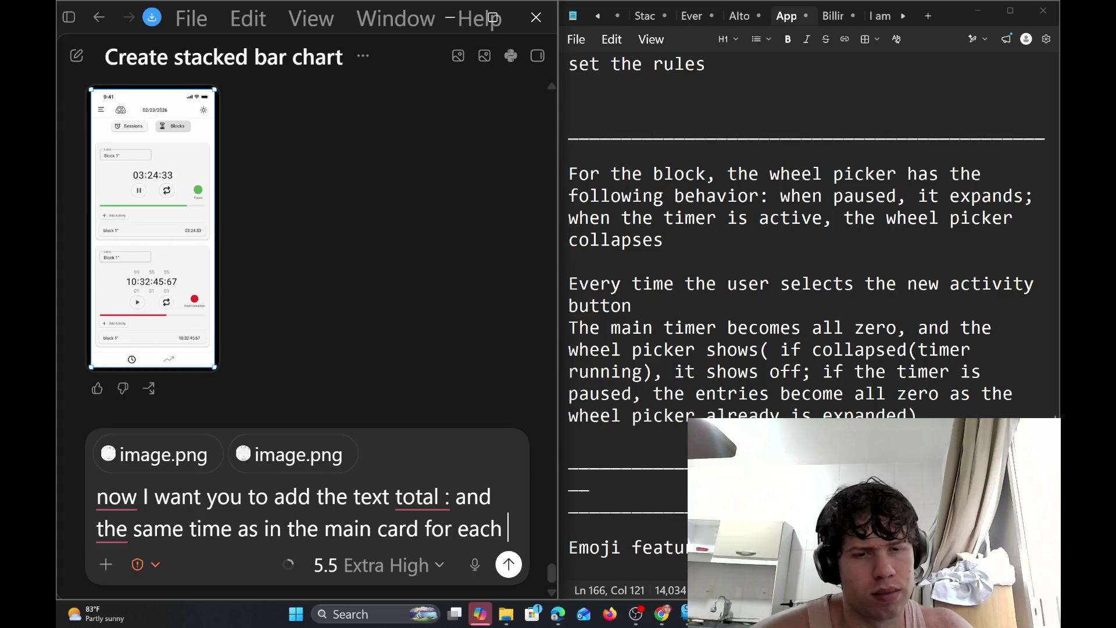
key("BackSpace")
key("BackSpace")
key("BackSpace")
key("BackSpace")
key("BackSpace")
key("BackSpace")
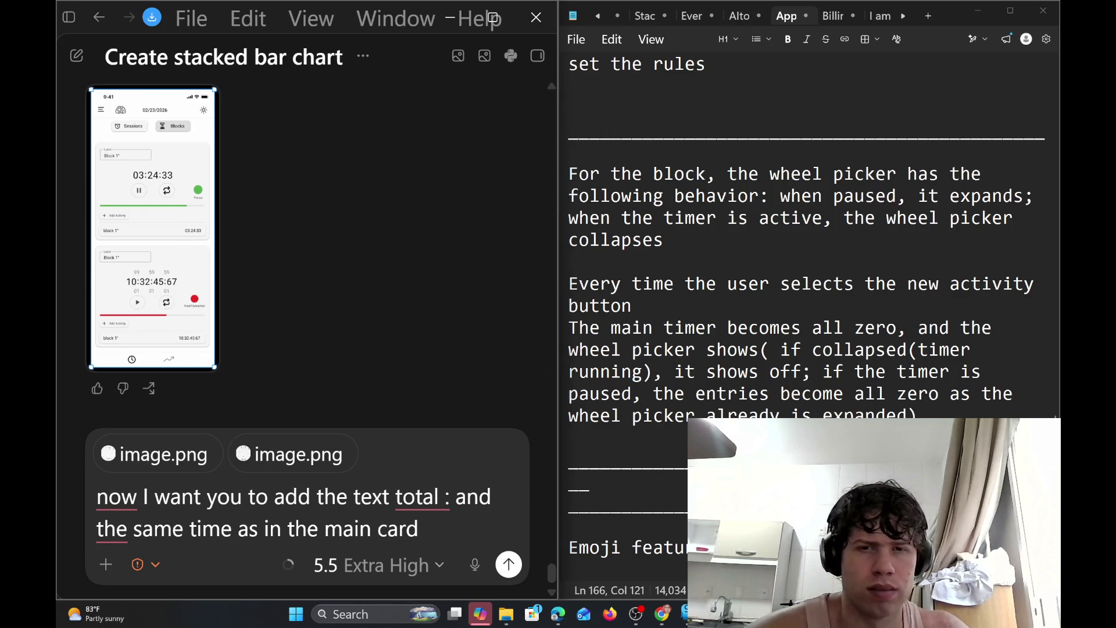
key("BackSpace")
key("BackSpace")
key("BackSpace")
key("BackSpace")
Change 'card' to 'timer' and add 'for each card(the big number inside each card)'
type("timer")
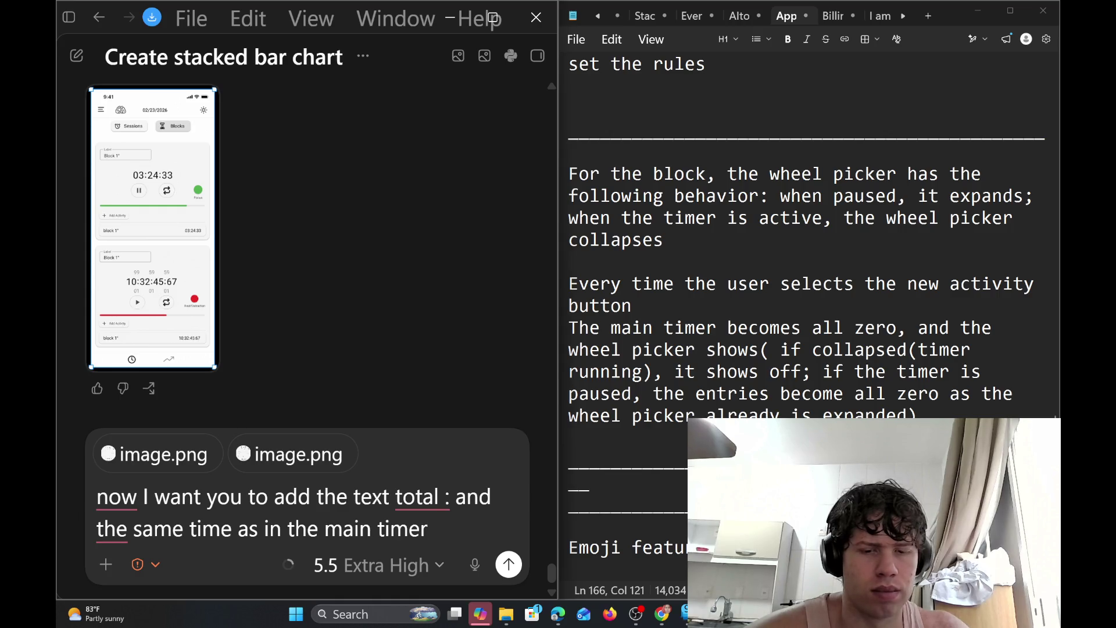
type("(")
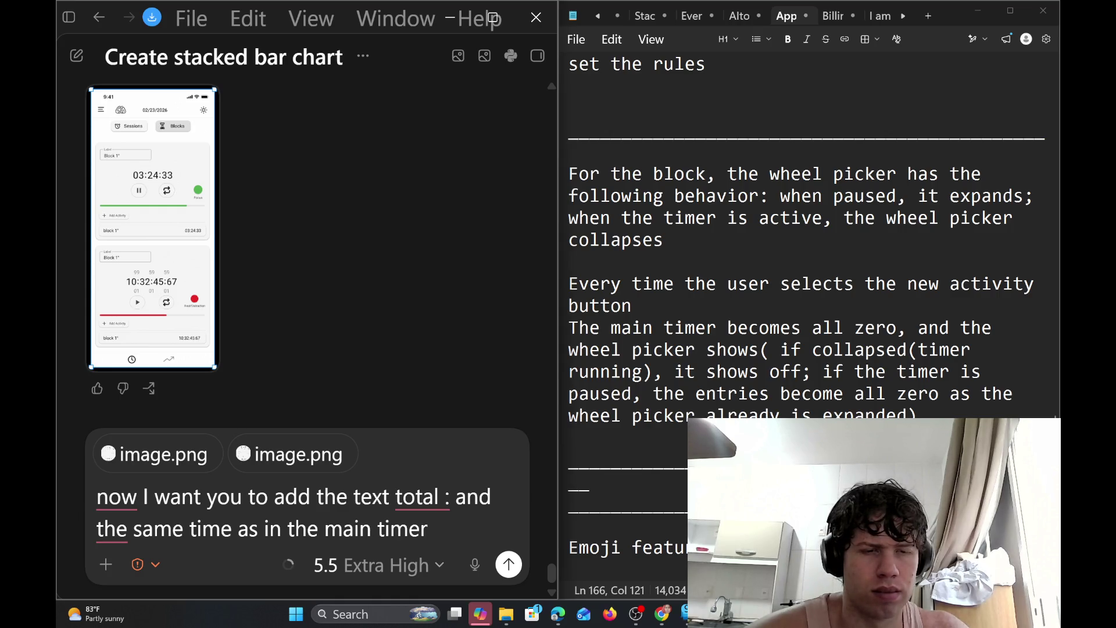
type("(the ")
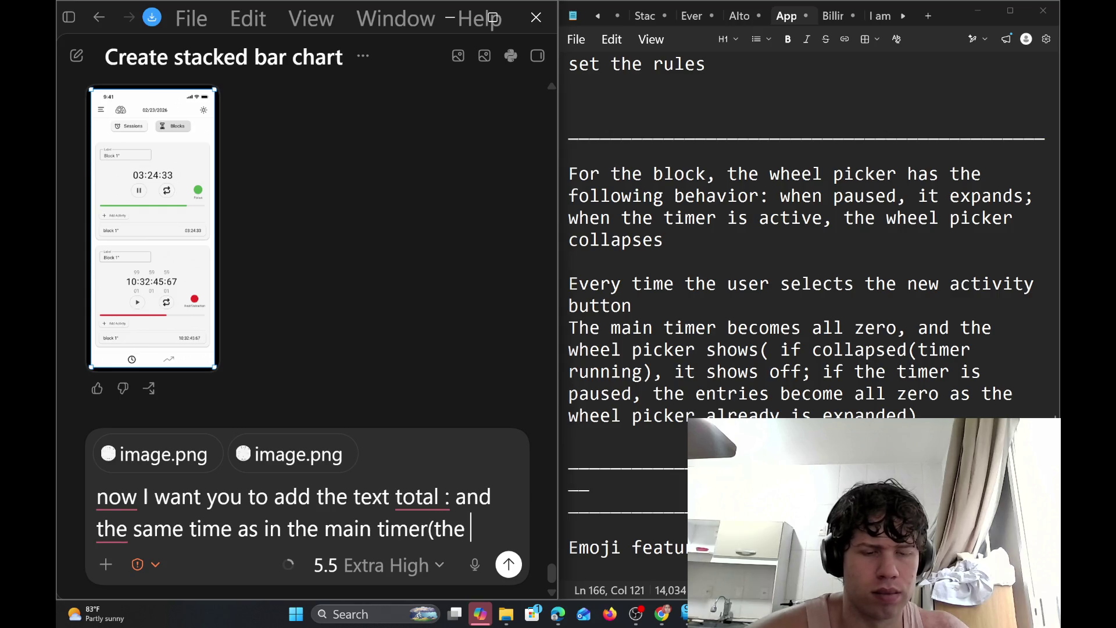
type("big")
key("BackSpace")
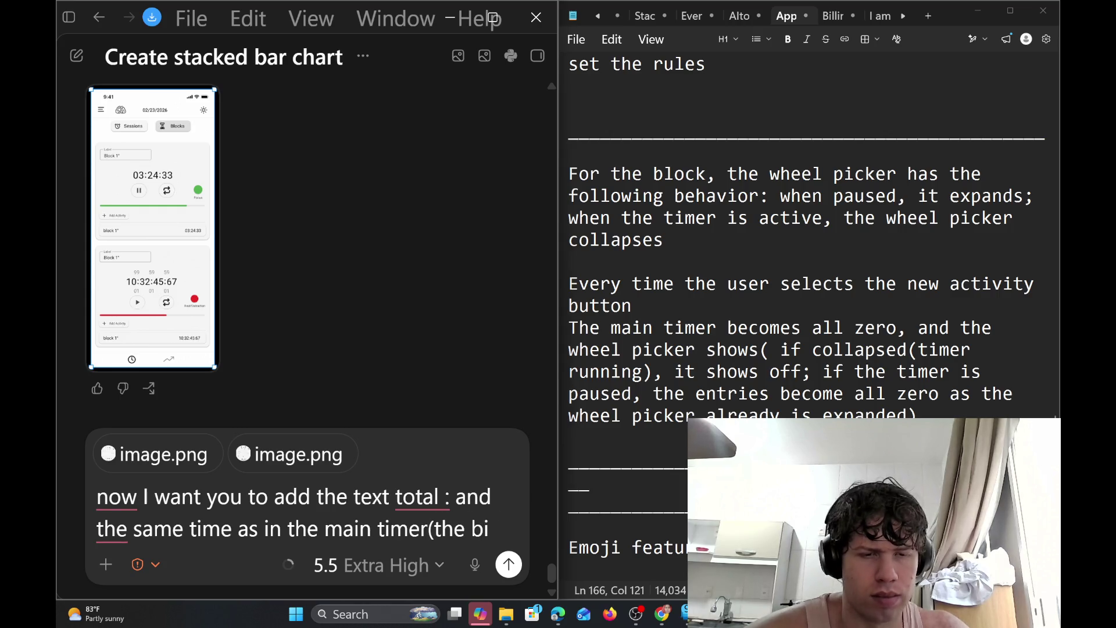
key("BackSpace")
key("BackSpace")
key("BackSpace")
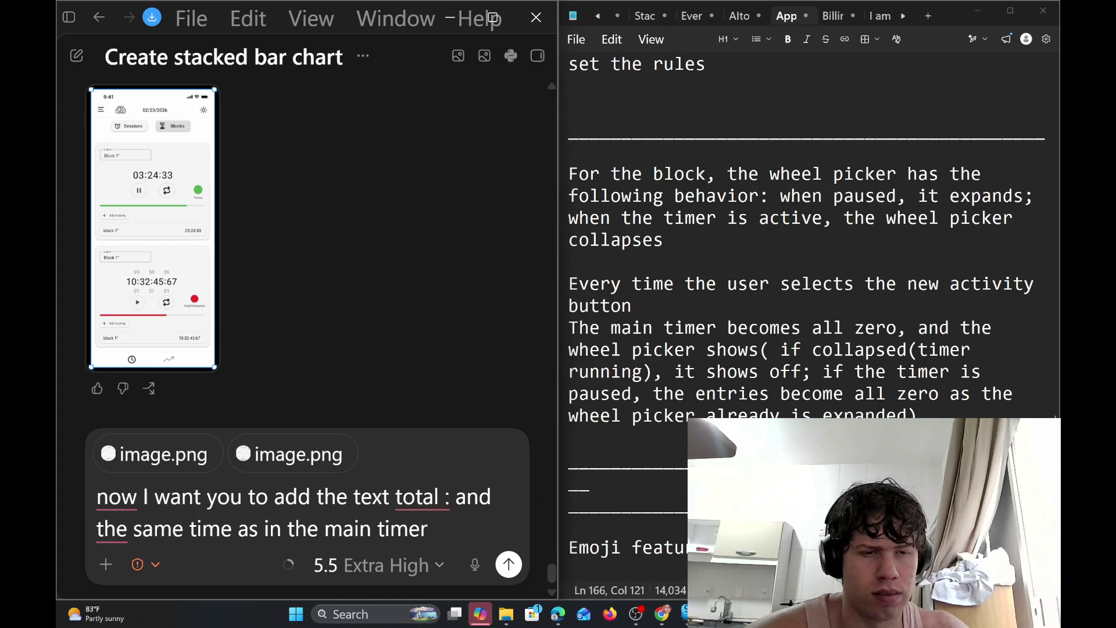
type("(")
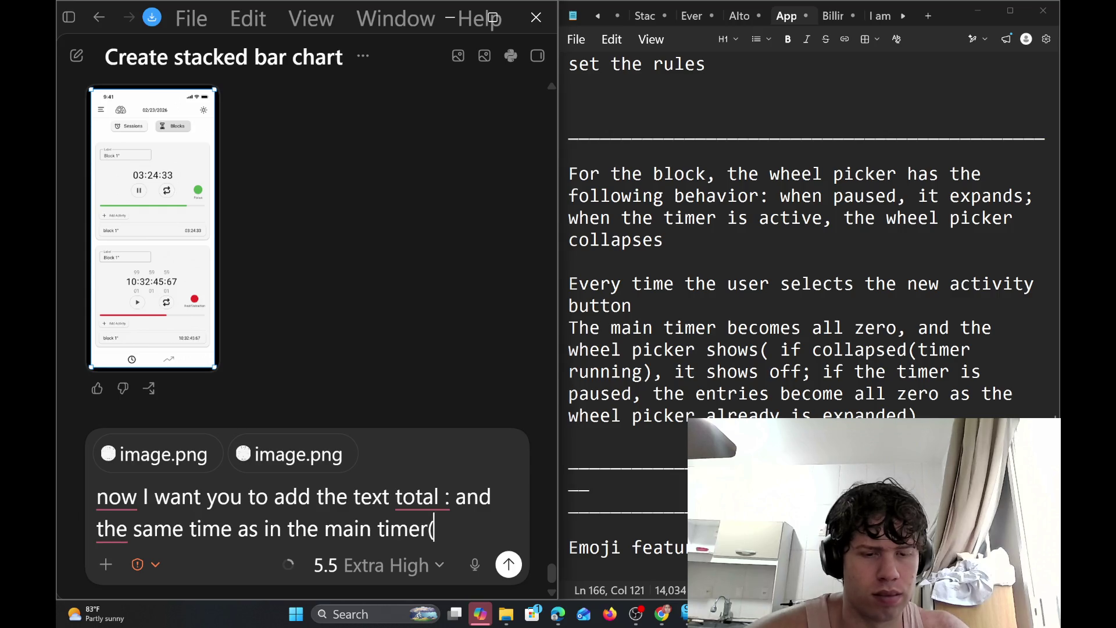
key("BackSpace")
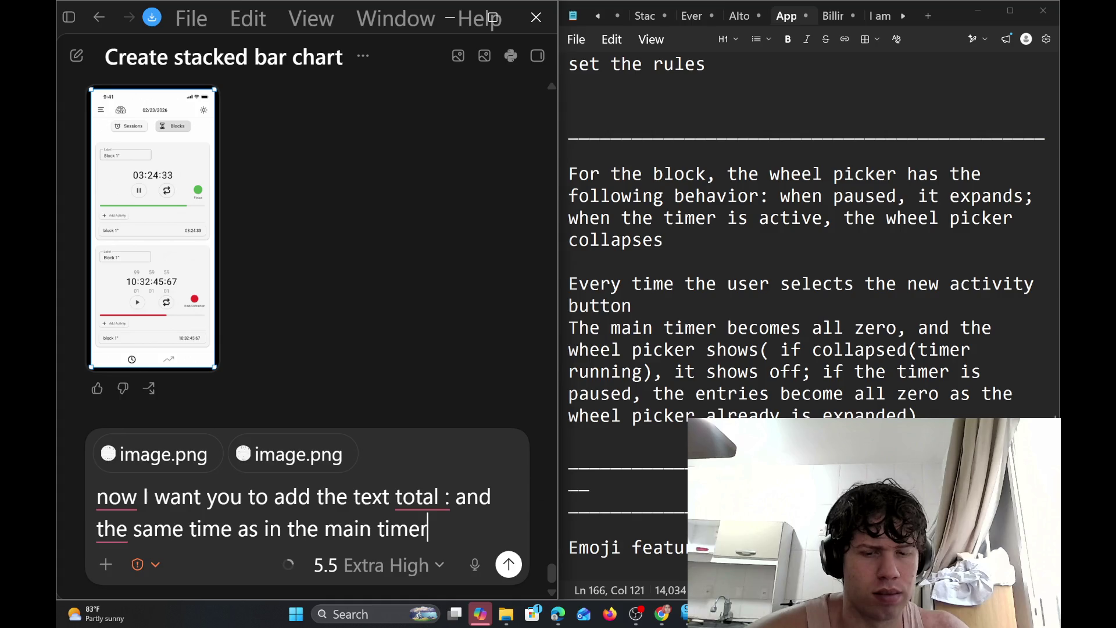
type(" for each")
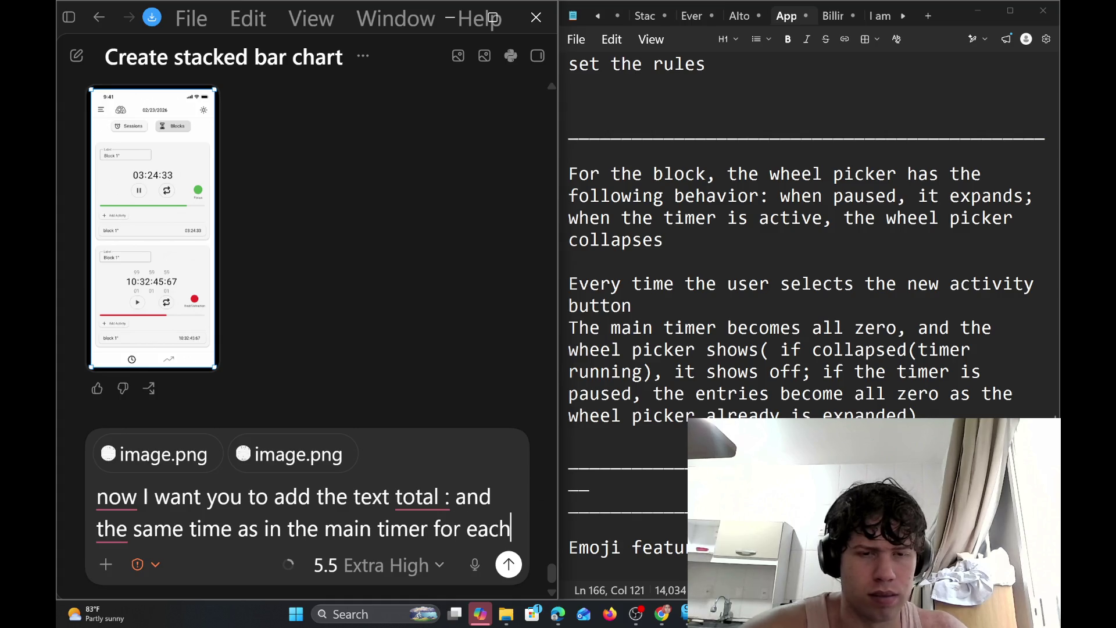
type(" card(")
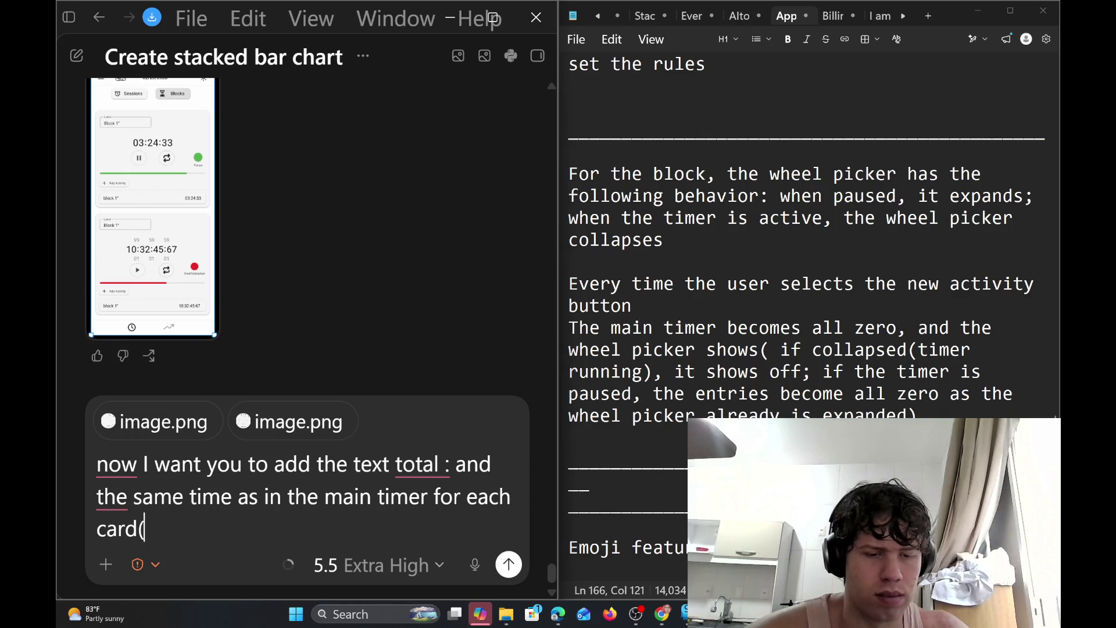
type("the big nu")
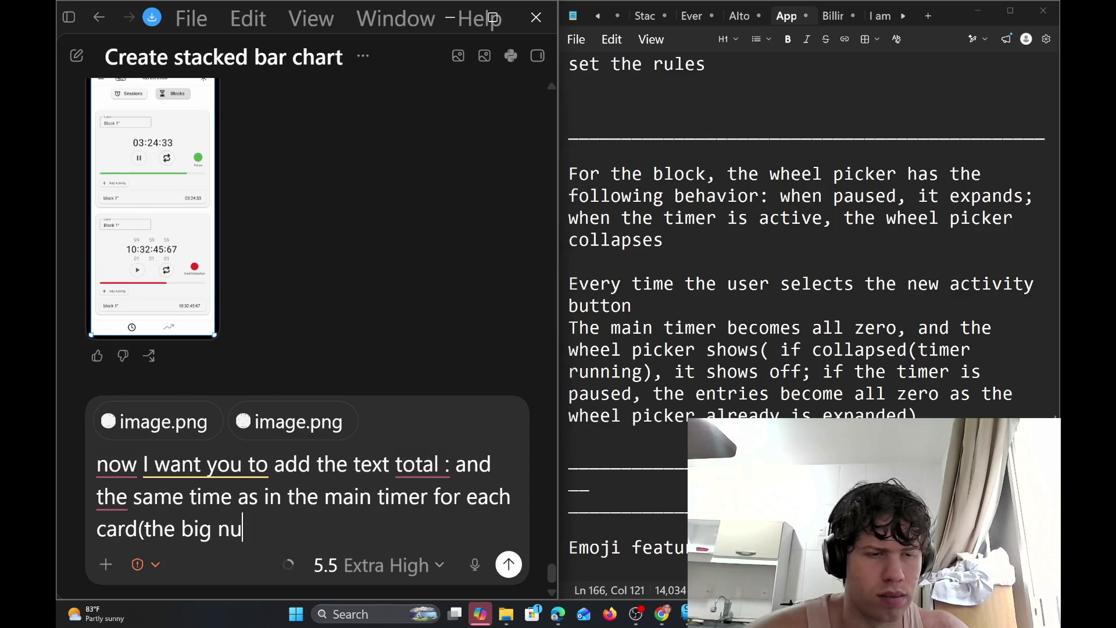
type("mber on")
key("BackSpace")
key("BackSpace")
key("BackSpace")
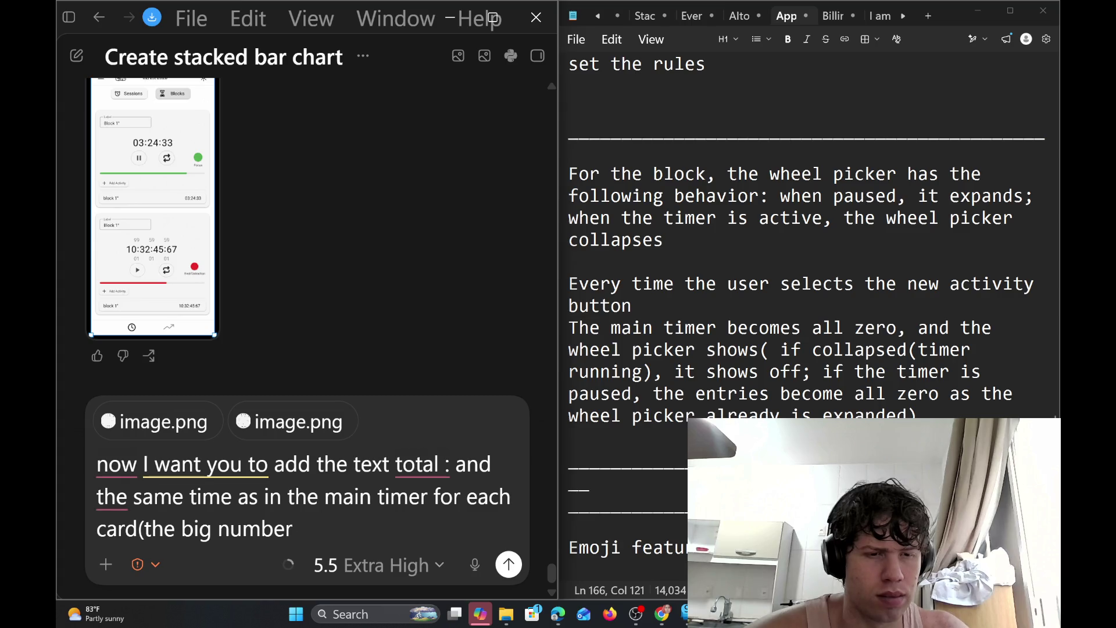
type("inside each")
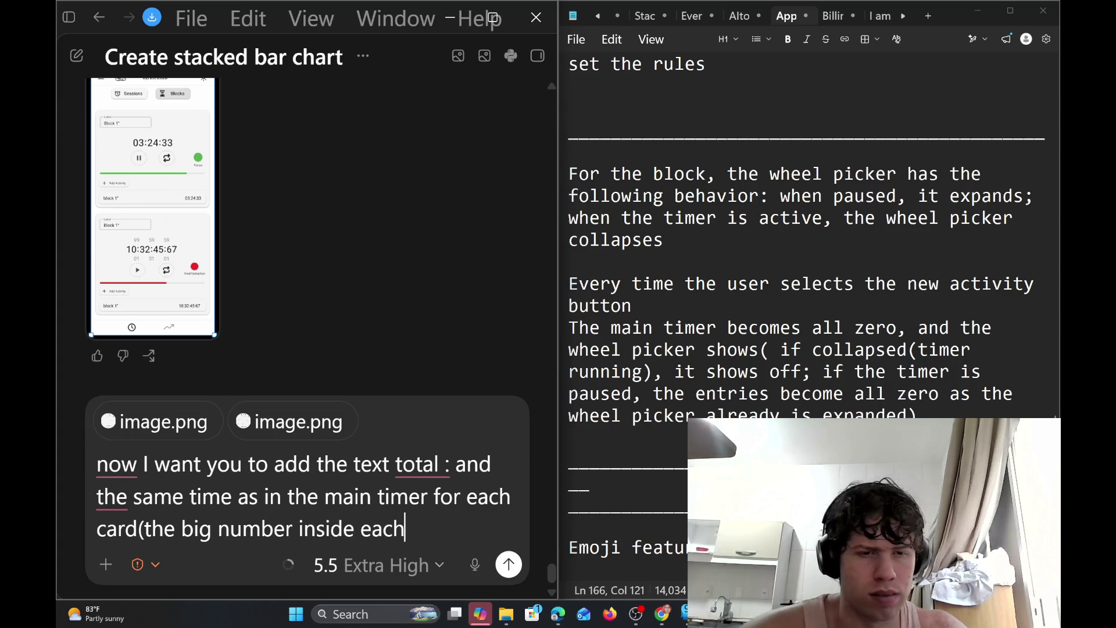
type(" card)")
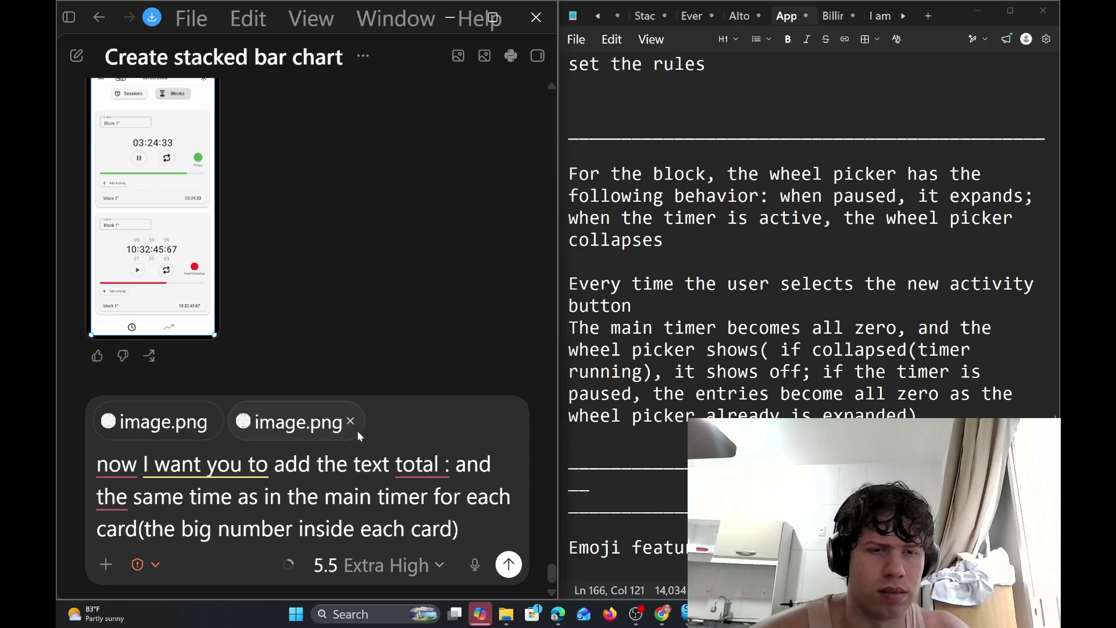
Remove the space before the colon, capitalise 'Now', insert 'at' before 'the same time', then add a new line
mouse_move(422, 465)
left_click(427, 504)
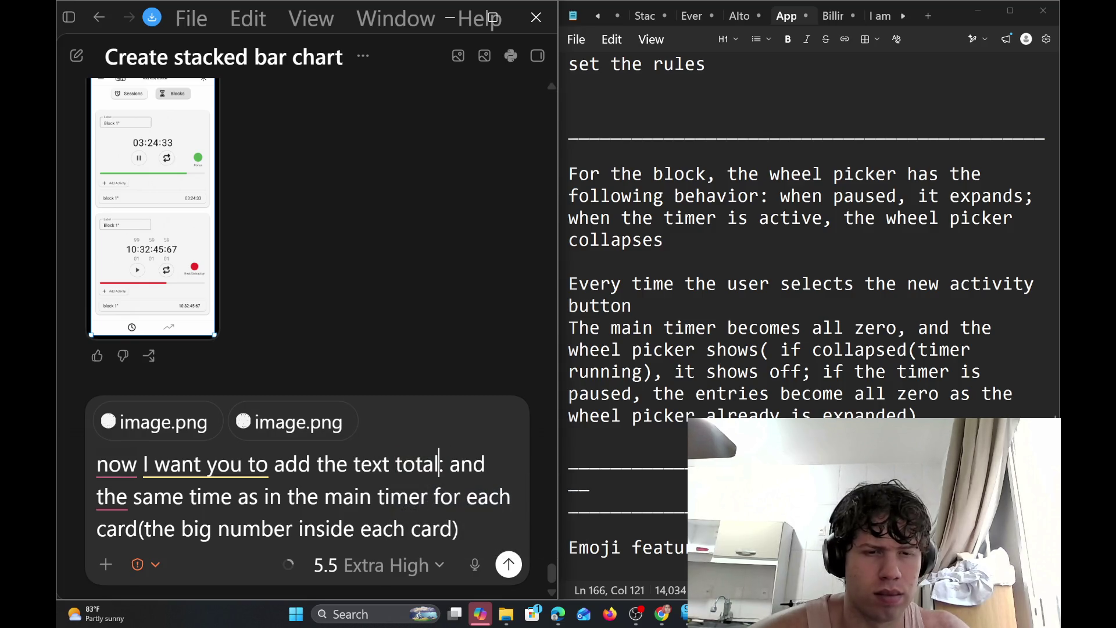
mouse_move(116, 465)
left_click(110, 512)
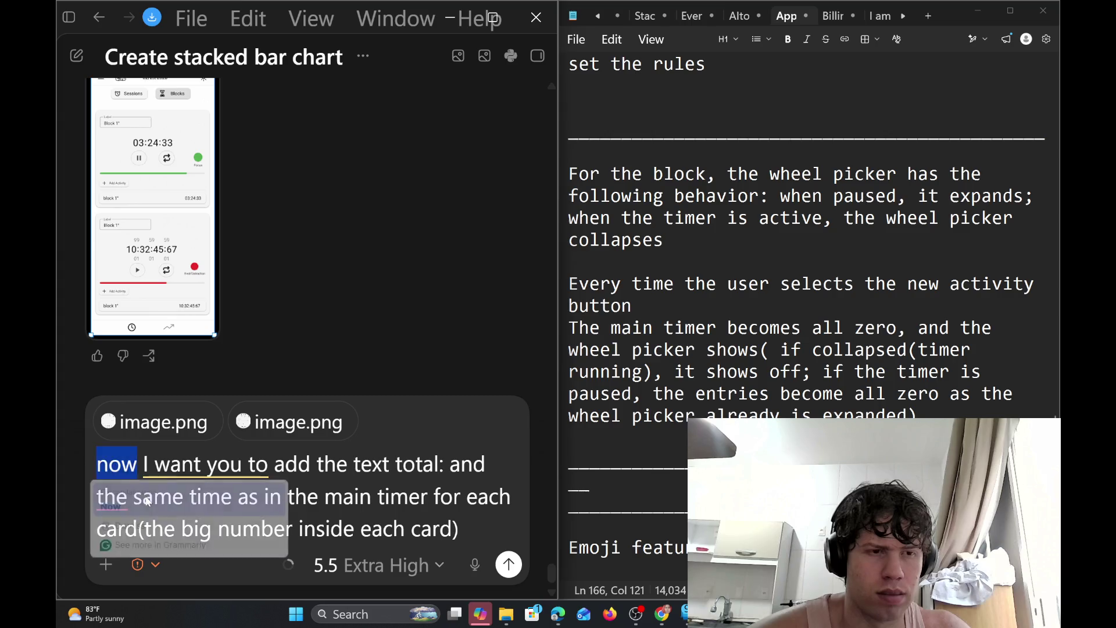
mouse_move(111, 497)
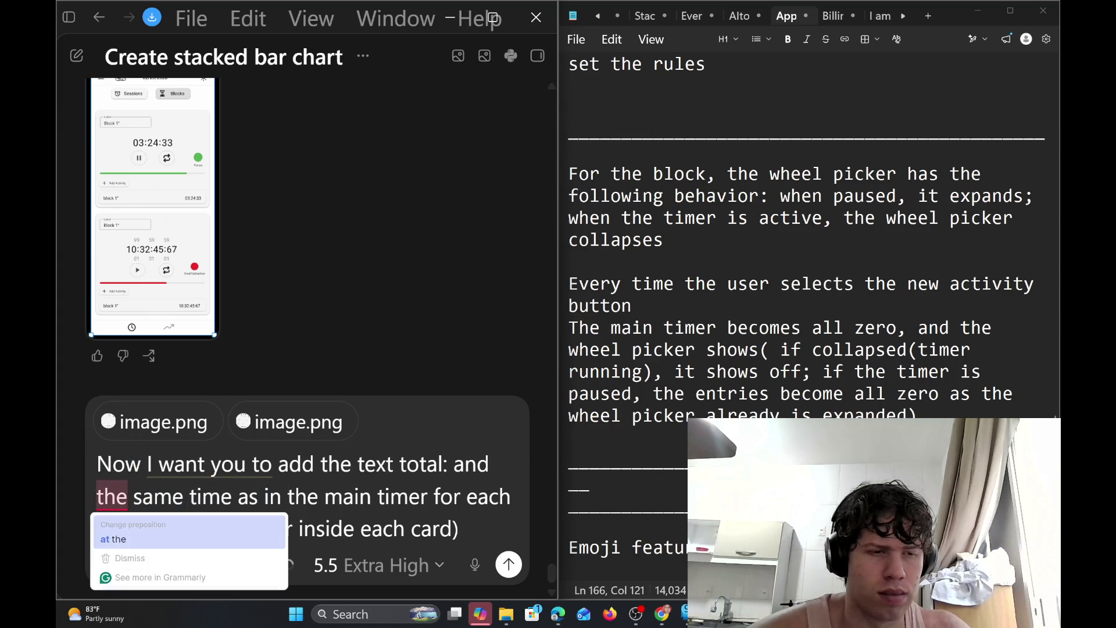
left_click(145, 538)
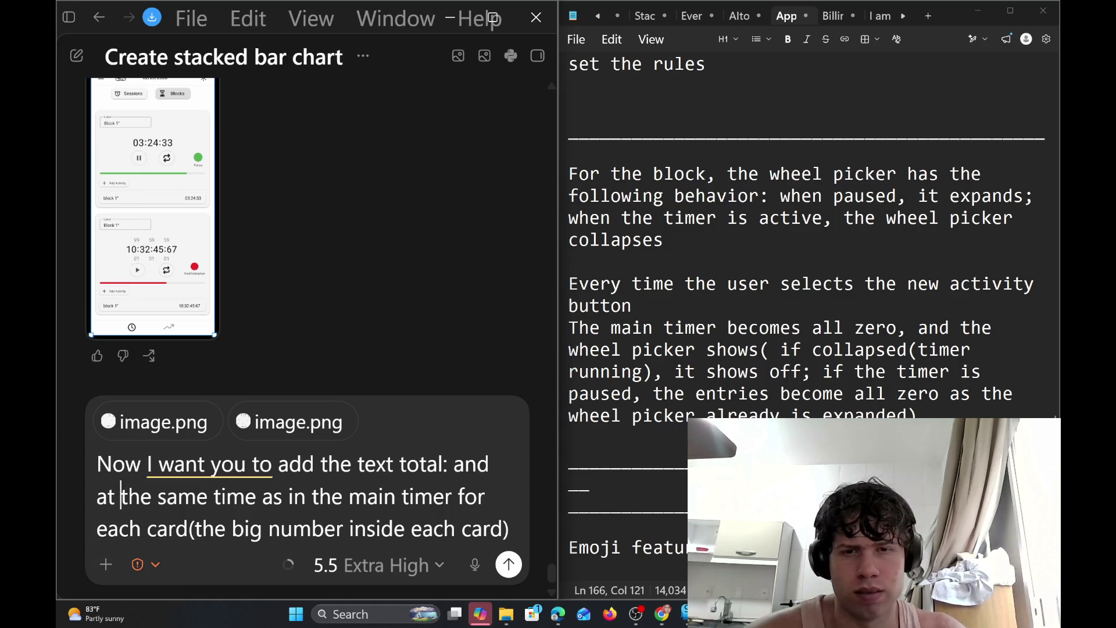
scroll(808, 232, "down", 2)
scroll(808, 233, "down", 2)
scroll(808, 314, "up", 2)
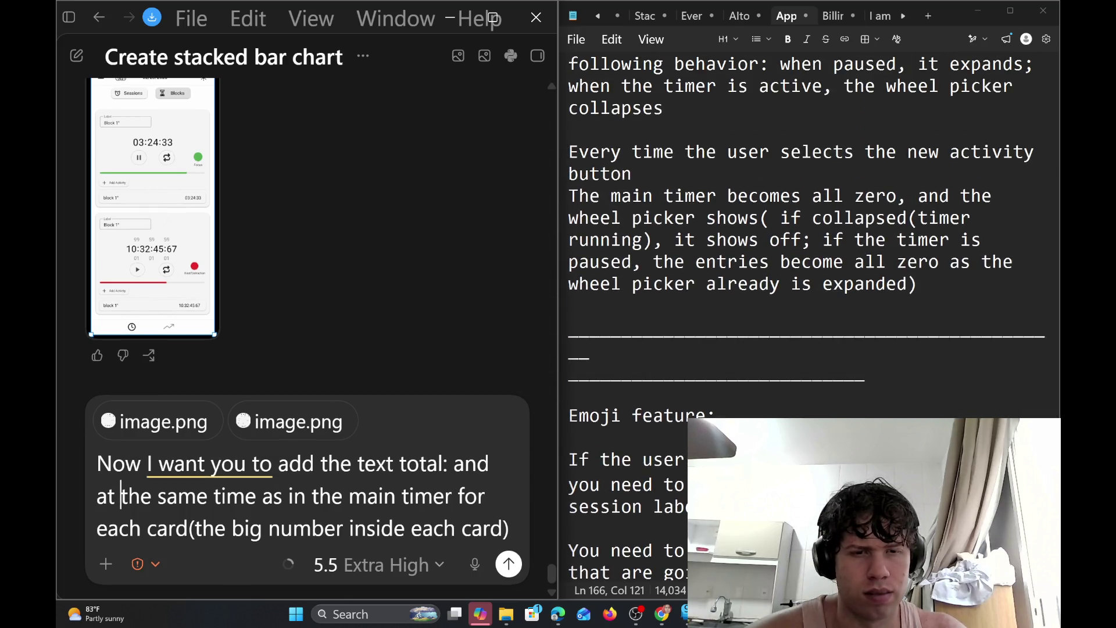
key("shift+Return")
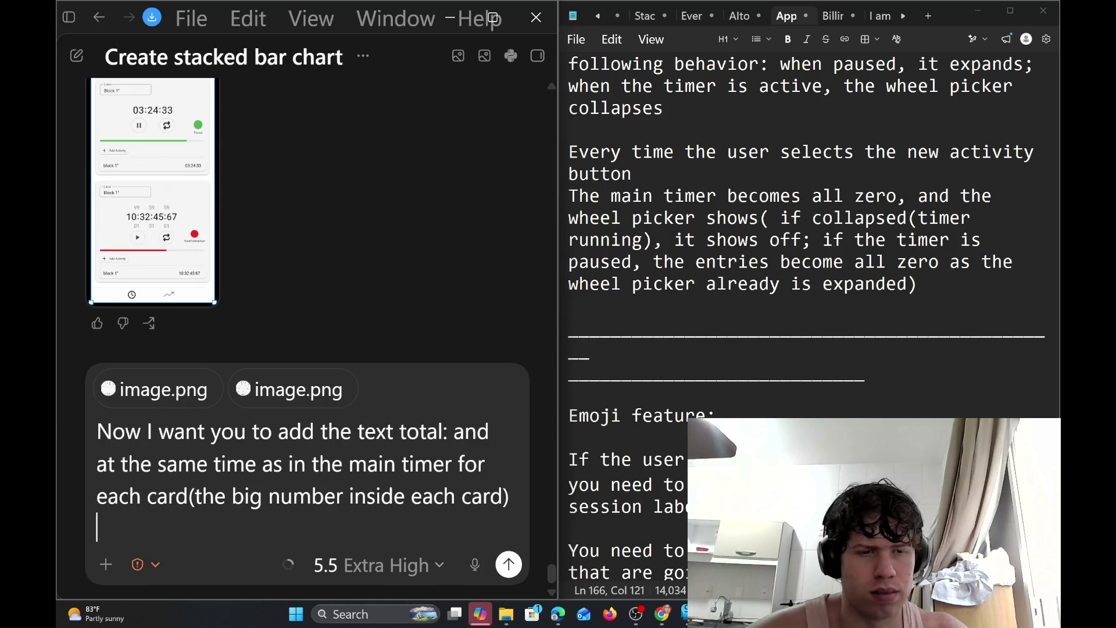
Type that the text and number should be painted green, in the same green tone as the circle and bar
key("shift+Return")
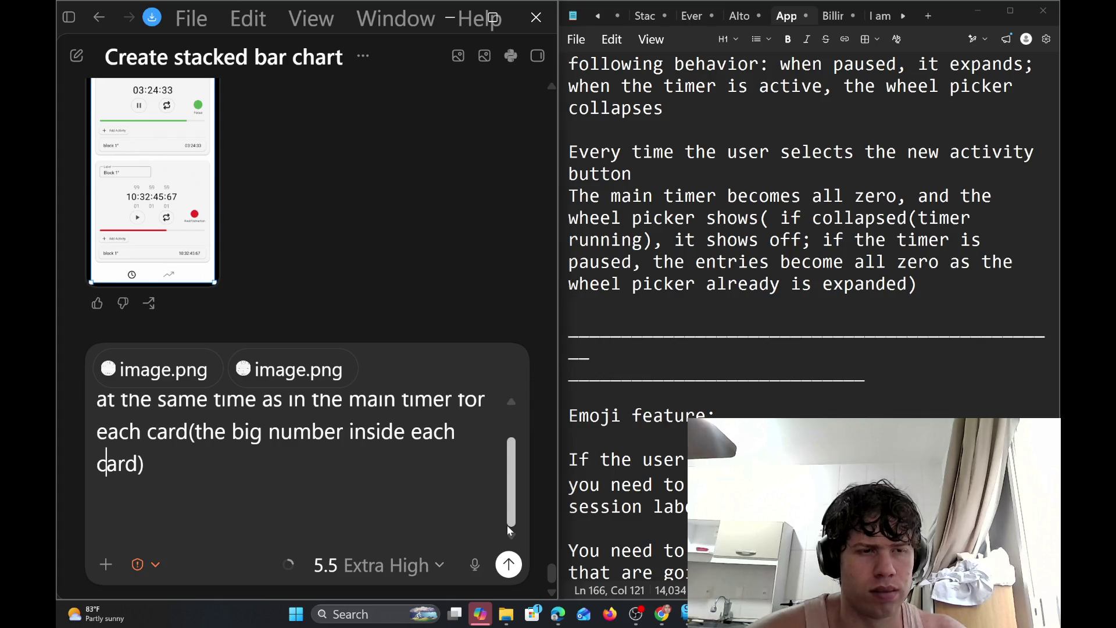
key("Right")
key("Right")
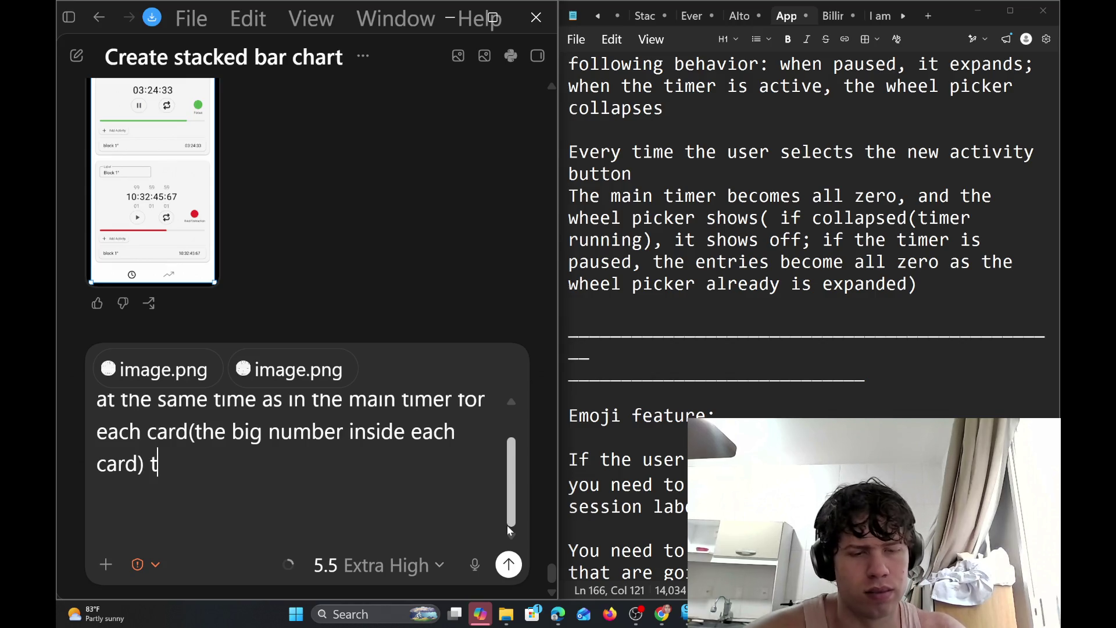
type("he text ")
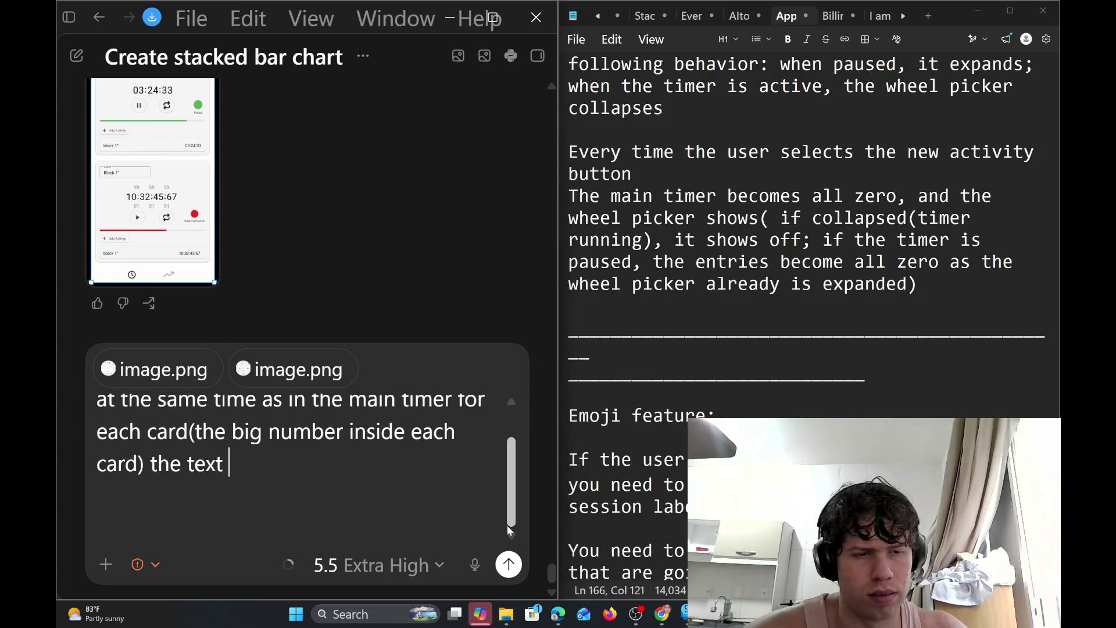
type("and the number ")
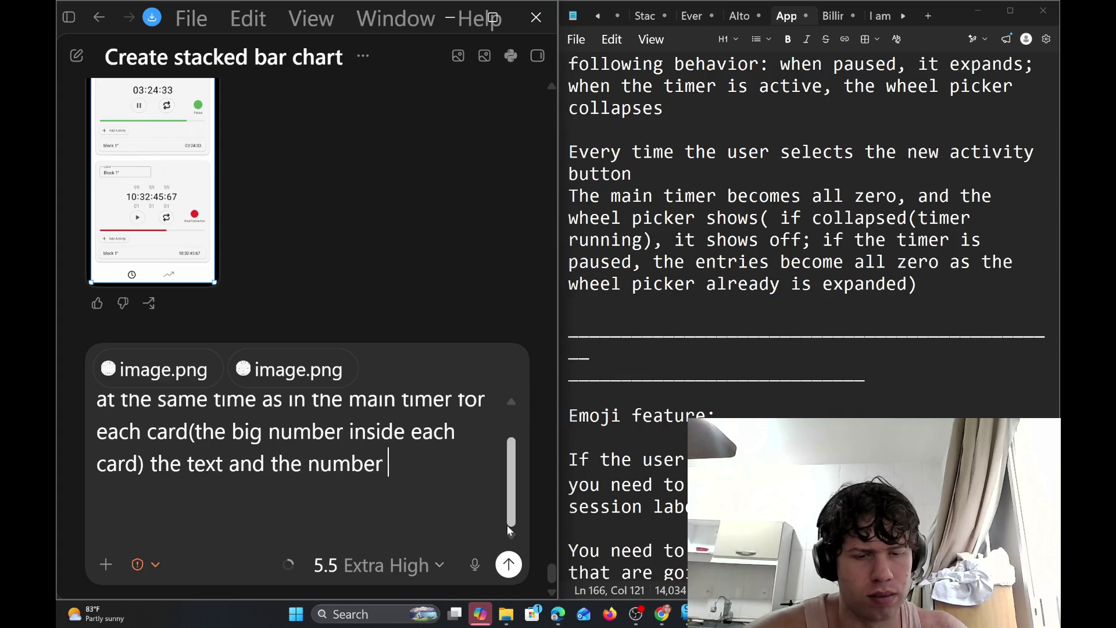
type("shoul")
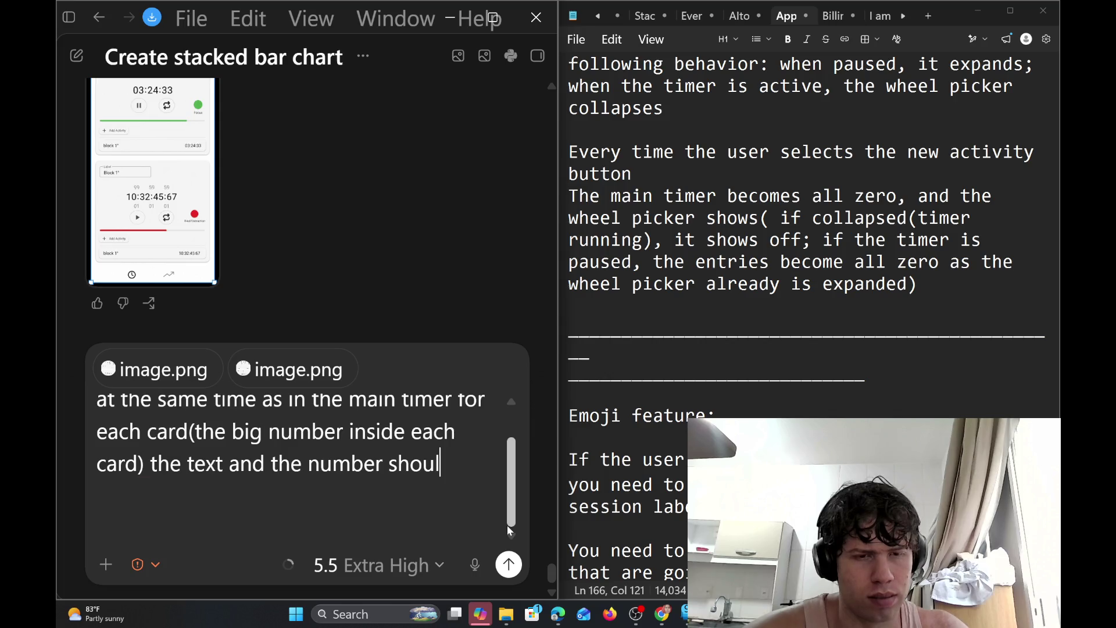
type("d be ")
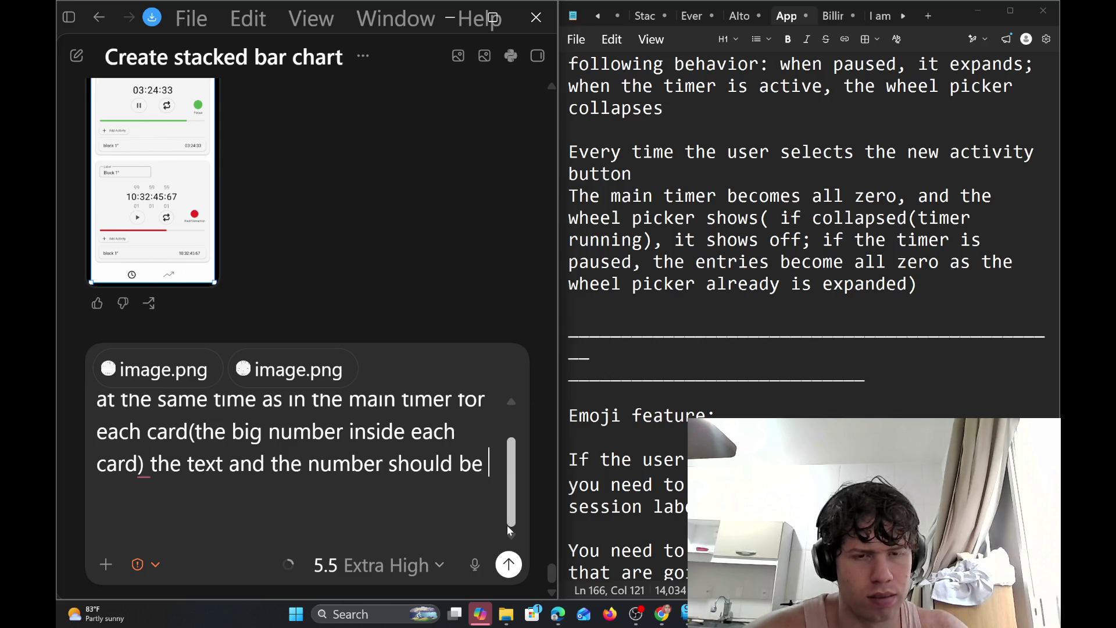
type("painted in ")
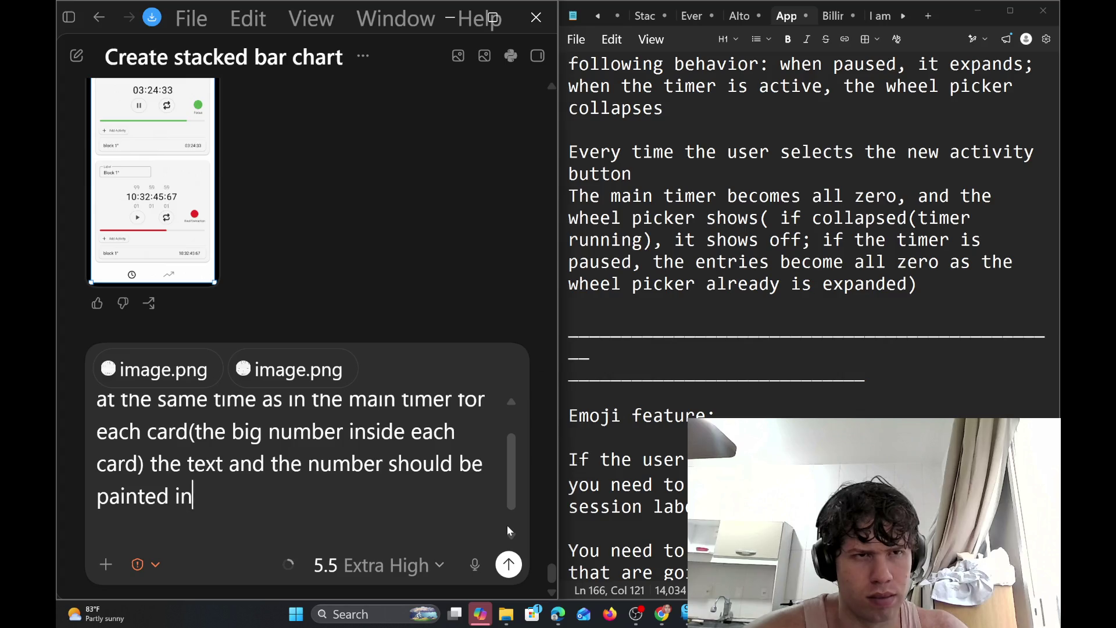
type("green")
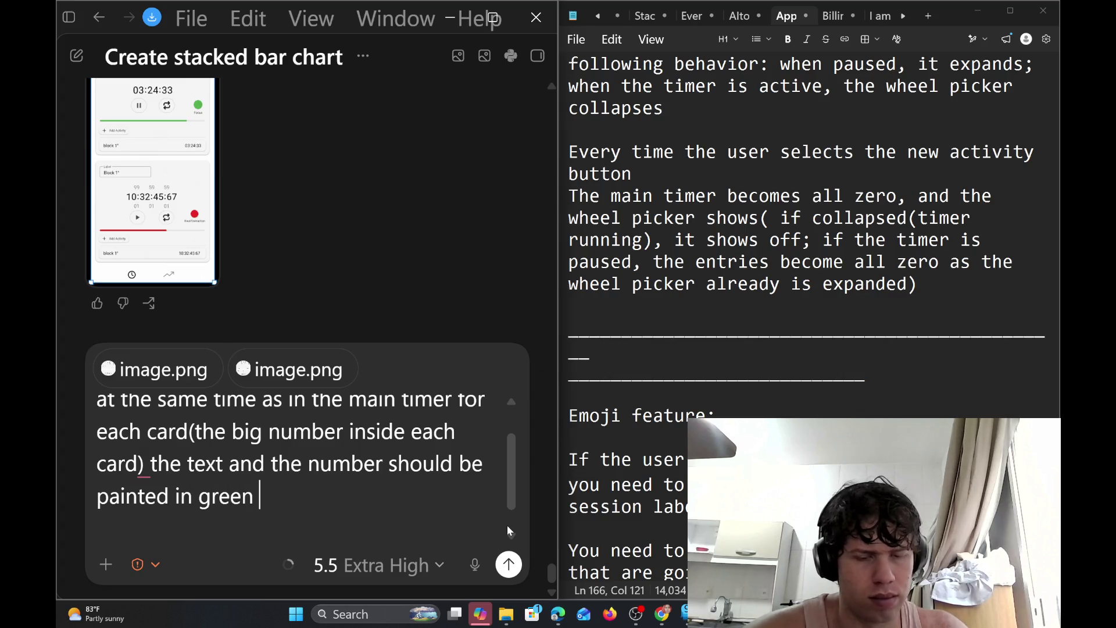
type("(ma")
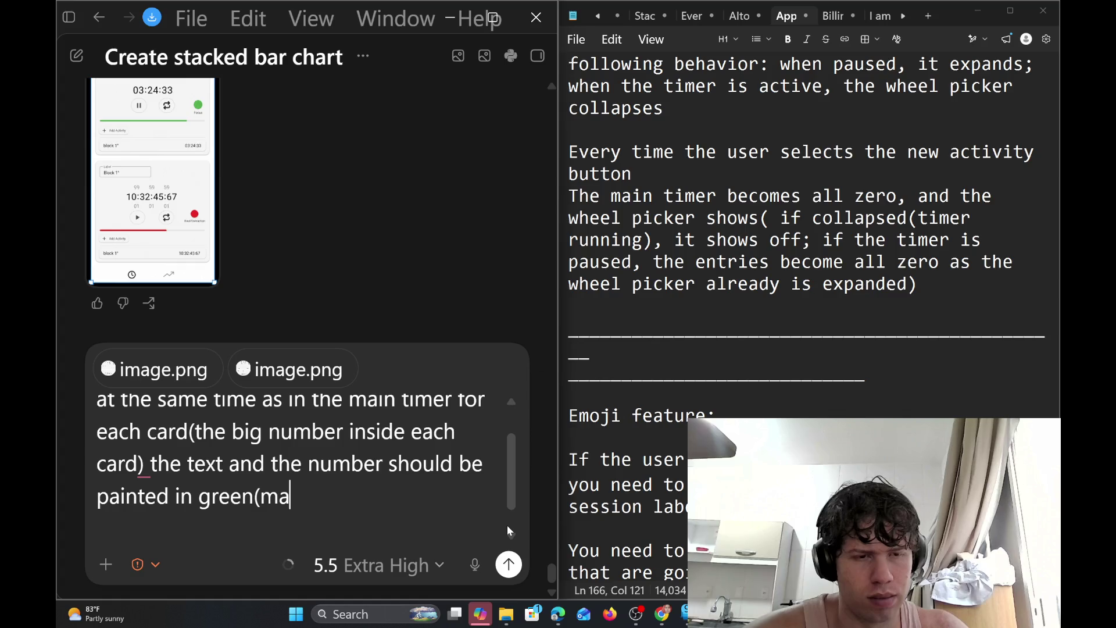
key("BackSpace")
key("BackSpace")
key("BackSpace")
type("ame gr")
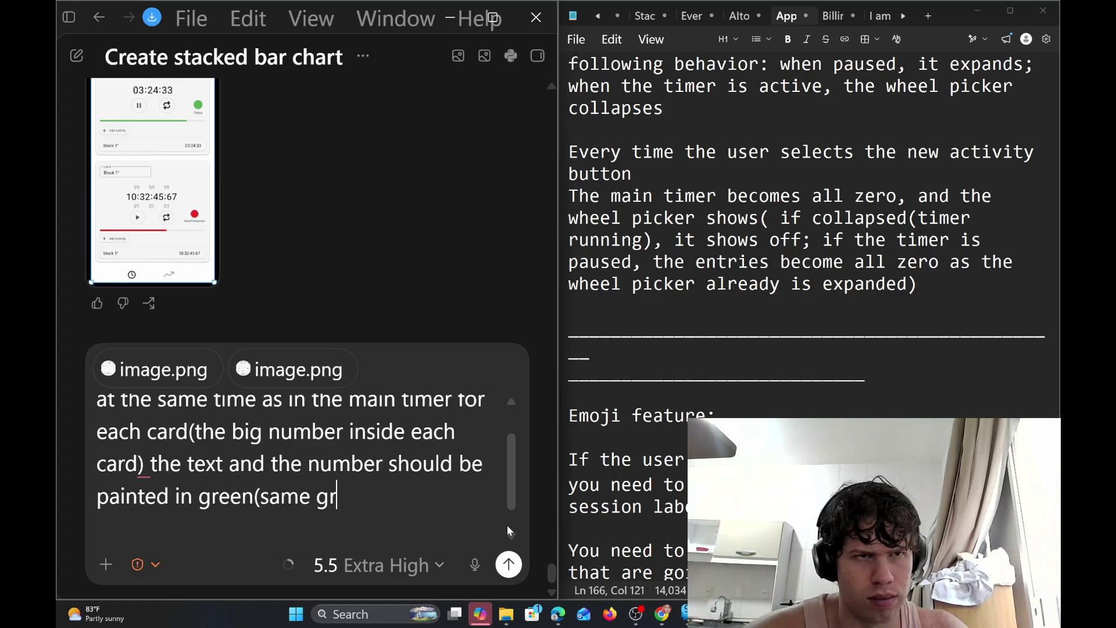
type("een tone")
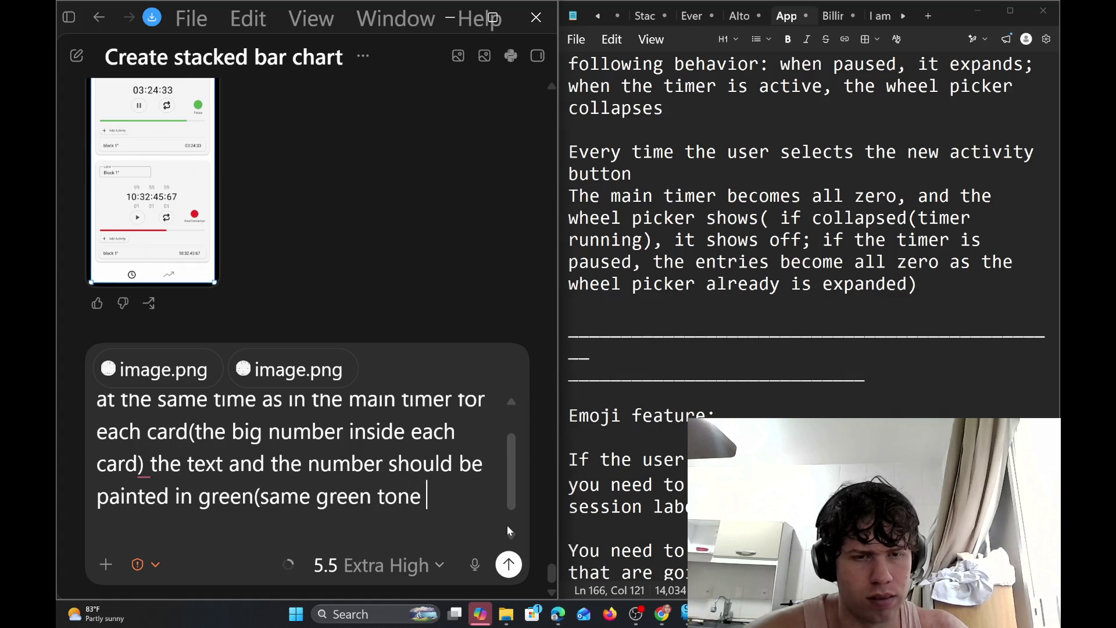
type(" as teh c")
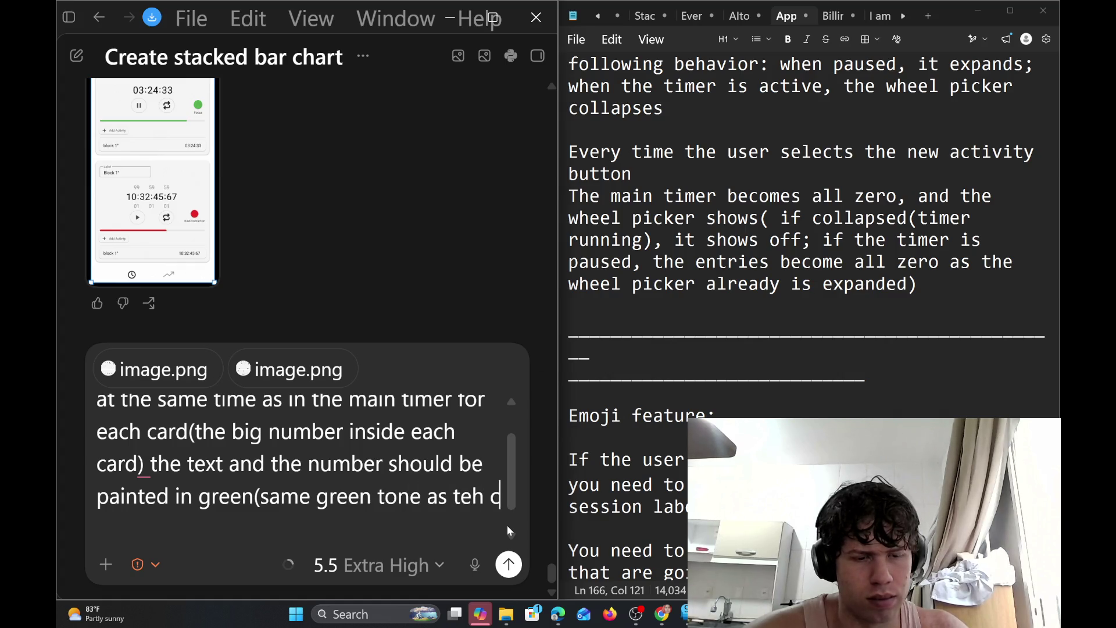
key("BackSpace")
key("BackSpace")
key("BackSpace")
key("BackSpace")
type("he cir")
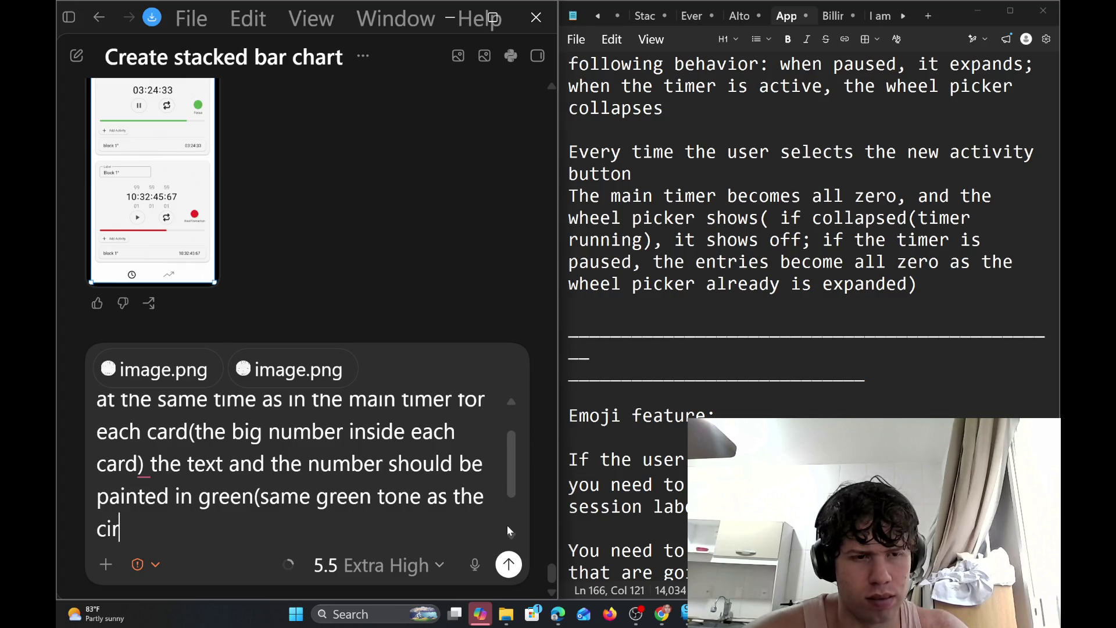
type("cle and the")
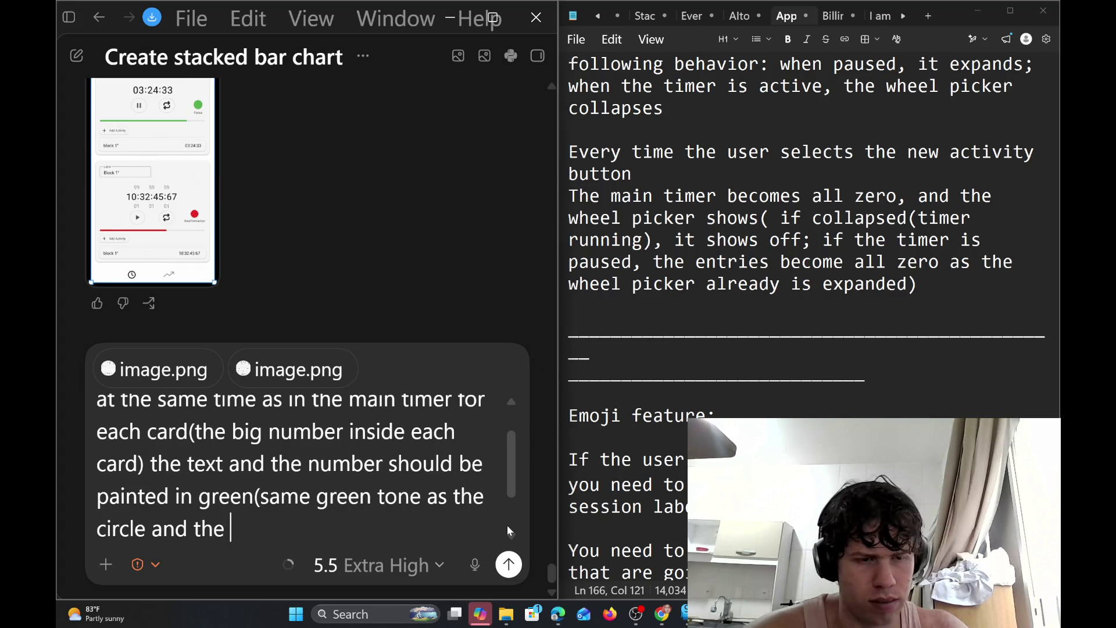
type(" bar")
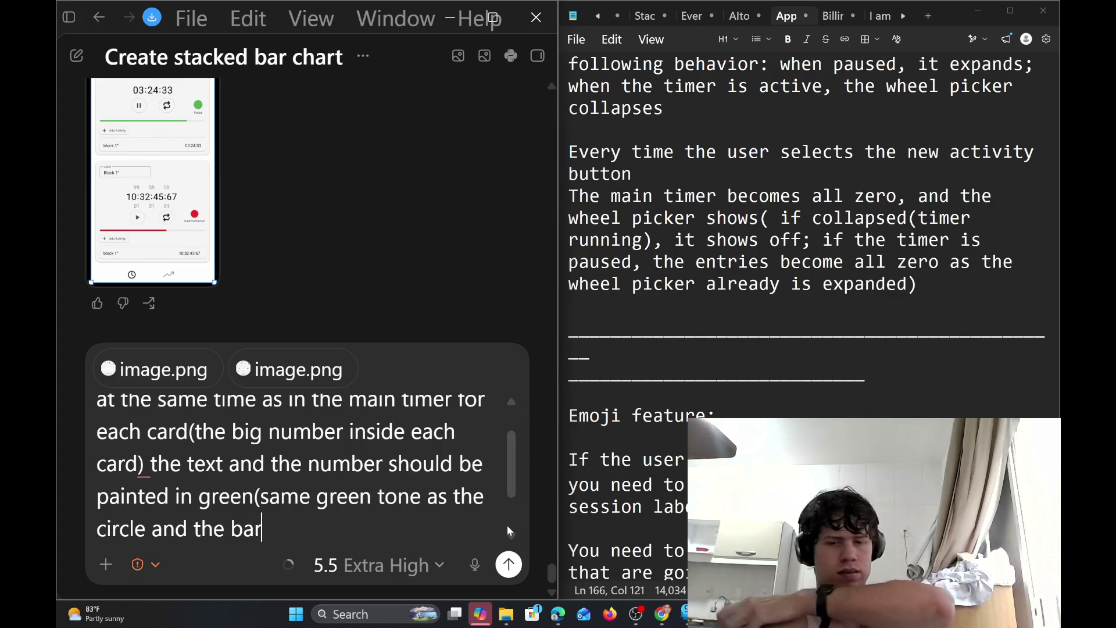
Replace both 'green' words with 'color' and add 'of each card' to the request
key("Up")
key("BackSpace")
key("BackSpace")
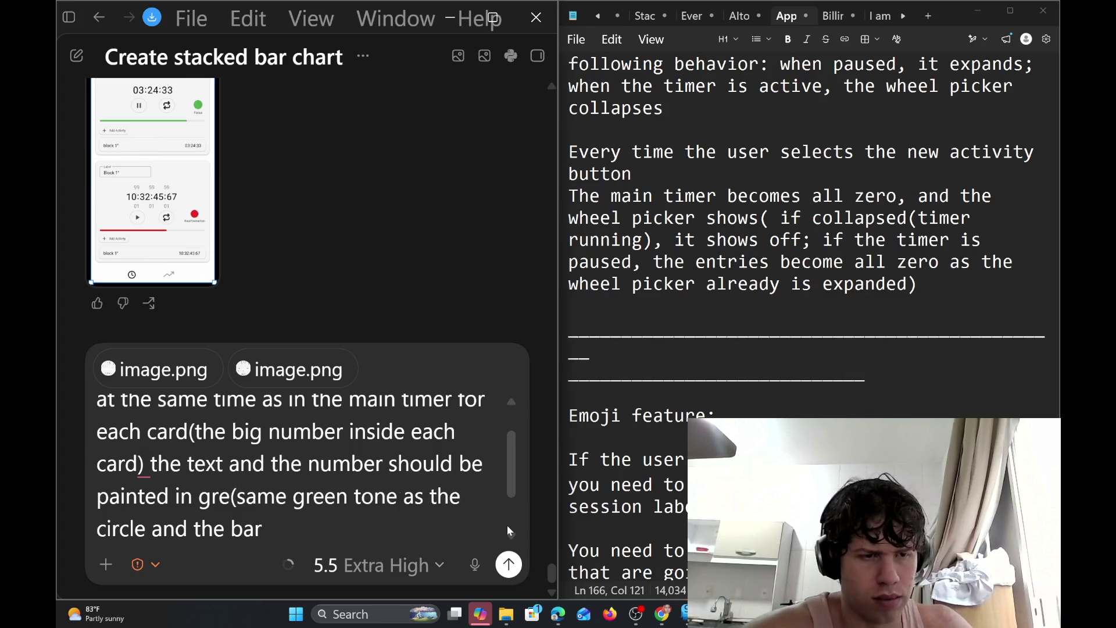
key("BackSpace")
key("BackSpace")
key("BackSpace")
type("color")
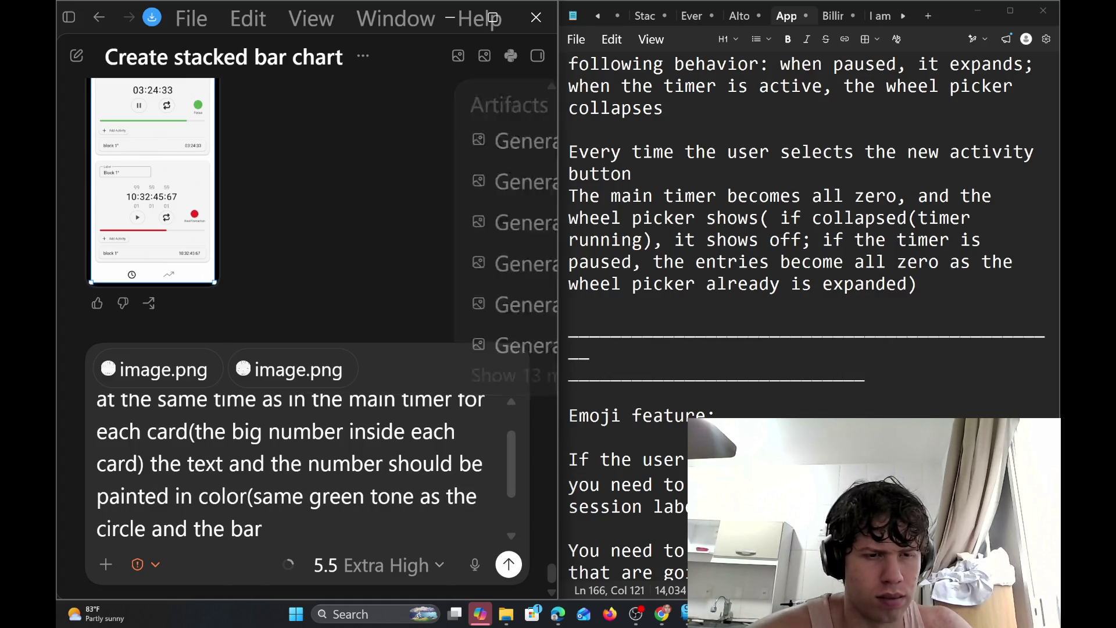
key("BackSpace")
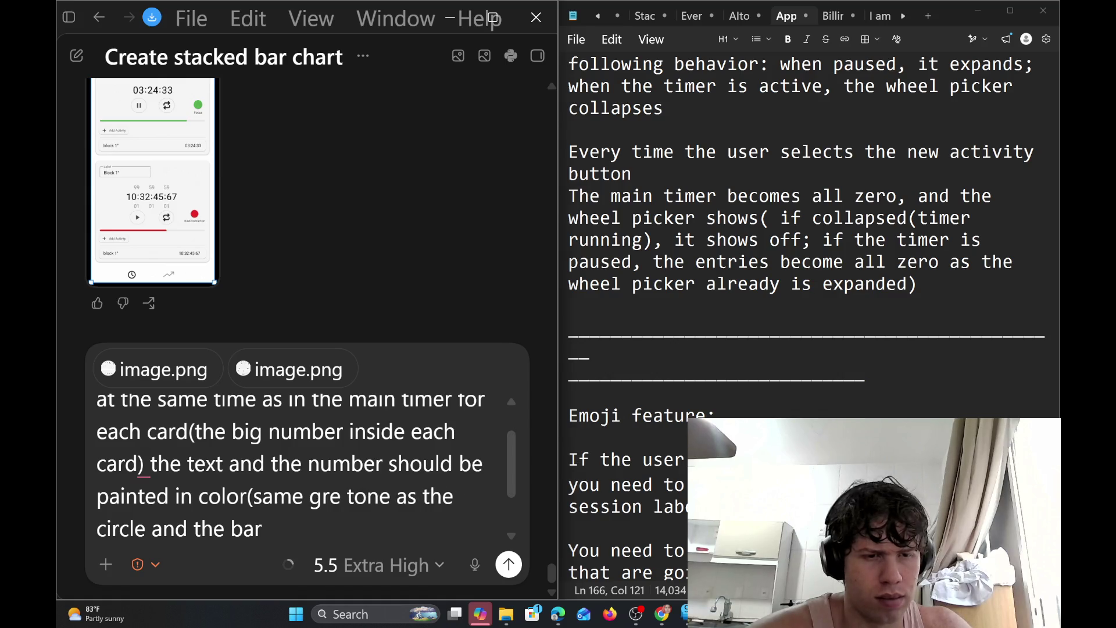
key("BackSpace")
key("BackSpace")
key("BackSpace")
key("BackSpace")
key("BackSpace")
type("c")
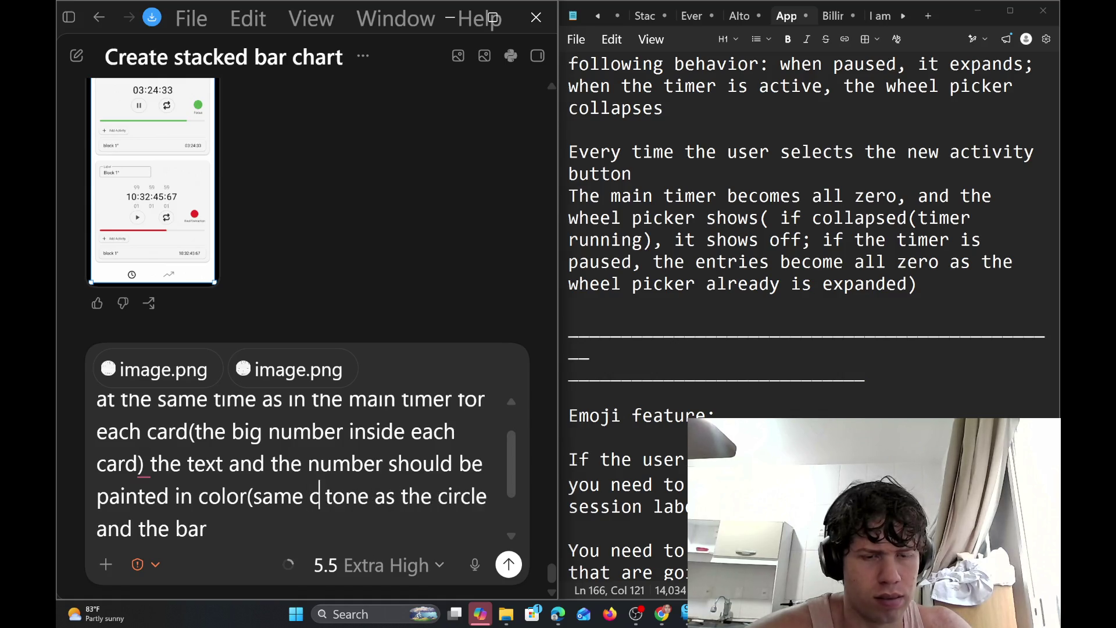
type("olor")
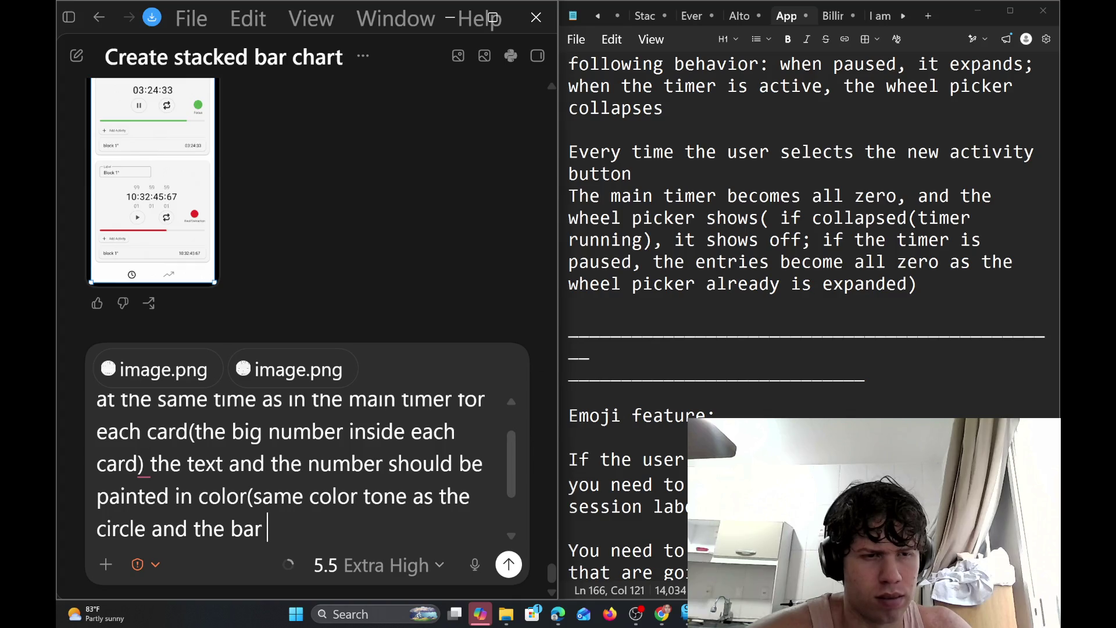
type("of each c")
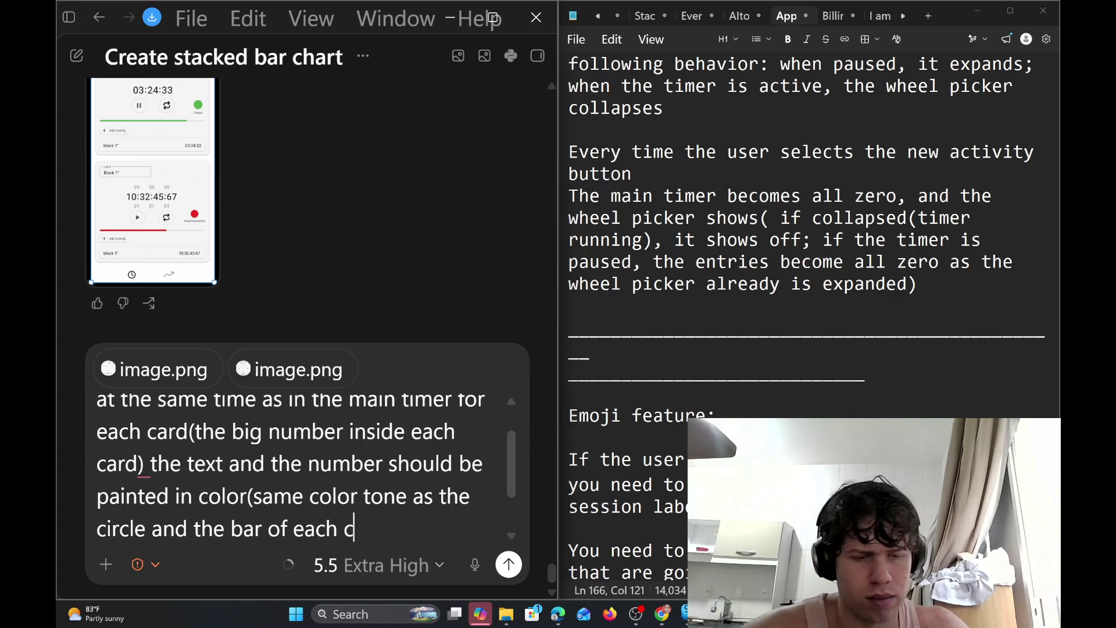
type("ard")
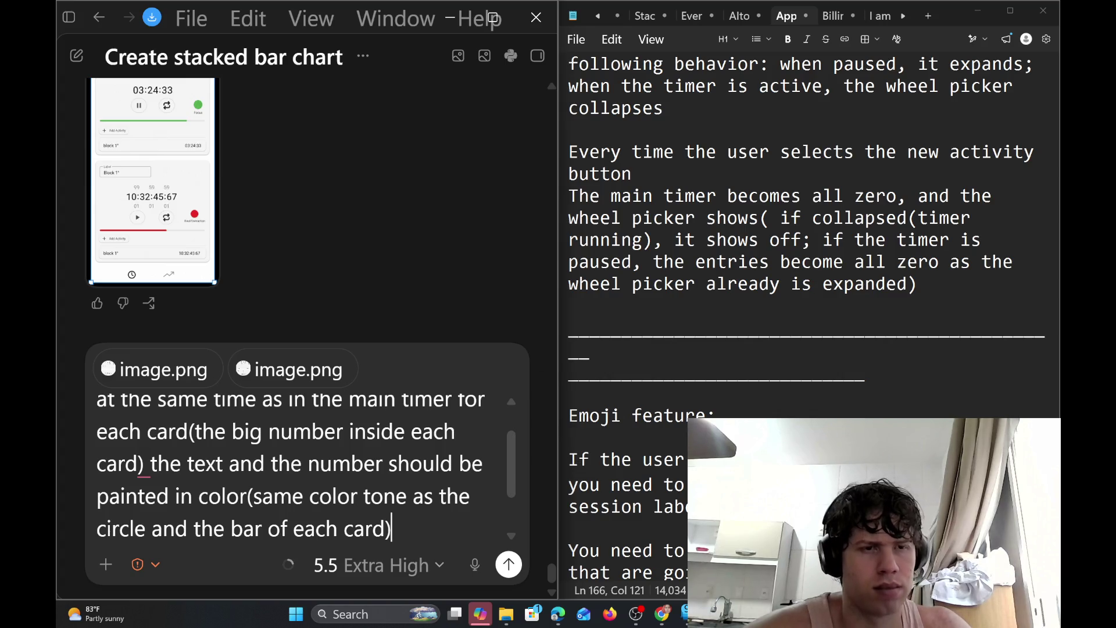
key("ctrl+Home")
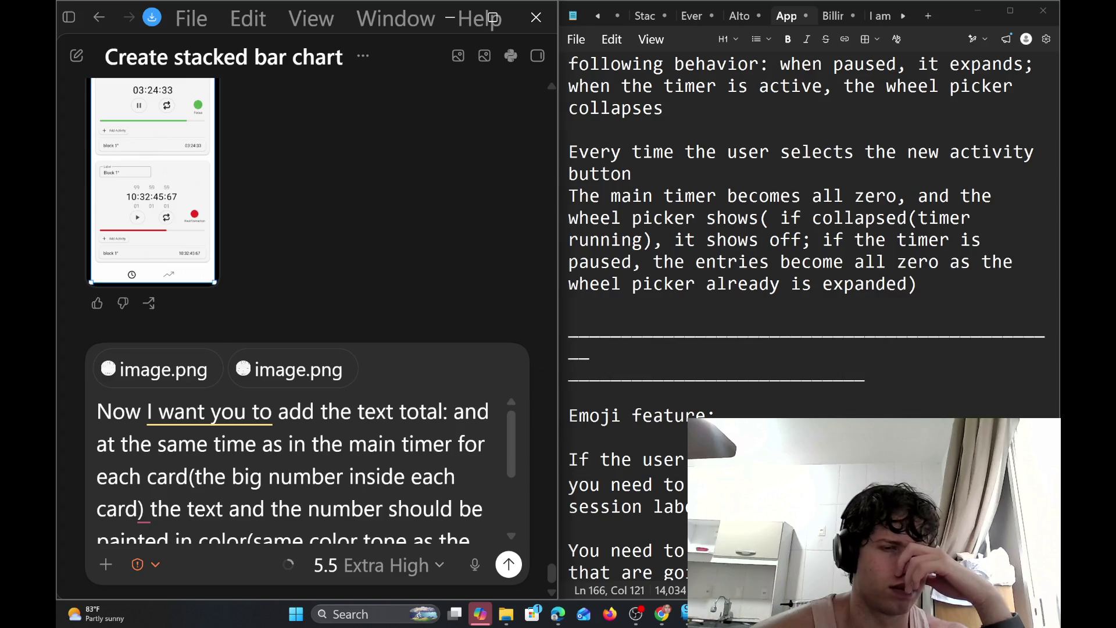
Append 'Do it for sessions and for the blocks image' and send the request to Codex
key("ctrl+End")
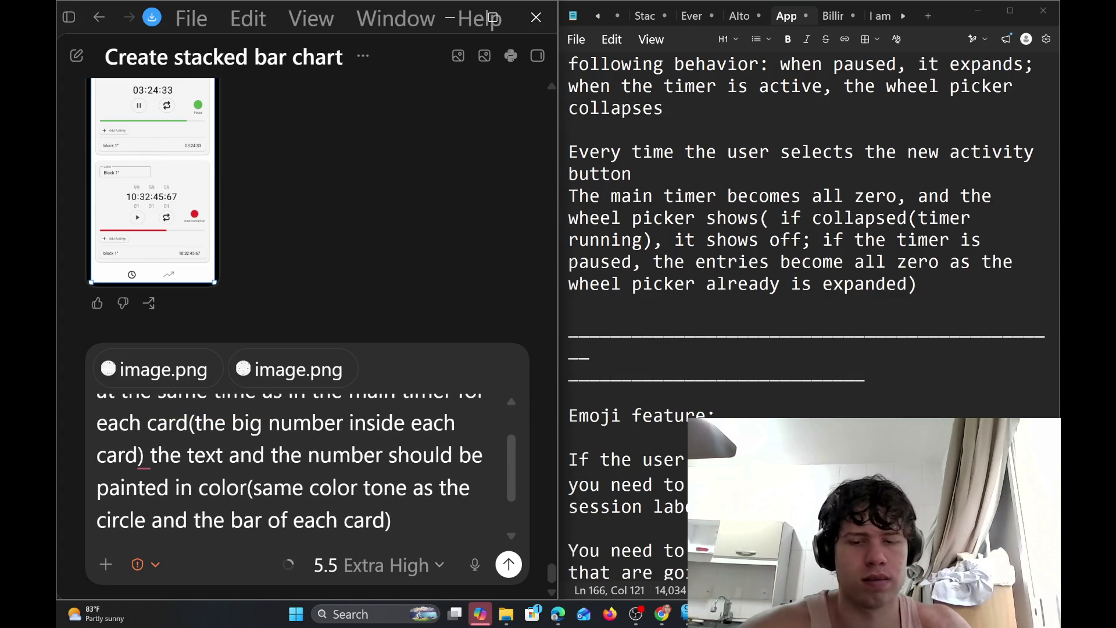
type(". Do it ")
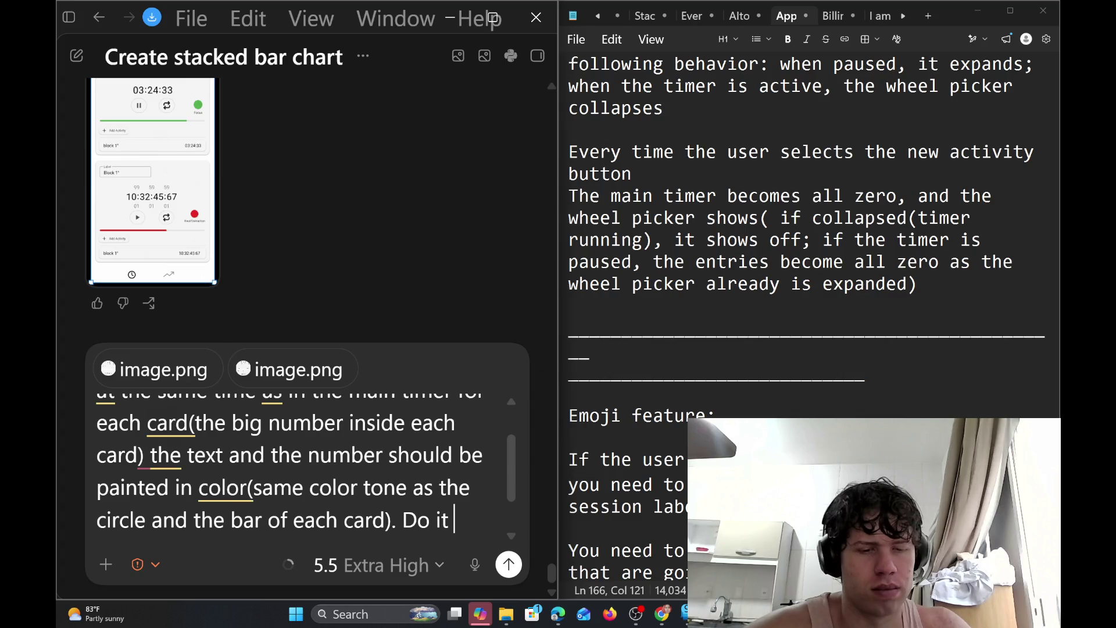
type("for session an")
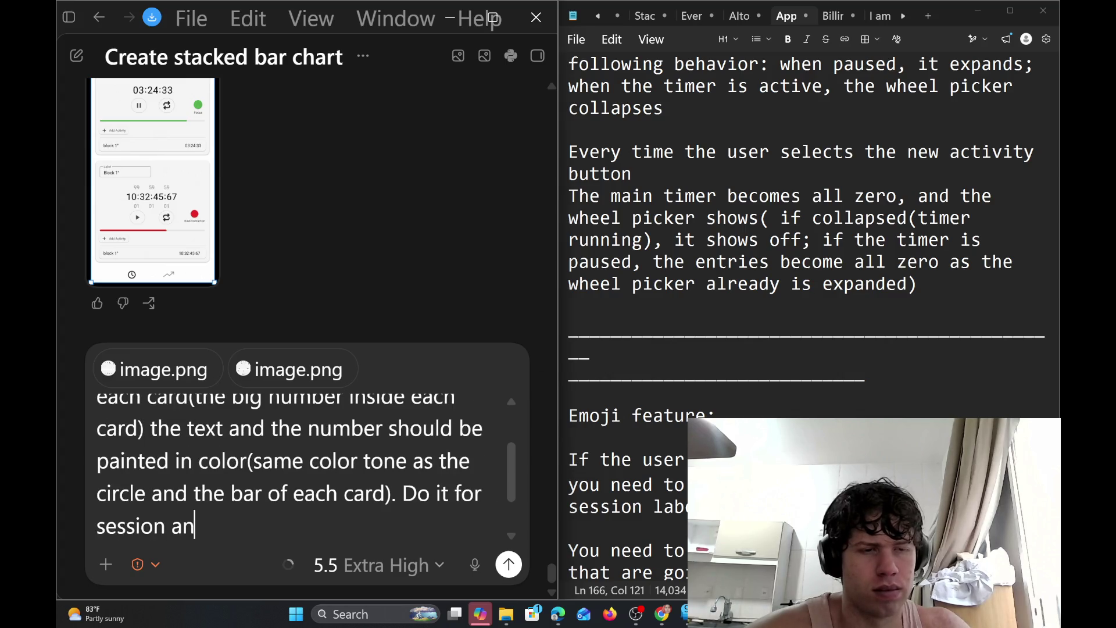
type("d for a")
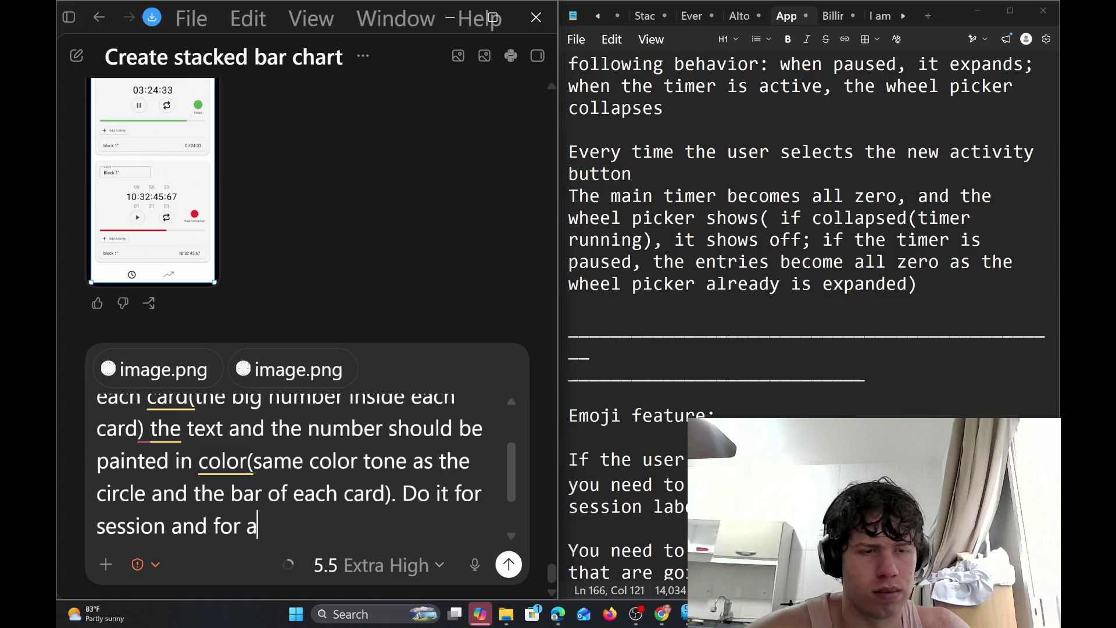
key("BackSpace")
type("the bl")
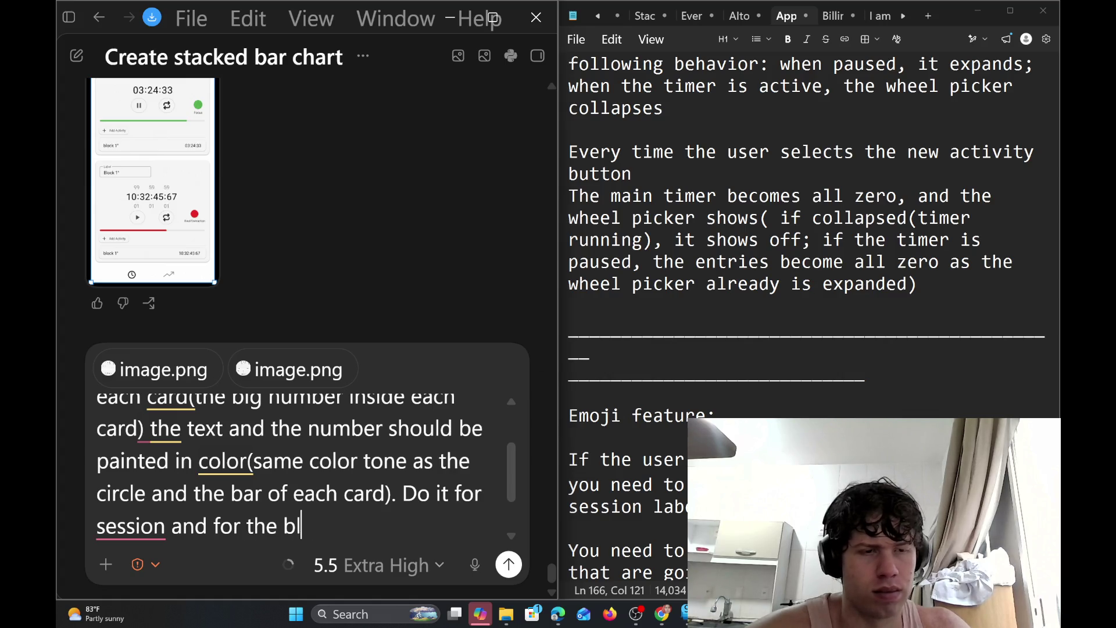
type("ock i")
type("mages")
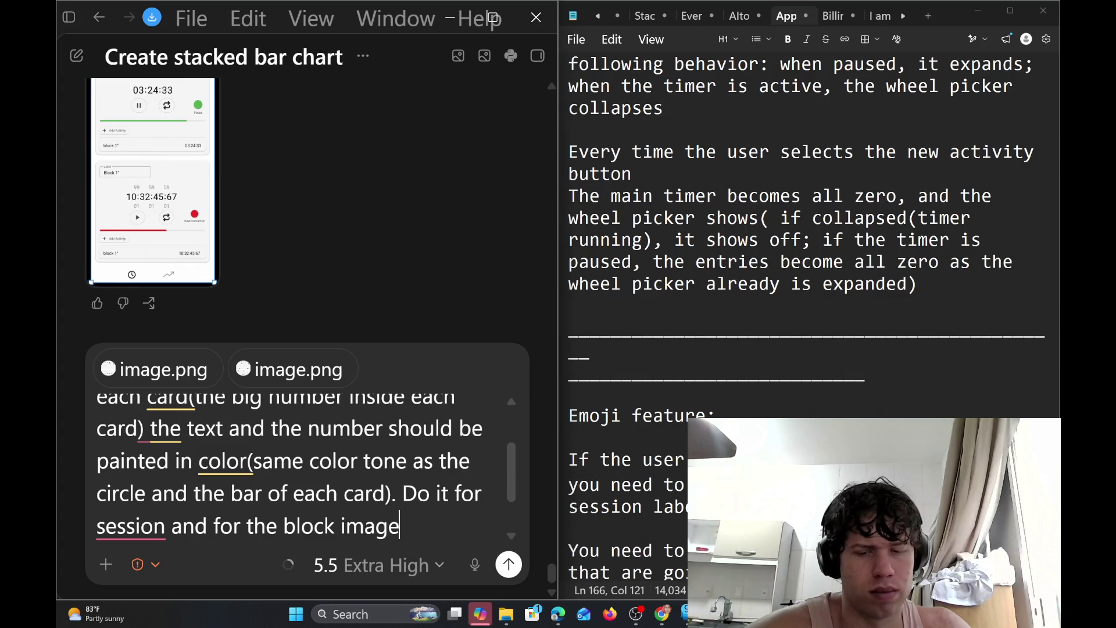
key("Left")
type("s")
key("Left")
key("Left")
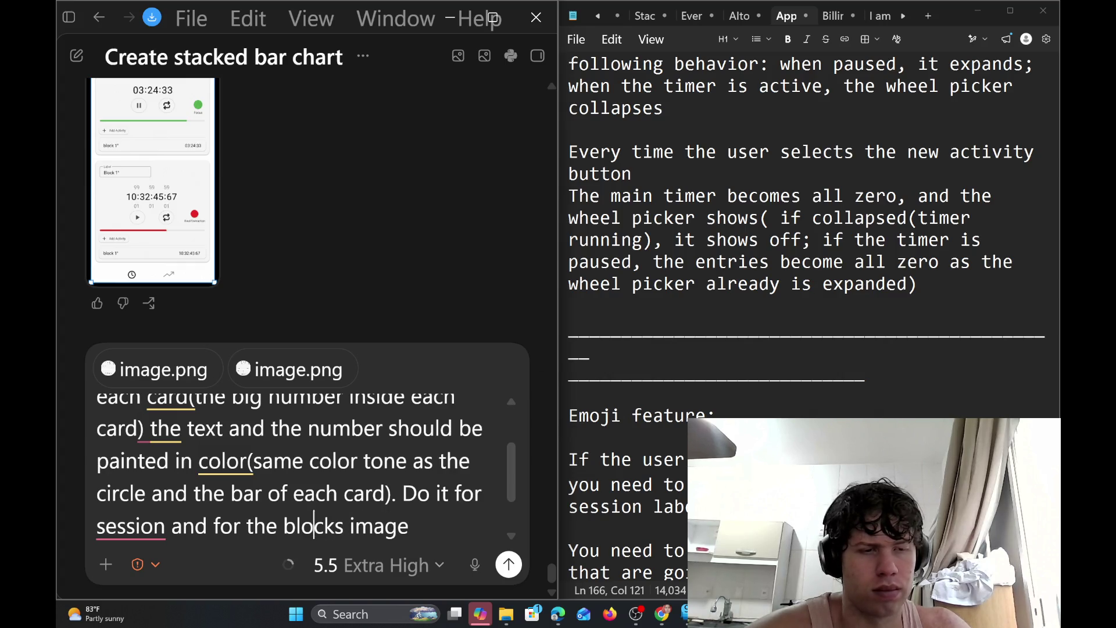
key("Left")
key("Left")
key("Left")
key("Left")
key("Left")
key("Left")
key("Left")
type("s")
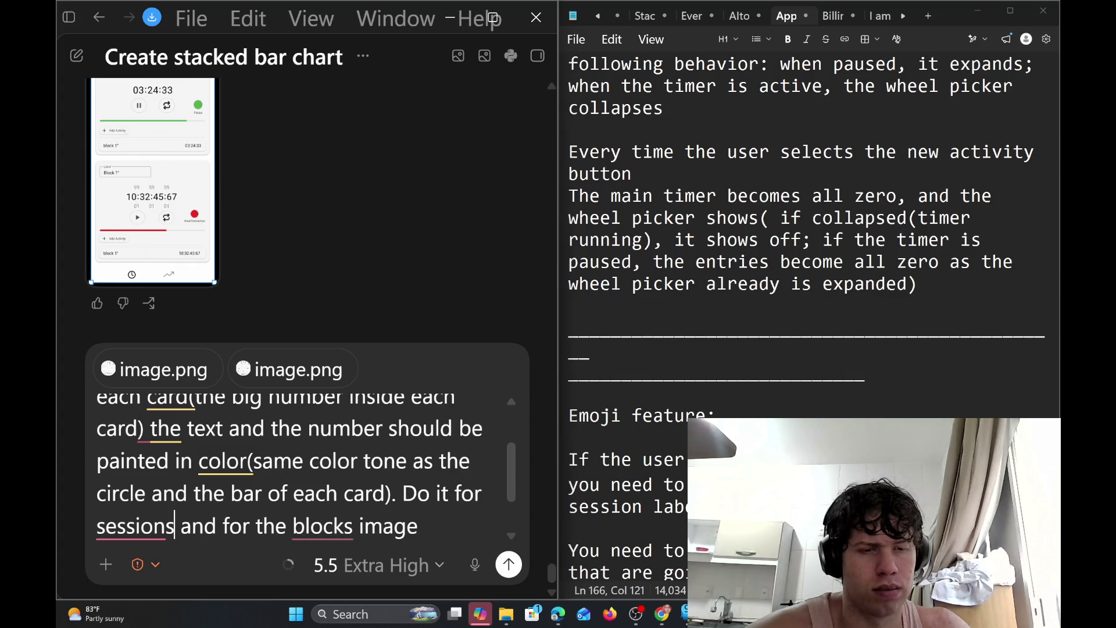
key("Return")
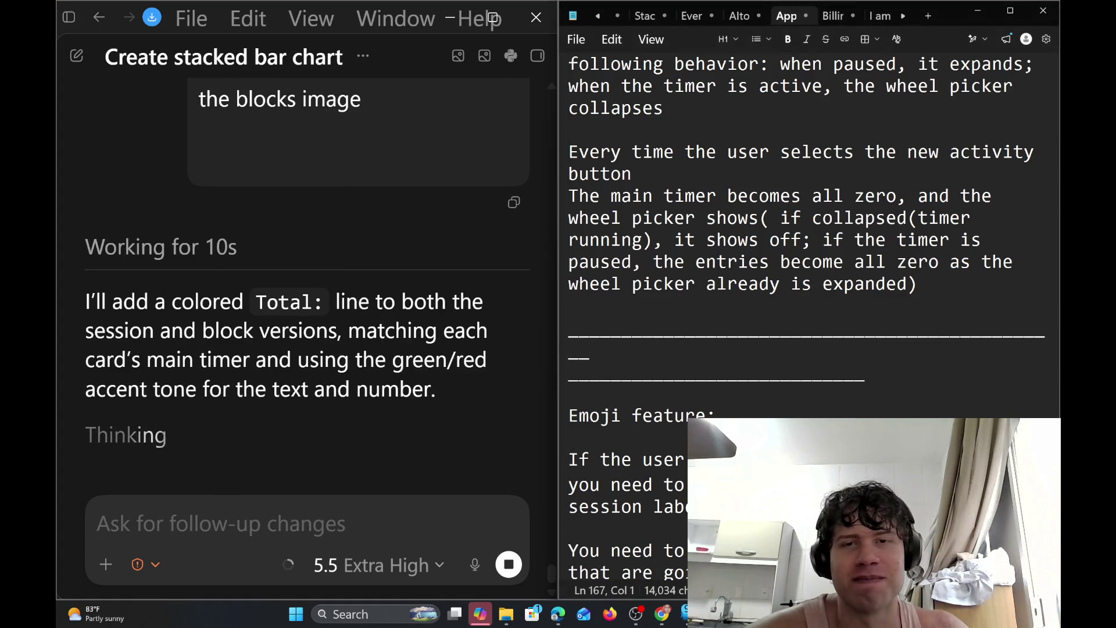
Scroll up to read Codex's plan to colour each card's Total line in its accent tone
scroll(807, 330, "up", 3)
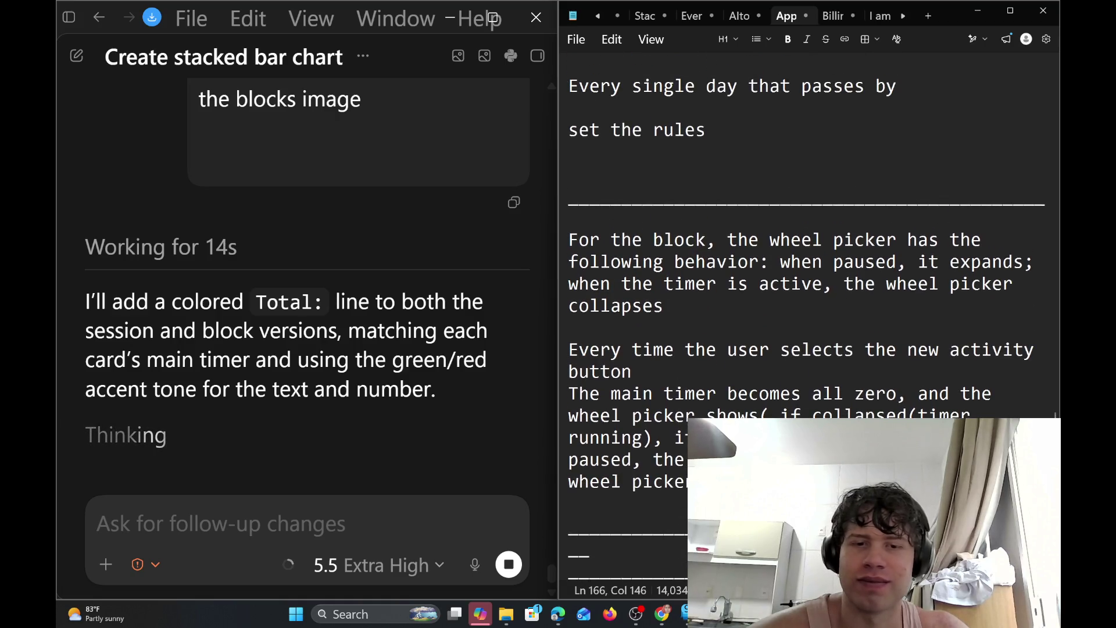
Tidy the underscore separator lines, trimming one and lengthening the shorter one
left_click(590, 555)
key("BackSpace")
key("BackSpace")
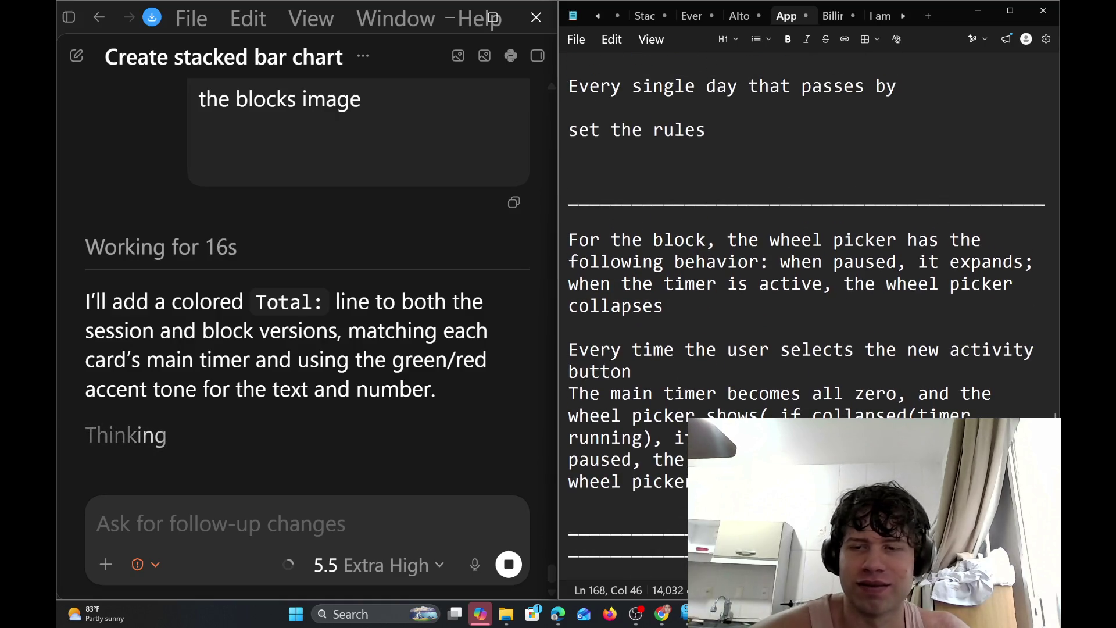
key("Return")
key("Return")
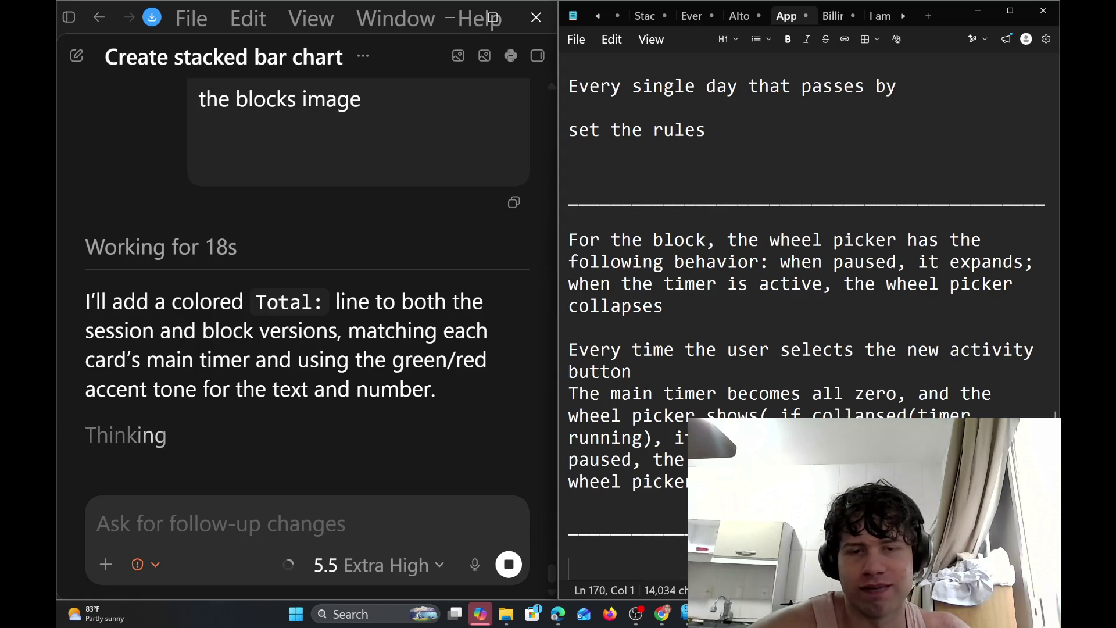
scroll(807, 290, "down", 3)
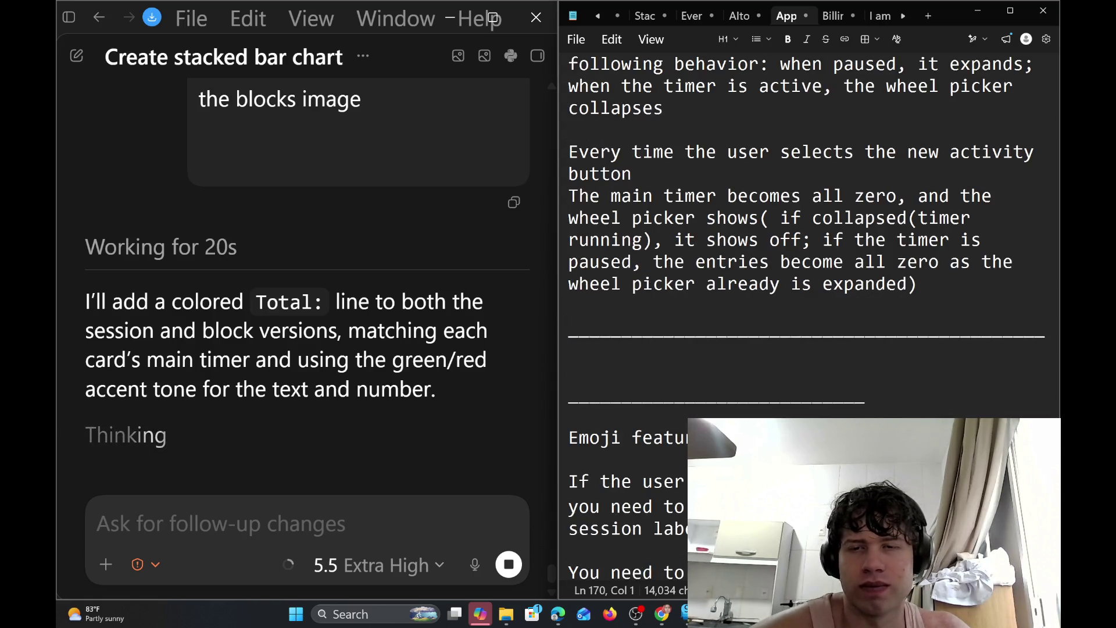
left_click(568, 415)
left_click(866, 394)
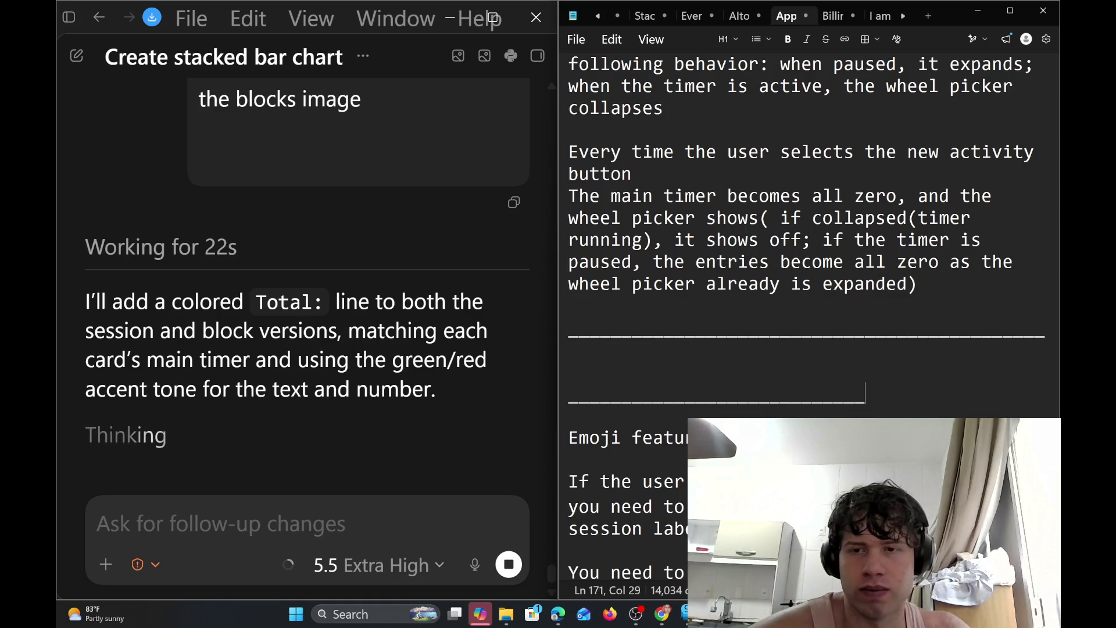
type("-")
key("BackSpace")
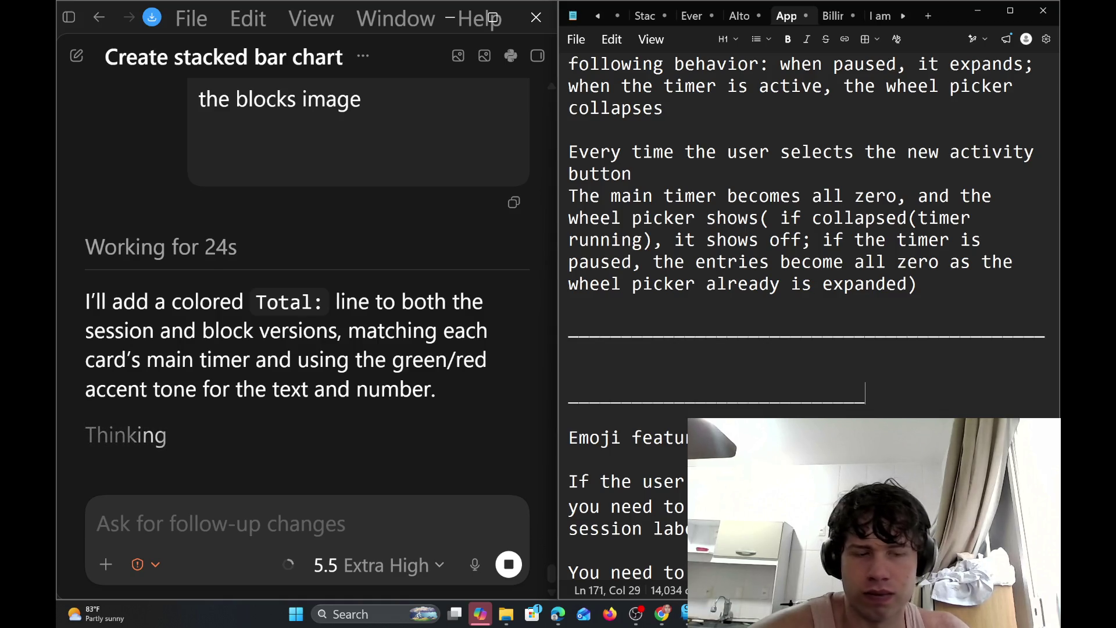
type("________")
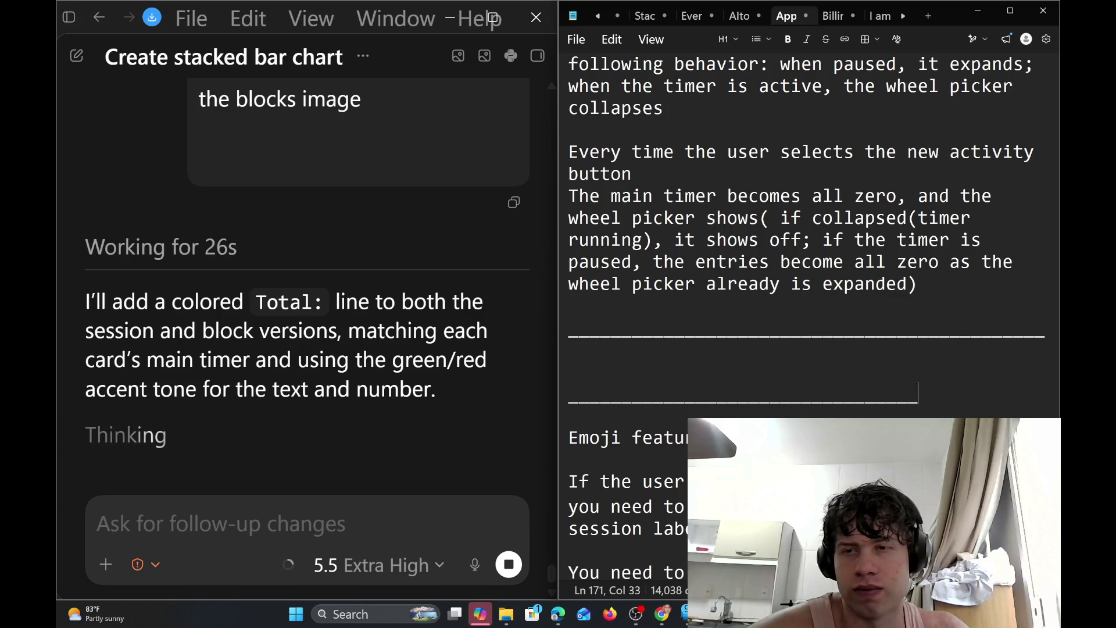
type("________")
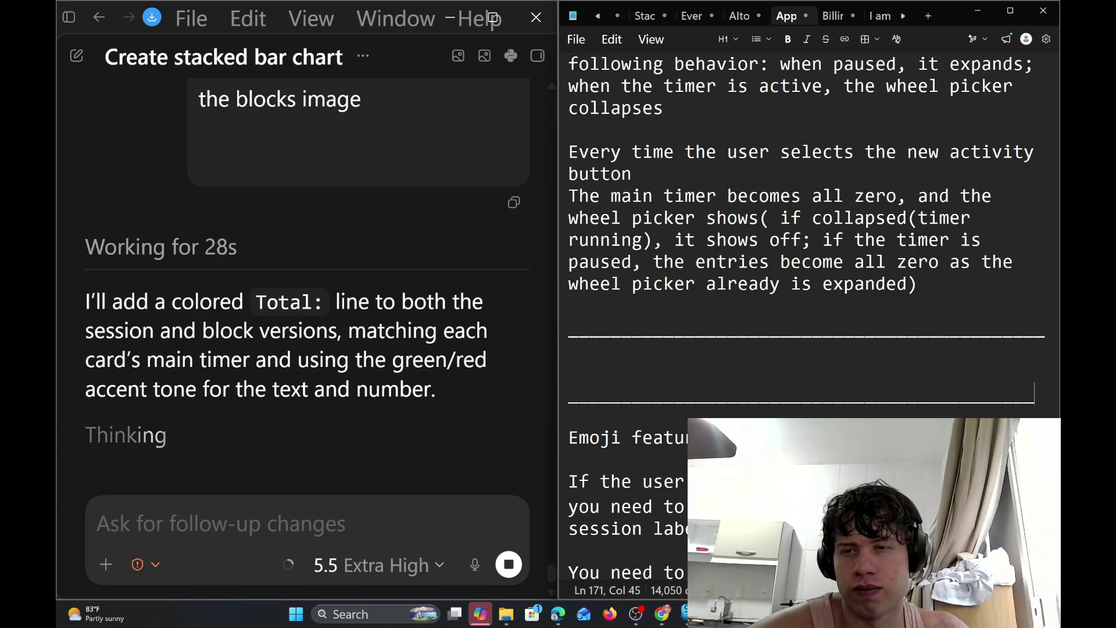
type("_")
Insert a blank line between the separators and begin the new section with 'Running'
key("Up")
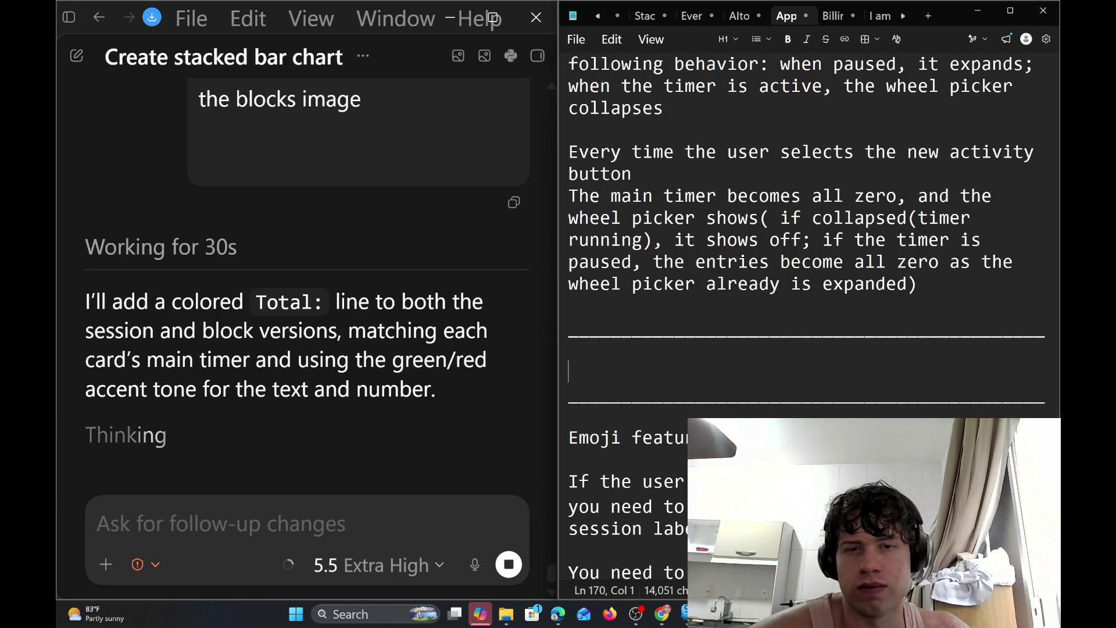
key("Return")
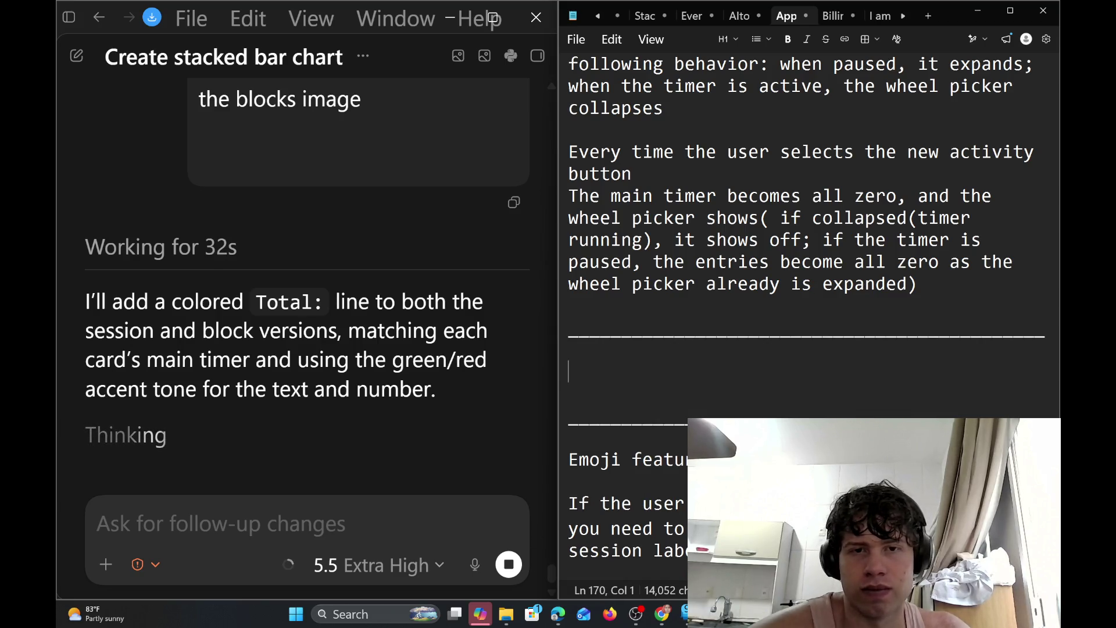
key("Return")
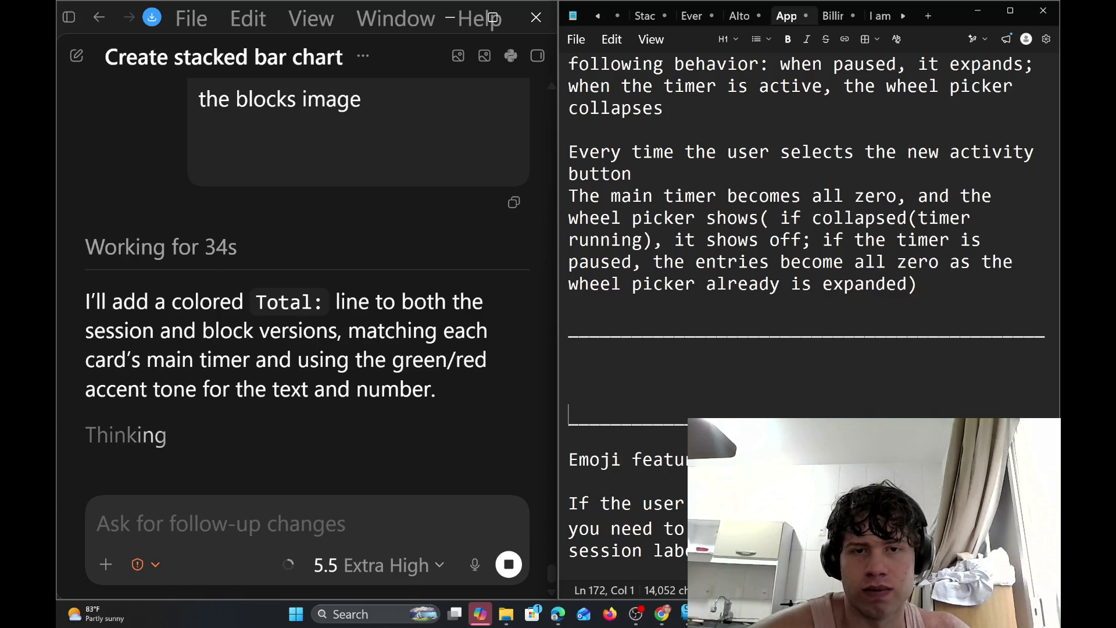
type("/")
key("BackSpace")
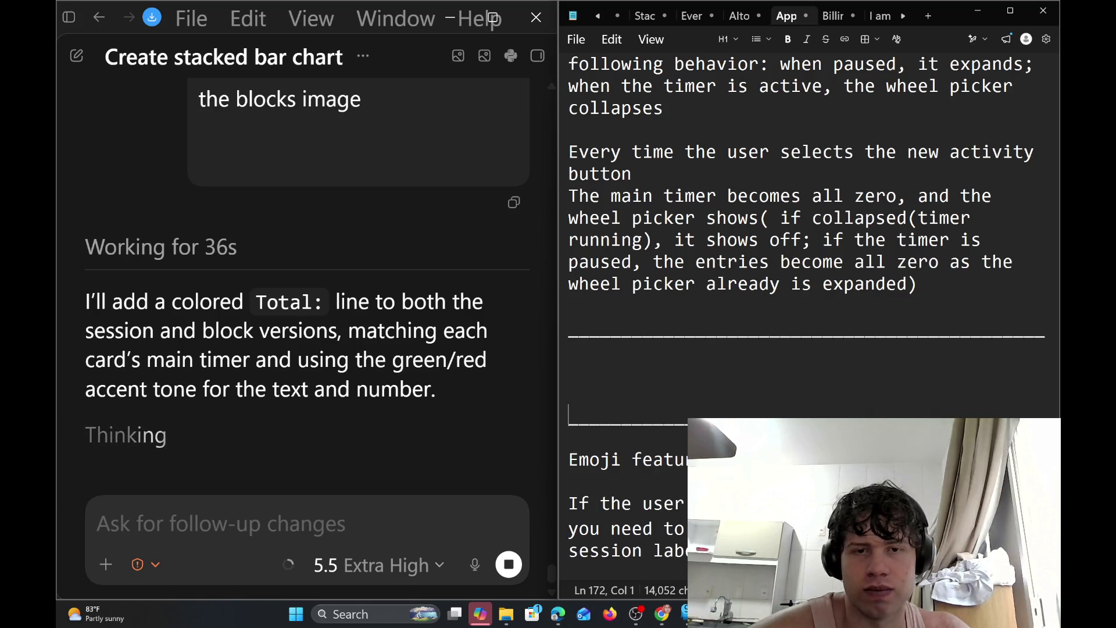
key("BackSpace")
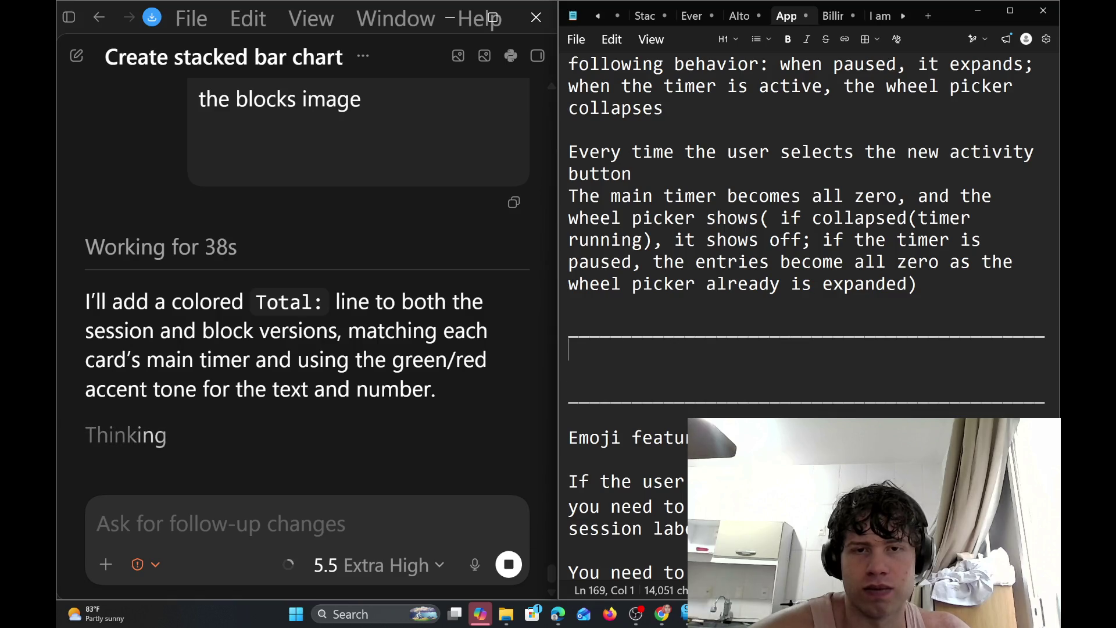
key("Down")
key("Up")
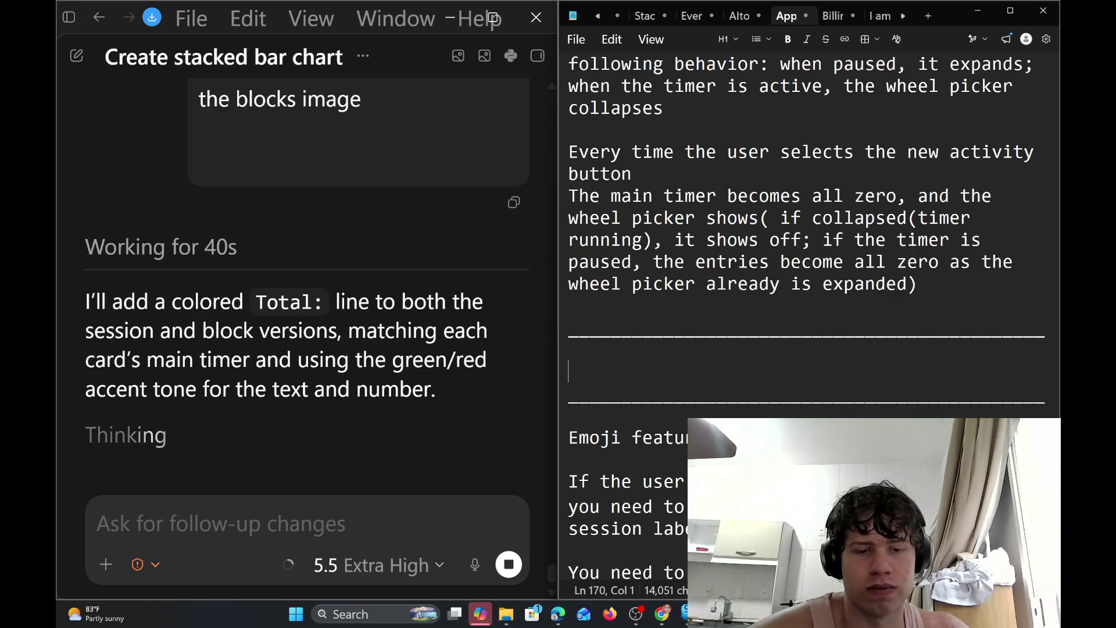
type("Running ")
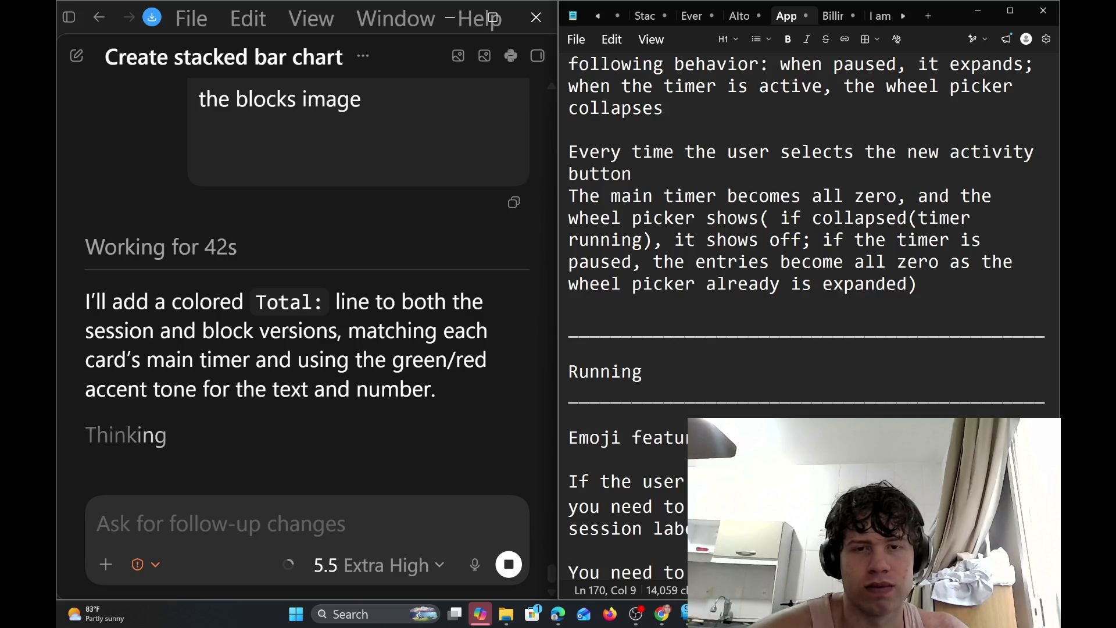
type("the col")
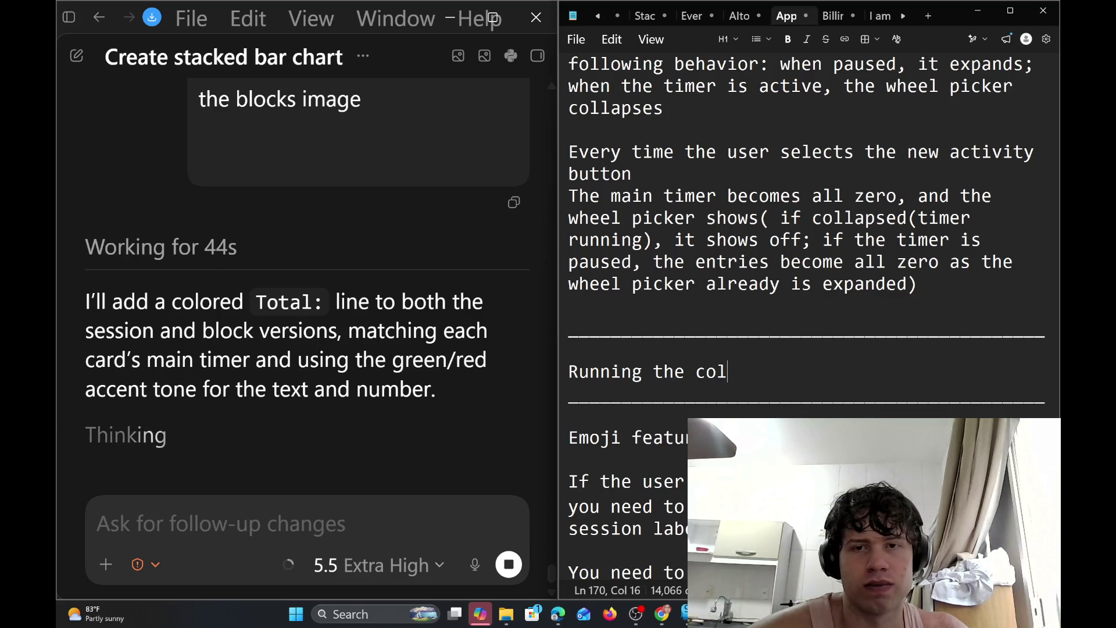
key("BackSpace")
key("BackSpace")
key("BackSpace")
key("BackSpace")
key("BackSpace")
key("BackSpace")
key("BackSpace")
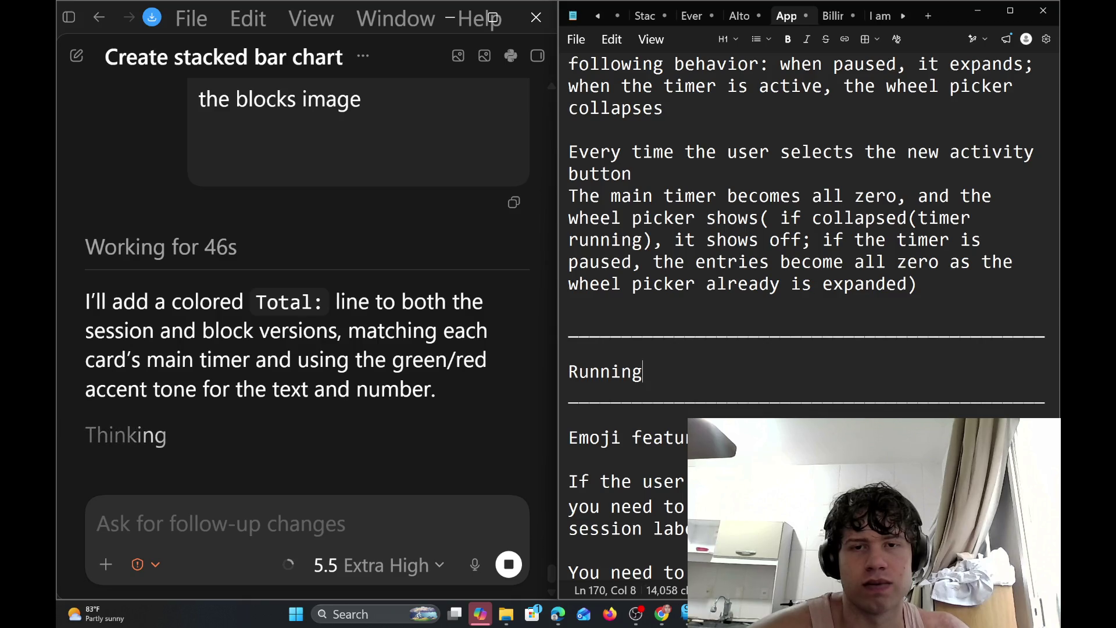
key("BackSpace")
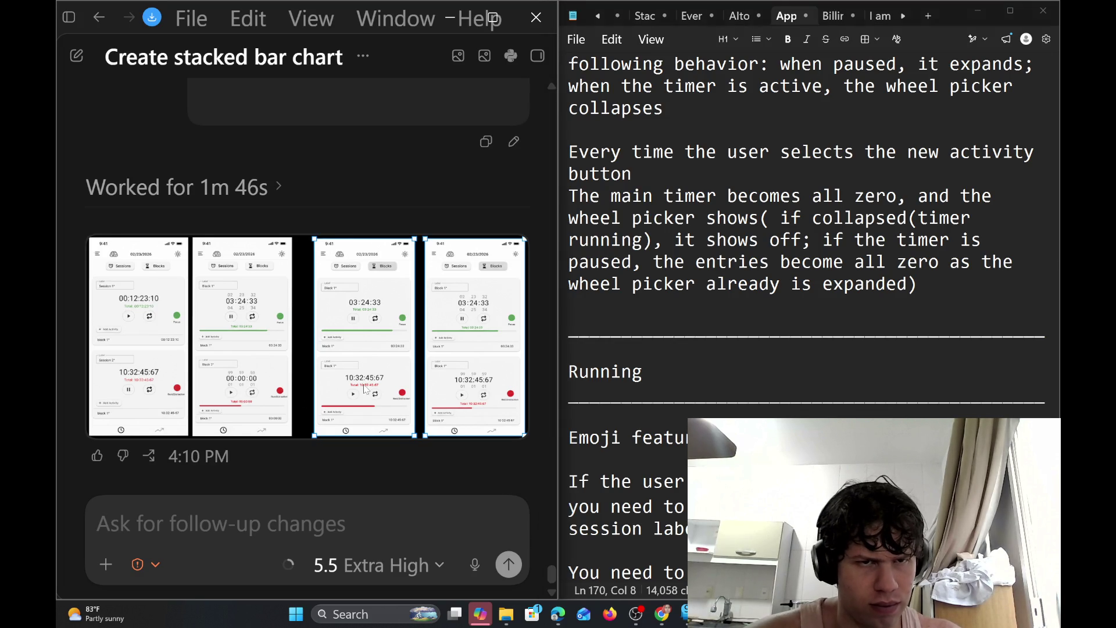
Enlarge the returned mockup screenshots and zoom in to read their Total text
left_click(394, 314)
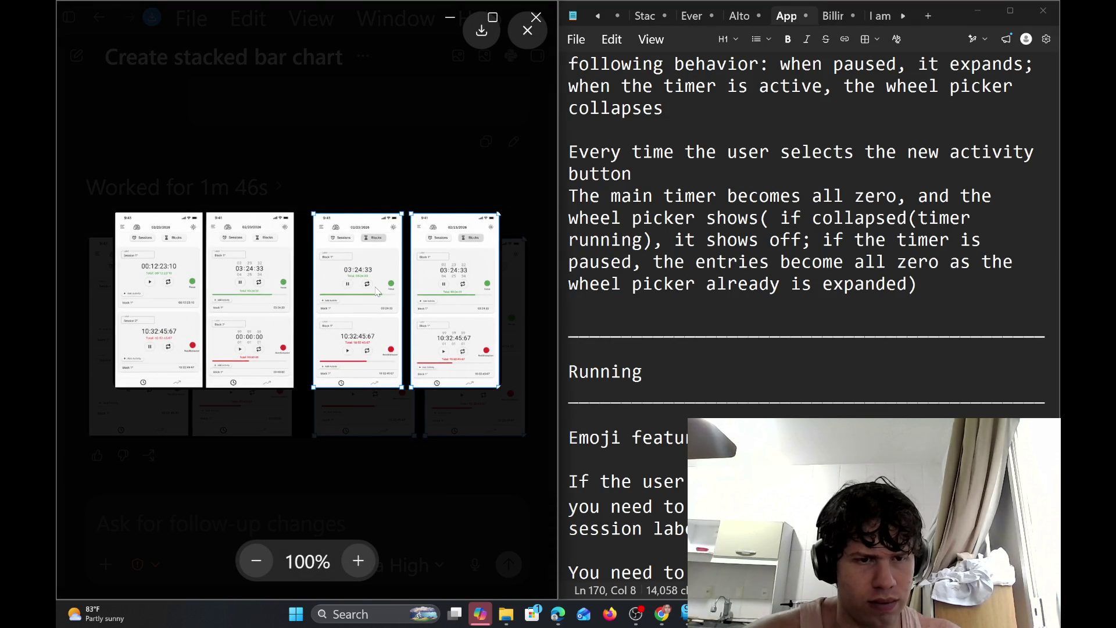
left_click(353, 564)
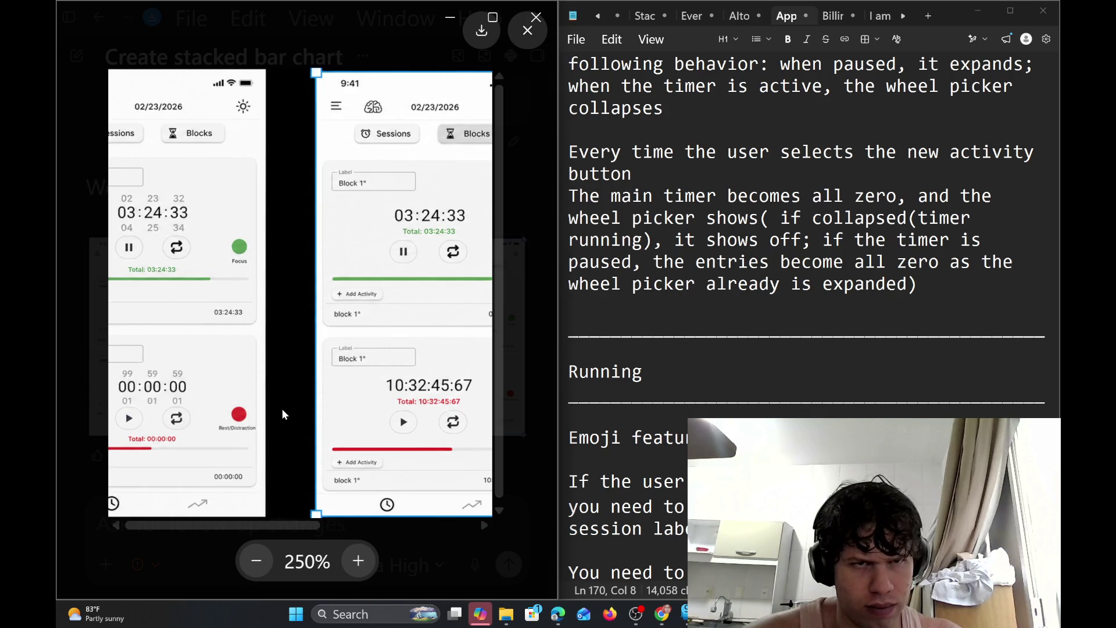
left_click(535, 40)
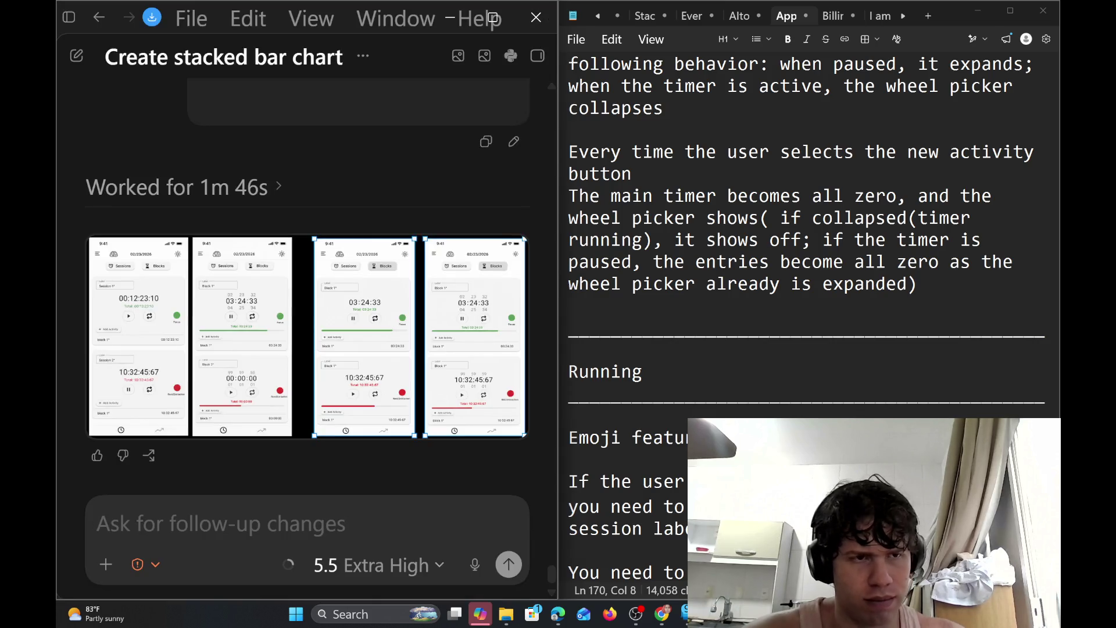
Begin a reply asking to add the new colorful text next to the label
type("not w")
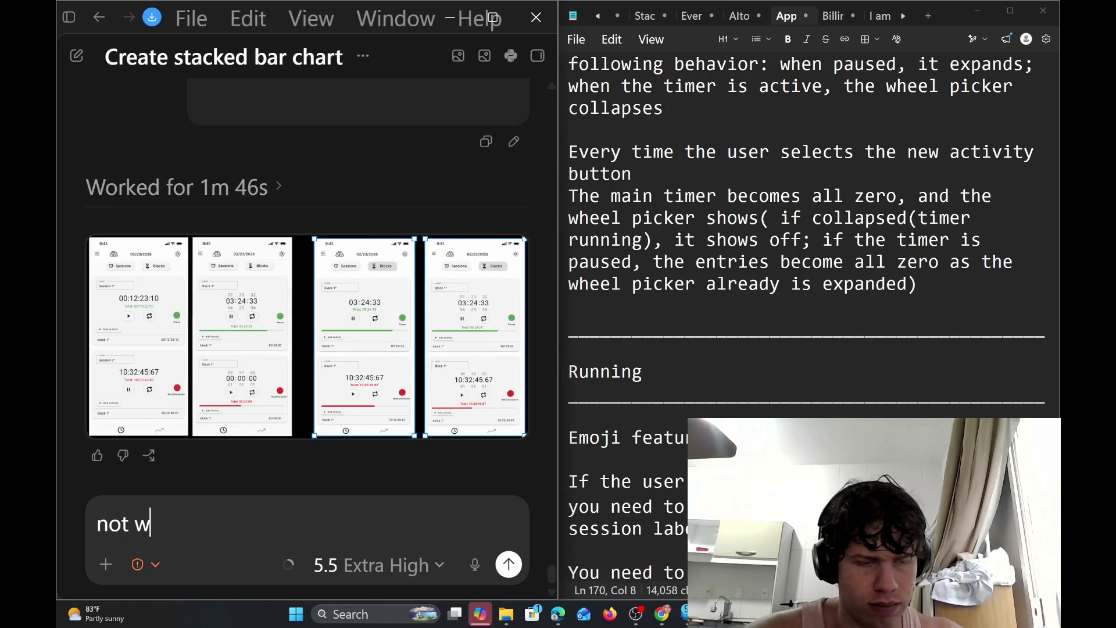
type("hat I w")
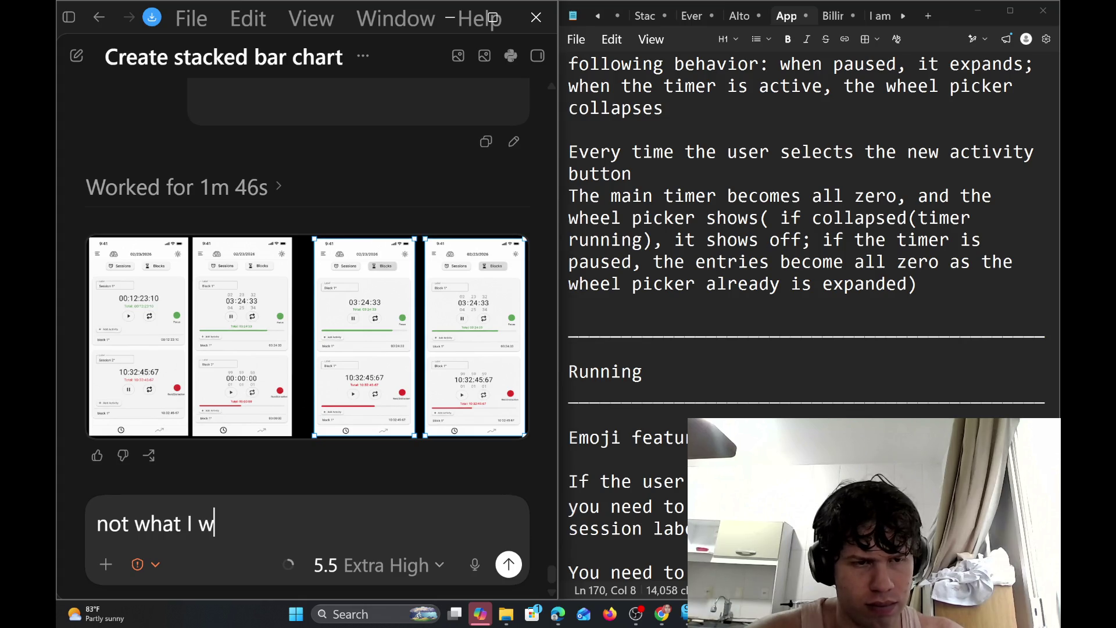
type("ant")
key("BackSpace")
key("BackSpace")
key("BackSpace")
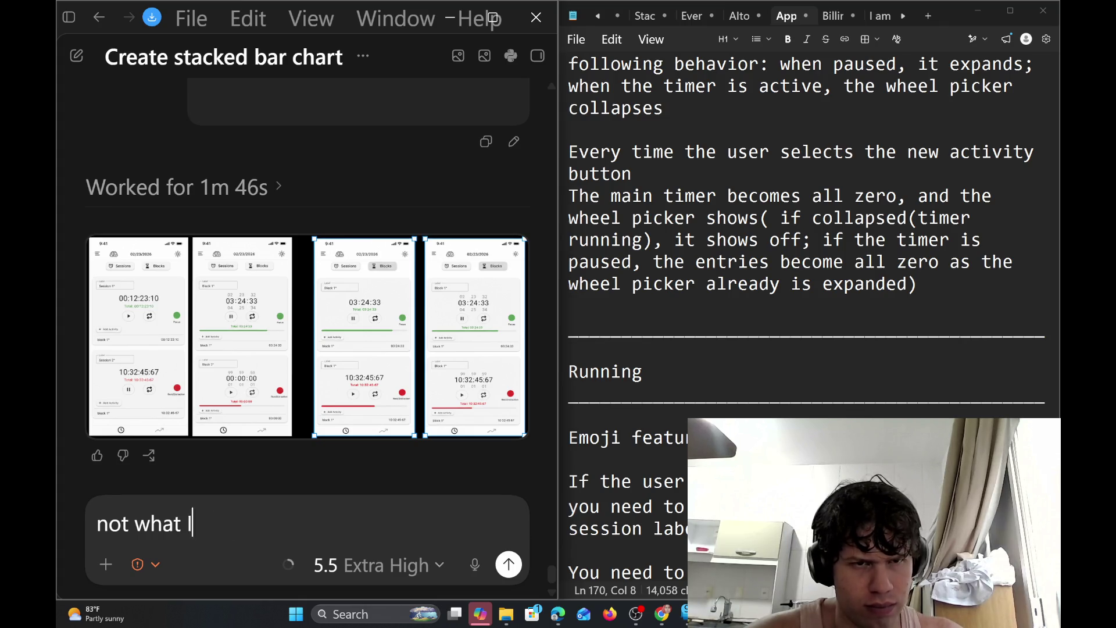
key("BackSpace")
key("BackSpace")
key("BackSpace")
type("I wan")
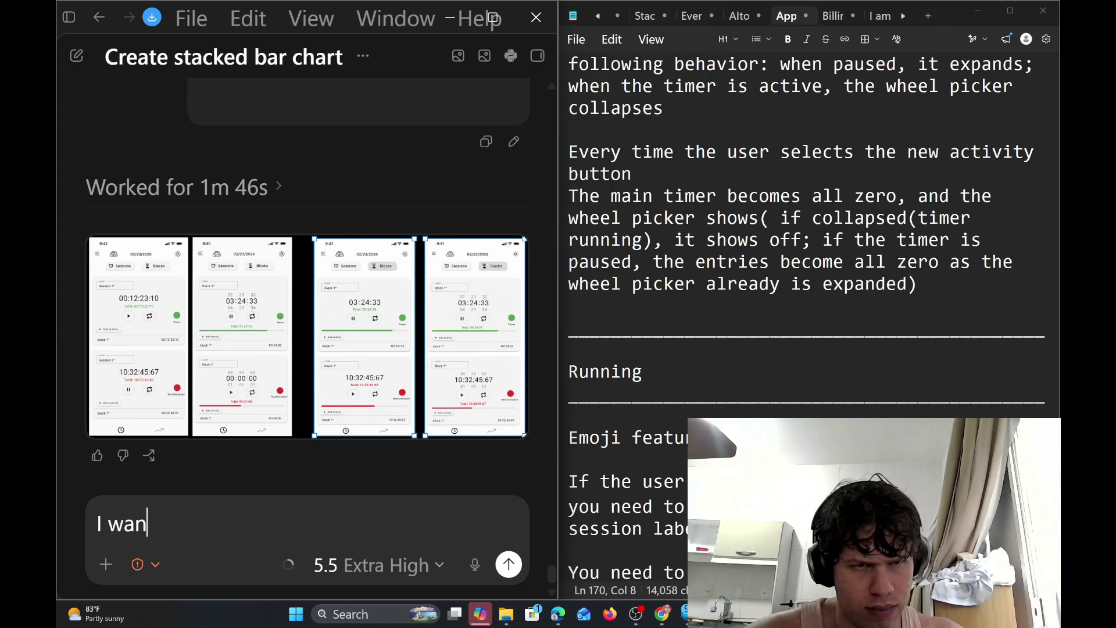
type("t you to ")
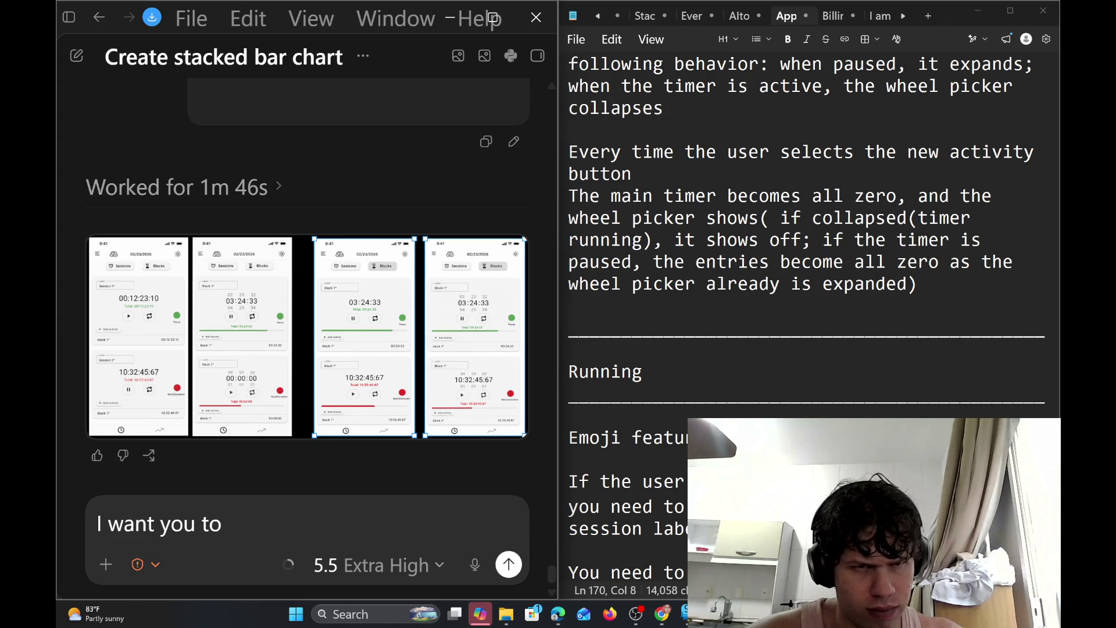
type("add this ")
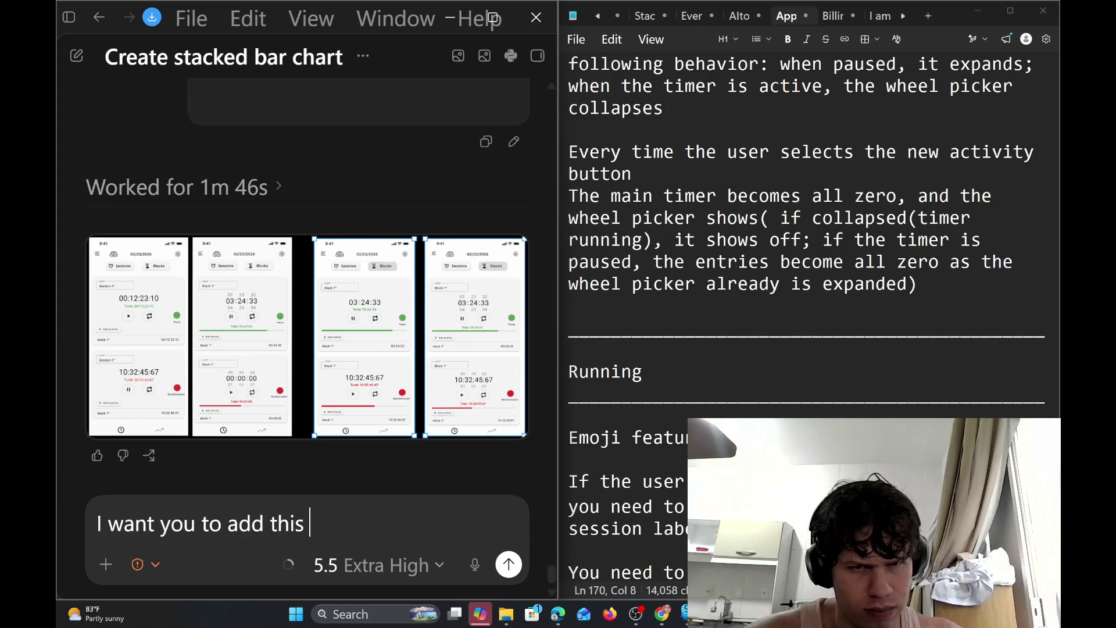
type("ne")
scroll(355, 333, "up", 10)
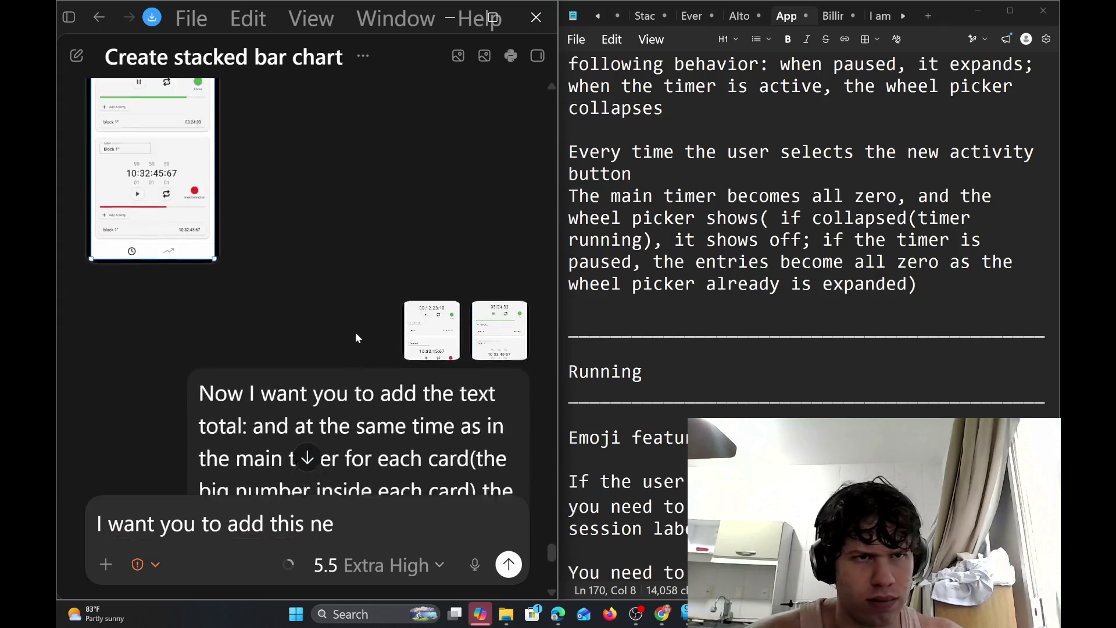
scroll(357, 336, "down", 8)
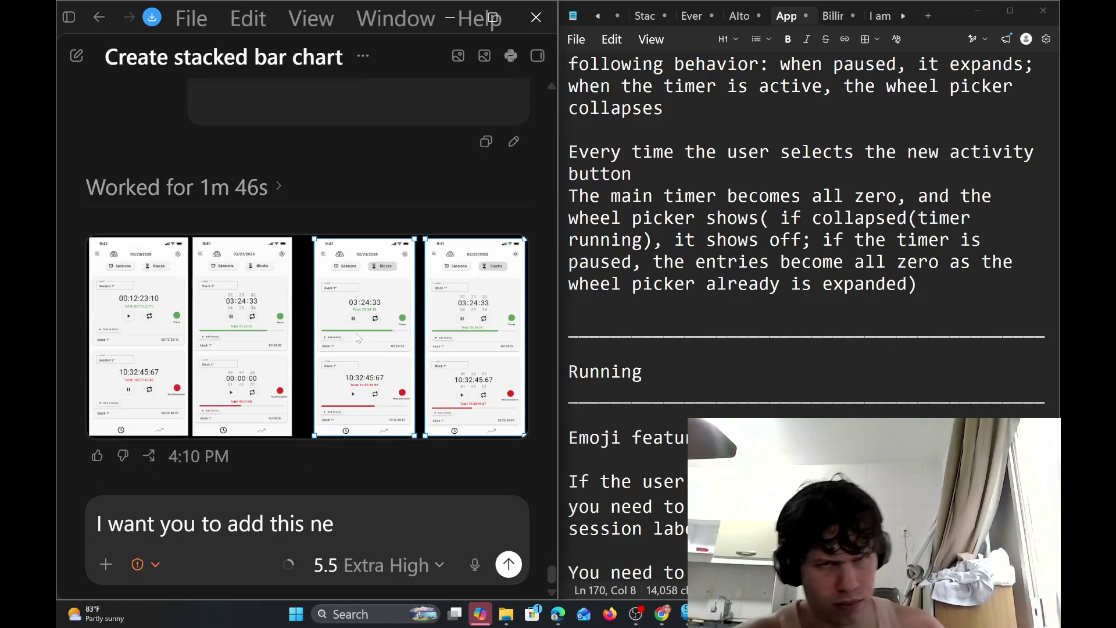
left_click(378, 365)
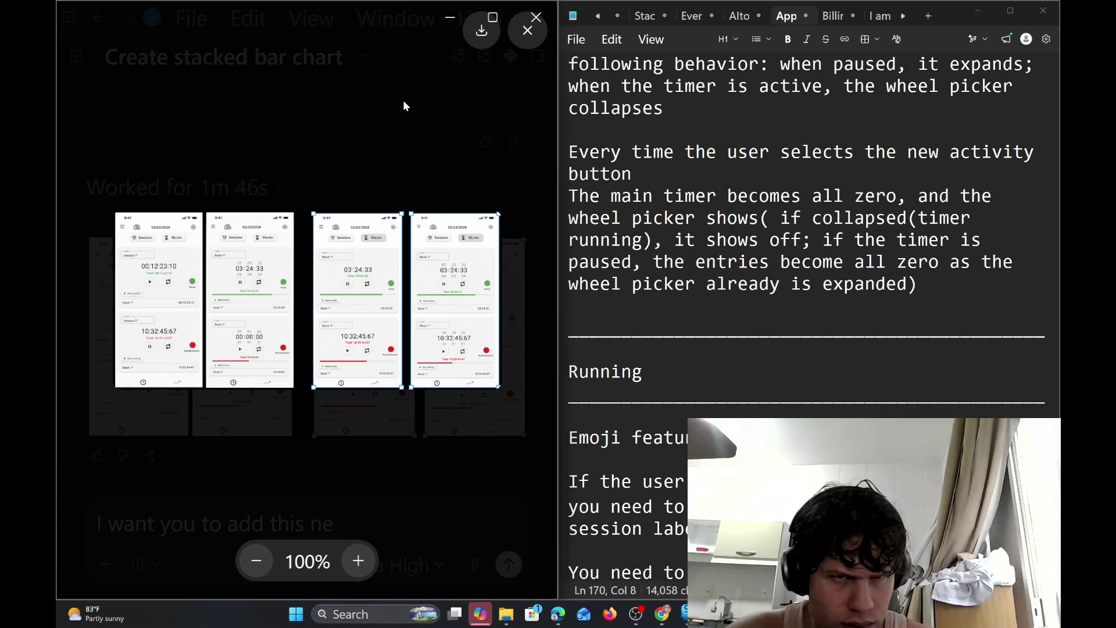
key("Escape")
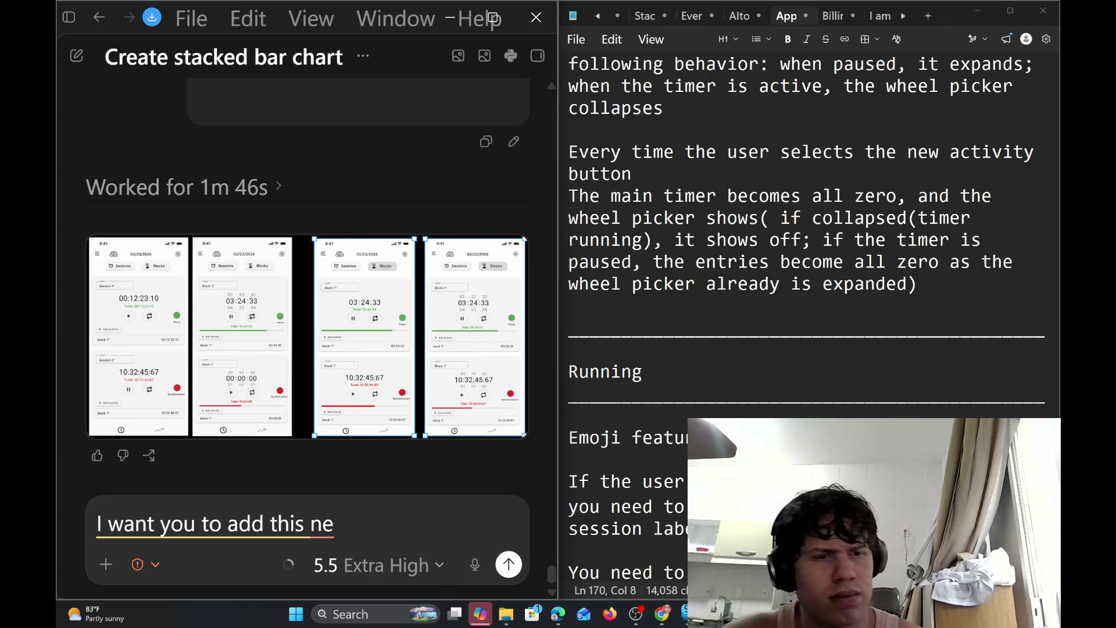
key("BackSpace")
key("BackSpace")
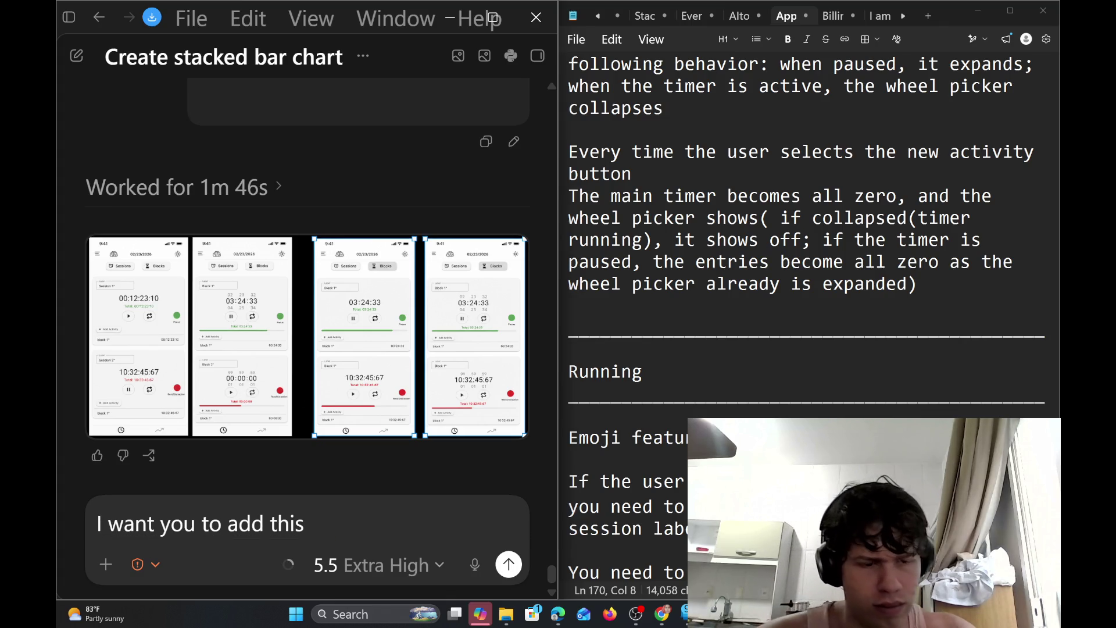
type("n")
key("BackSpace")
type("colo")
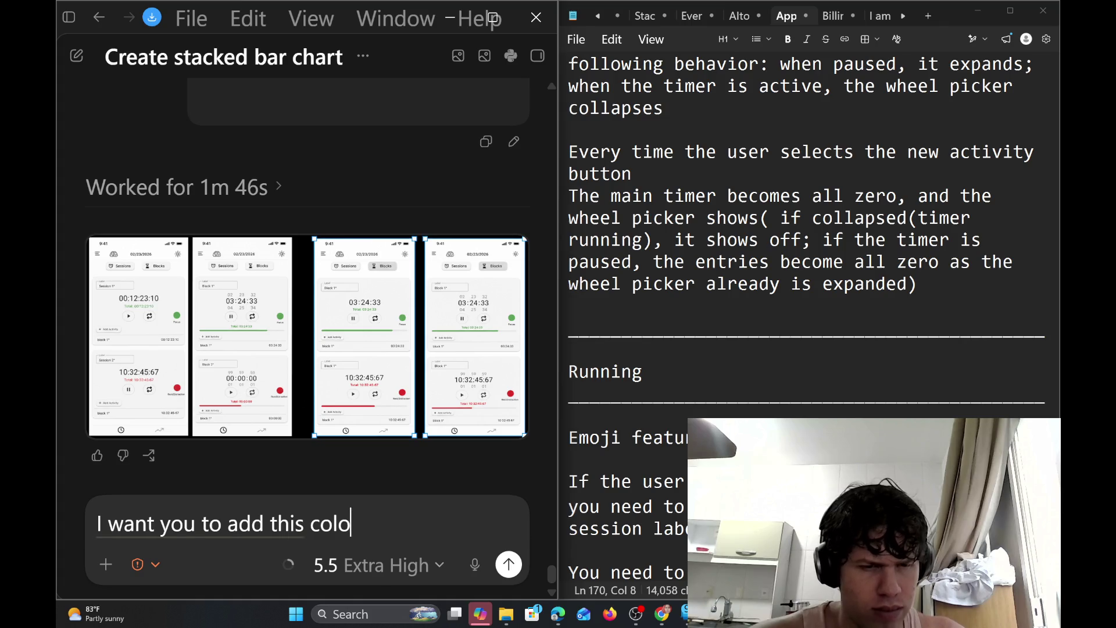
type("rful text")
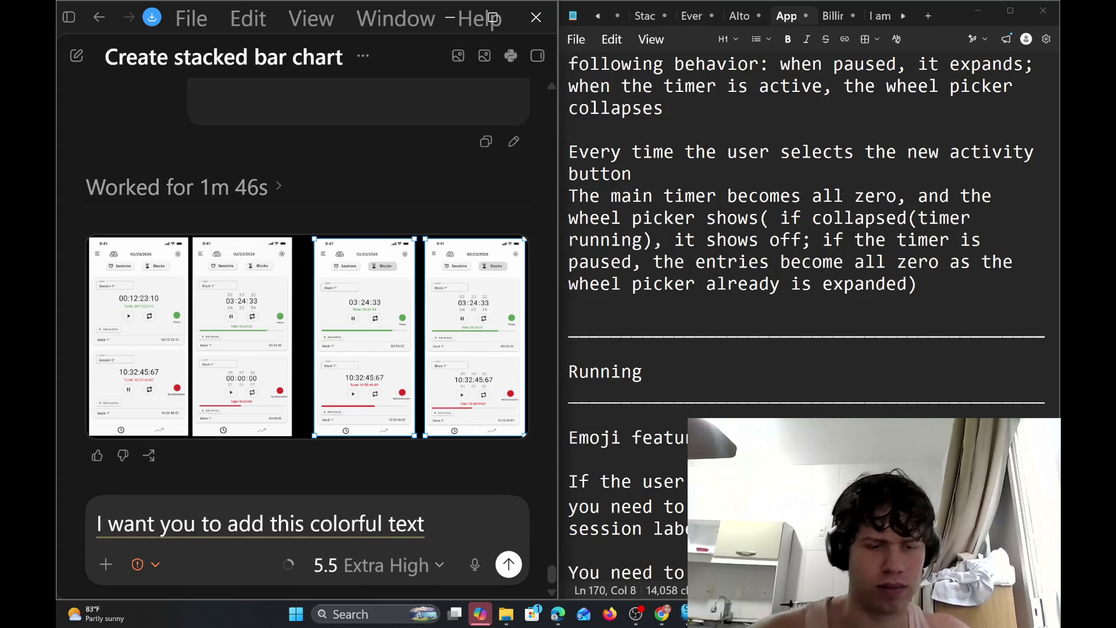
type(" next t")
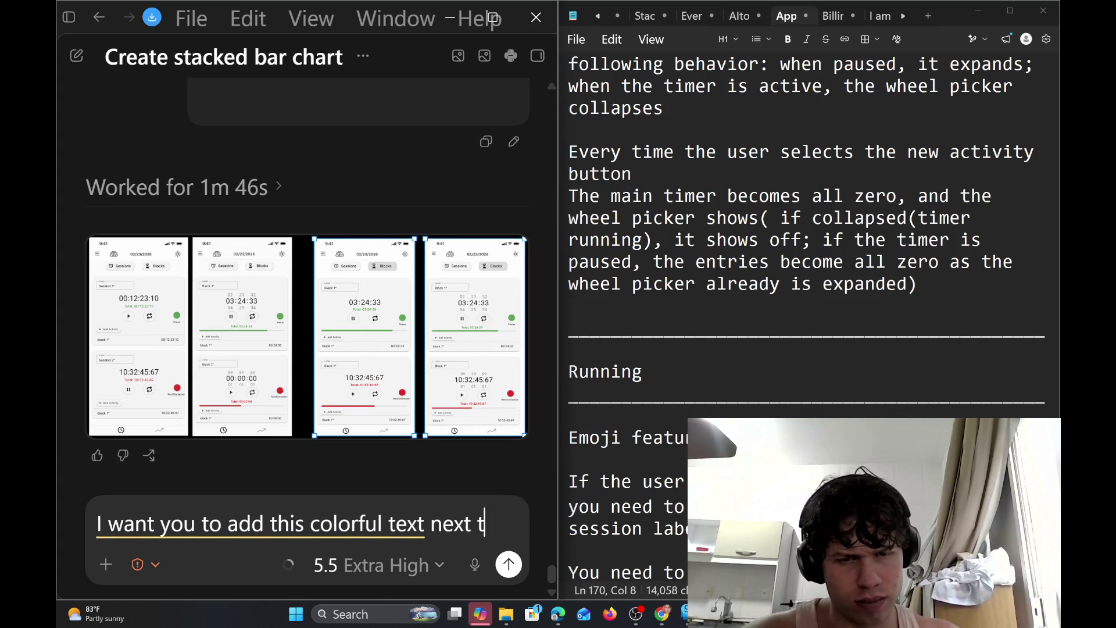
type("o the label.")
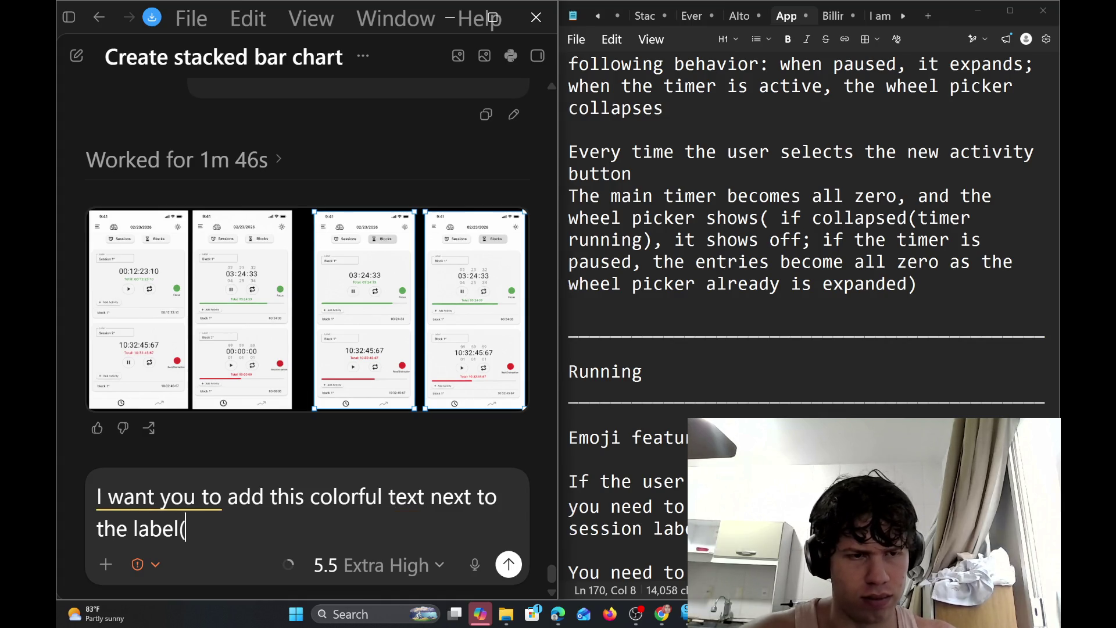
Add a paragraph: 'I gave you two images to be edited… send me back only these two images edited'
key("shift+Return")
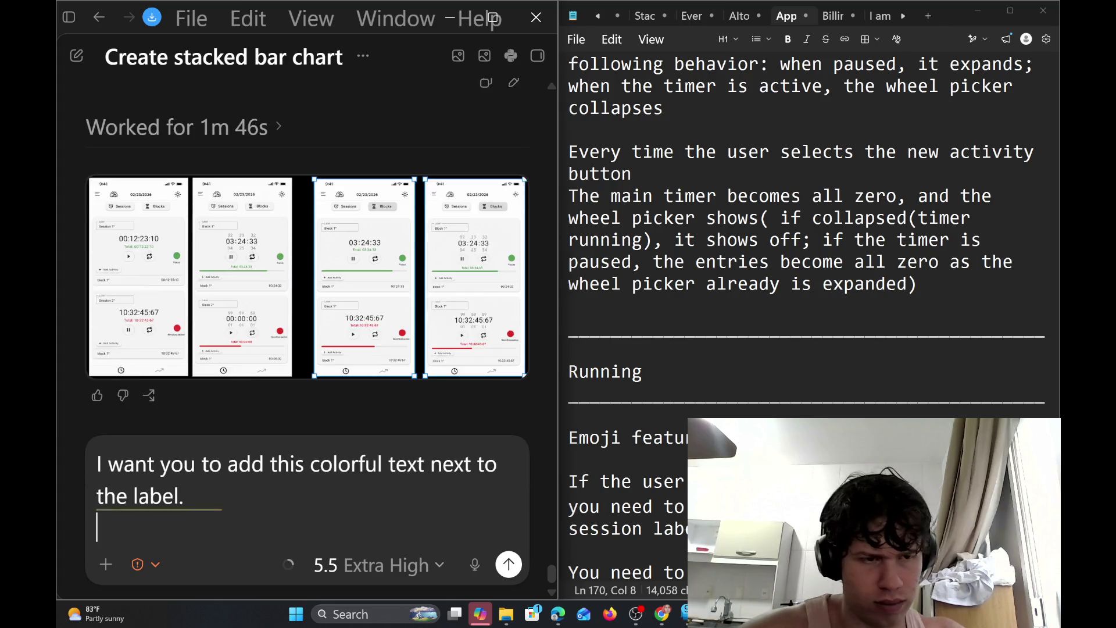
key("shift+Return")
type("I gave yo")
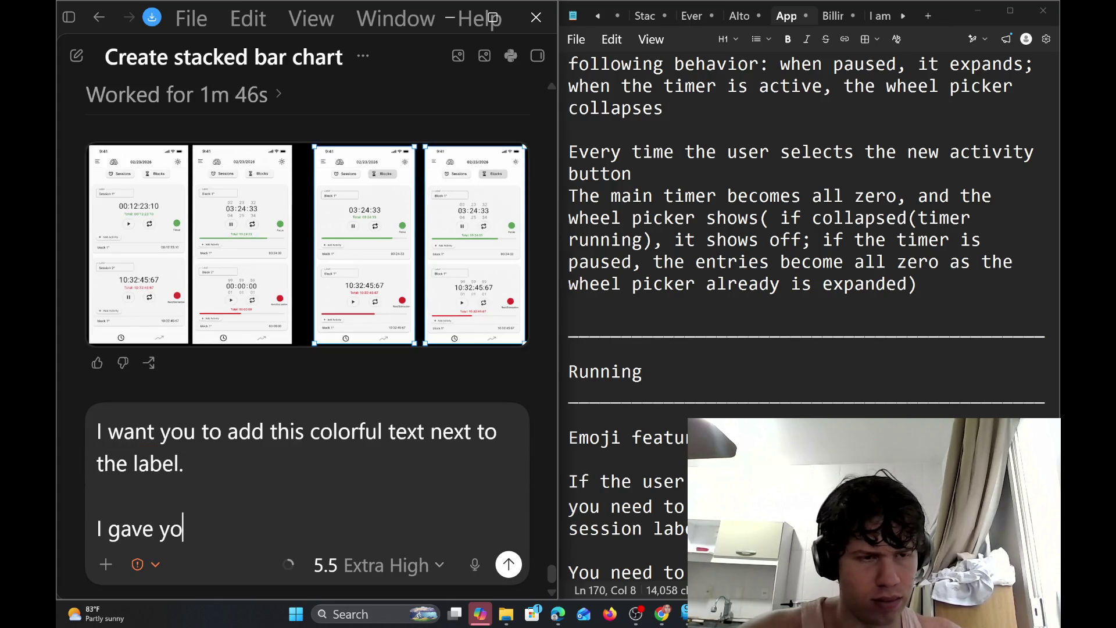
type("u two images ")
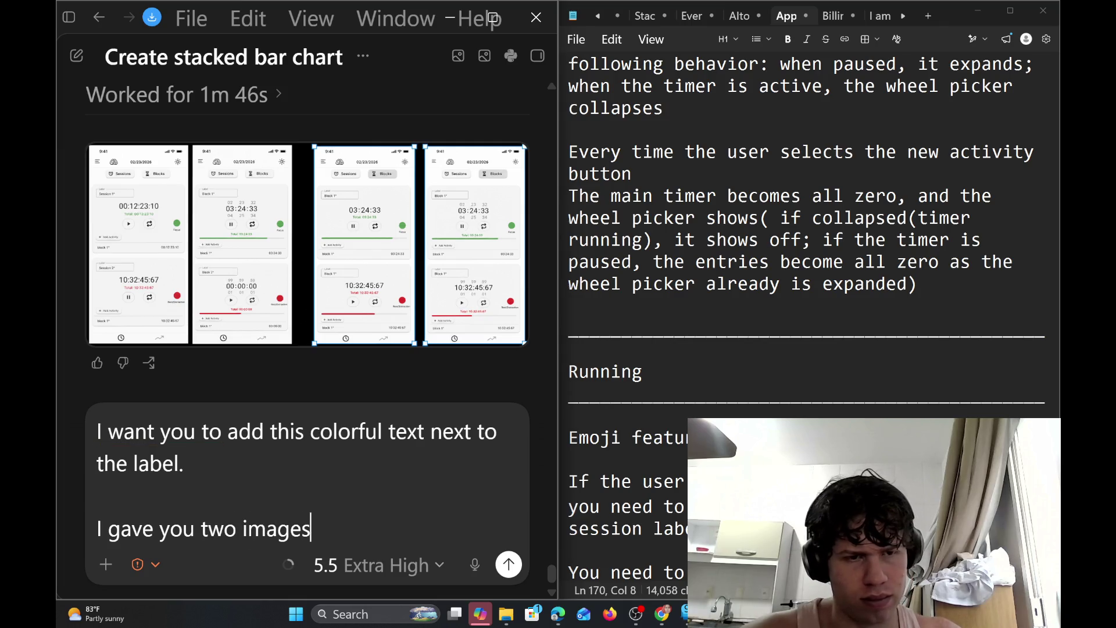
type("to be edi")
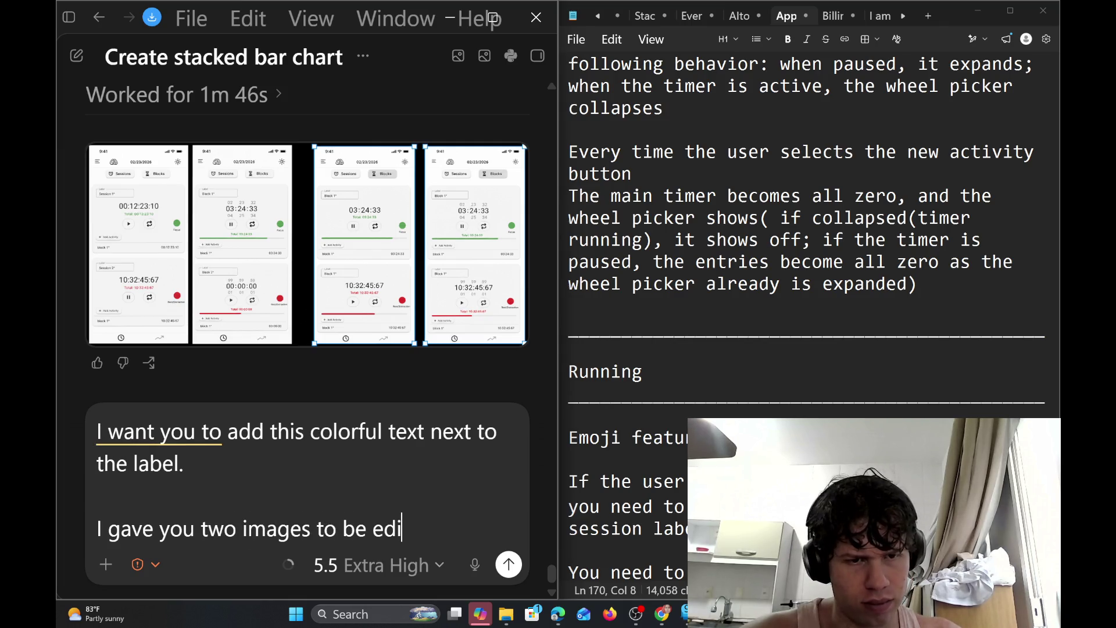
type("ted, I")
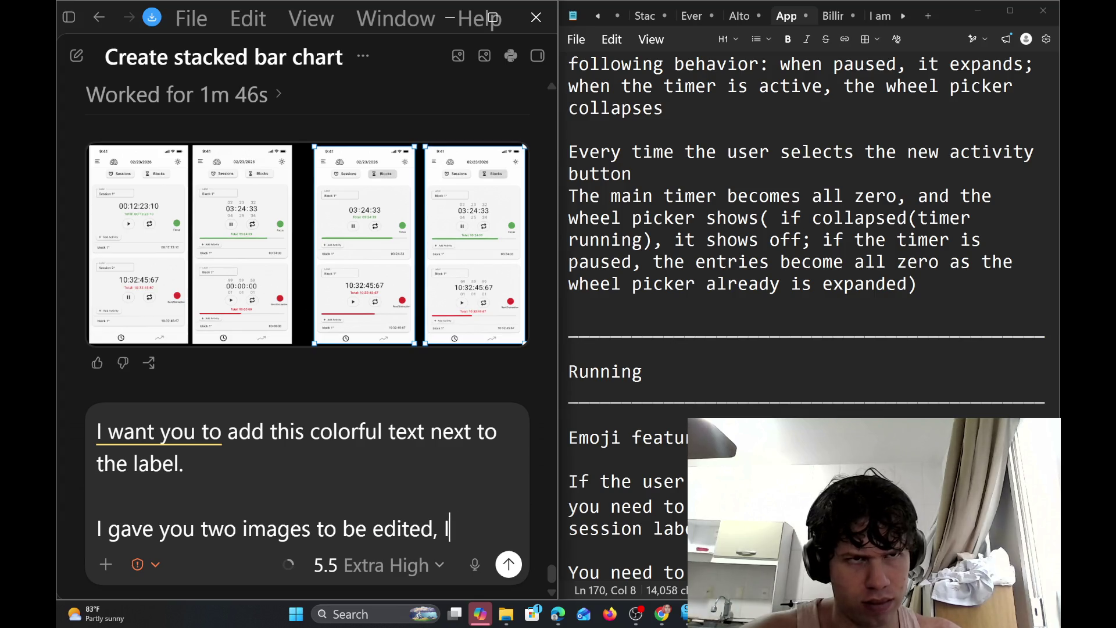
type(" want you yo")
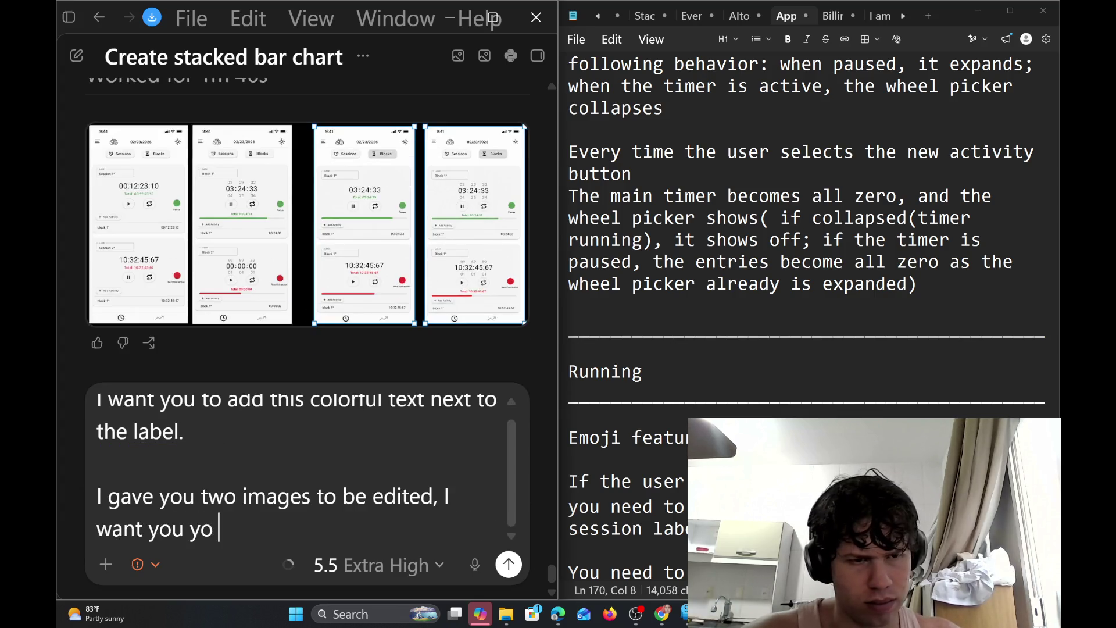
key("BackSpace")
key("BackSpace")
type("to")
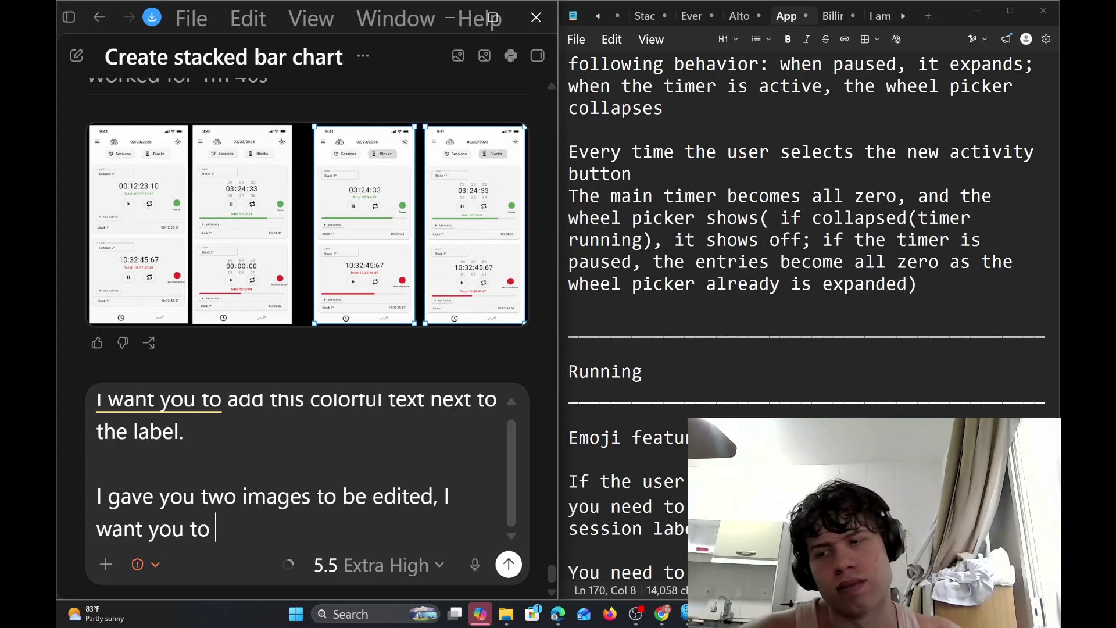
type(" s")
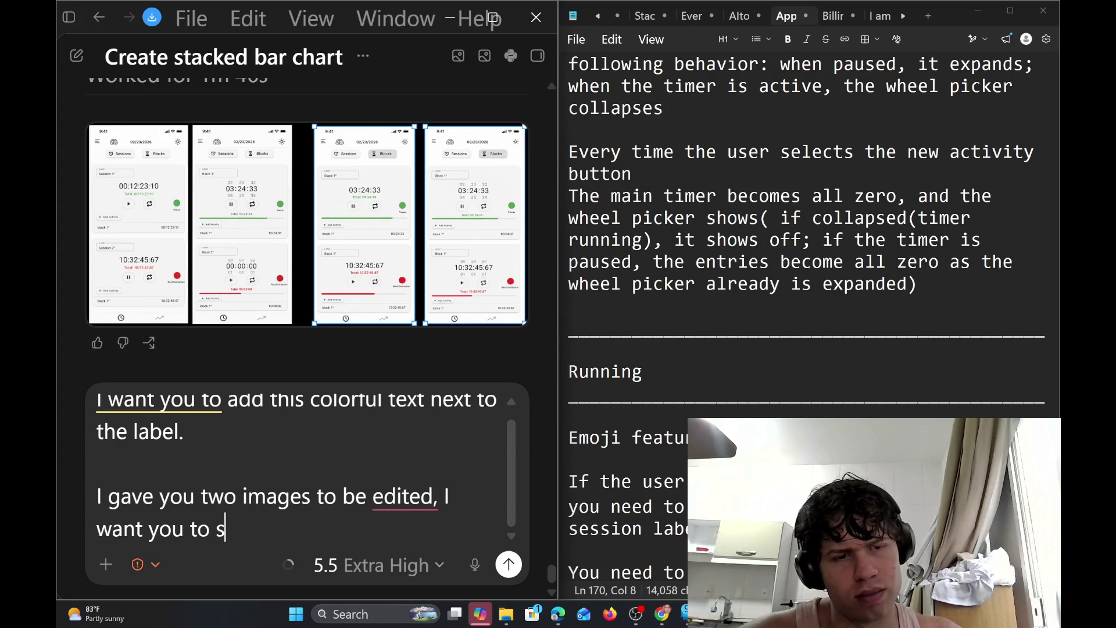
type("end me back ")
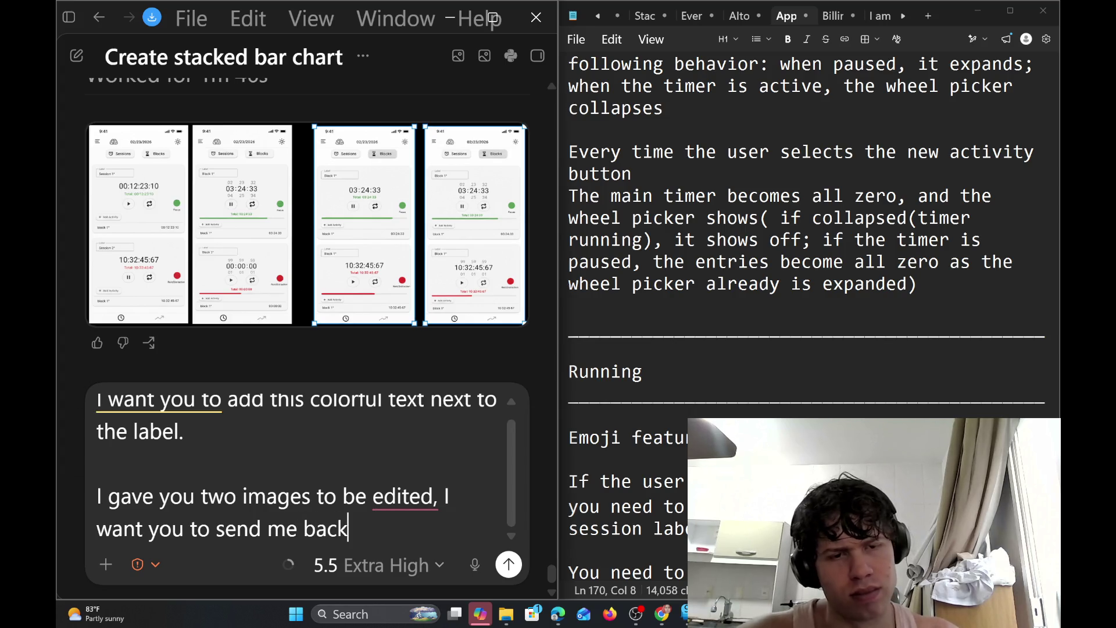
type("only t")
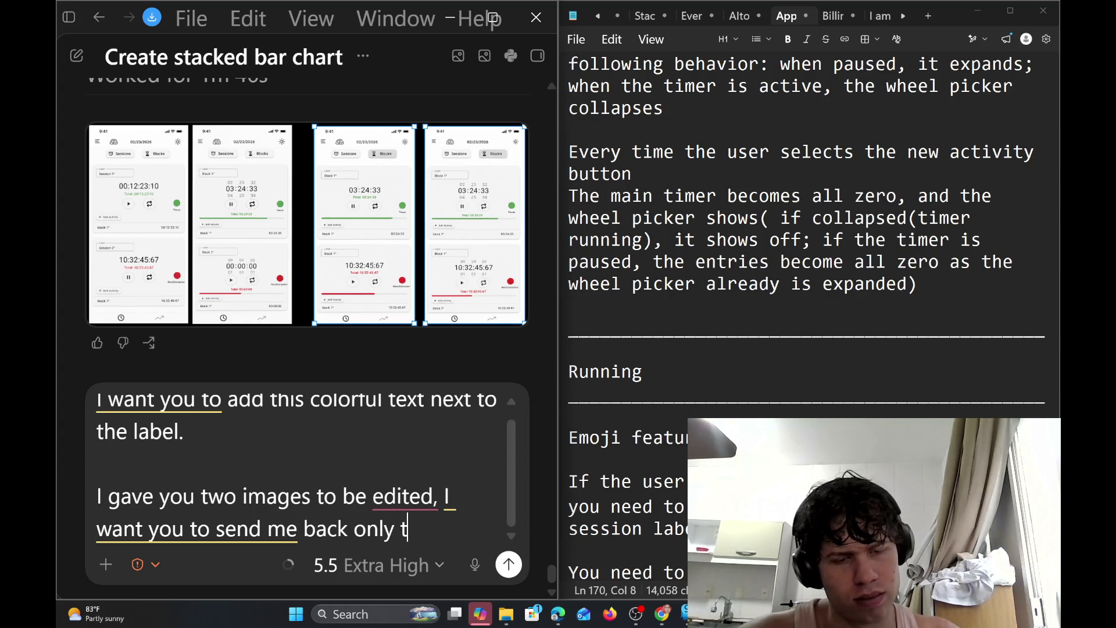
type("wo images")
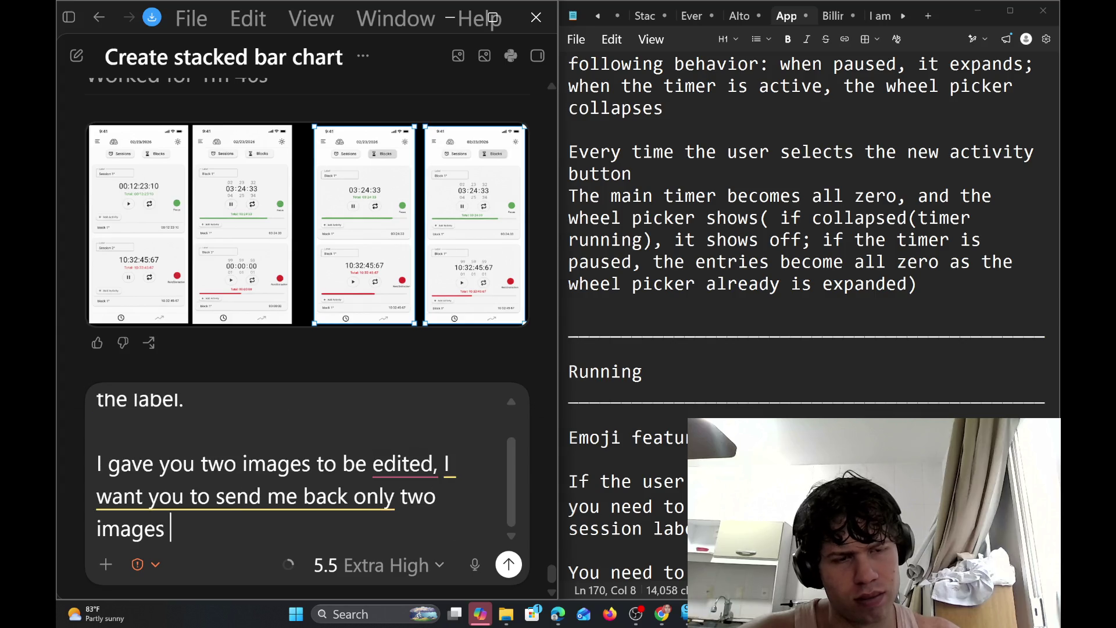
type(" ed")
key("BackSpace")
key("BackSpace")
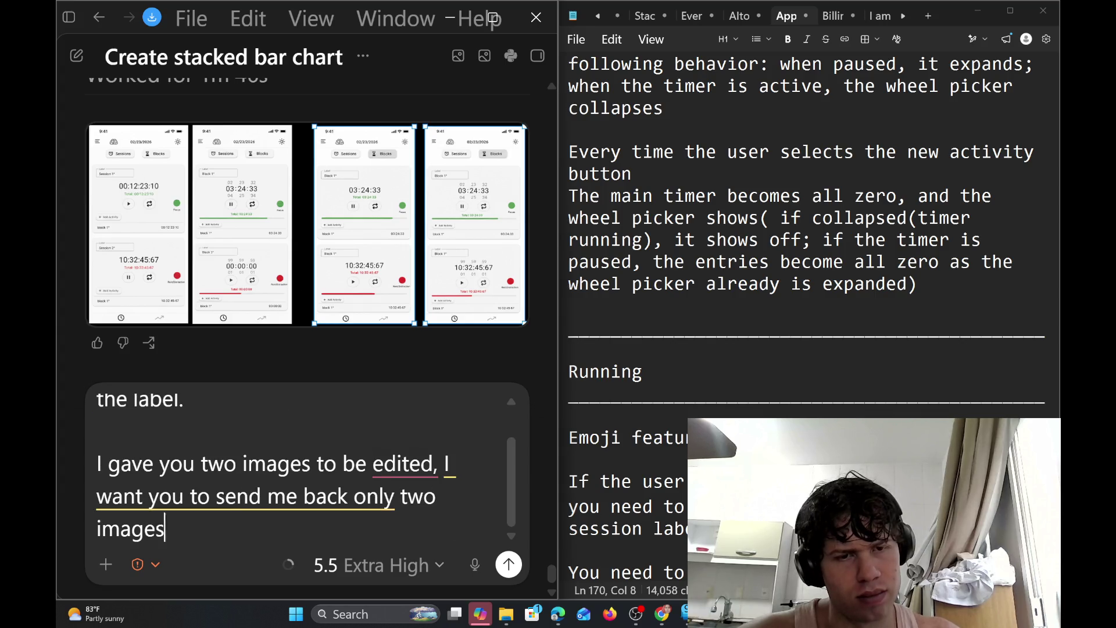
key("BackSpace")
key("BackSpace")
key("BackSpace")
key("BackSpace")
key("BackSpace")
type("he")
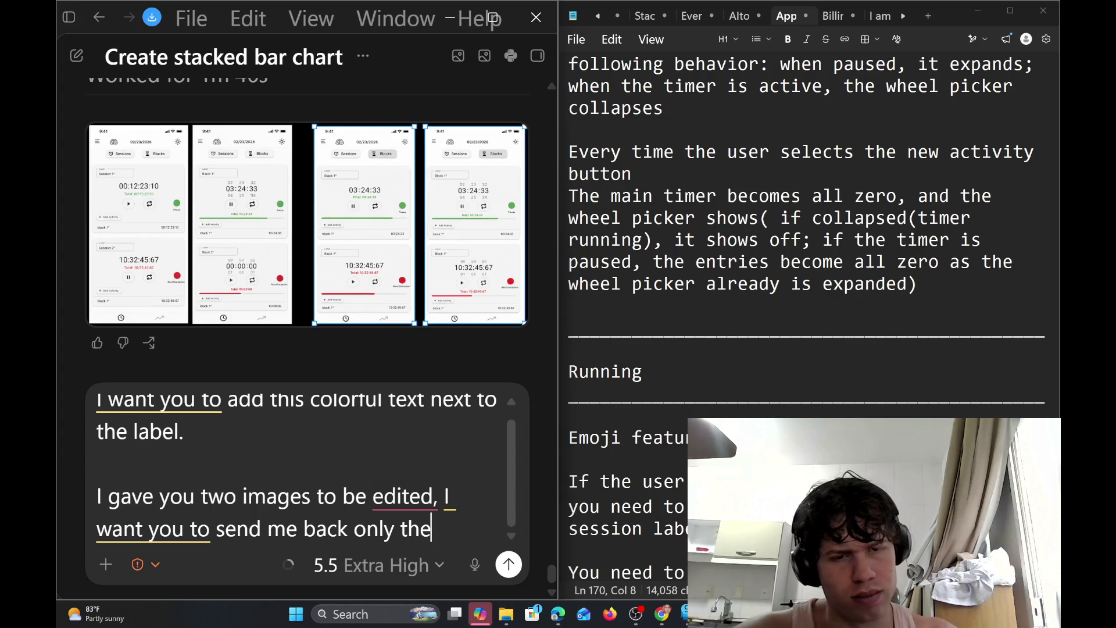
type("se two ")
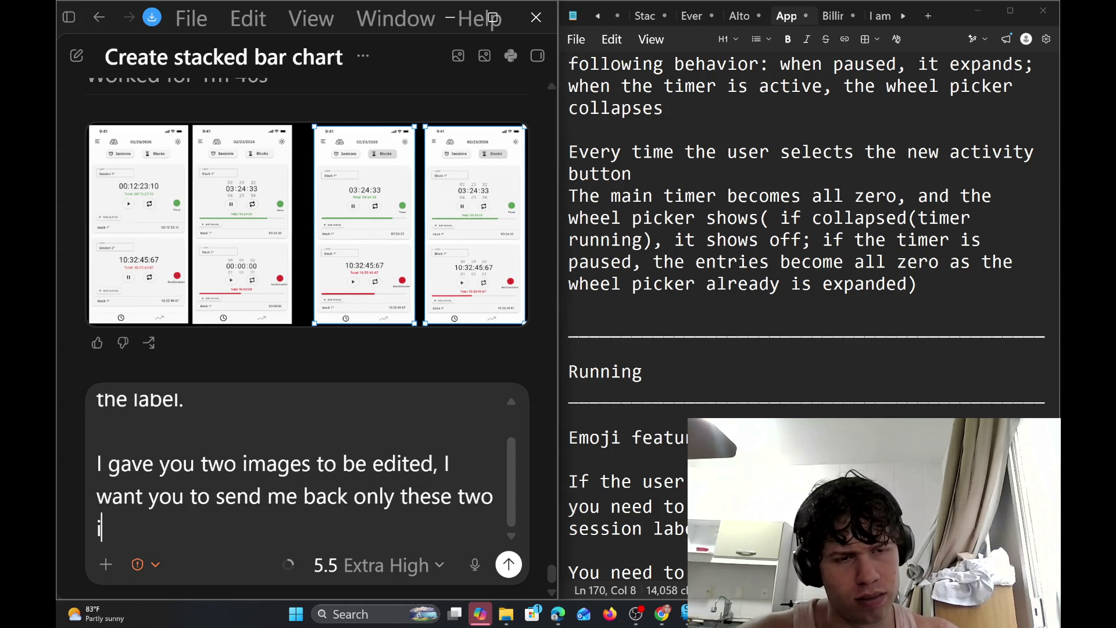
type("images e")
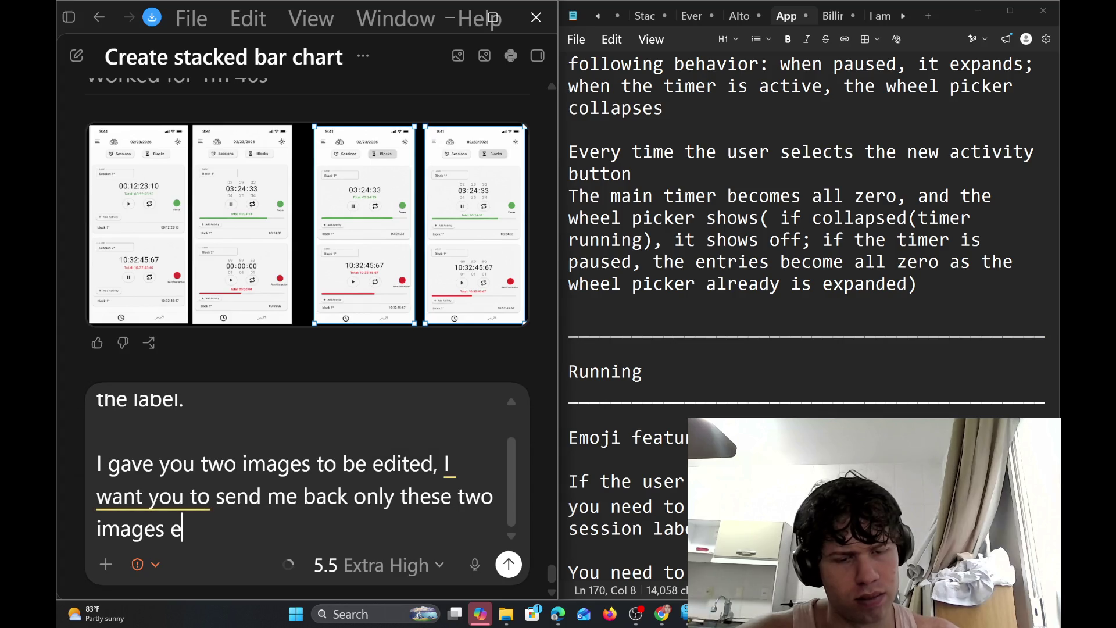
type("dited")
scroll(314, 252, "up", 5)
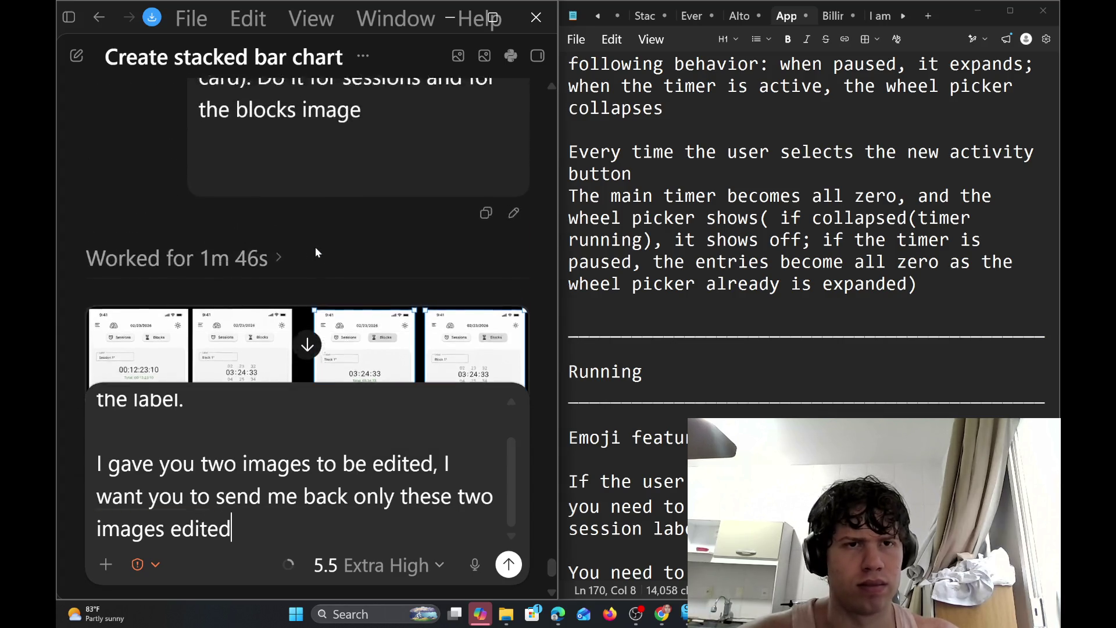
Copy the earlier Sessions mockup image and paste it into the draft as an attachment
scroll(349, 233, "up", 5)
scroll(417, 199, "up", 5)
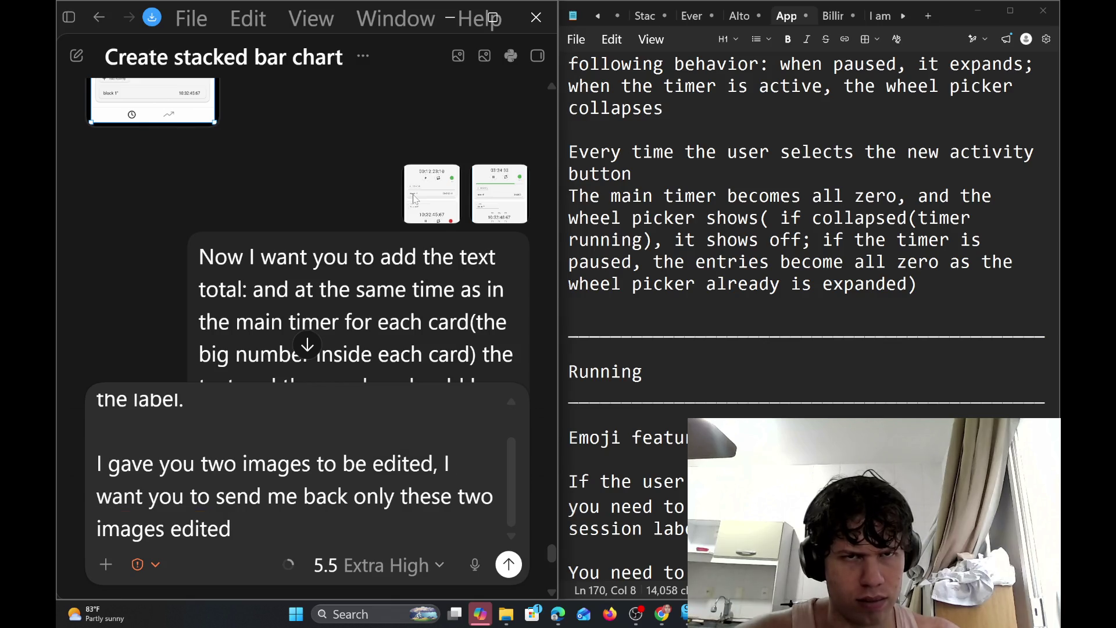
left_click(416, 199)
right_click(373, 173)
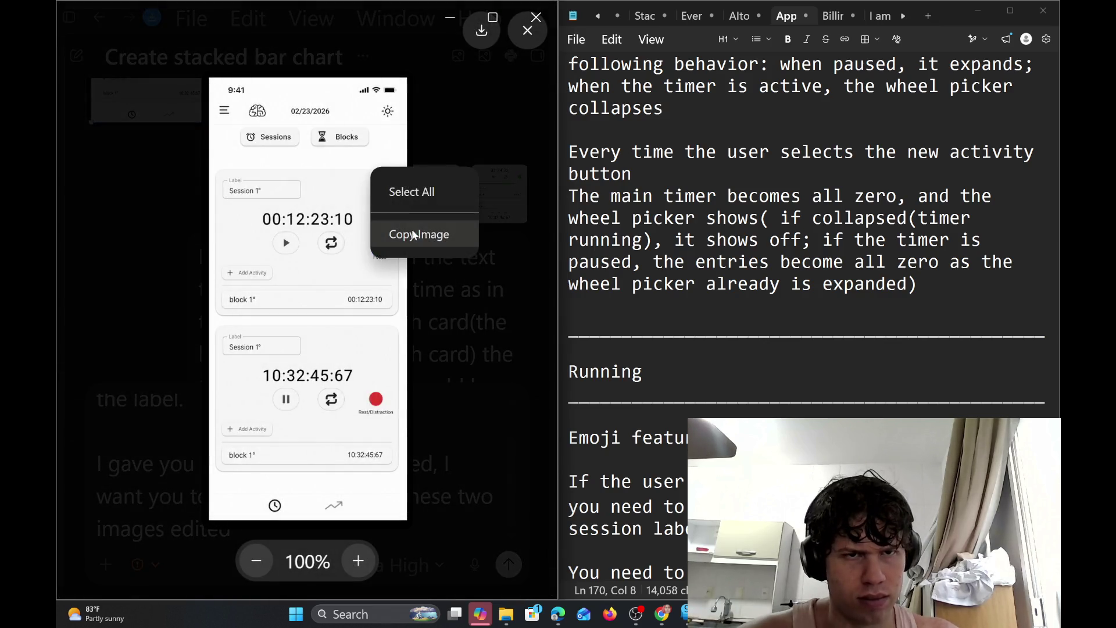
left_click(421, 228)
left_click(455, 275)
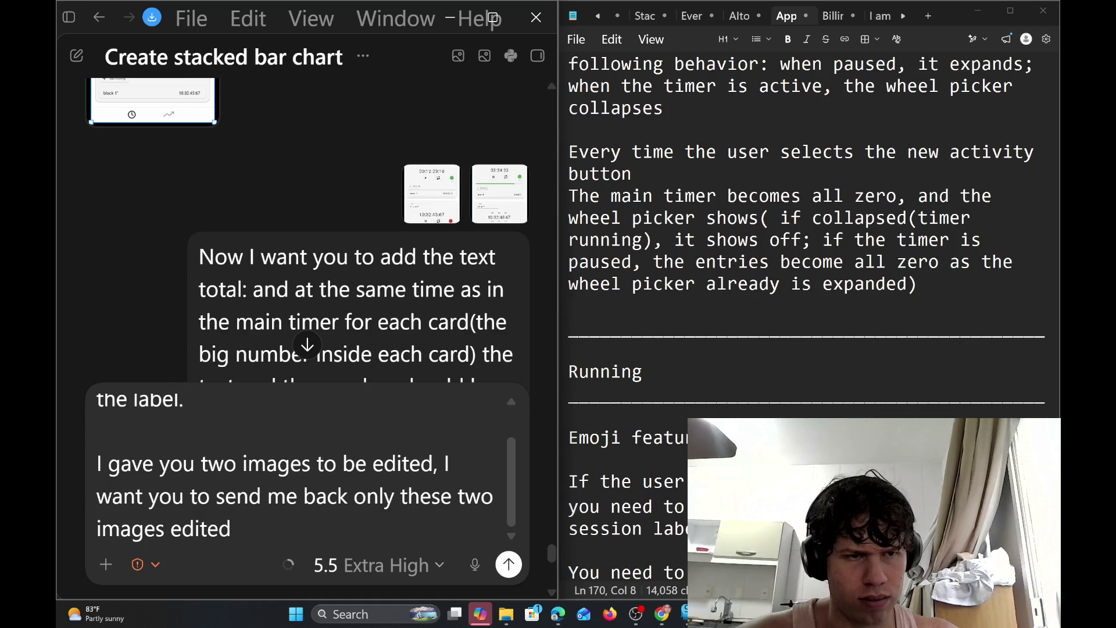
scroll(302, 465, "up", 2)
left_click(98, 411)
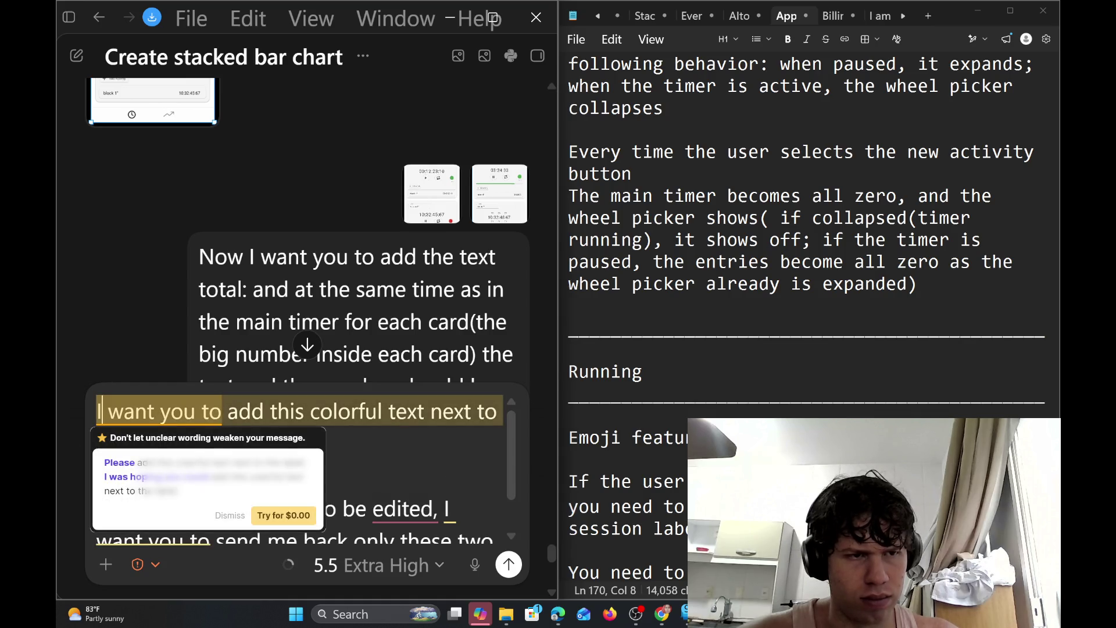
key("ctrl+v")
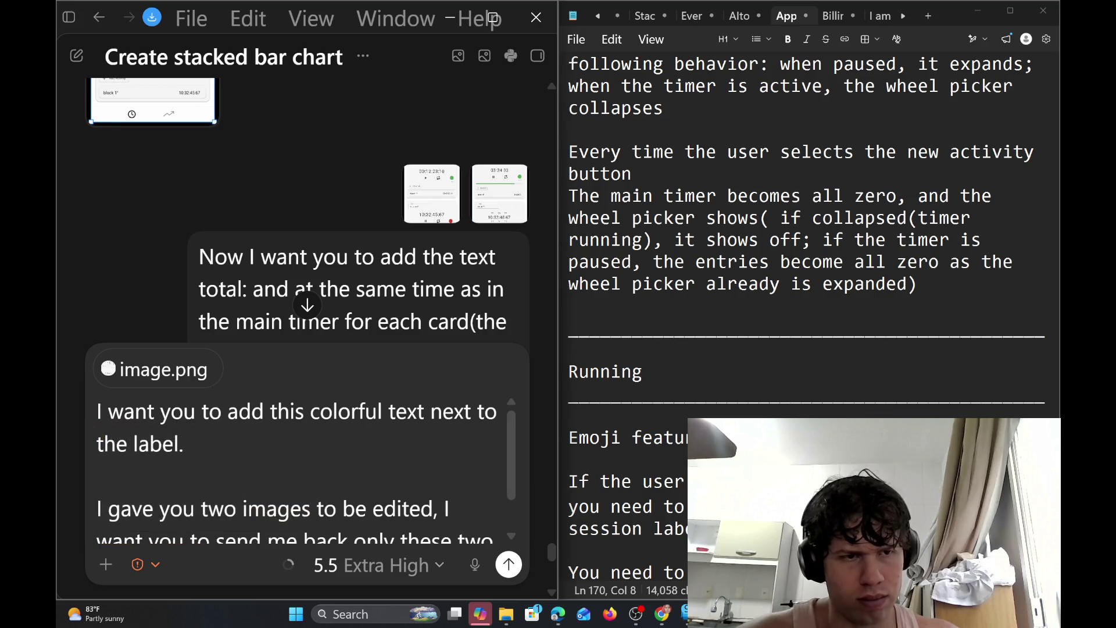
Copy the Blocks mockup image and paste it as the second image.png attachment
left_click(488, 212)
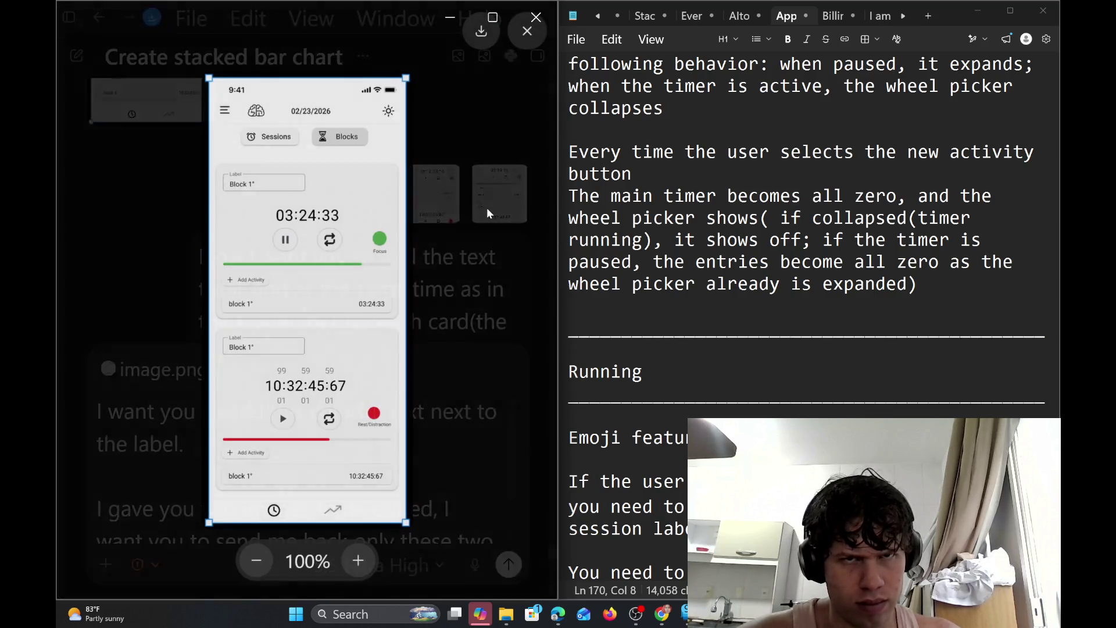
right_click(289, 189)
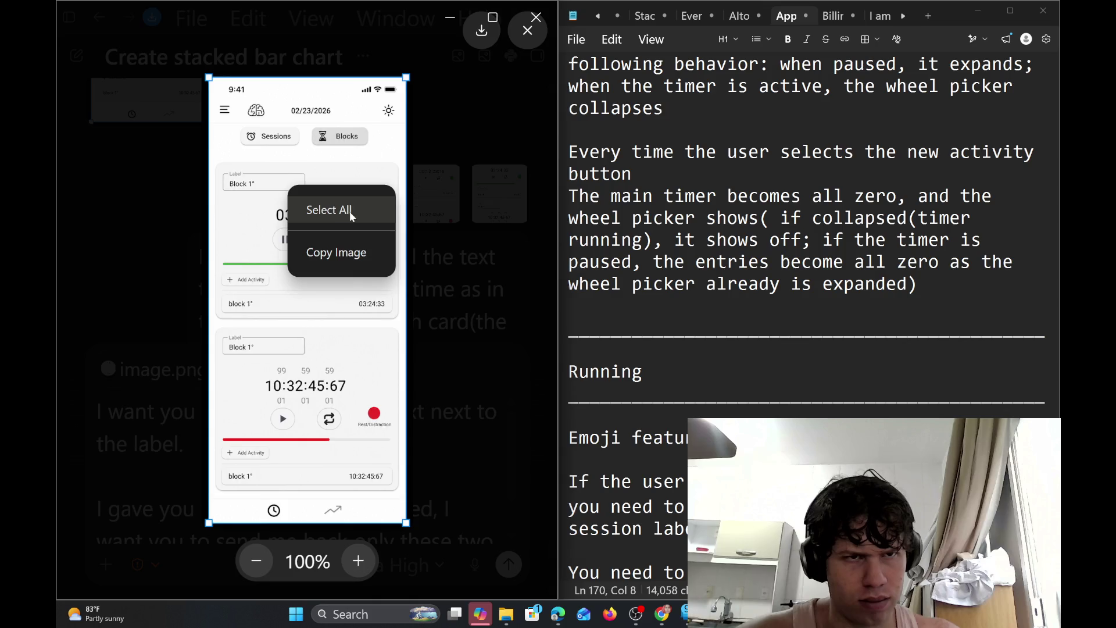
left_click(349, 256)
left_click(473, 295)
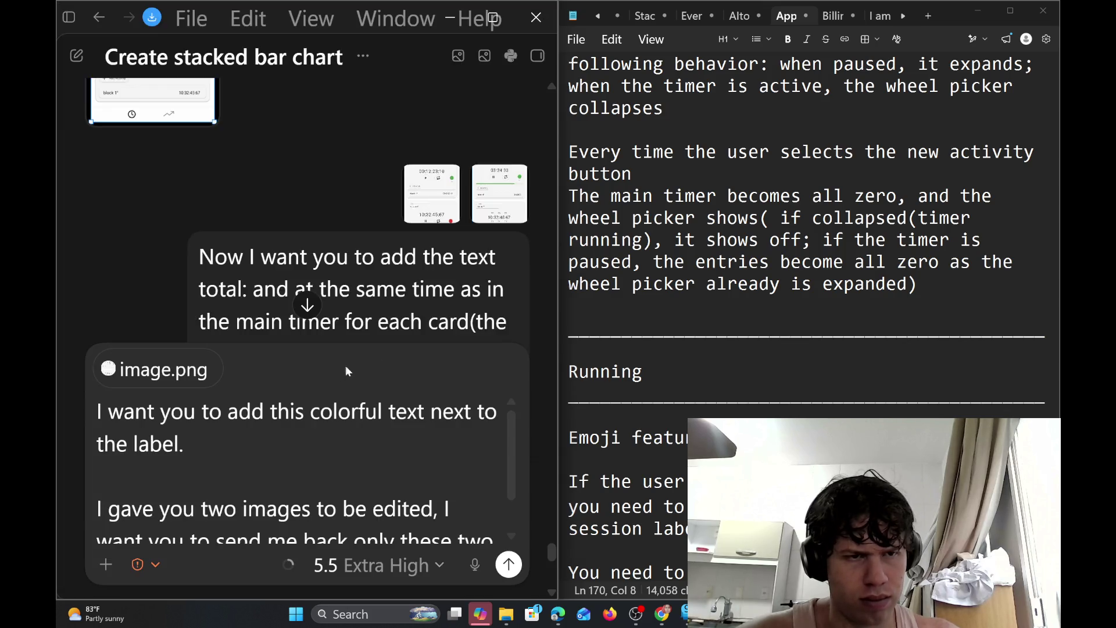
key("ctrl+v")
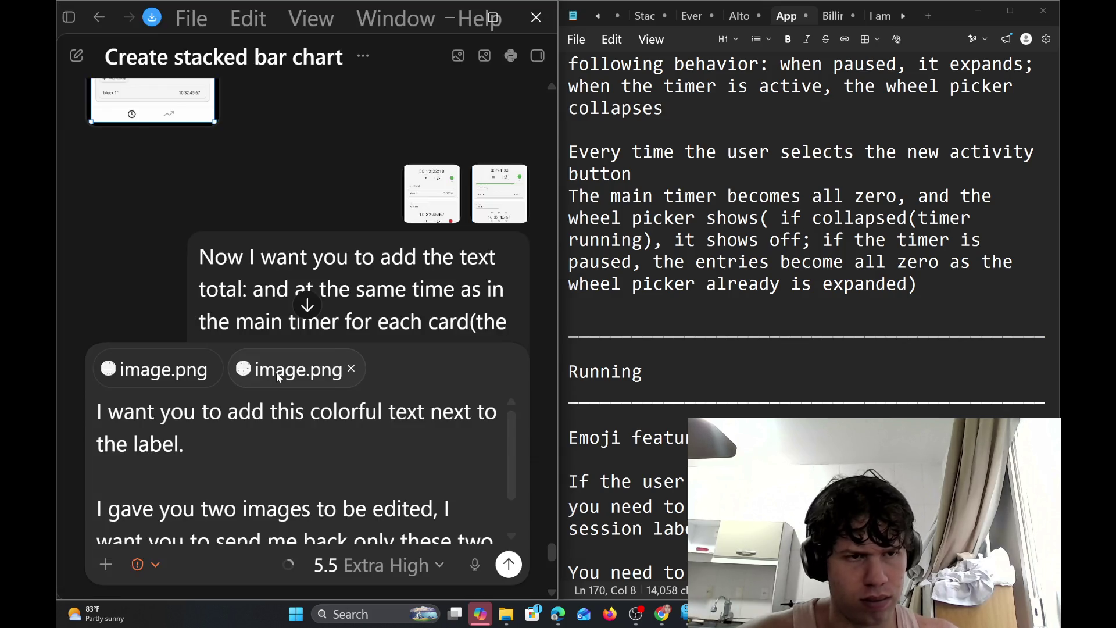
scroll(270, 517, "down", 2)
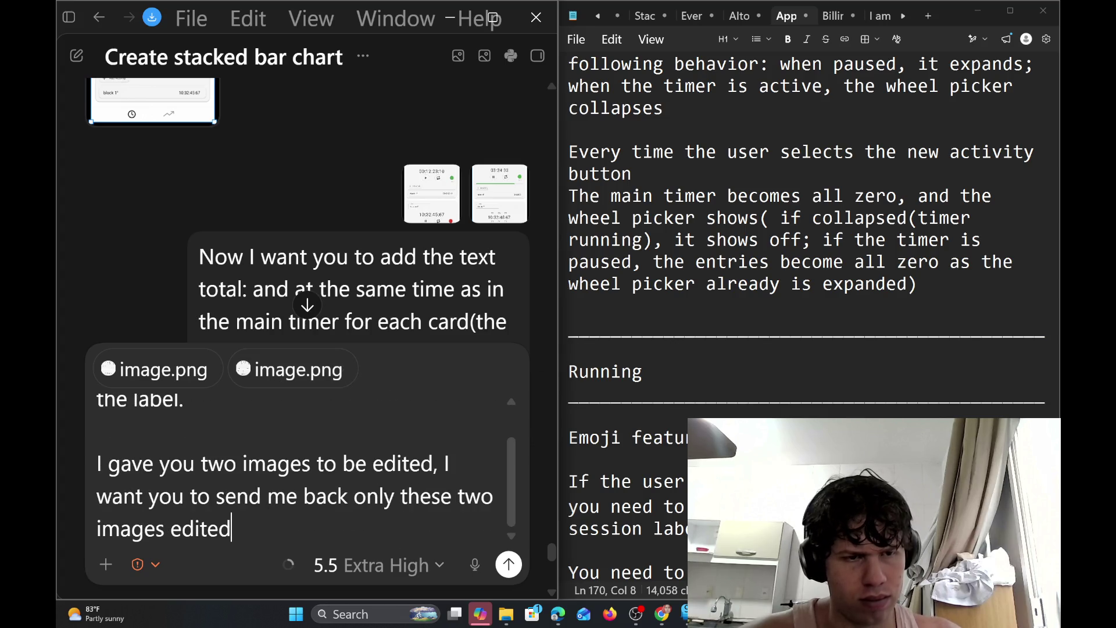
Append 'I attached them again. Don't mess up this time' and send the request
key("shift+Return")
key("shift+Return")
type("I")
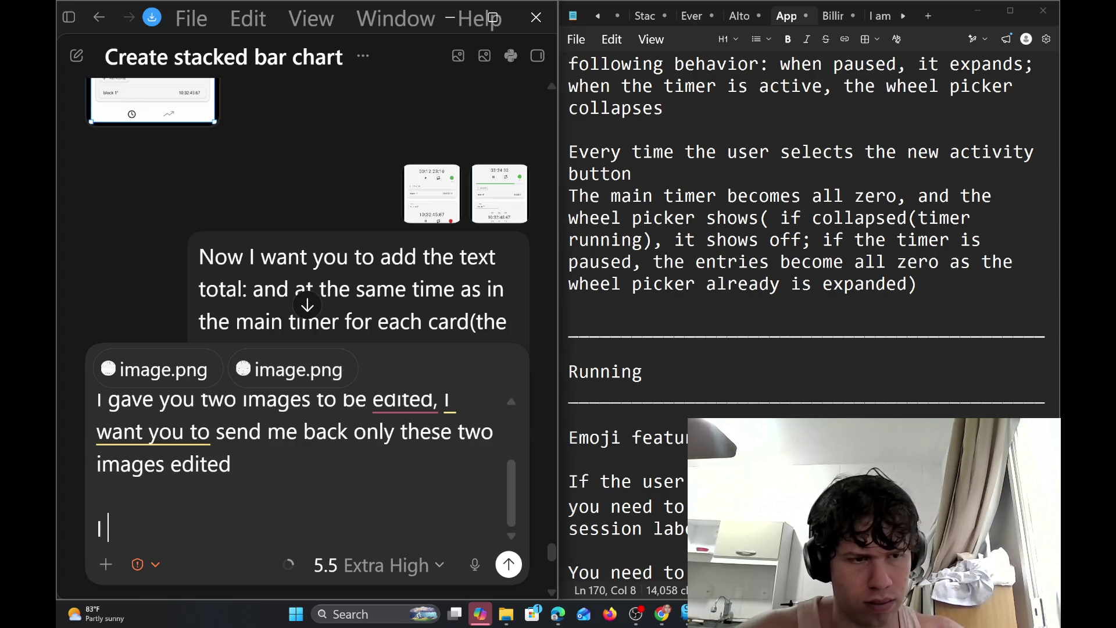
type(" attached ")
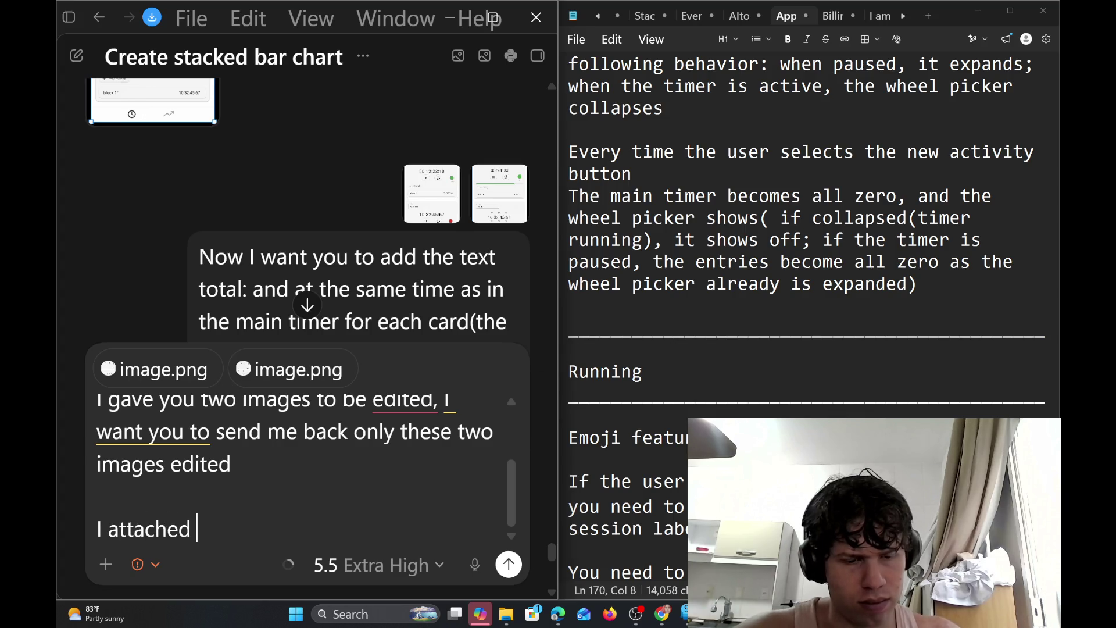
type("them again")
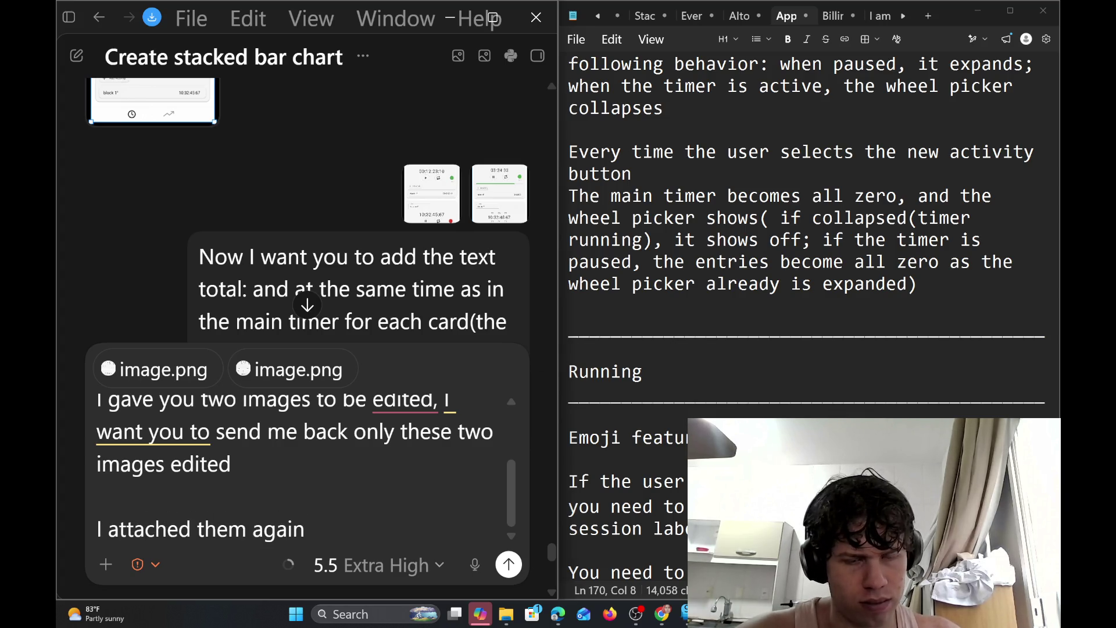
key("BackSpace")
key("BackSpace")
type(". Don'")
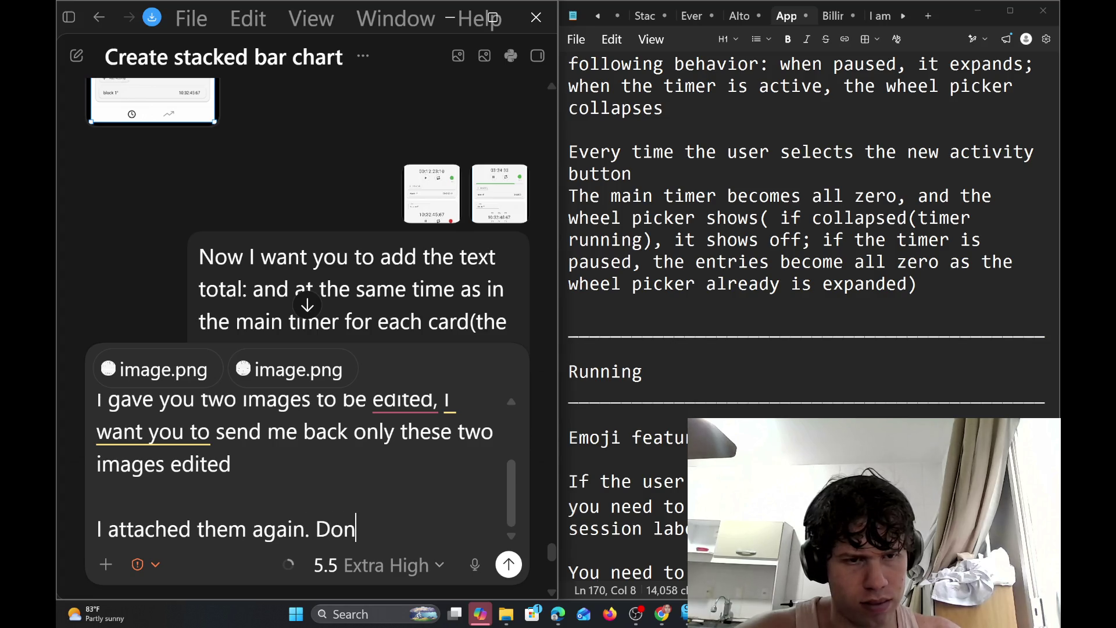
type("t mess ")
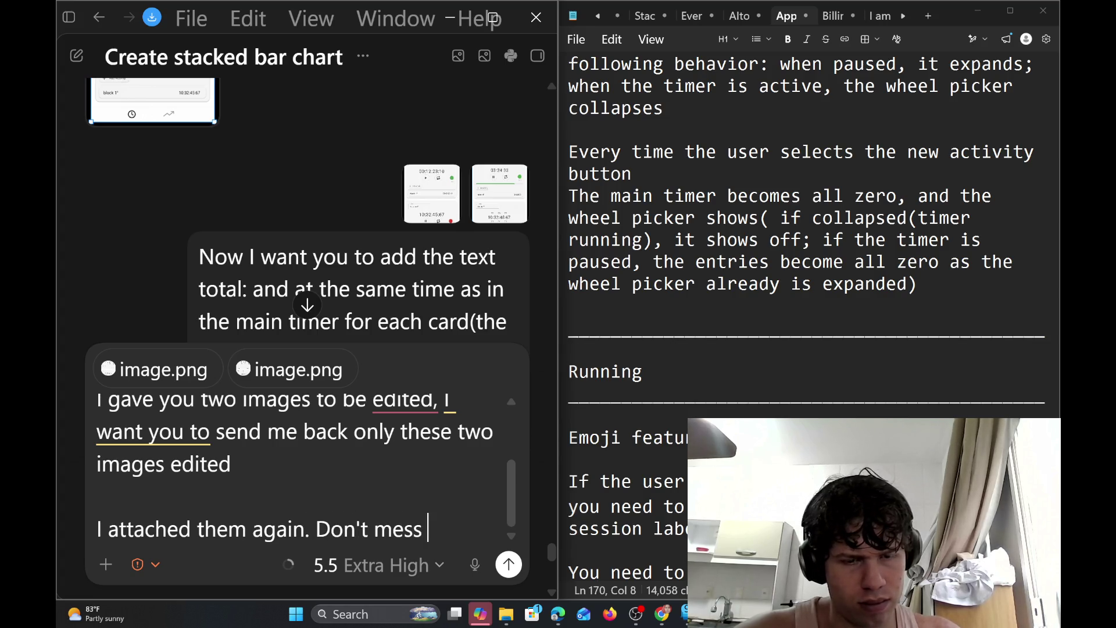
type("up this time")
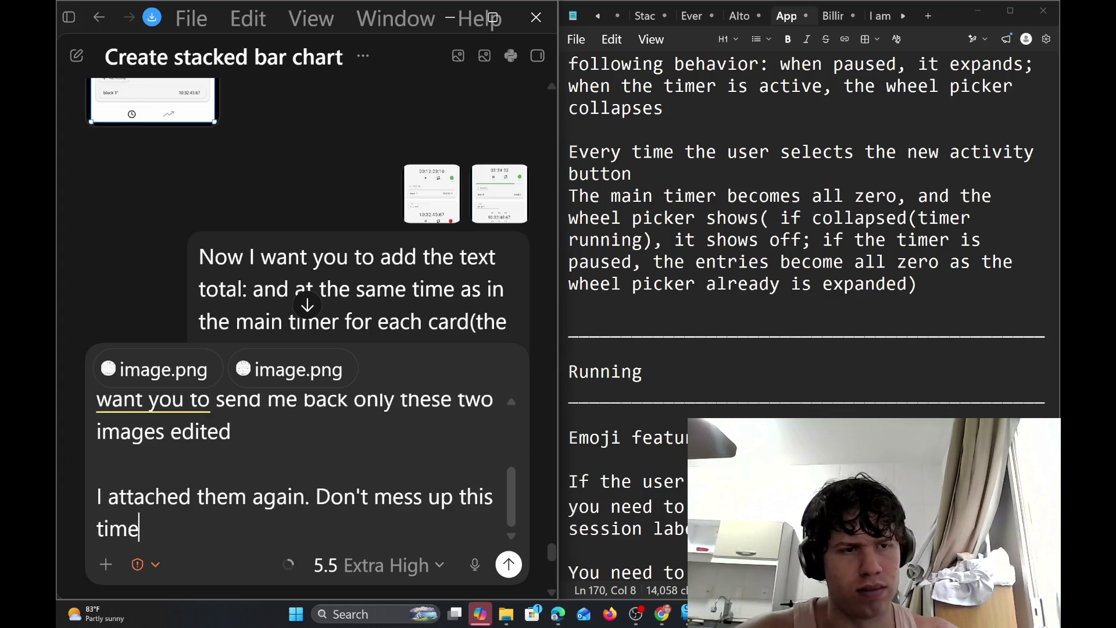
key("Return")
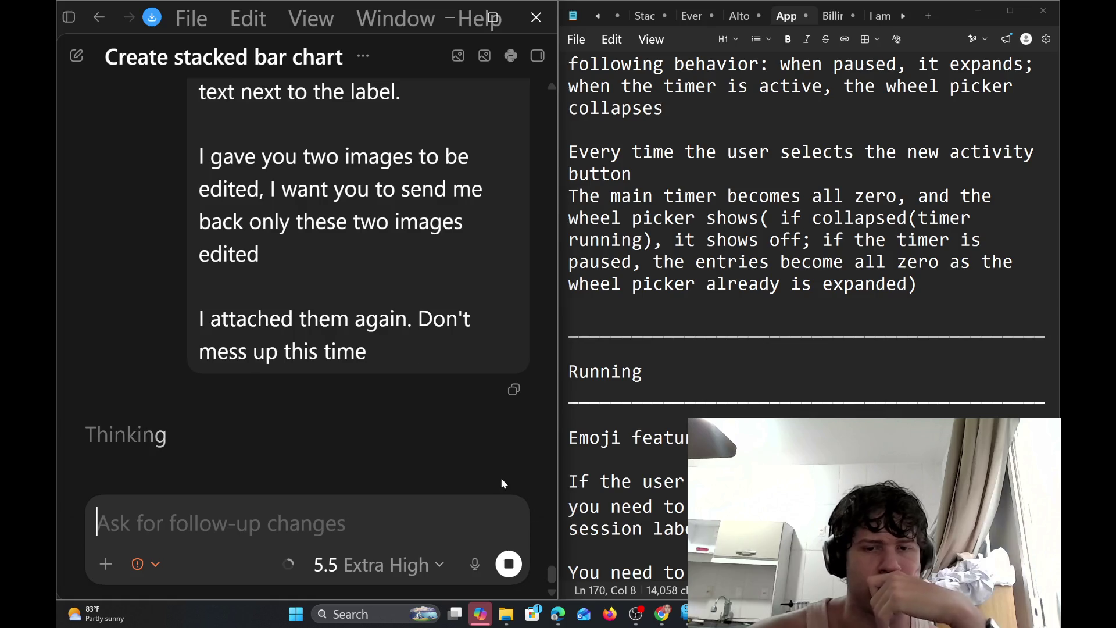
Bring up the Figma timer-app file, deselect the group, and pan across to the Sessions screens
mouse_move(688, 614)
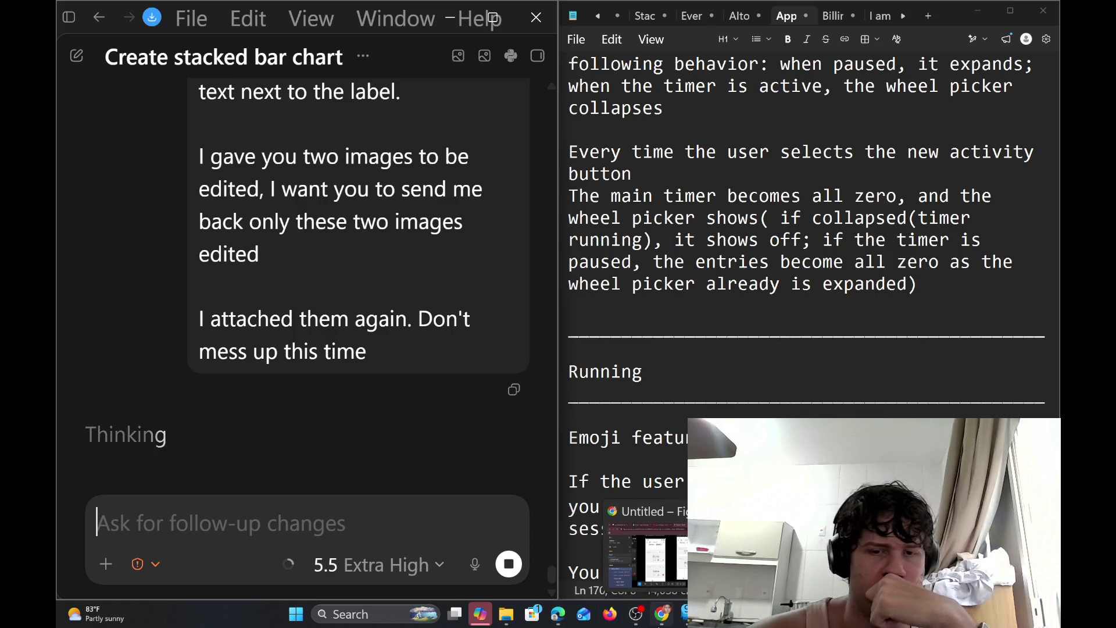
left_click(681, 578)
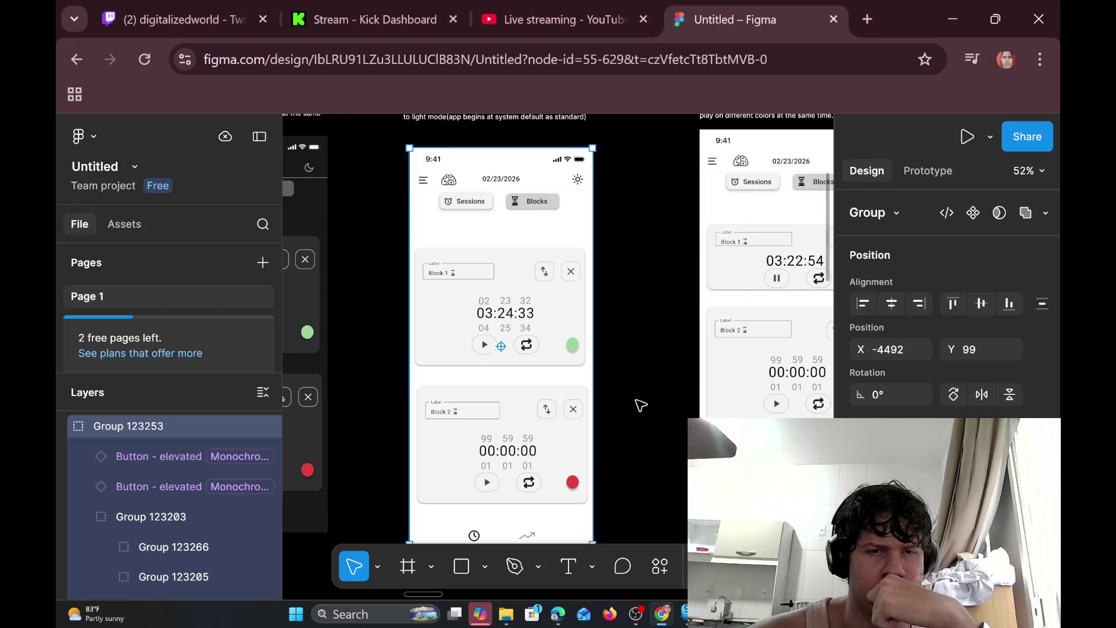
left_click(644, 378)
scroll(584, 375, "right", 2)
scroll(583, 375, "right", 5)
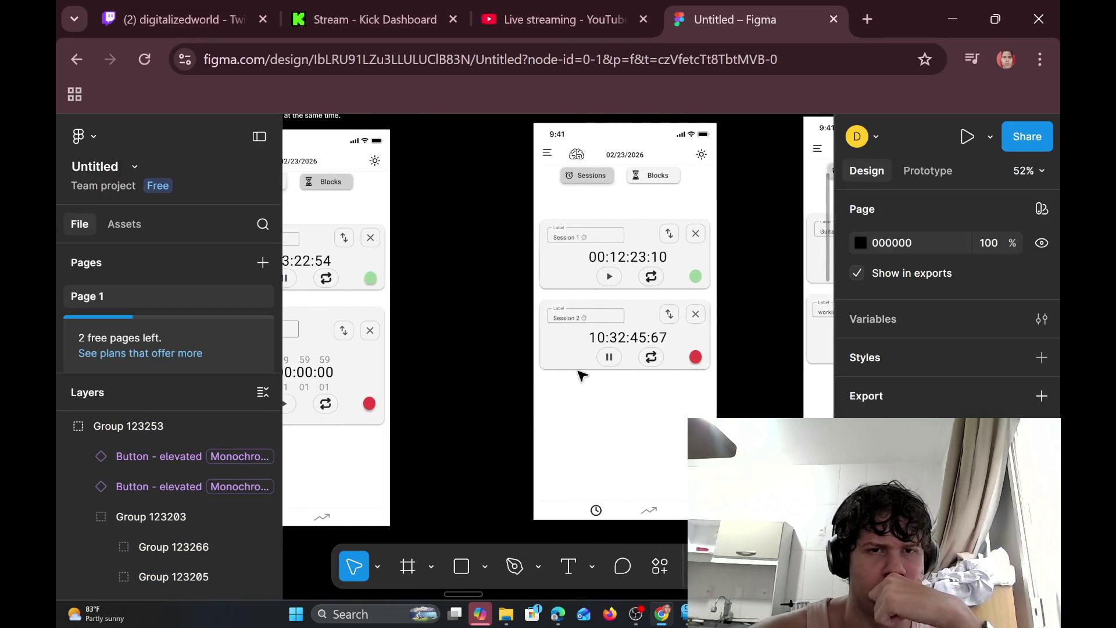
scroll(583, 375, "left", 4)
scroll(583, 375, "right", 2)
scroll(584, 376, "right", 1)
scroll(583, 375, "right", 3)
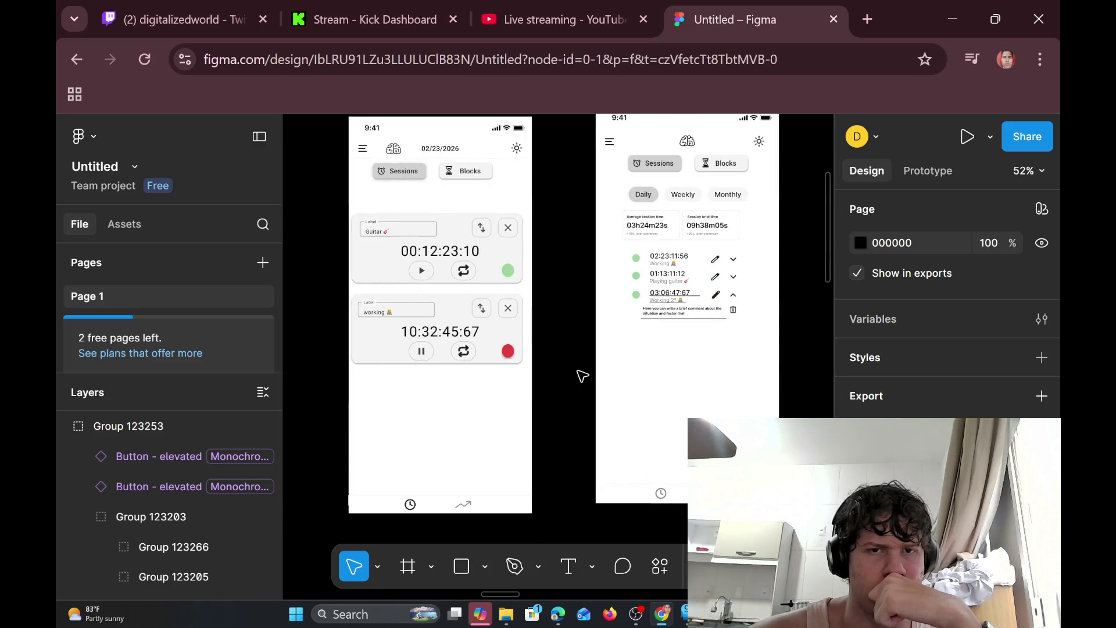
scroll(583, 375, "right", 6)
scroll(583, 375, "left", 5)
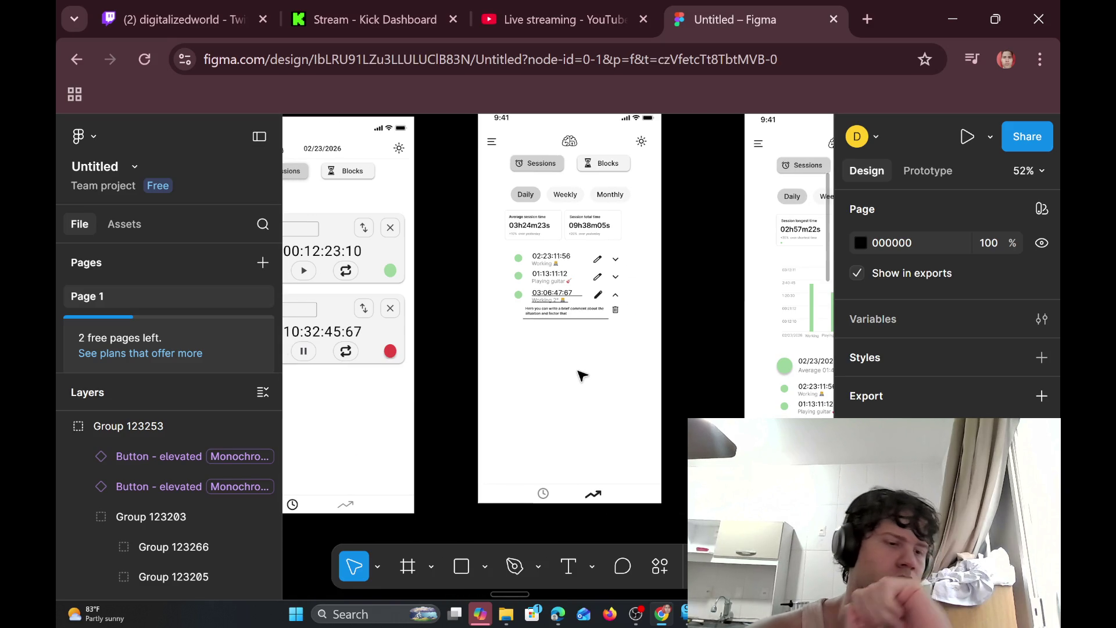
scroll(584, 376, "left", 1)
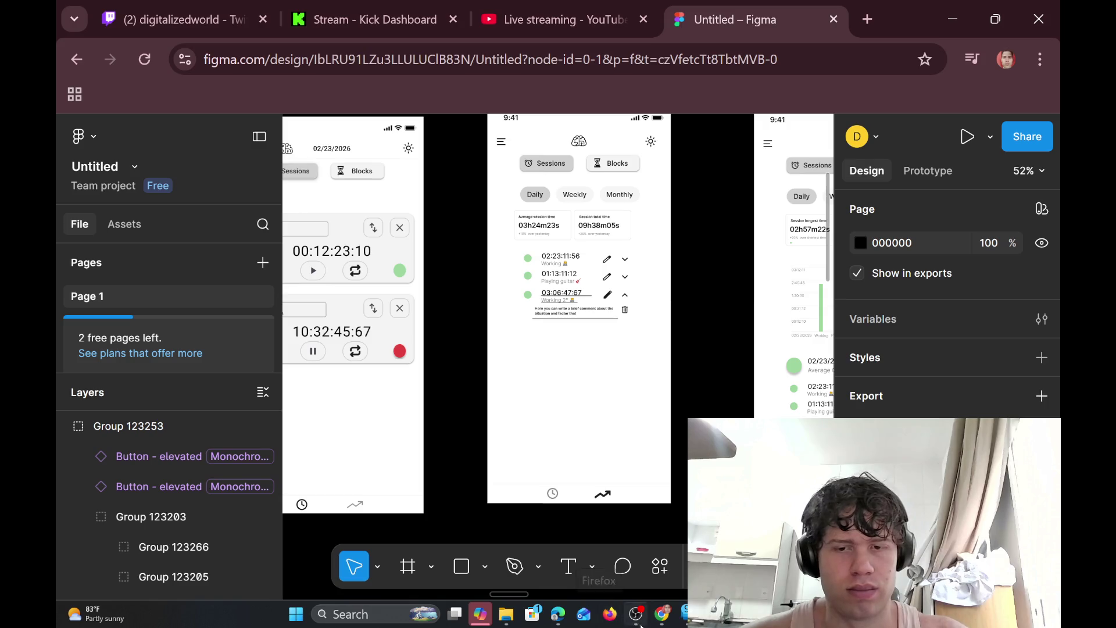
mouse_move(663, 615)
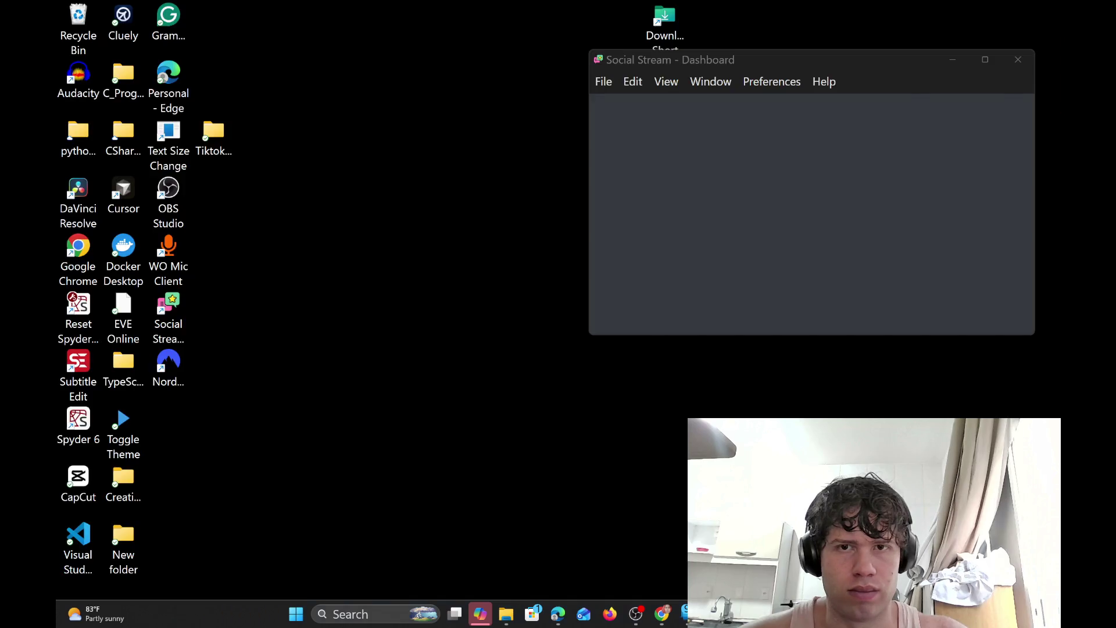
left_click(646, 552)
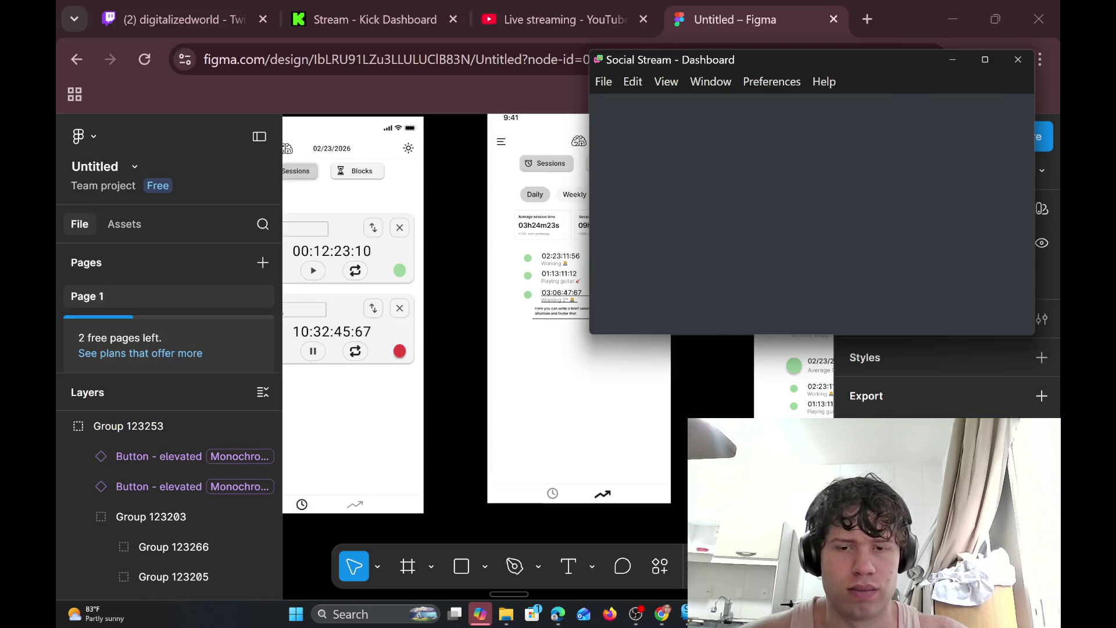
left_click(521, 22)
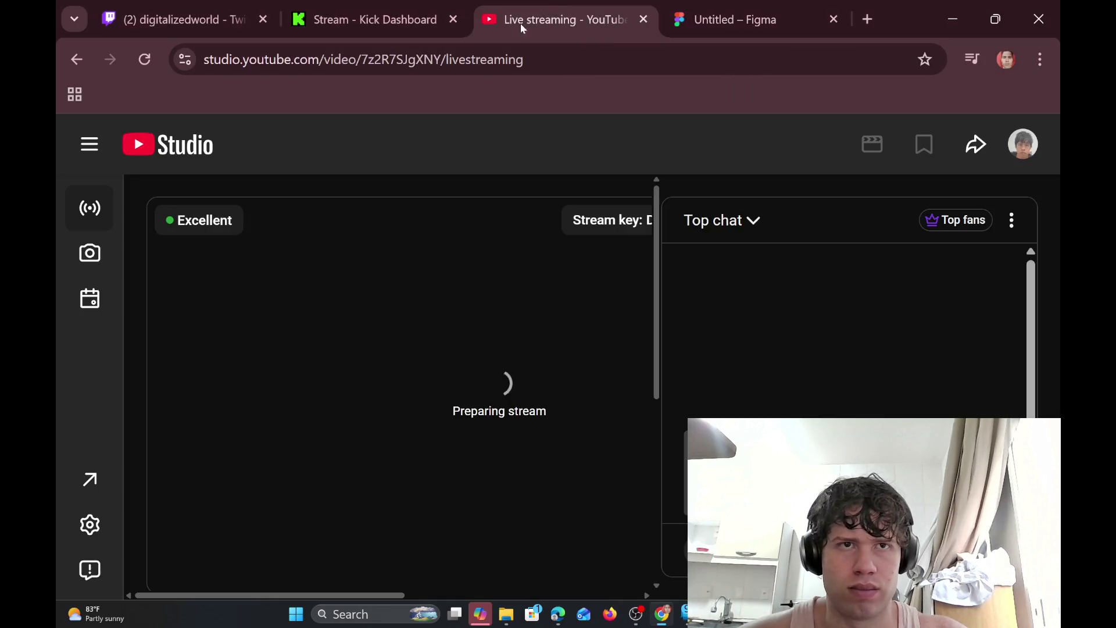
left_click(387, 6)
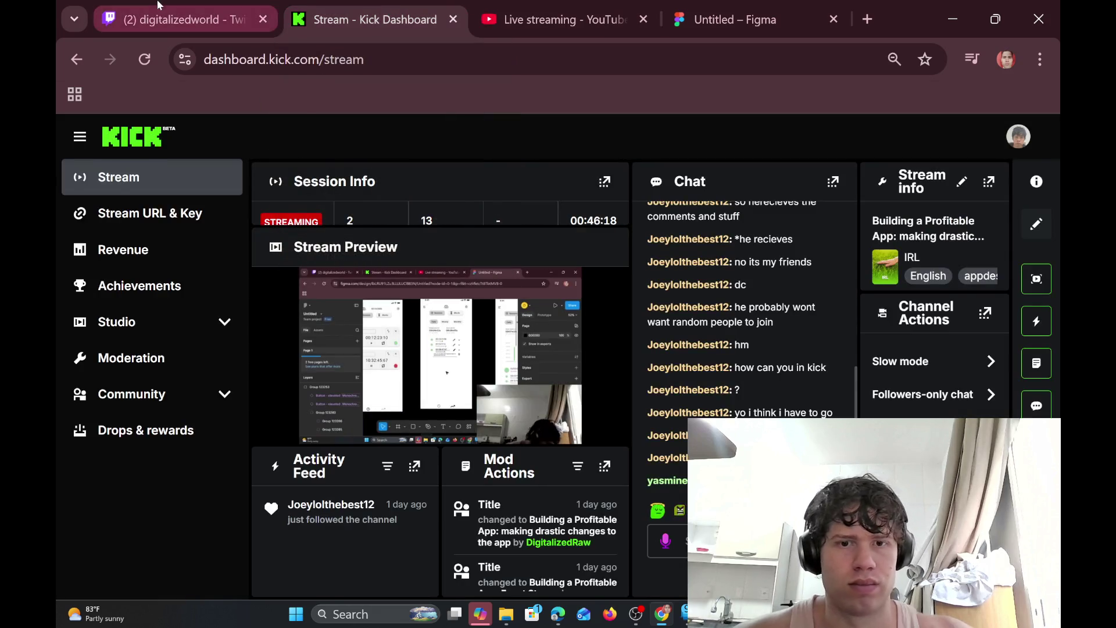
left_click(273, 7)
left_click(308, 7)
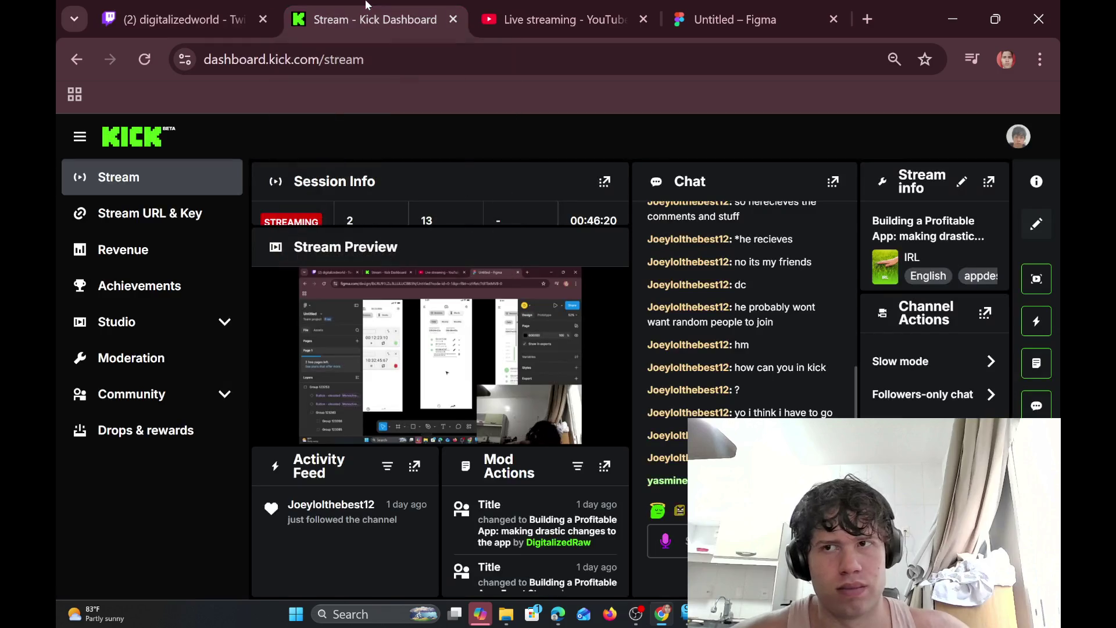
left_click(547, 8)
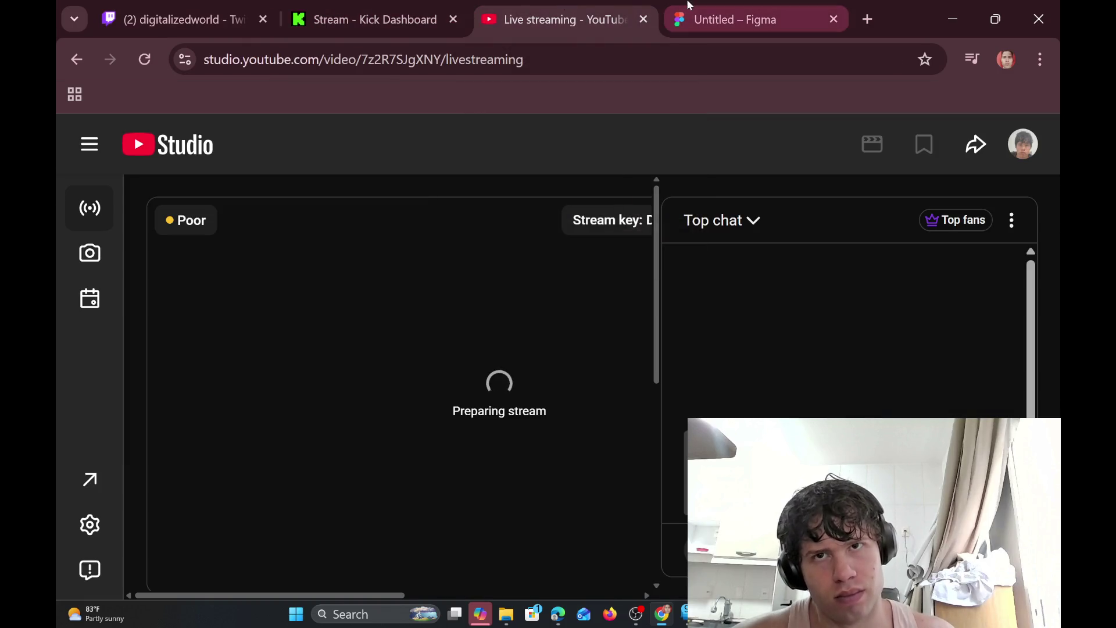
left_click(690, 10)
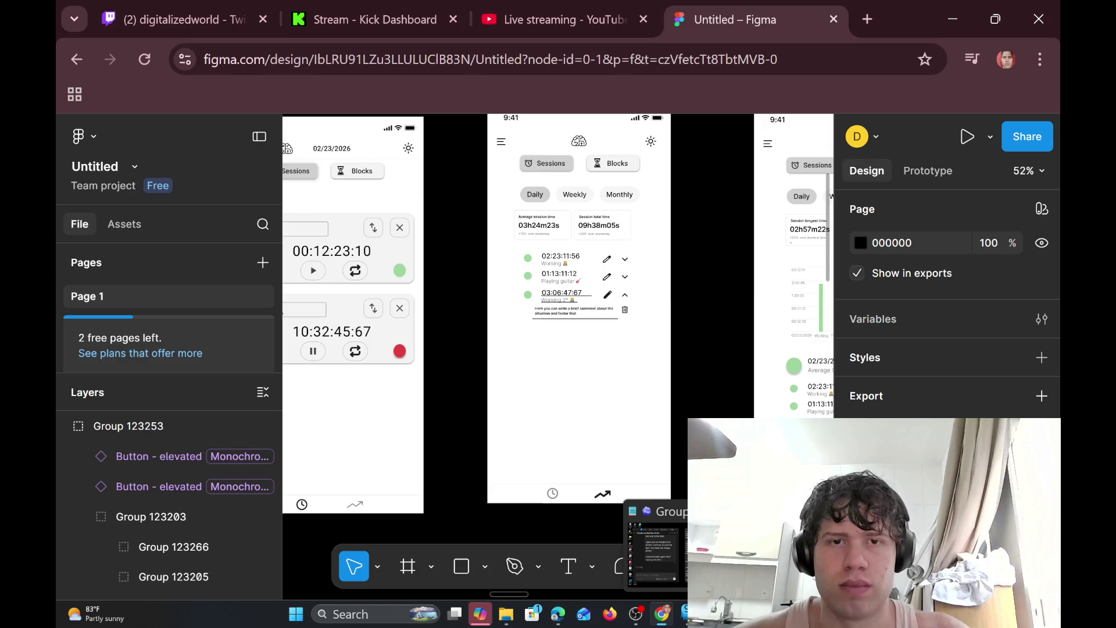
scroll(648, 413, "right", 10)
scroll(648, 412, "right", 5)
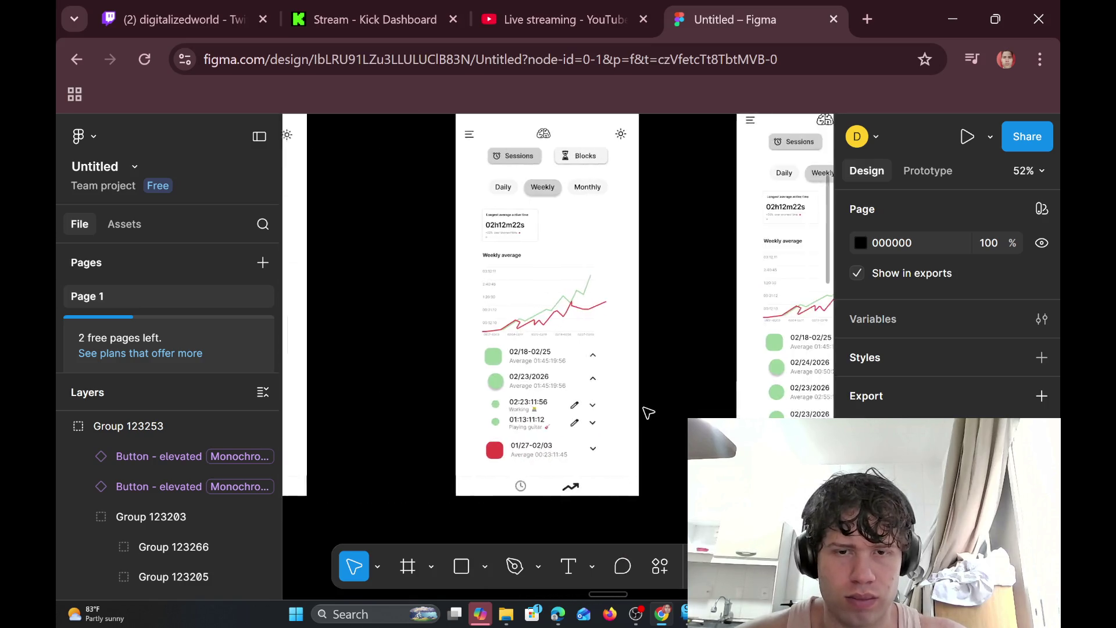
scroll(644, 411, "right", 5)
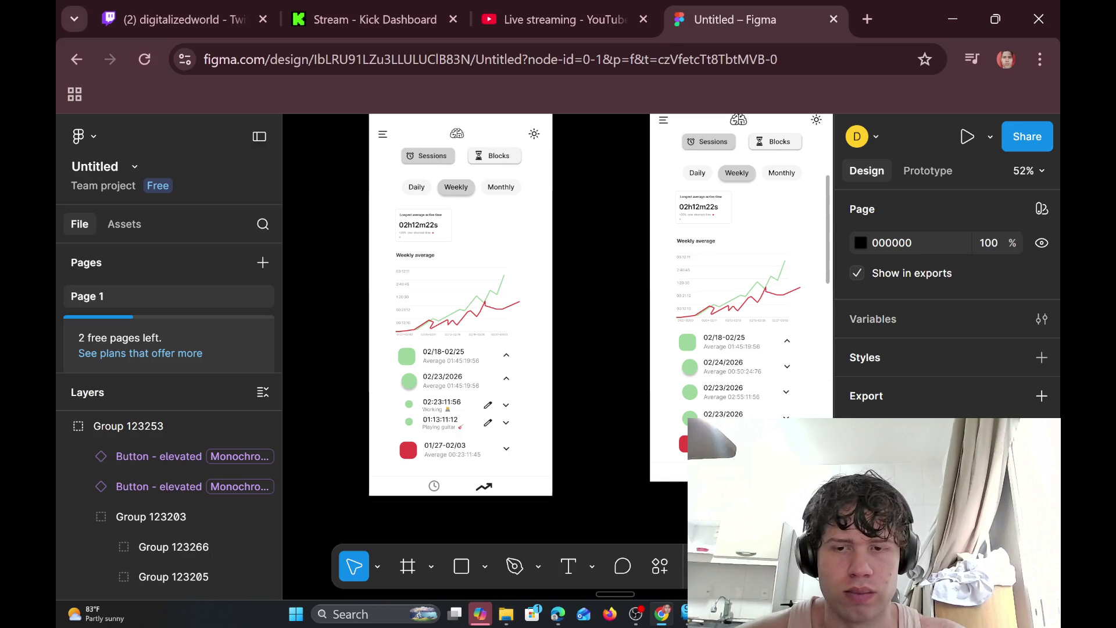
mouse_move(665, 618)
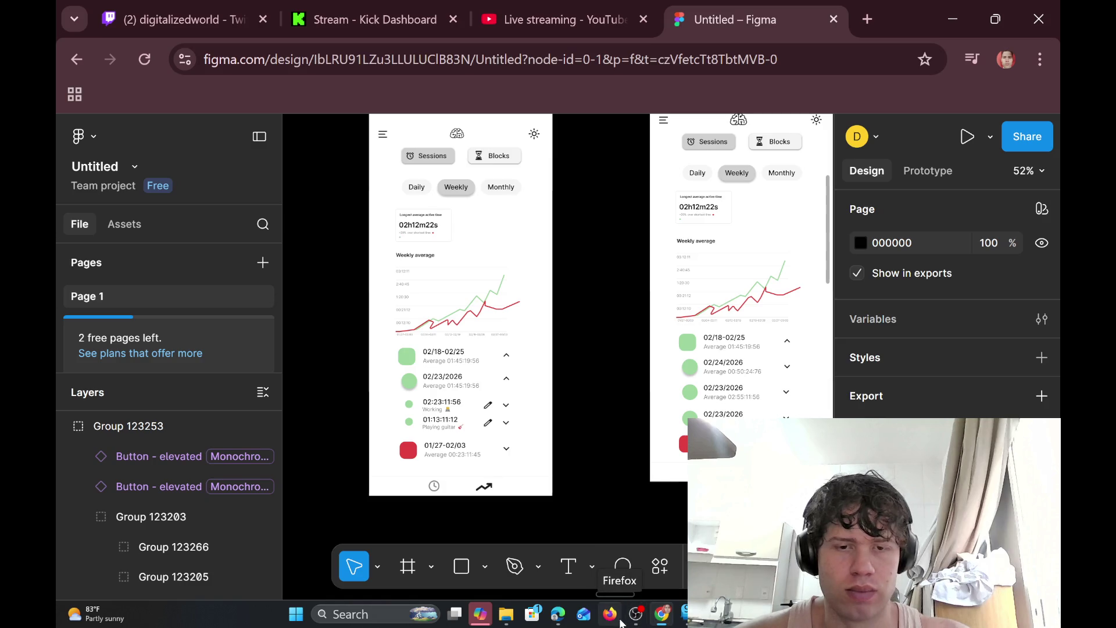
mouse_move(558, 615)
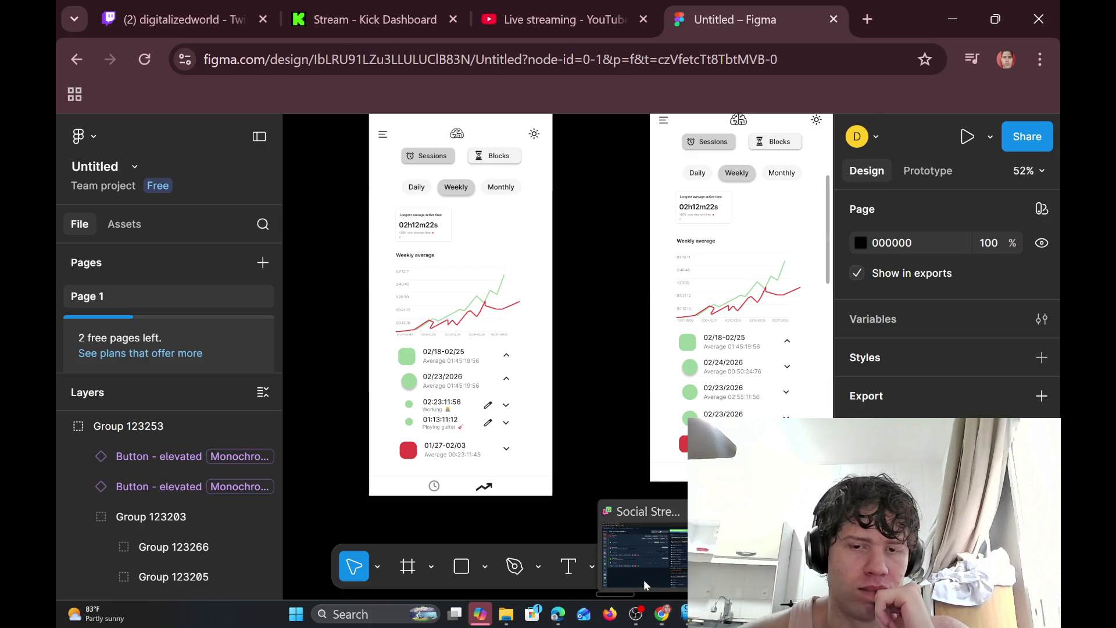
left_click(644, 580)
left_click(628, 624)
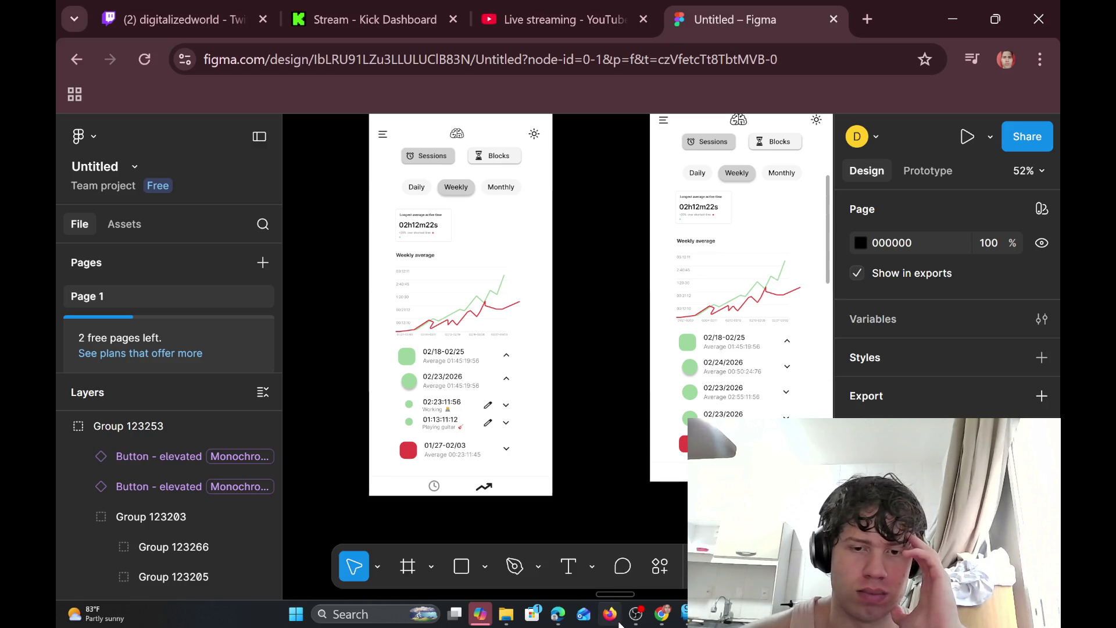
mouse_move(655, 620)
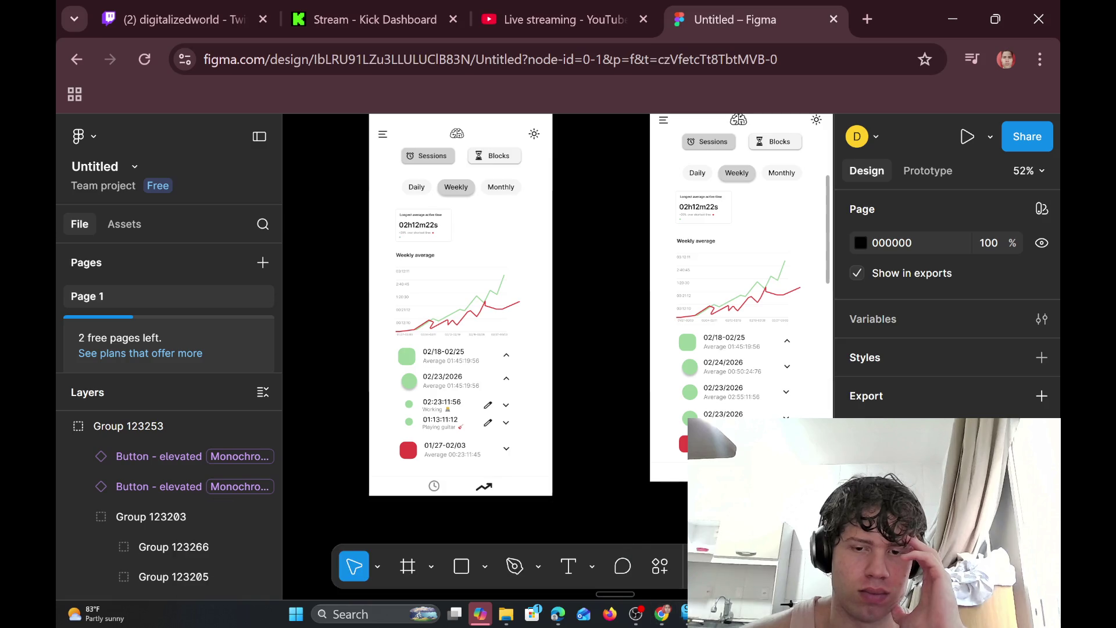
left_click(655, 552)
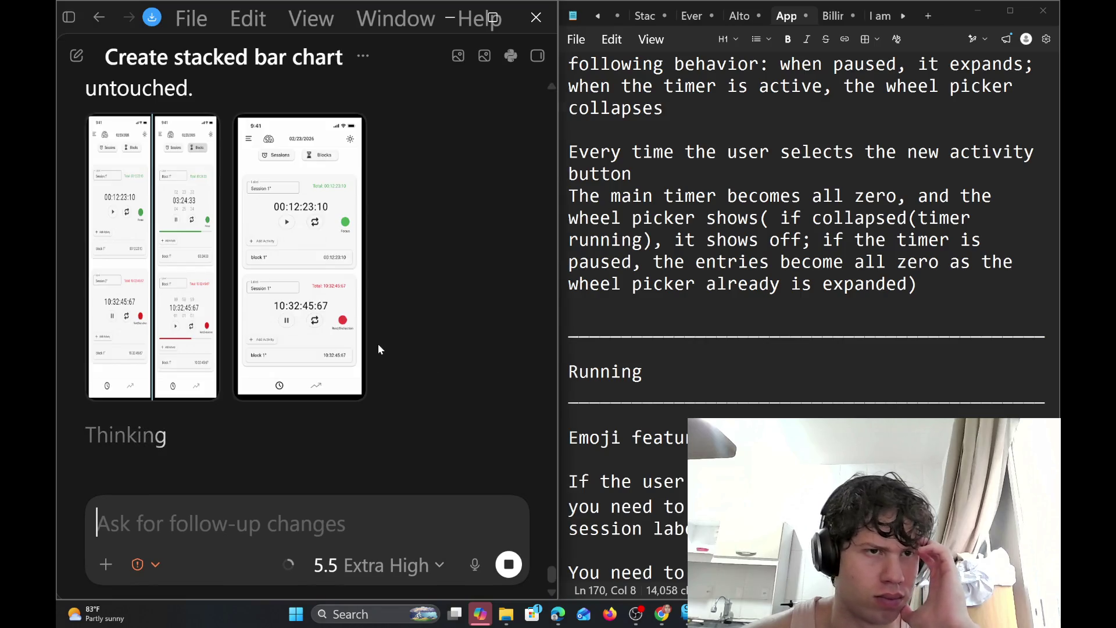
Enlarge the third timer mockup, the Sessions mockup and the two-phone image to check the Total text
left_click(247, 317)
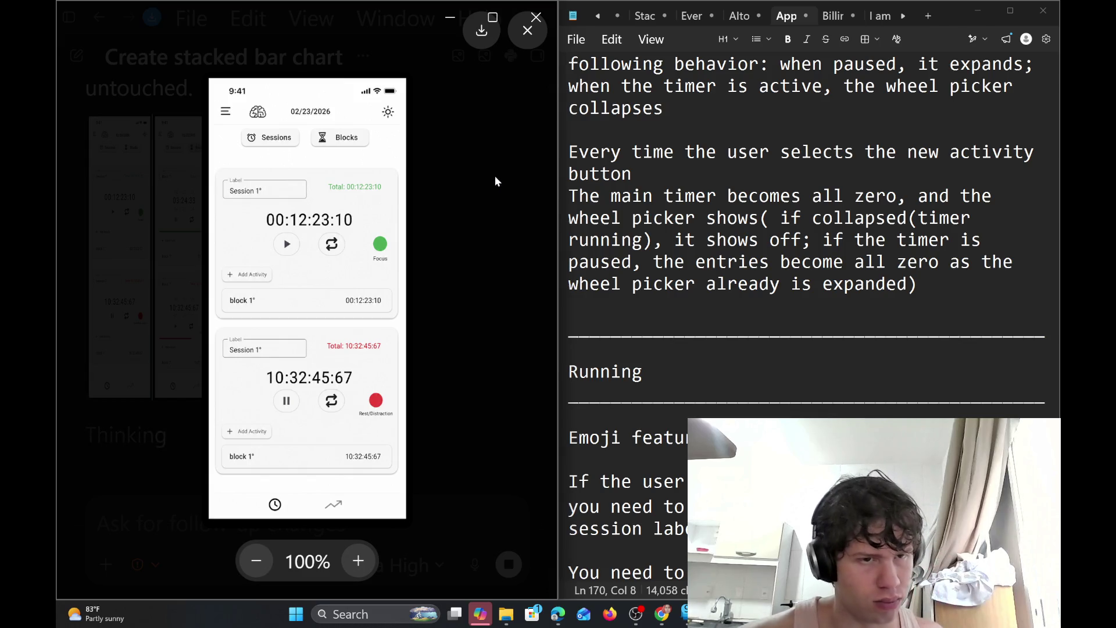
left_click(465, 247)
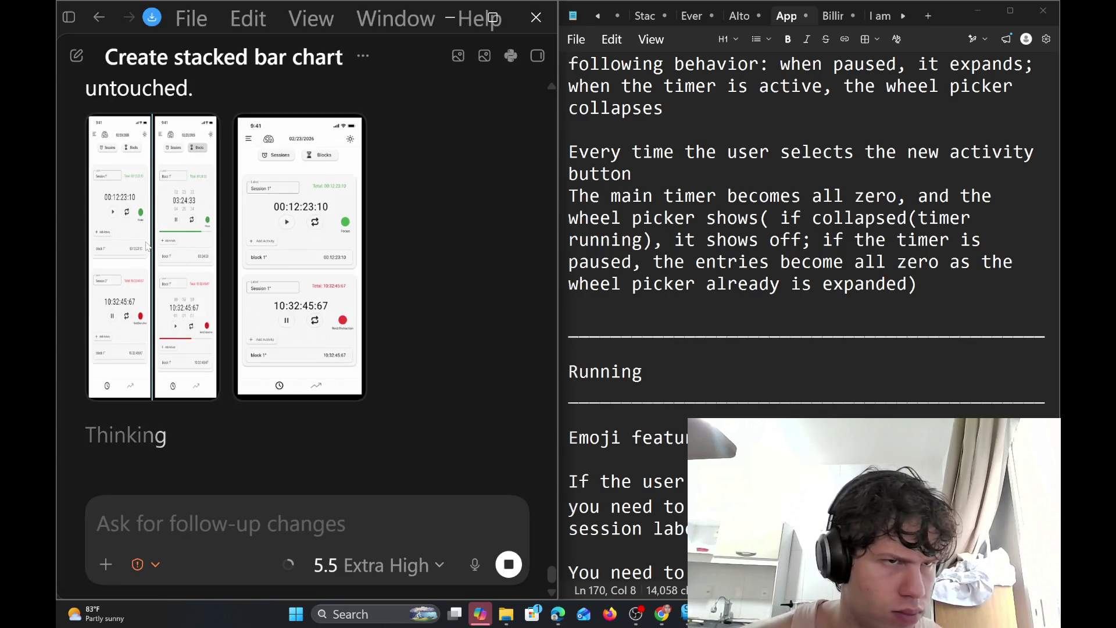
left_click(141, 249)
left_click(446, 189)
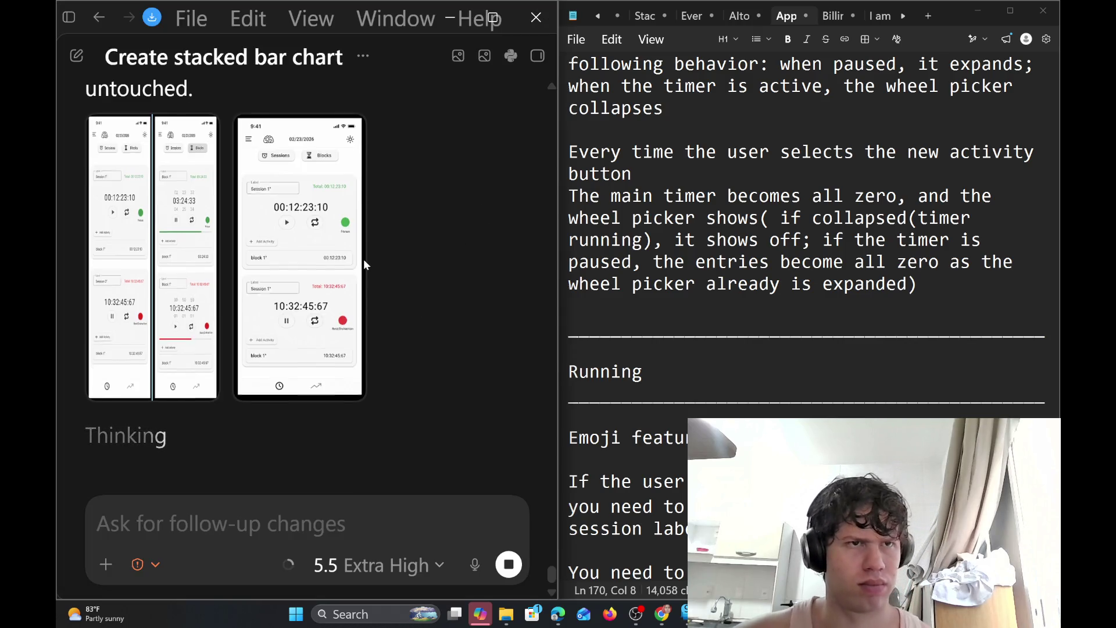
scroll(364, 260, "up", 3)
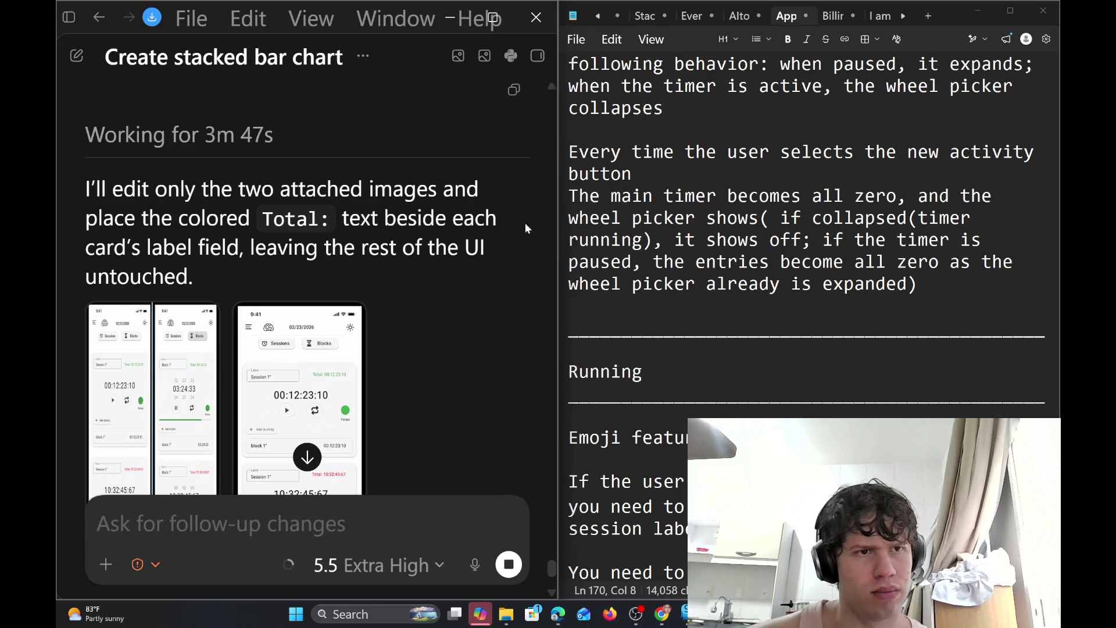
scroll(372, 307, "down", 2)
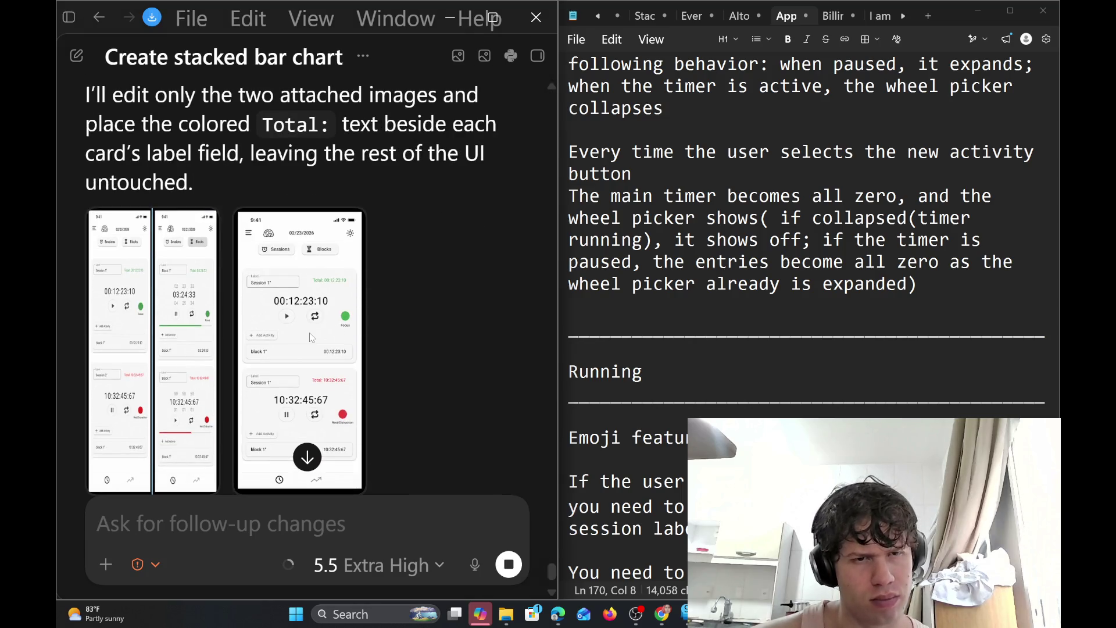
left_click(312, 337)
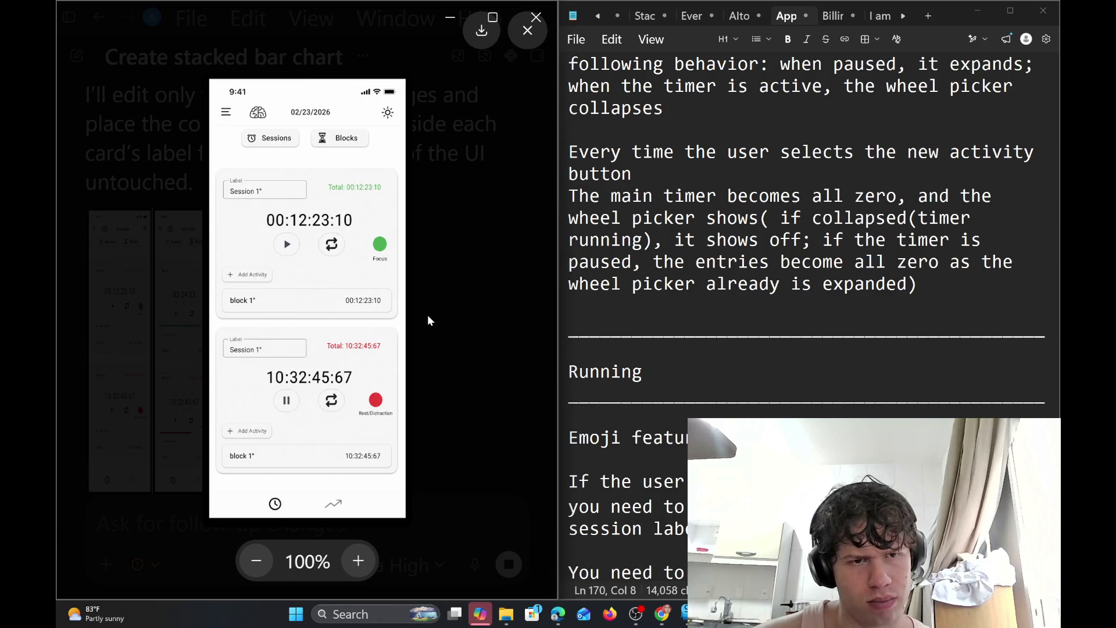
left_click(451, 277)
scroll(451, 276, "down", 2)
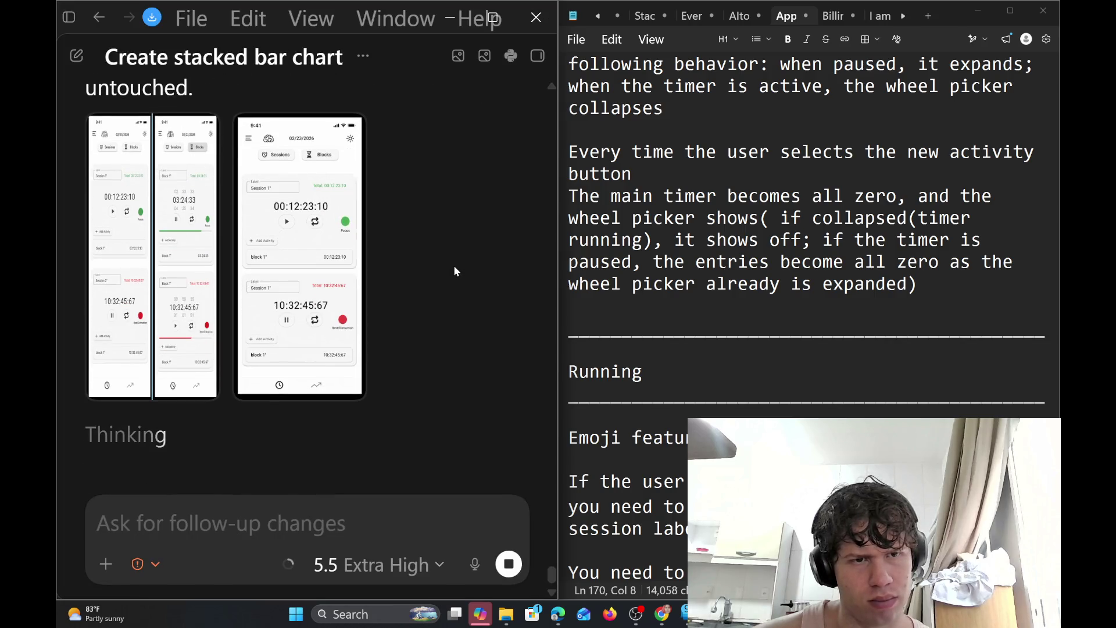
scroll(454, 265, "up", 2)
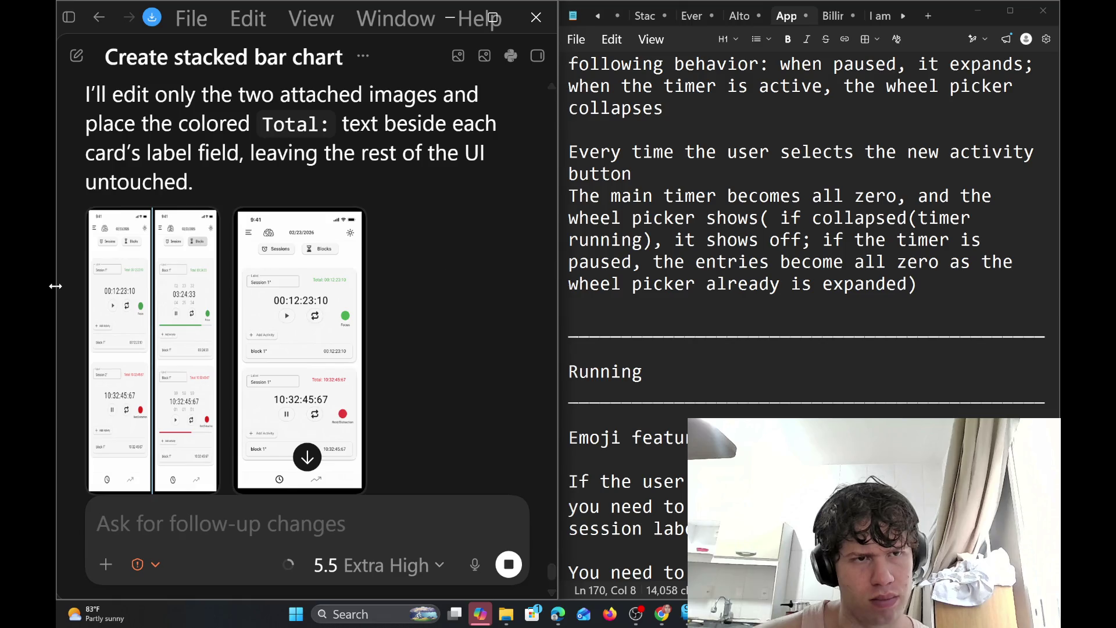
left_click(173, 350)
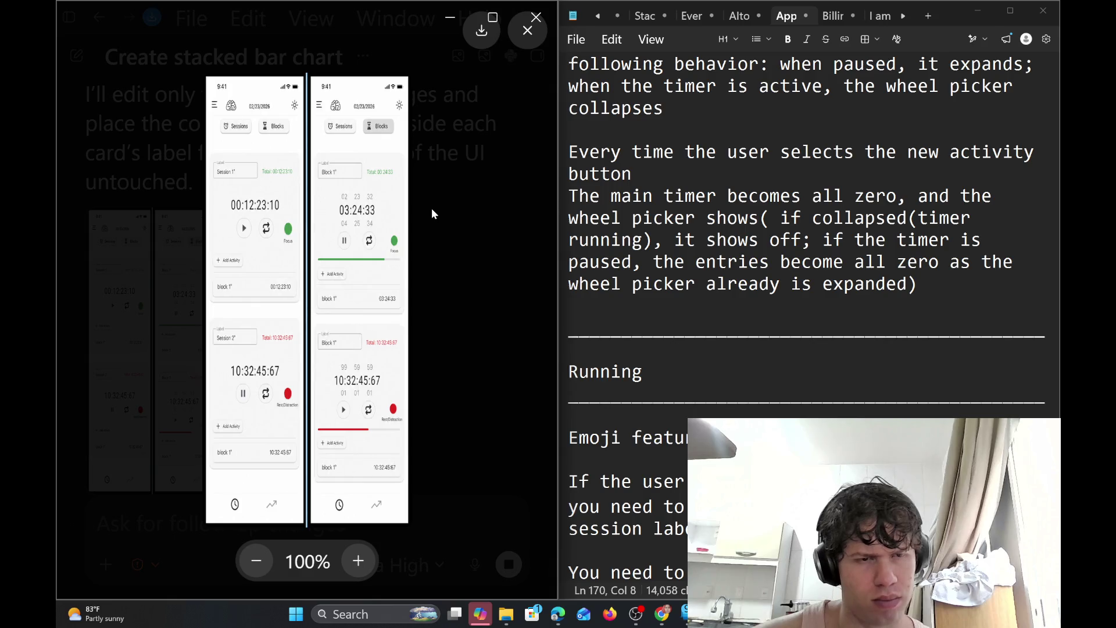
left_click(464, 236)
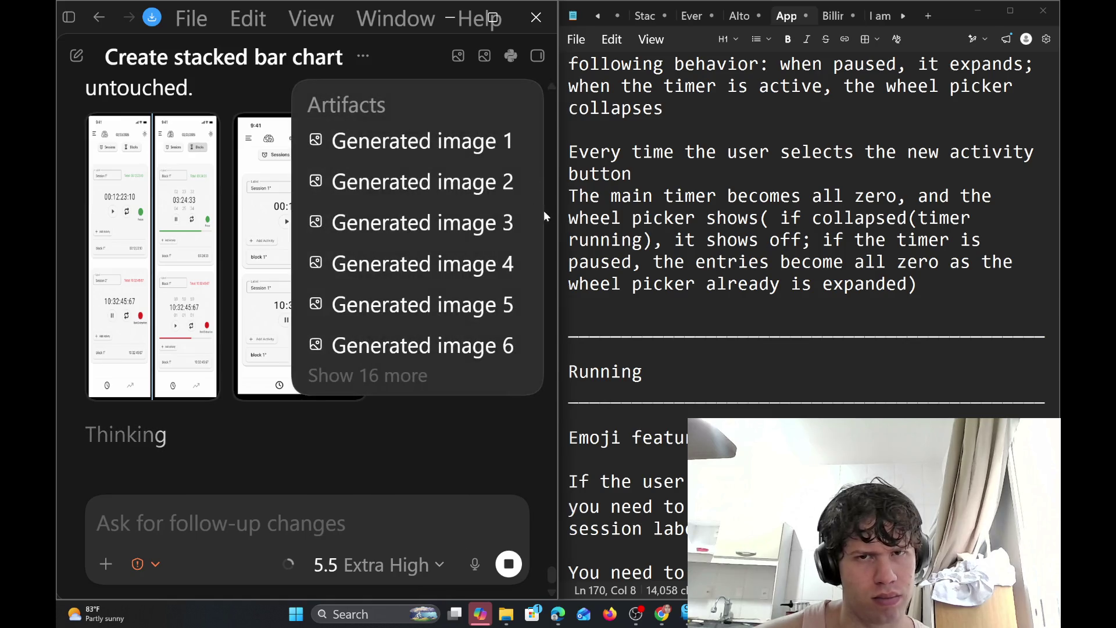
Widen the chat pane and compare the edited Blocks mockup with the original, both enlarged
left_click_drag(554, 239, 592, 241)
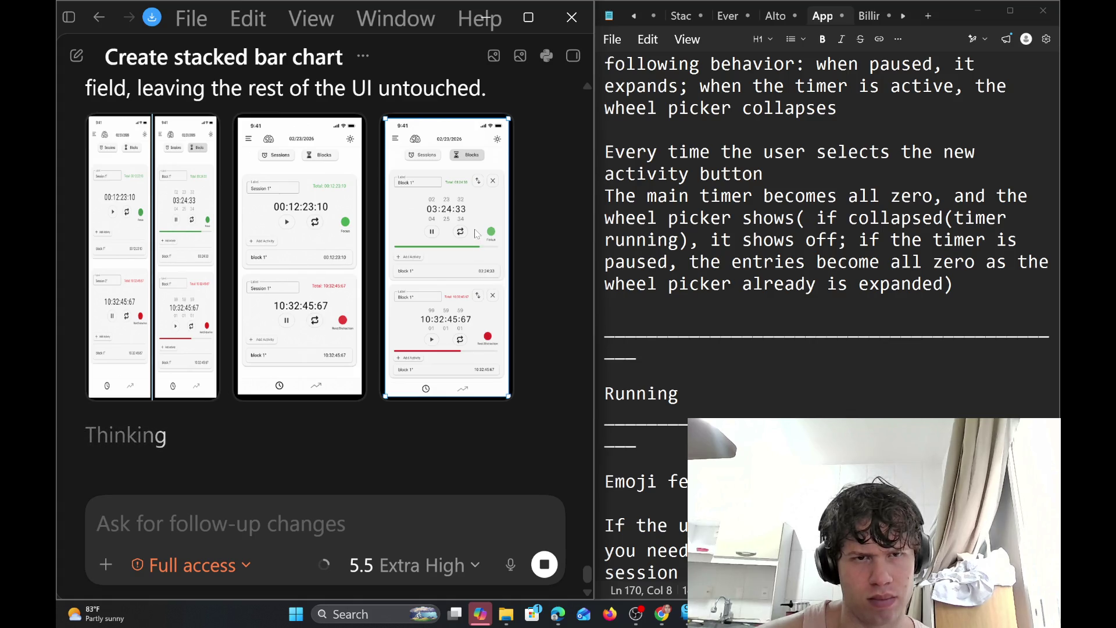
left_click(440, 267)
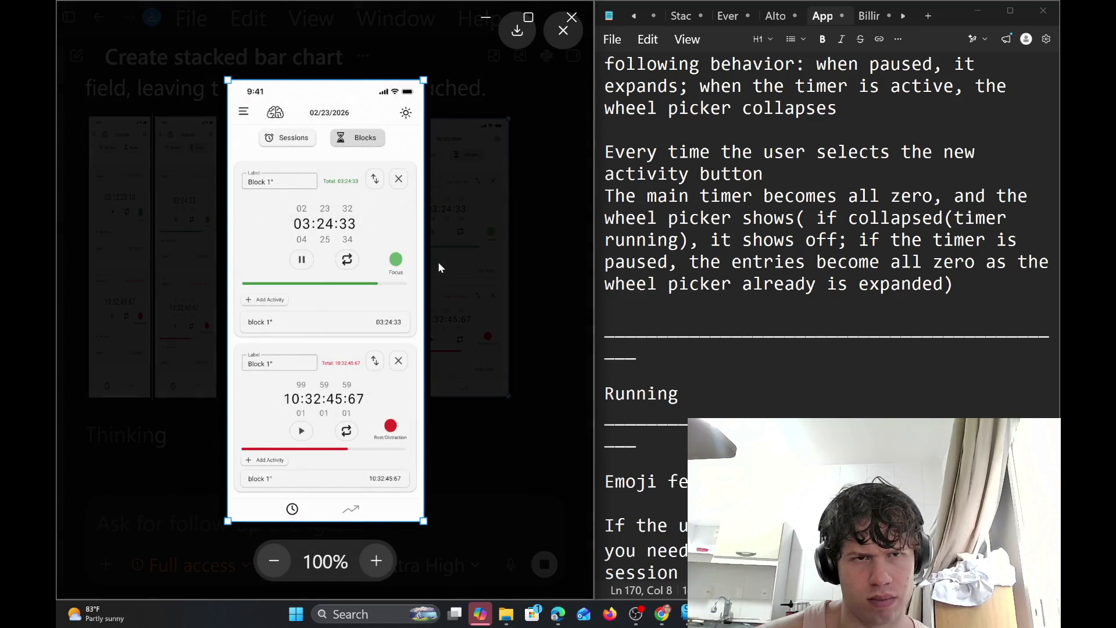
left_click(506, 272)
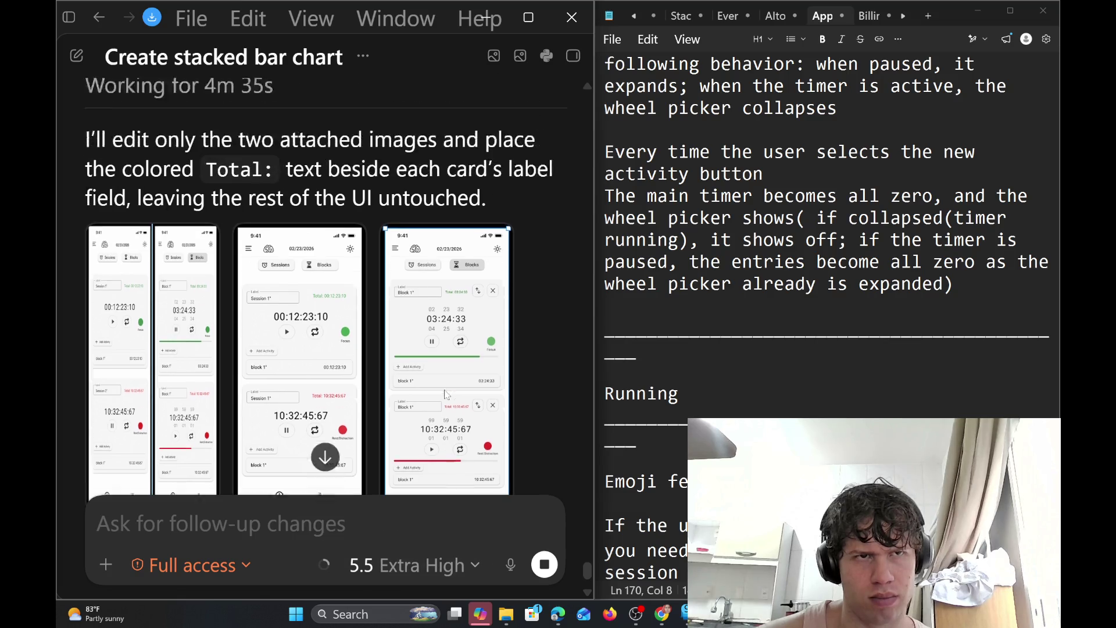
scroll(446, 395, "down", 3)
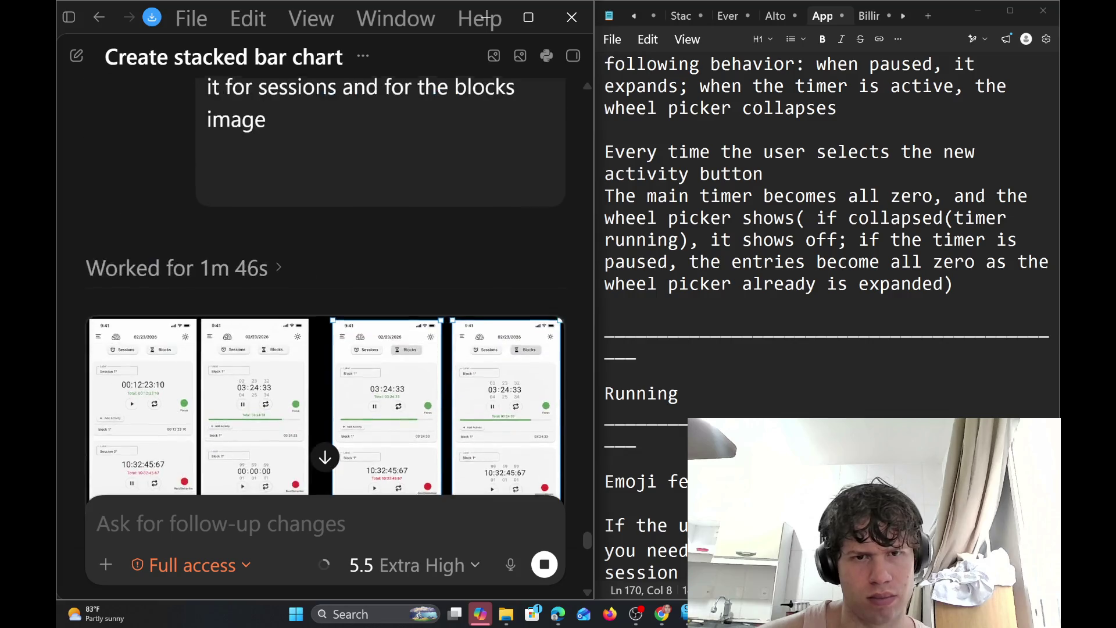
mouse_move(582, 347)
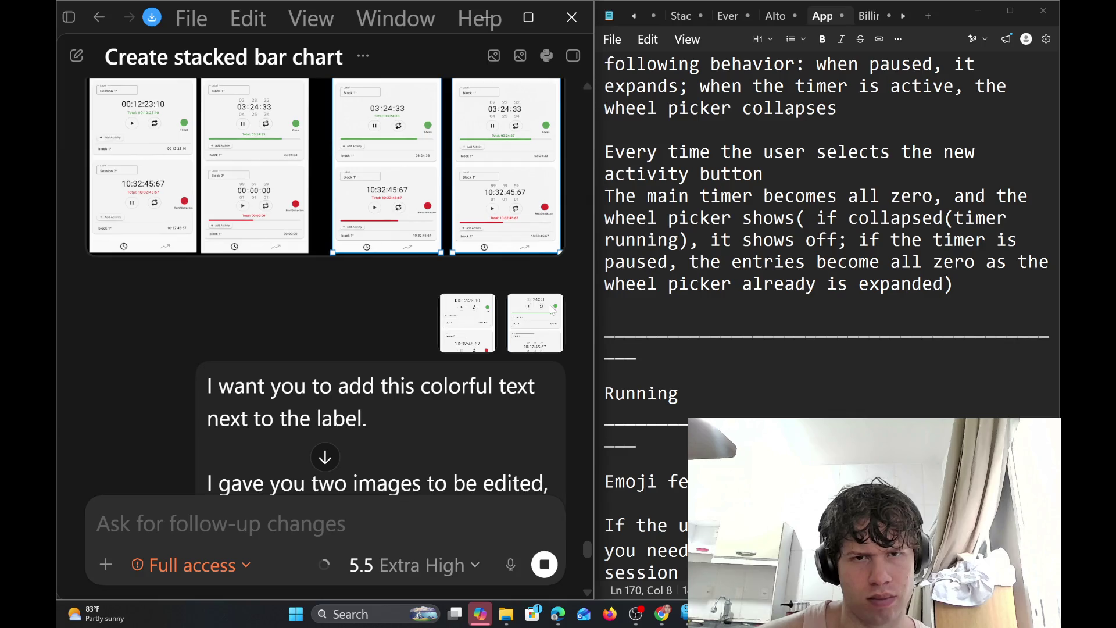
left_click(552, 309)
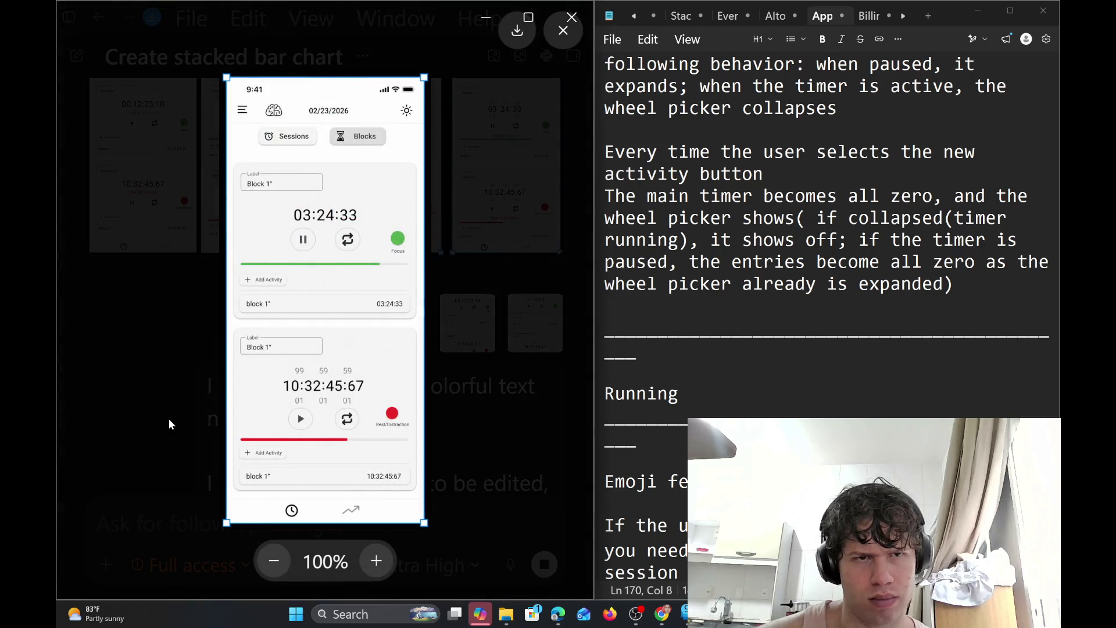
left_click(158, 336)
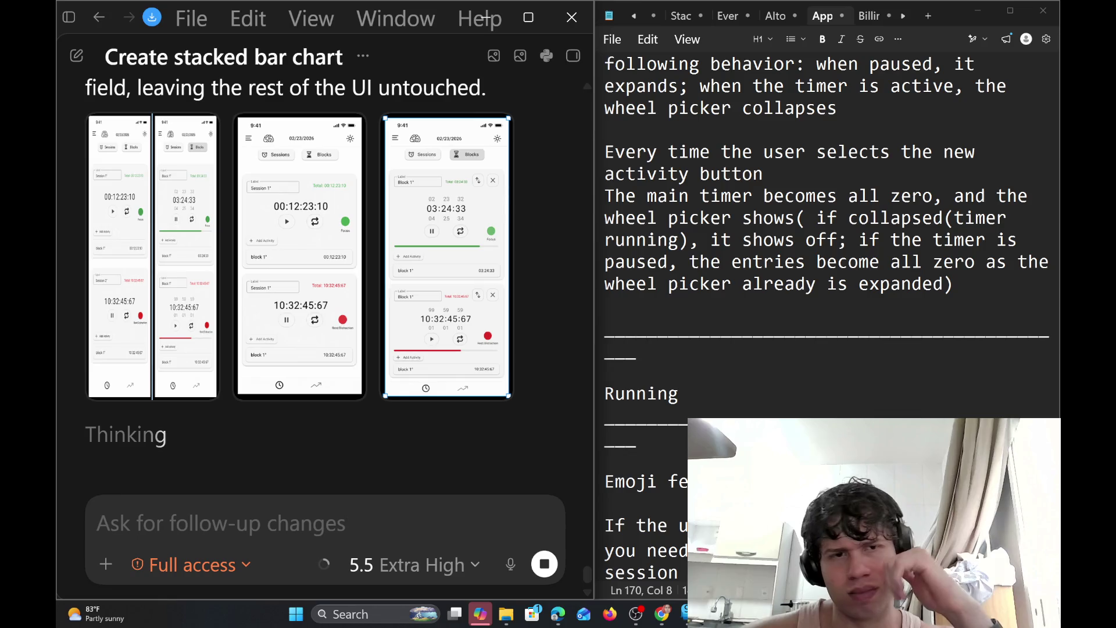
left_click(684, 414)
key("Up")
key("Up")
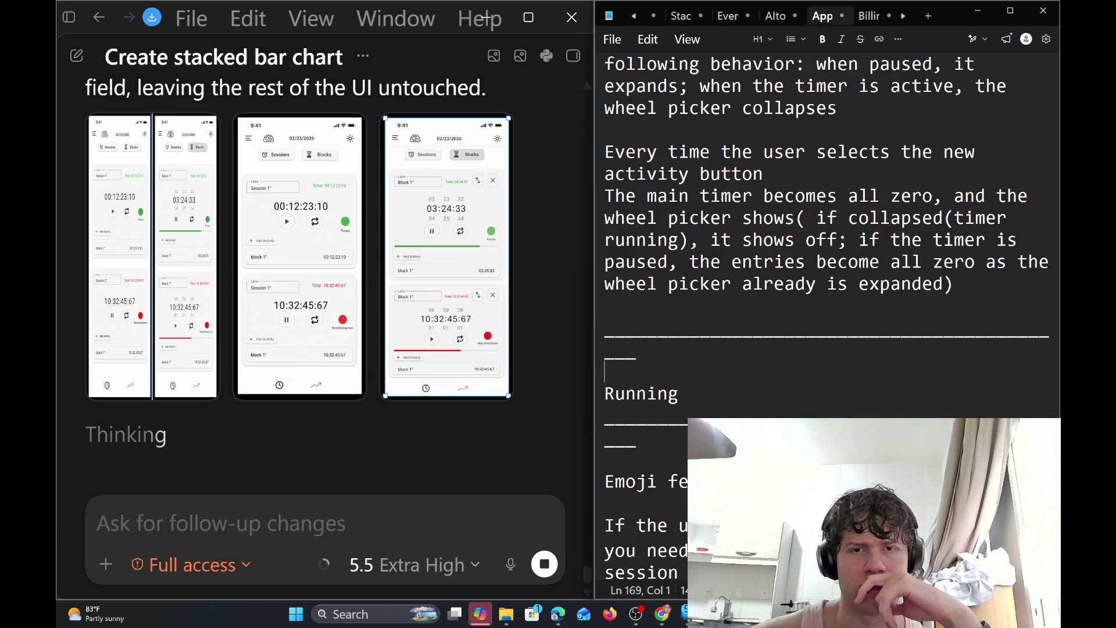
key("Down")
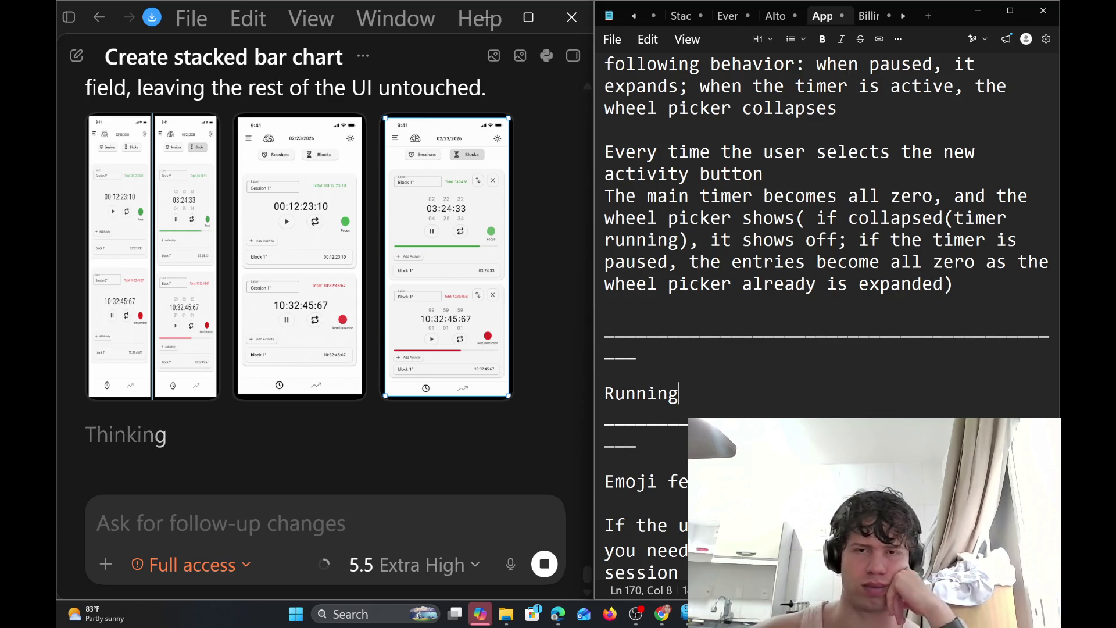
scroll(826, 290, "down", 2)
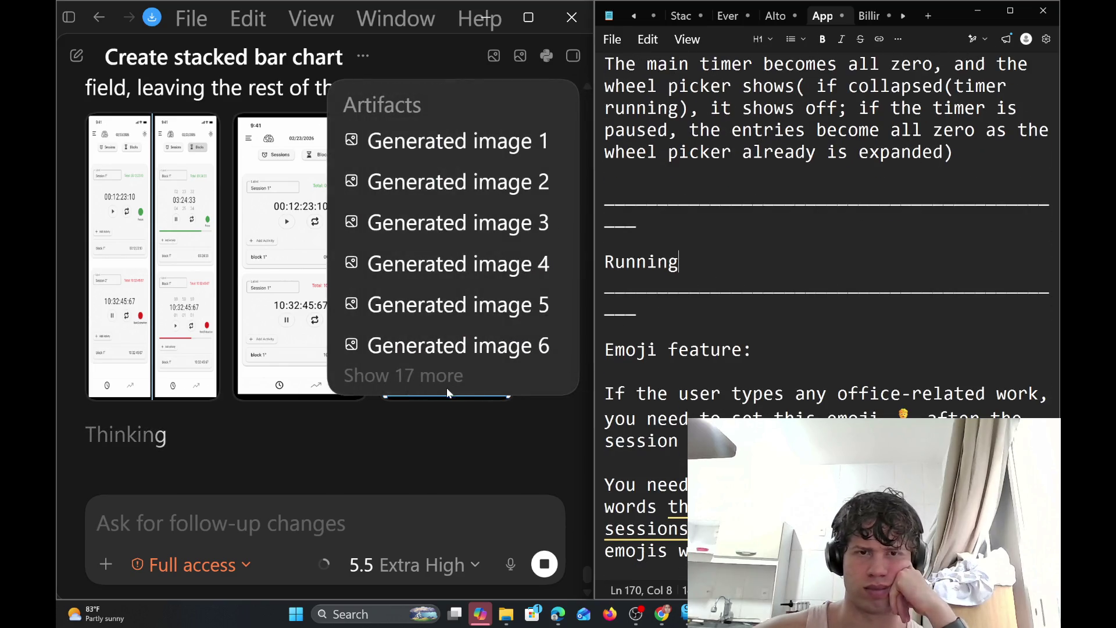
left_click(474, 444)
left_click(606, 327)
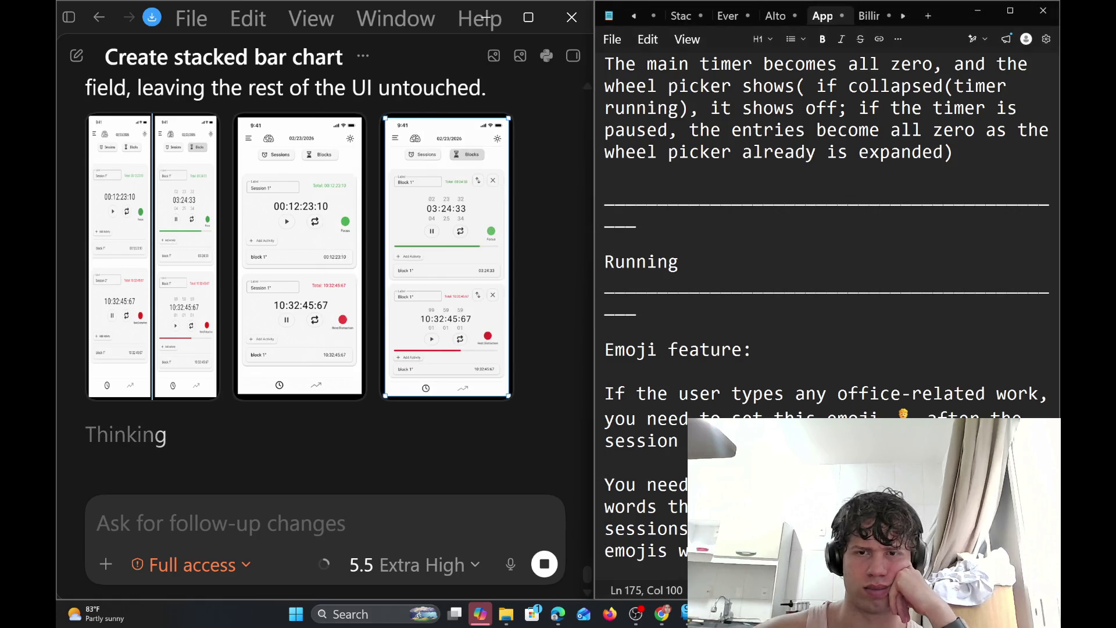
triple_click(640, 394)
left_click_drag(640, 394, 640, 262)
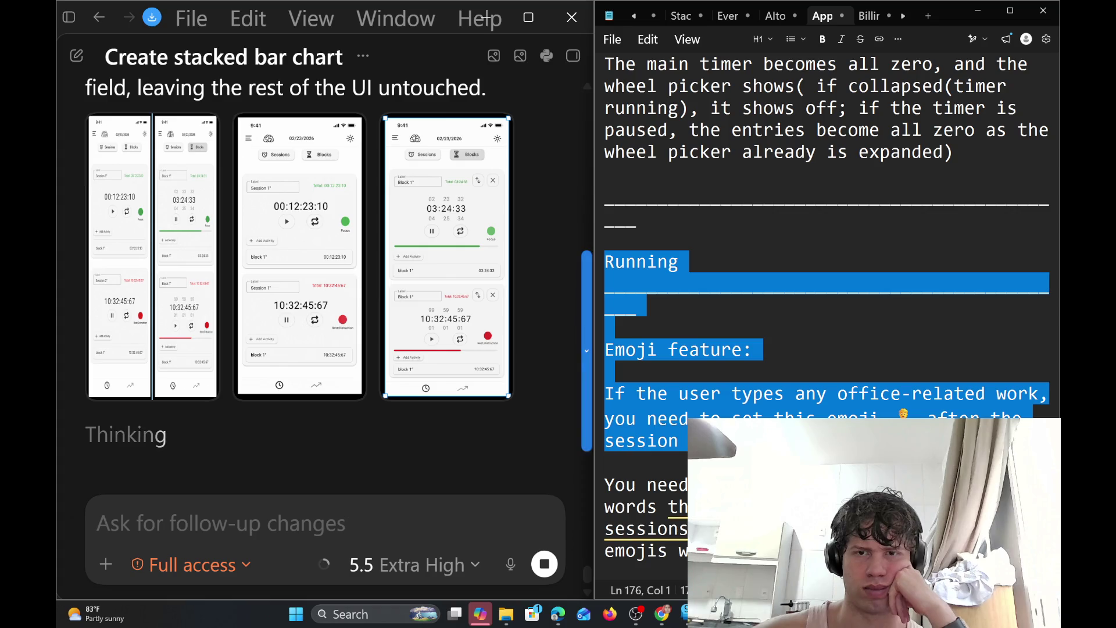
left_click(679, 441)
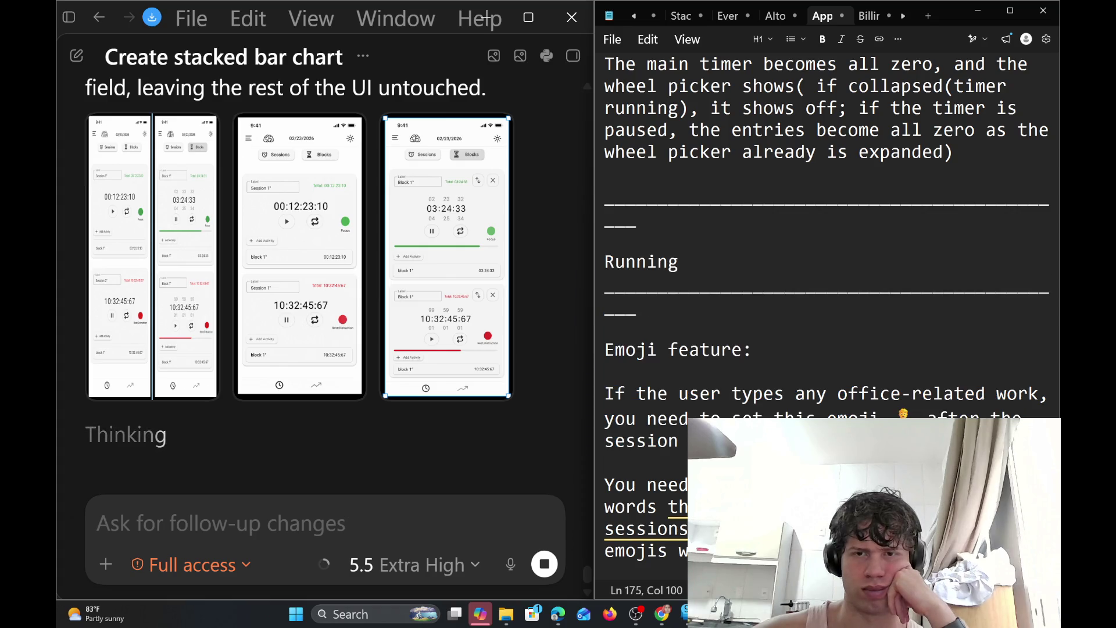
triple_click(640, 393)
left_click_drag(640, 394, 640, 262)
left_click(679, 441)
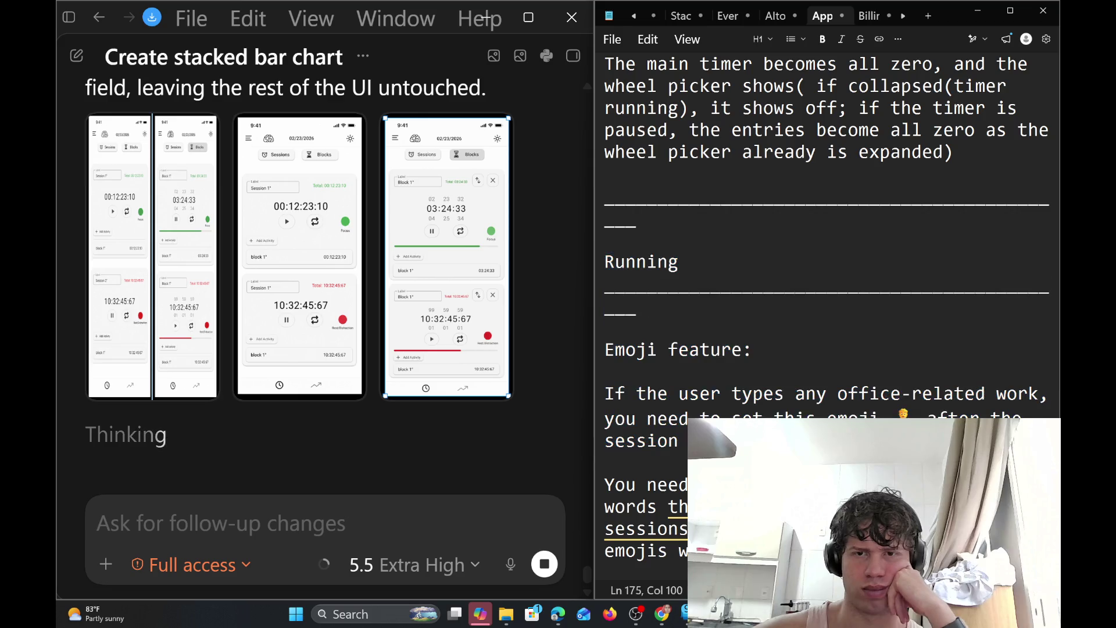
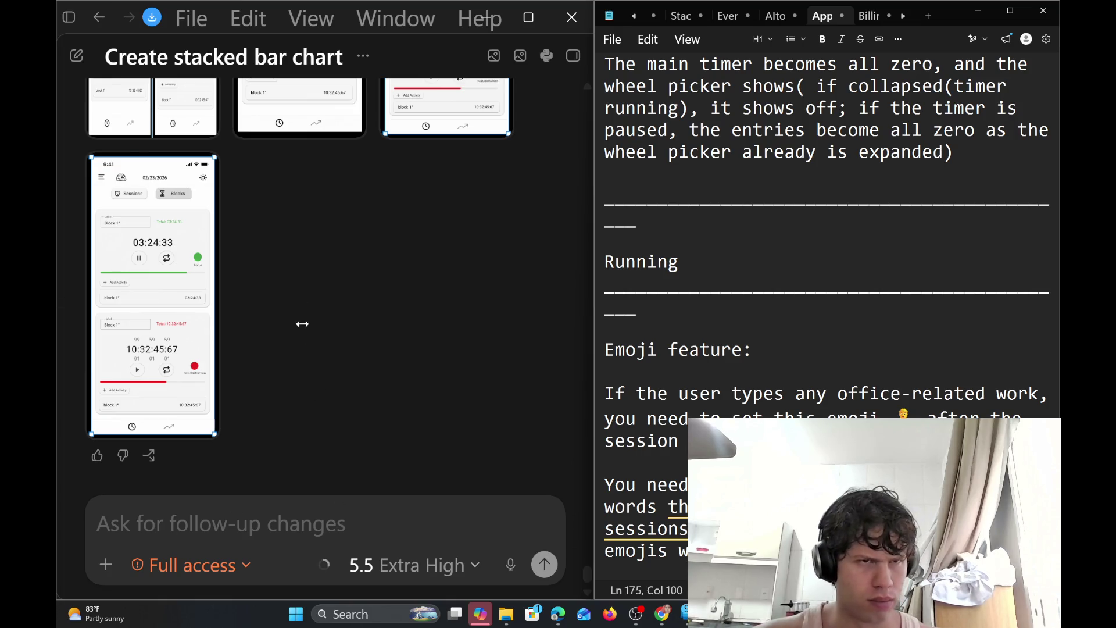
Find the latest stopwatch screenshot in the Codex chat and enlarge it to review it
left_click(504, 277)
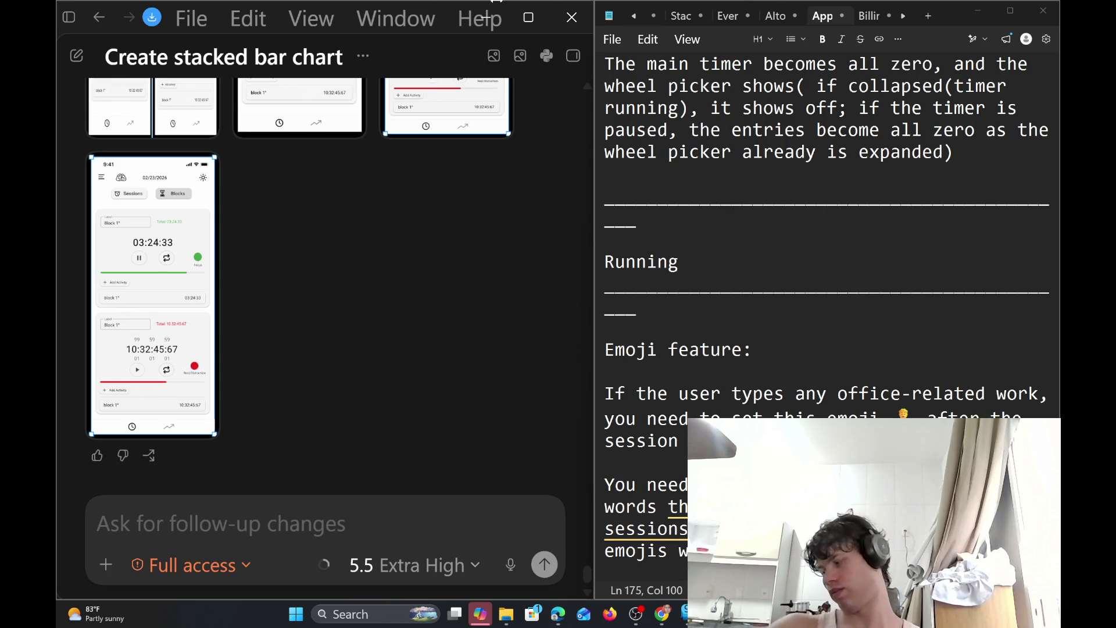
left_click(82, 614)
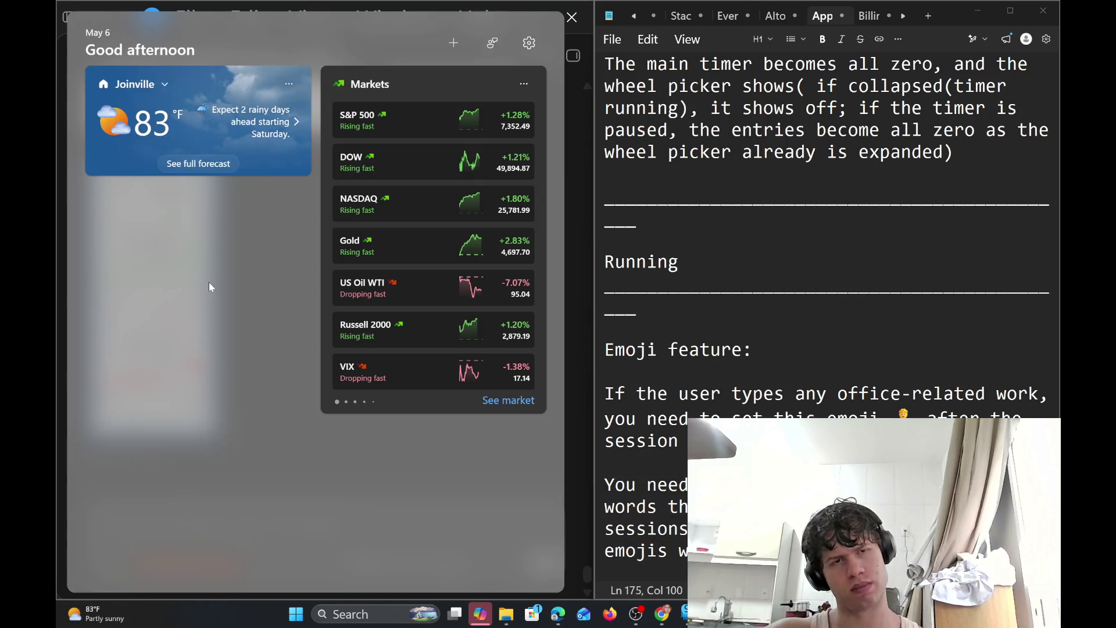
key("Escape")
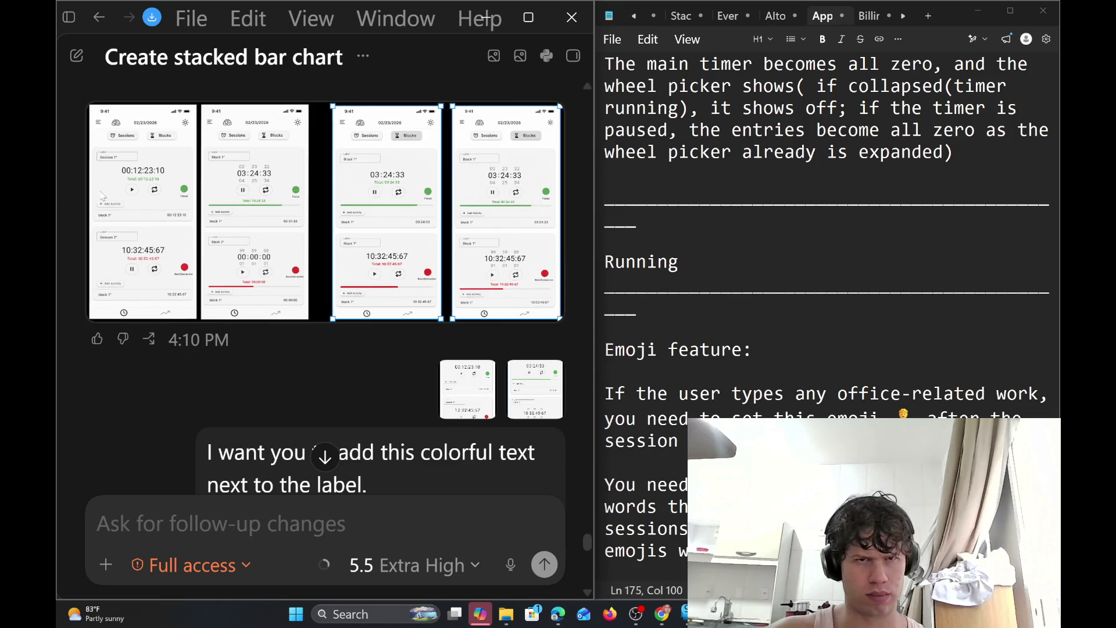
scroll(391, 262, "down", 5)
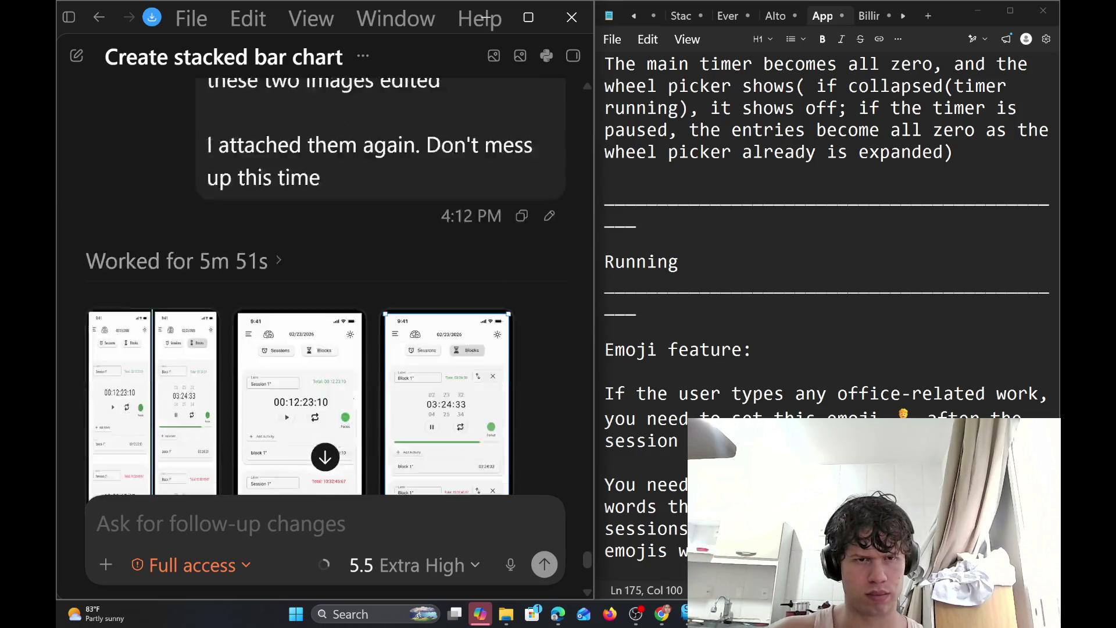
scroll(388, 305, "down", 5)
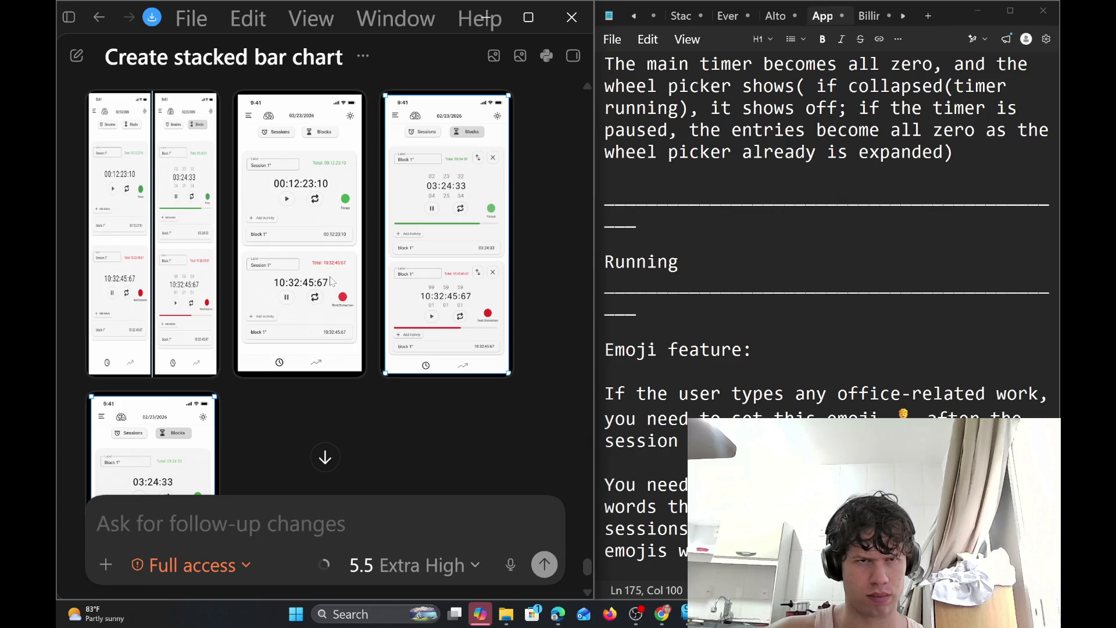
scroll(331, 273, "down", 4)
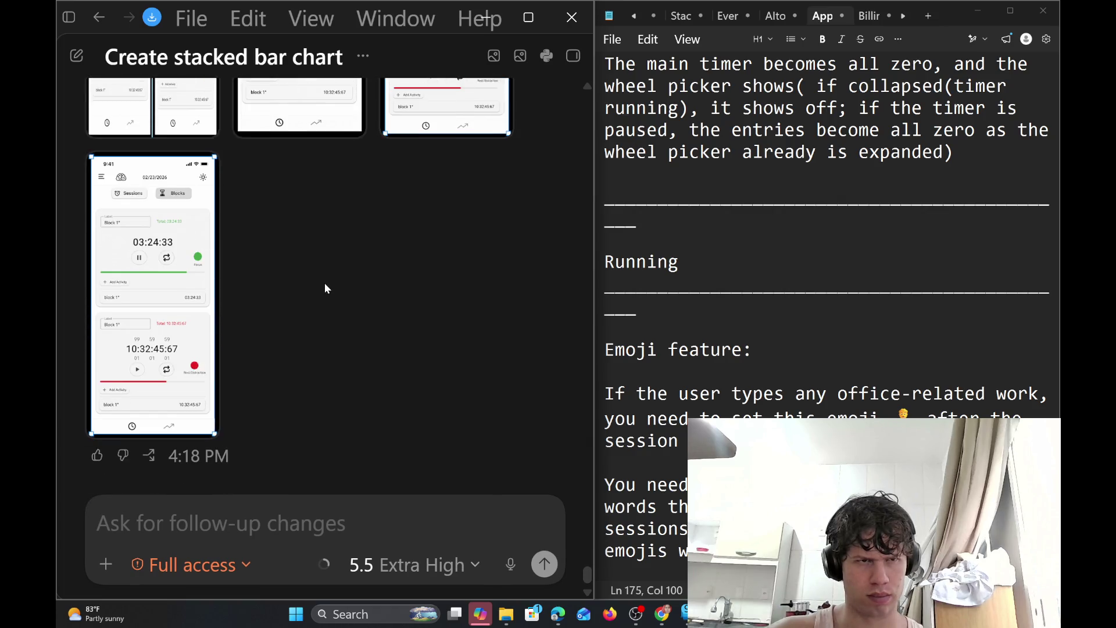
scroll(325, 282, "up", 3)
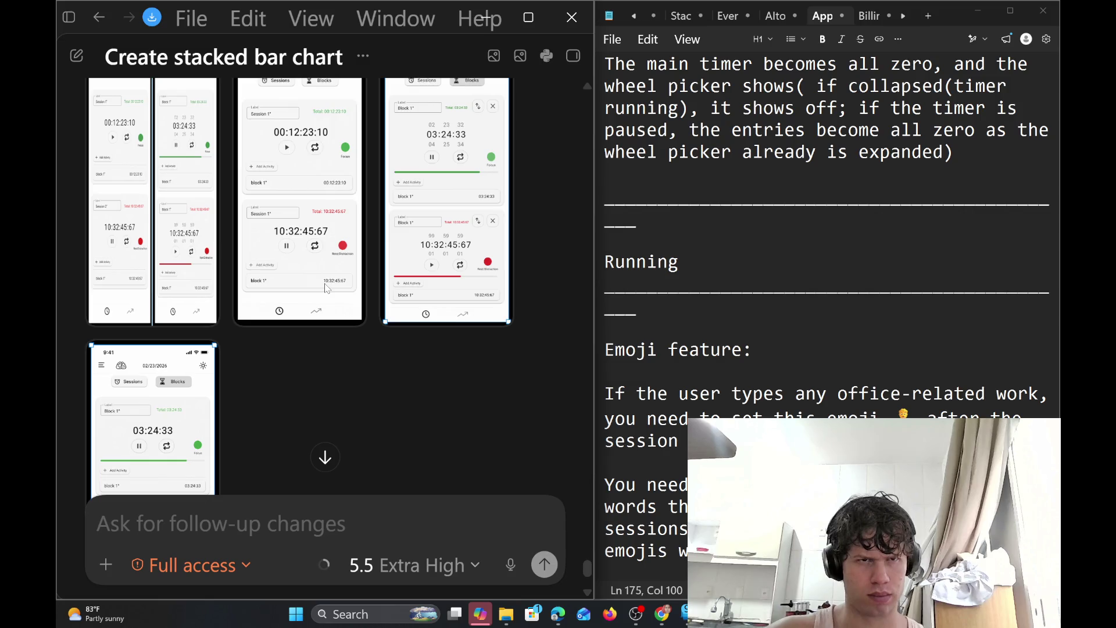
scroll(326, 288, "down", 3)
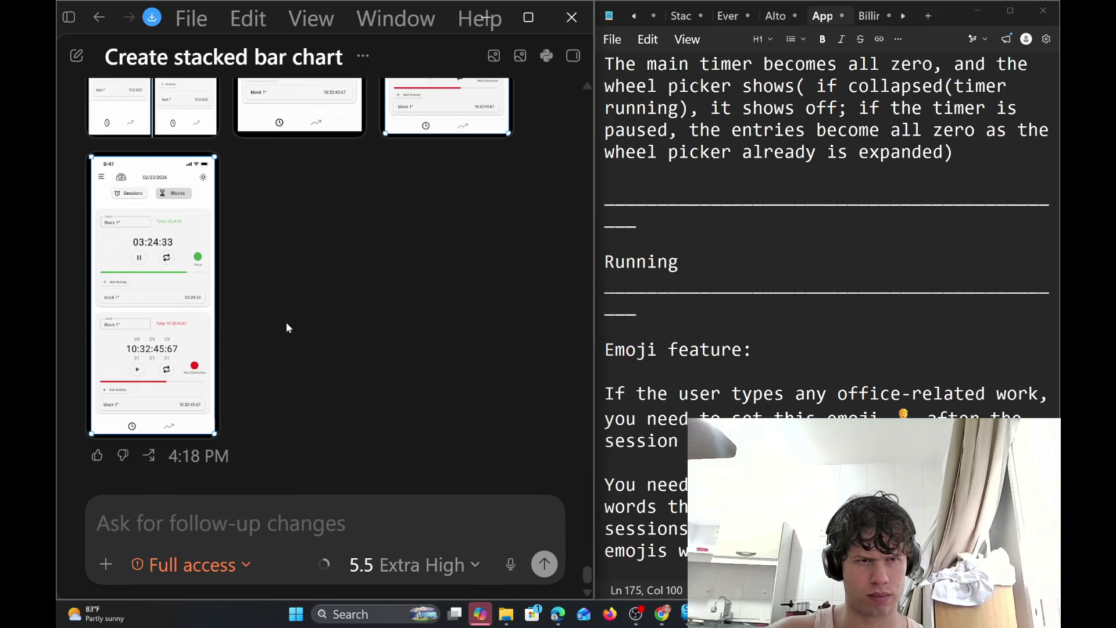
left_click(122, 347)
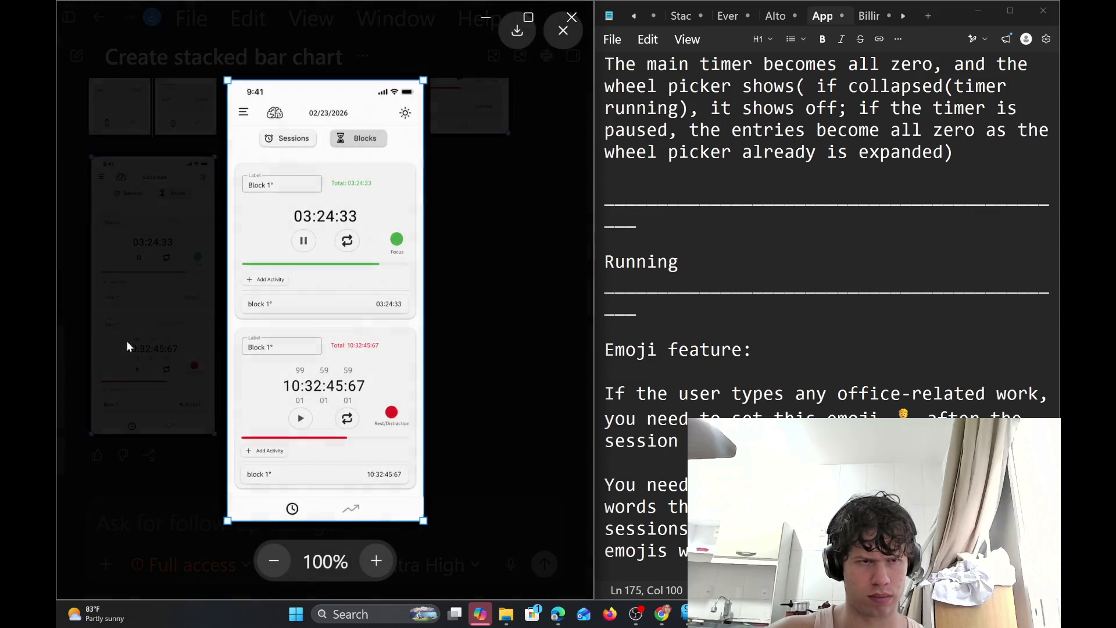
left_click(475, 281)
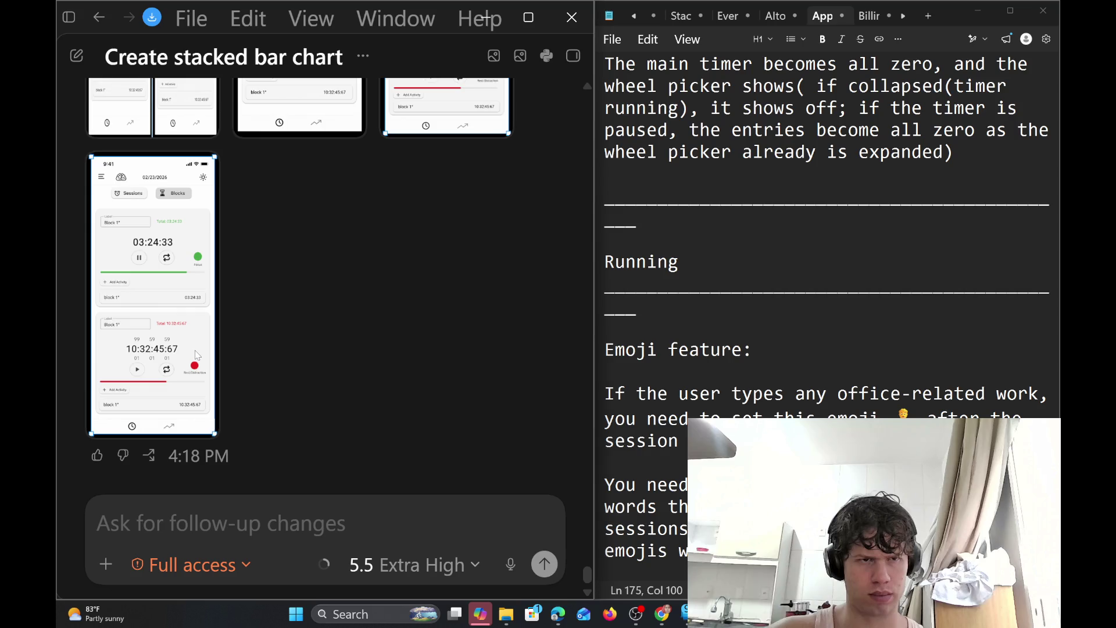
scroll(196, 356, "up", 3)
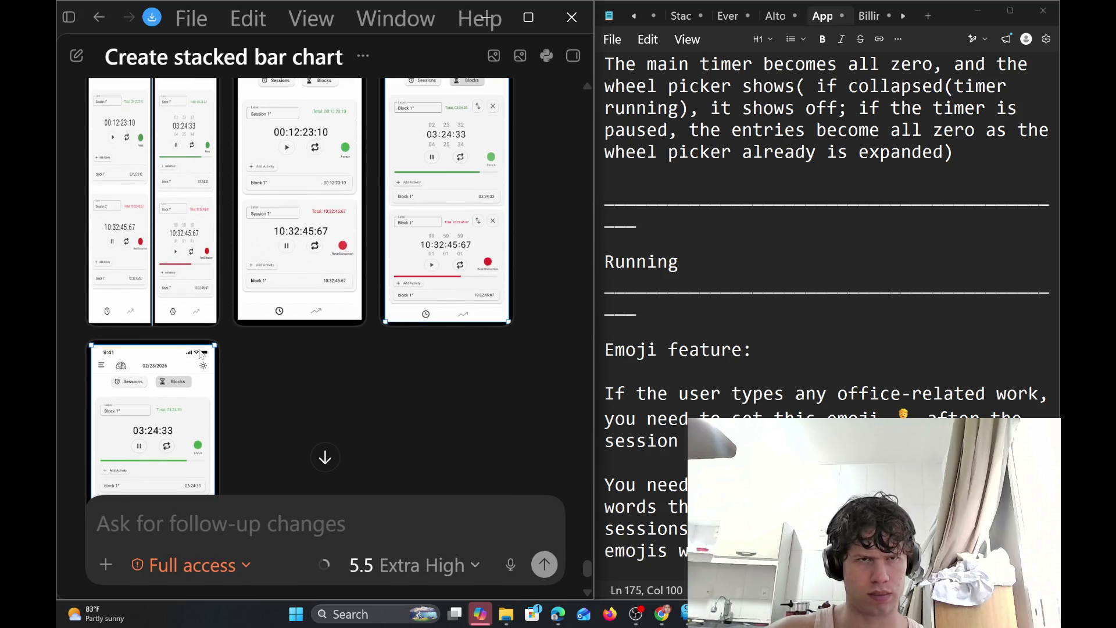
scroll(260, 371, "down", 3)
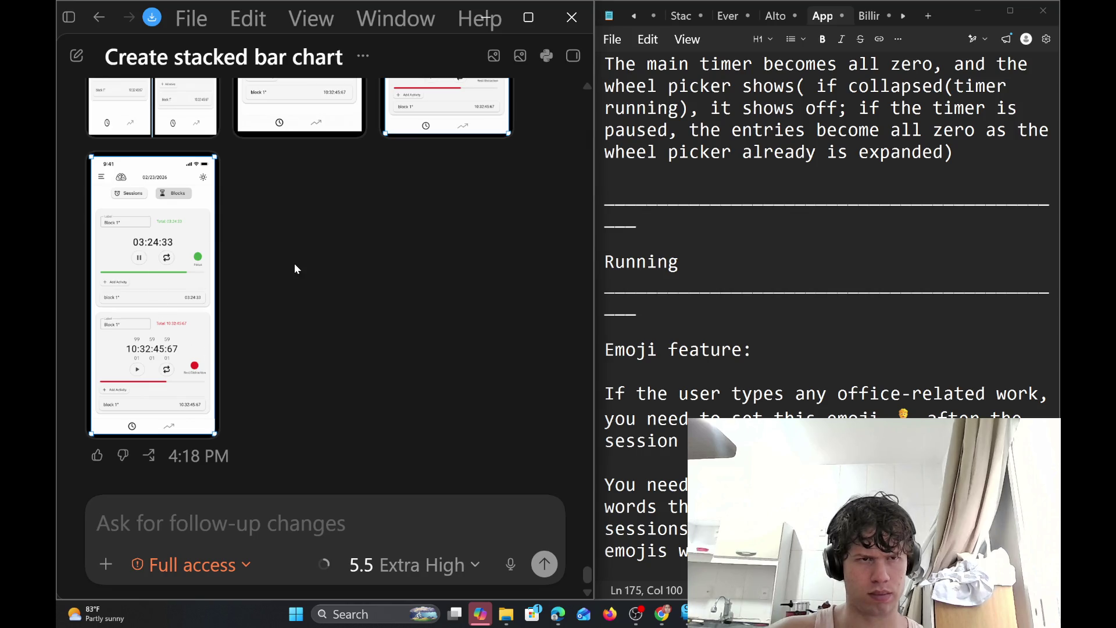
scroll(295, 269, "up", 3)
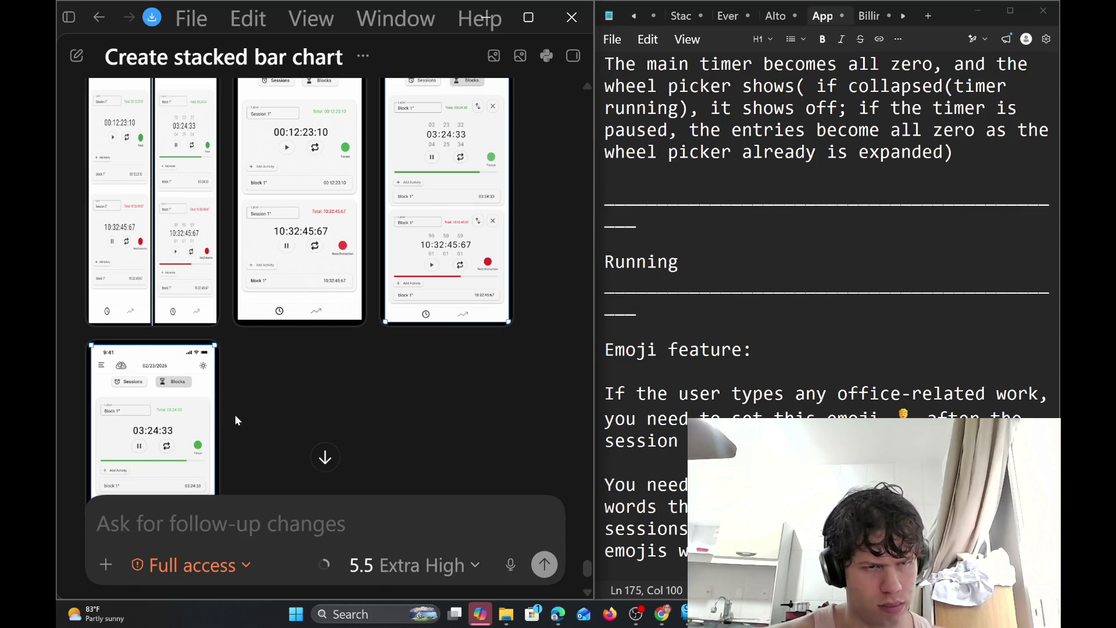
scroll(235, 414, "down", 3)
Copy the latest stopwatch screenshot and paste it into the follow-up box as image.png
right_click(127, 291)
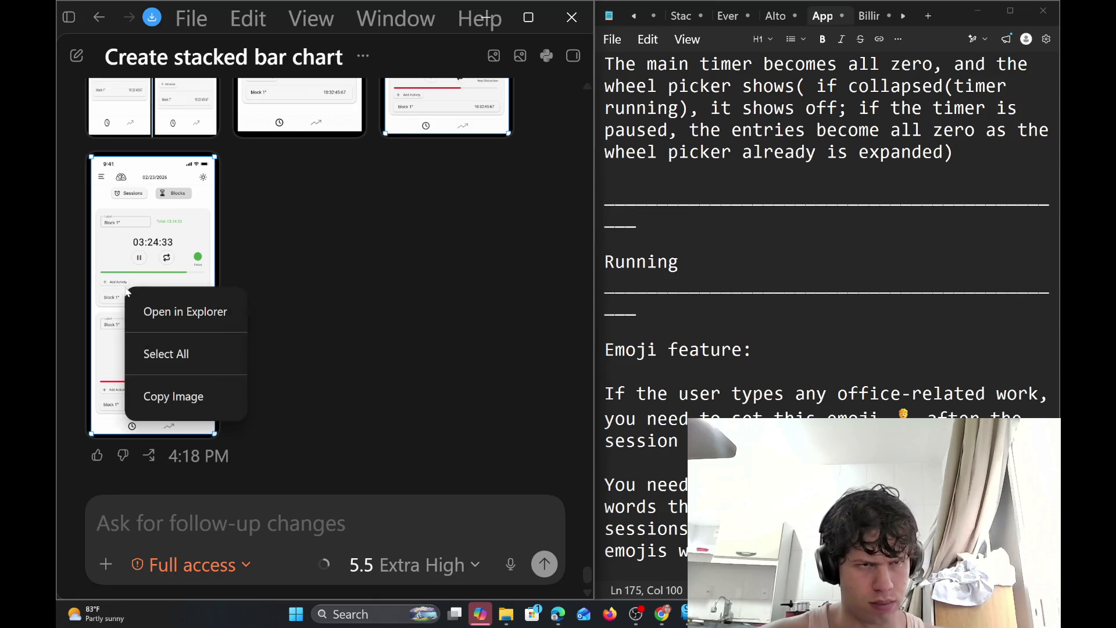
left_click(189, 383)
key("ctrl+v")
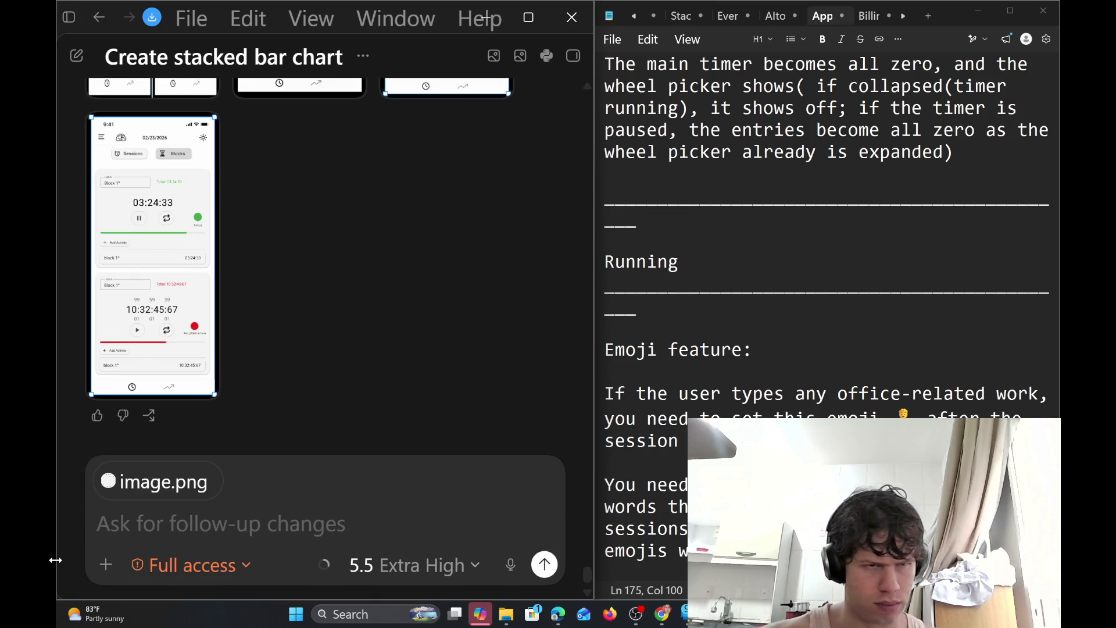
key("BackSpace")
right_click(127, 290)
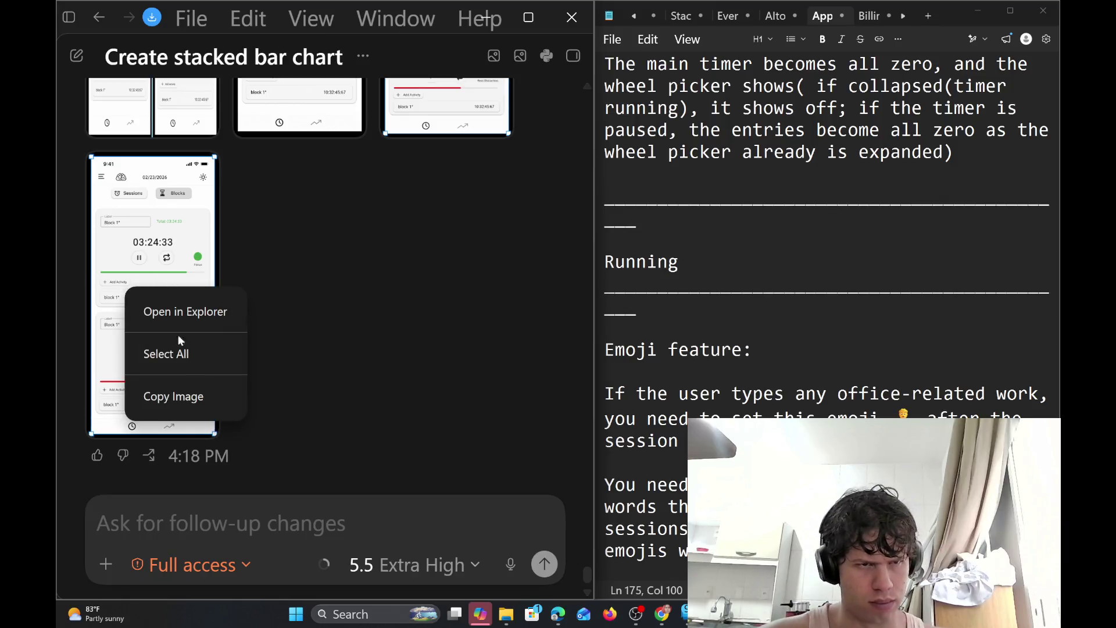
left_click(197, 397)
key("ctrl+v")
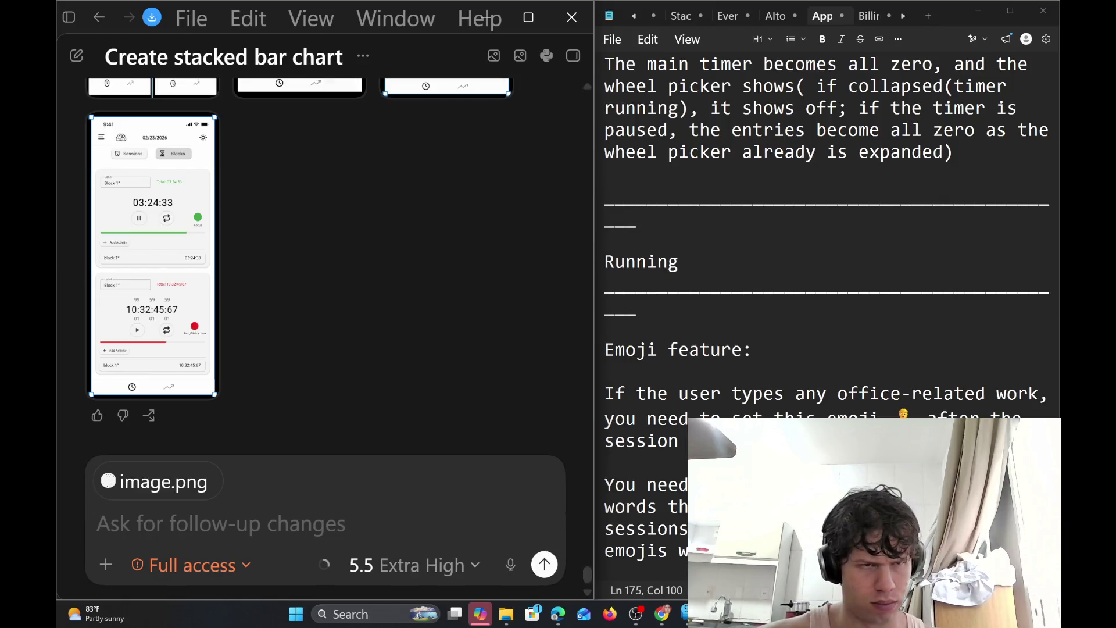
Type the request asking Codex to move the colored text more to the right
type("I wan")
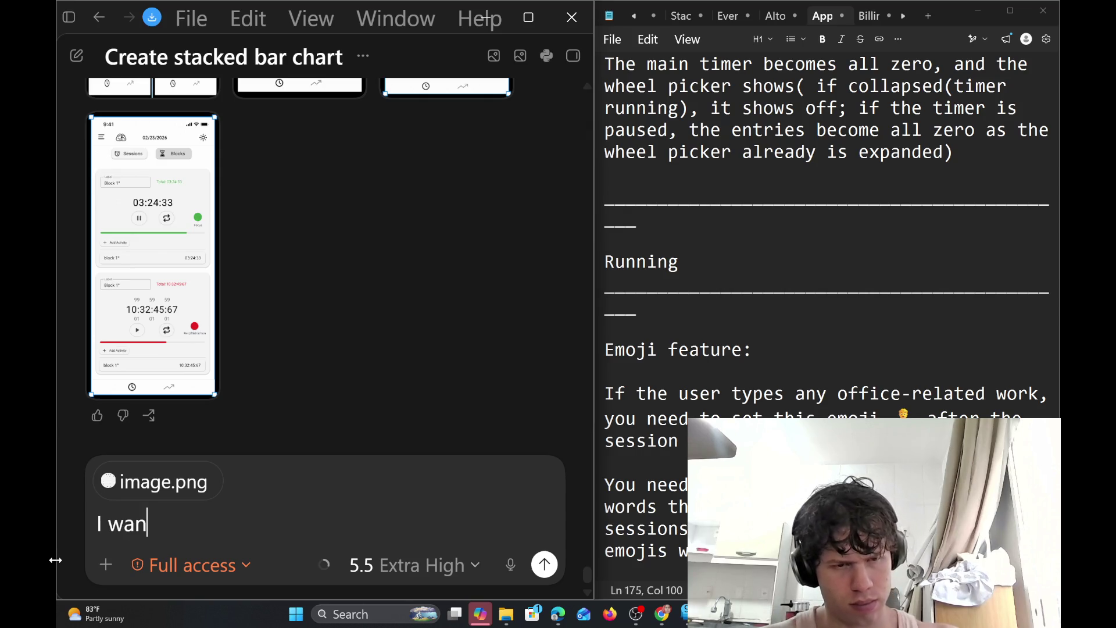
type("t you to e")
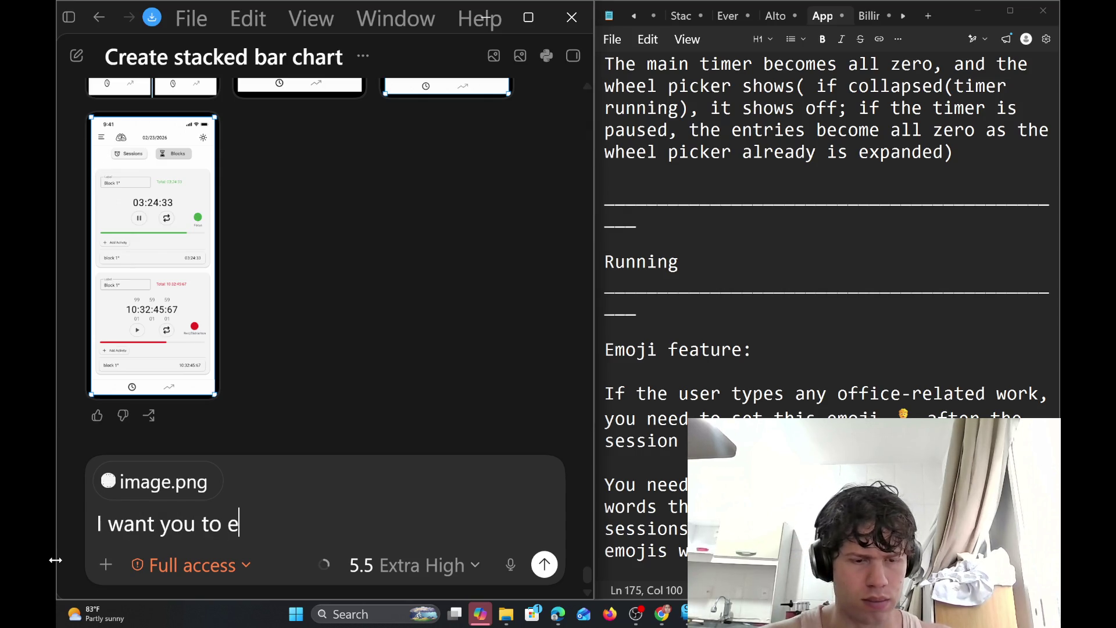
key("BackSpace")
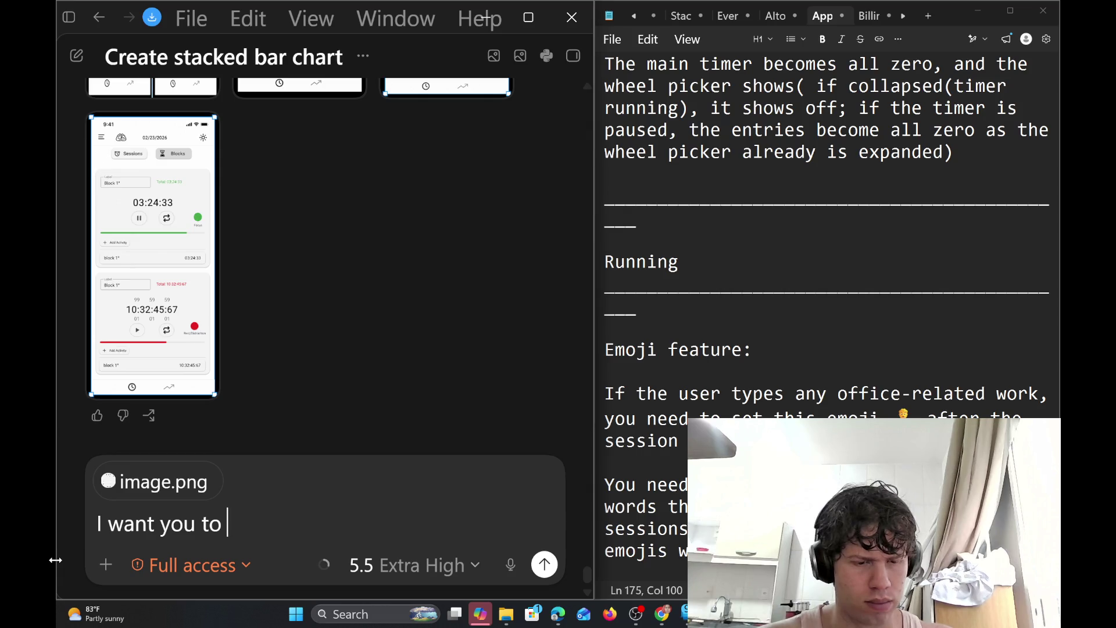
type("move the")
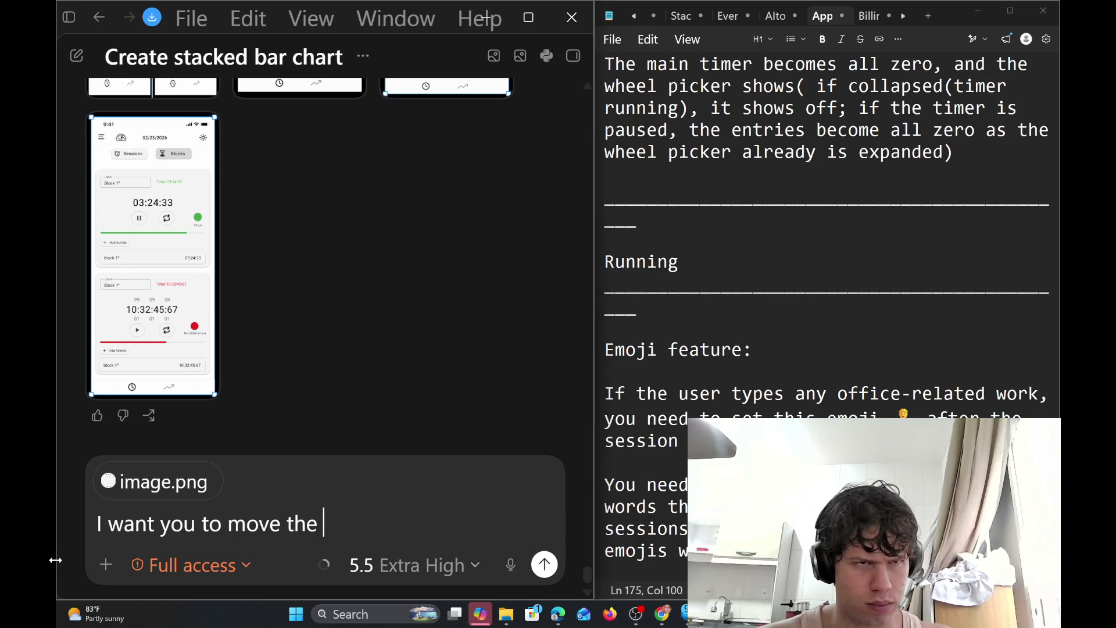
type(" color")
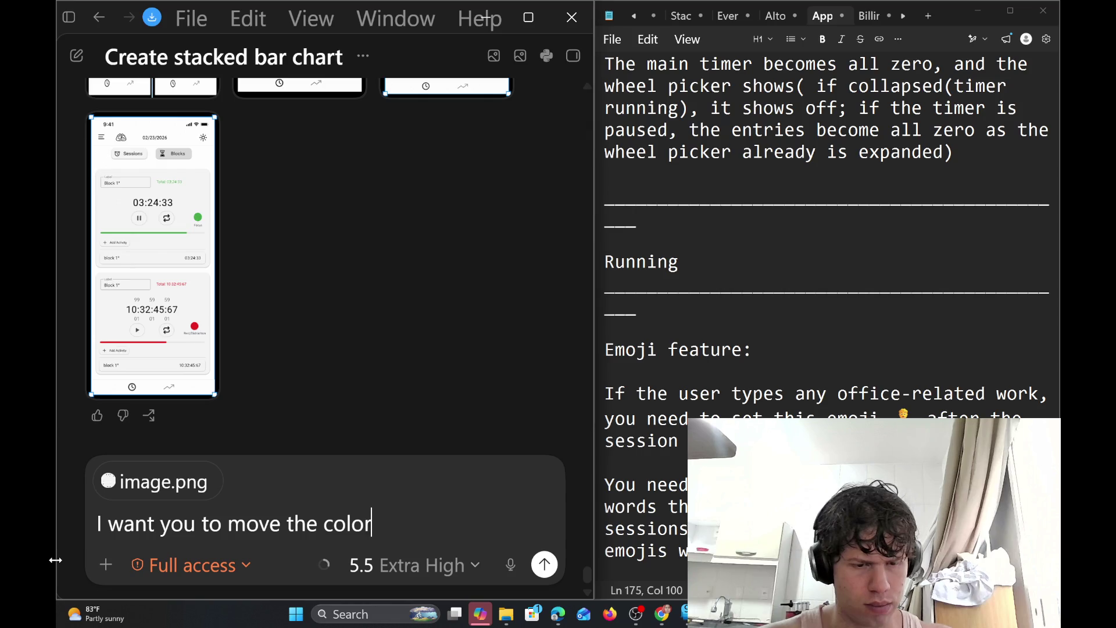
type("ful")
key("BackSpace")
key("BackSpace")
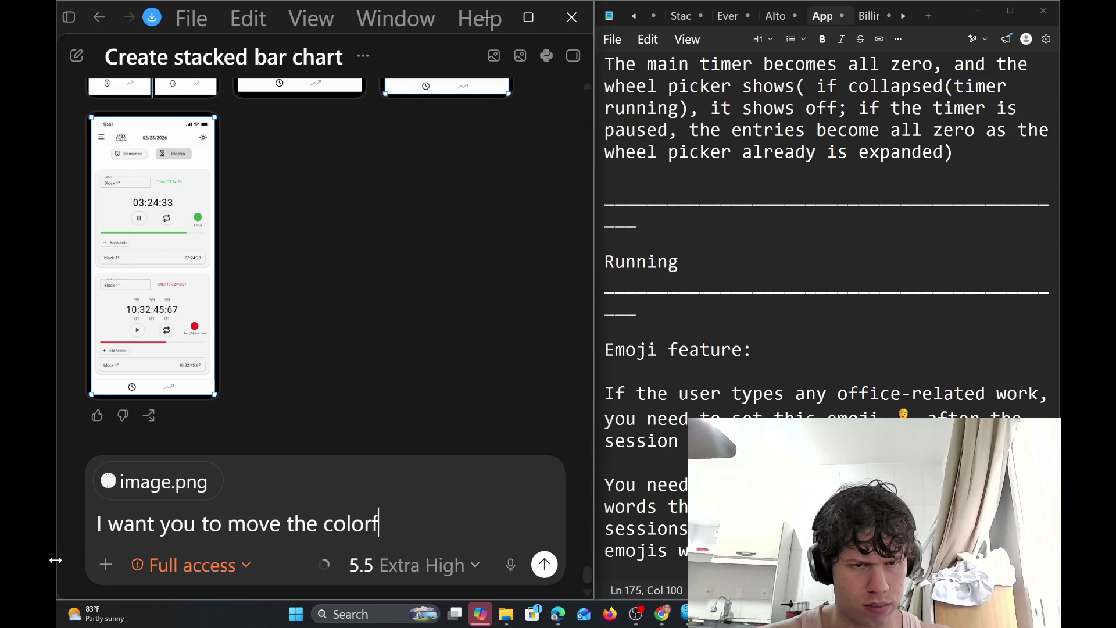
key("BackSpace")
type("ed tec")
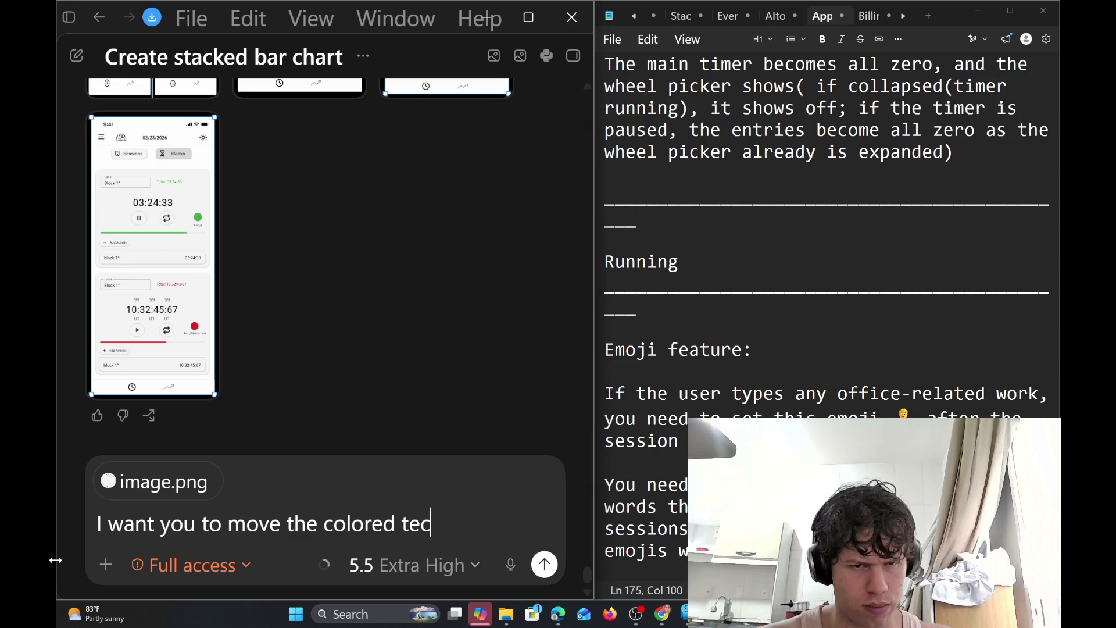
key("BackSpace")
type("xt mo")
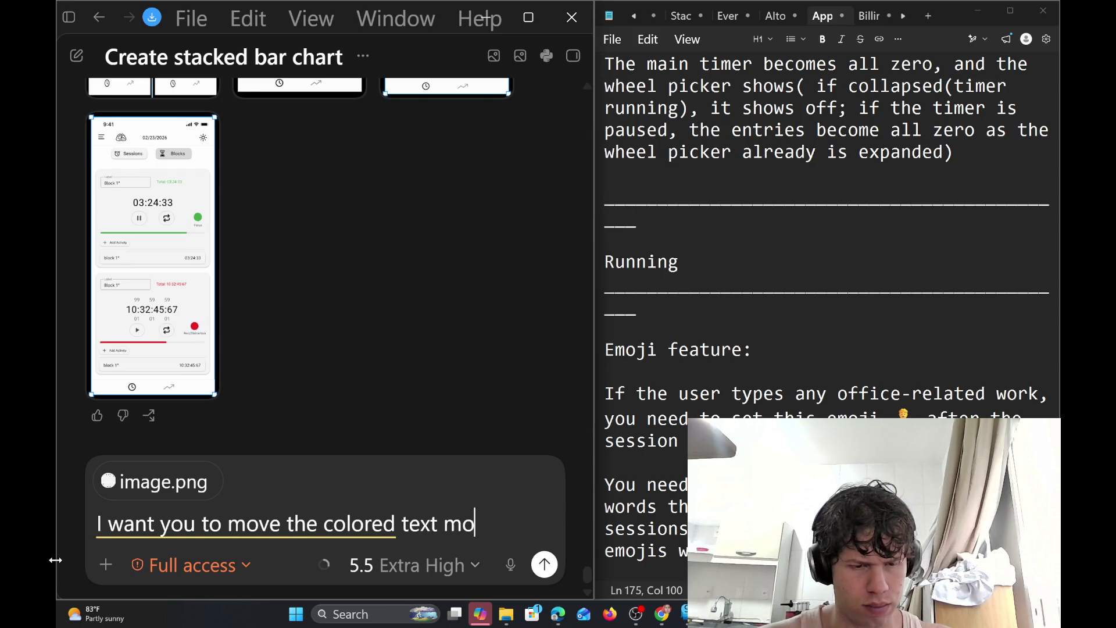
type("re to")
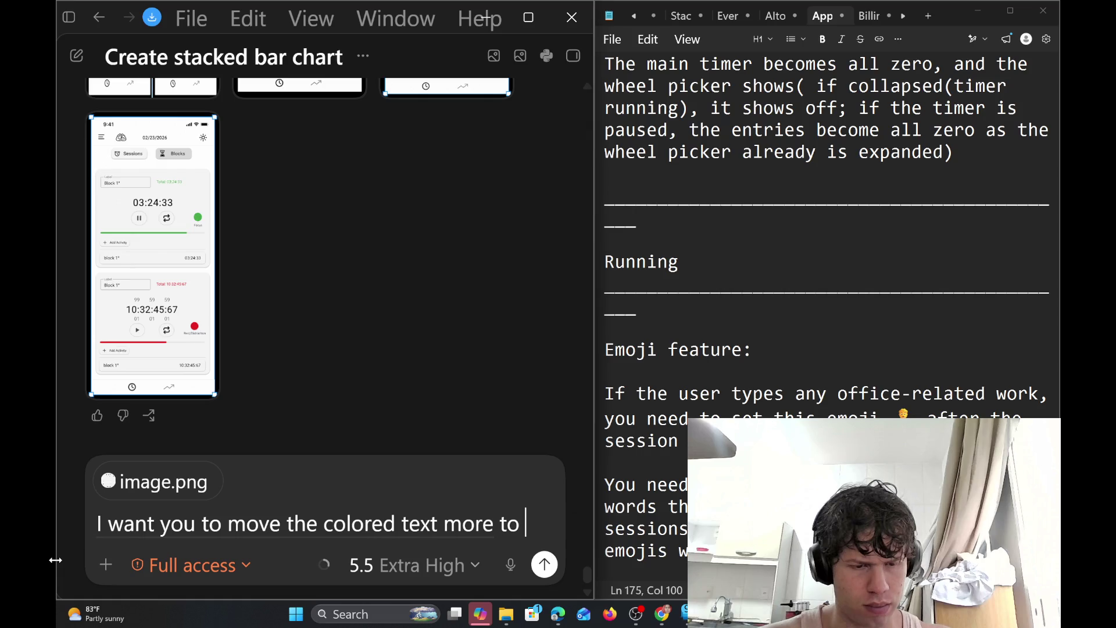
type("right")
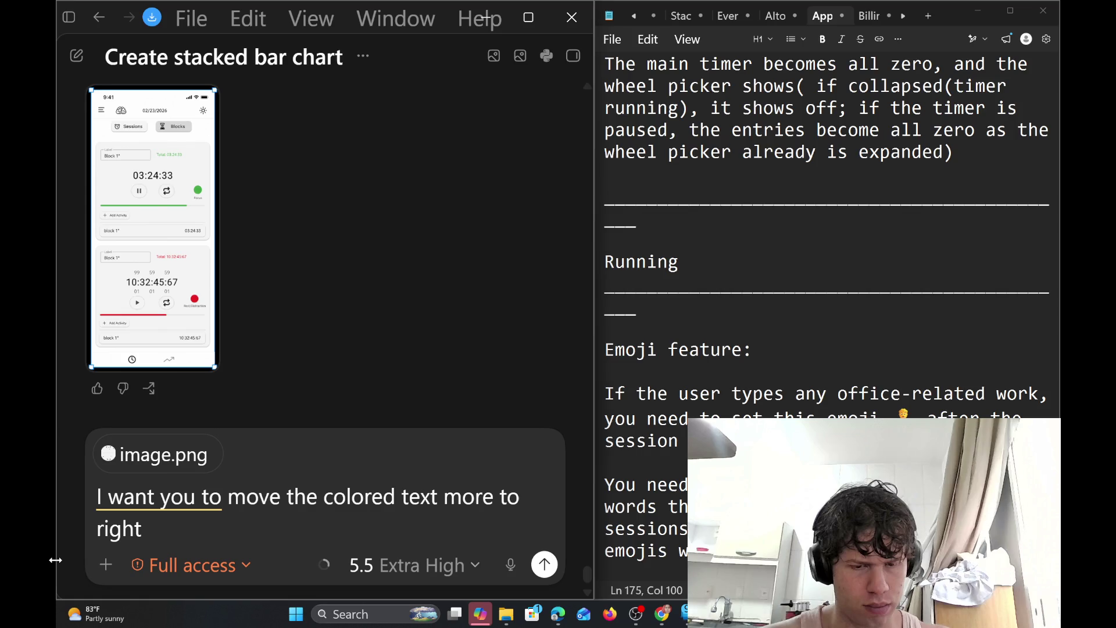
type(", I")
type("ike you di")
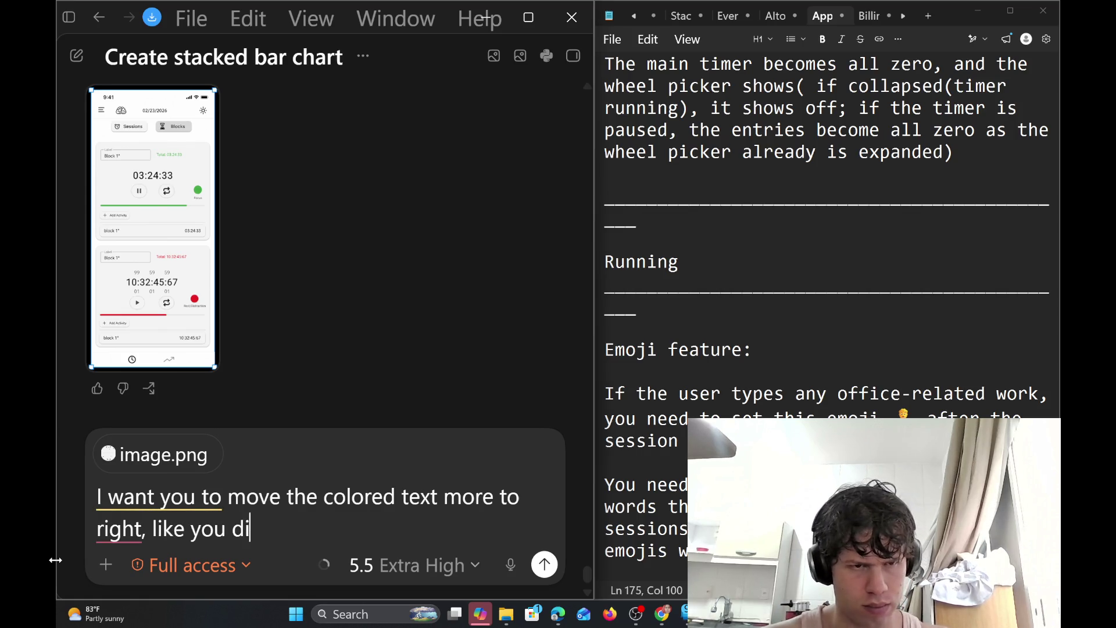
type("d")
End the prompt with '(on the top right of the card)' in place of the unfinished comparison
scroll(243, 287, "up", 5)
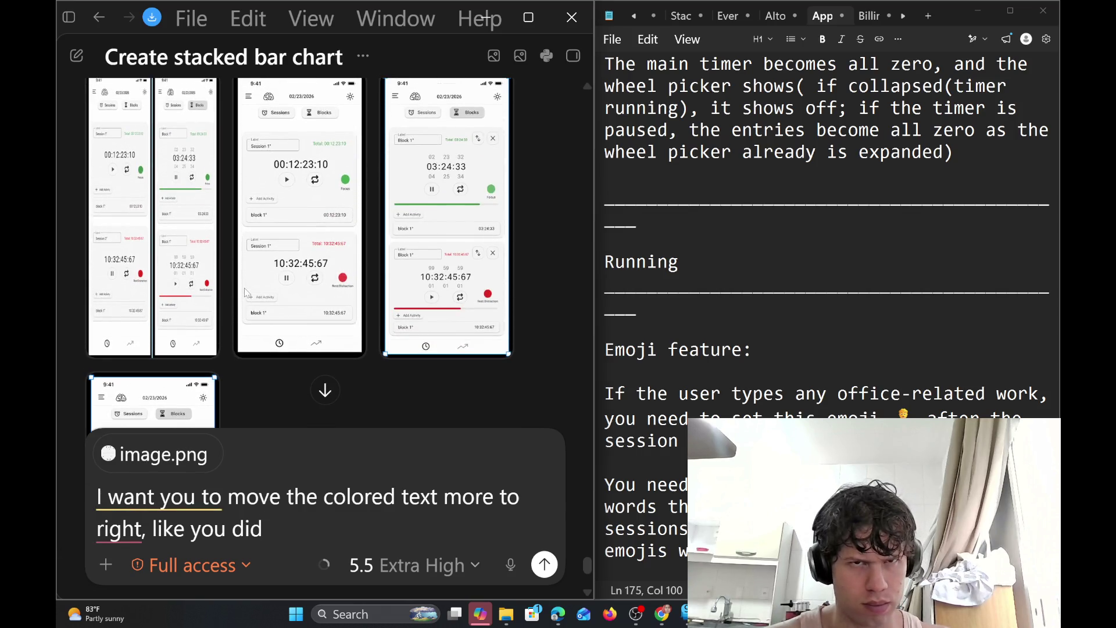
scroll(245, 293, "down", 2)
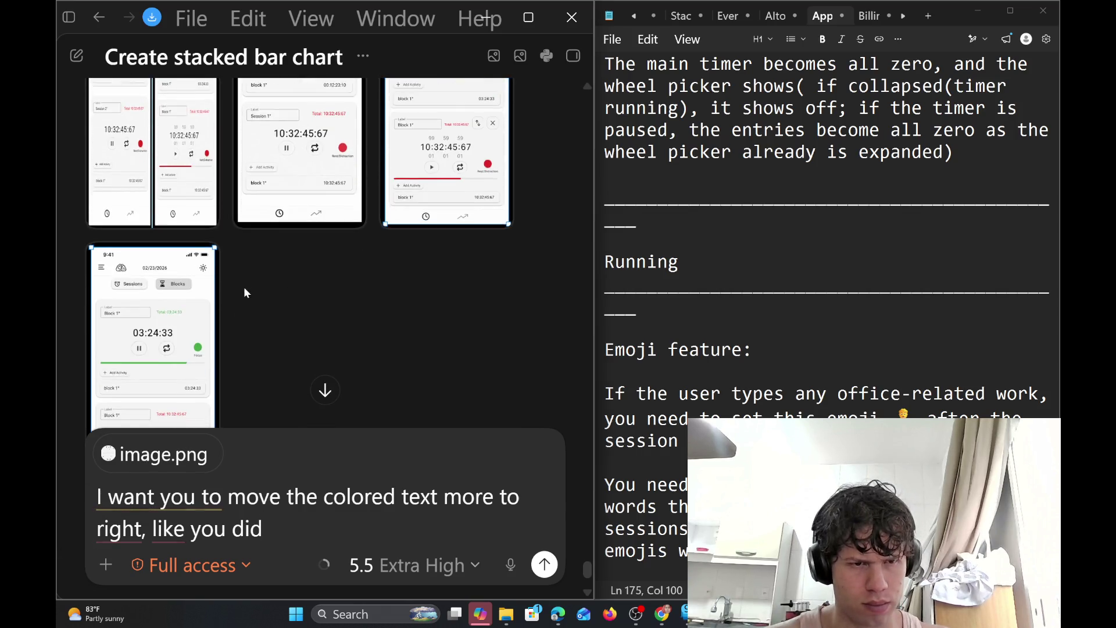
scroll(243, 288, "down", 1)
key("BackSpace")
key("BackSpace")
key("BackSpace")
key("BackSpace")
key("BackSpace")
key("BackSpace")
key("BackSpace")
key("BackSpace")
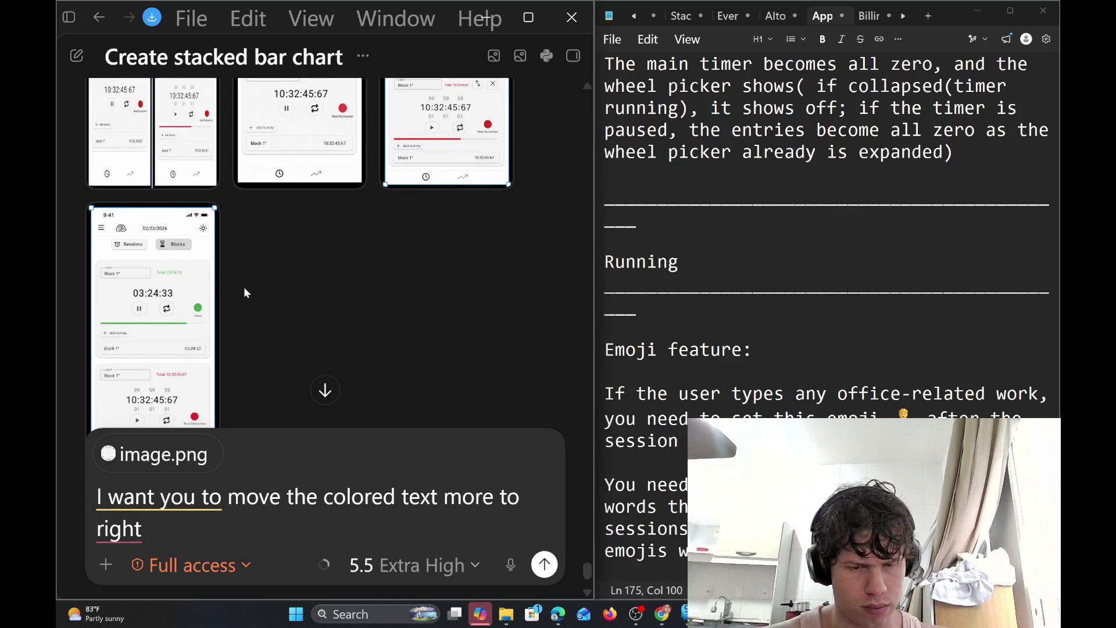
type("(on")
key("BackSpace")
key("BackSpace")
type("on")
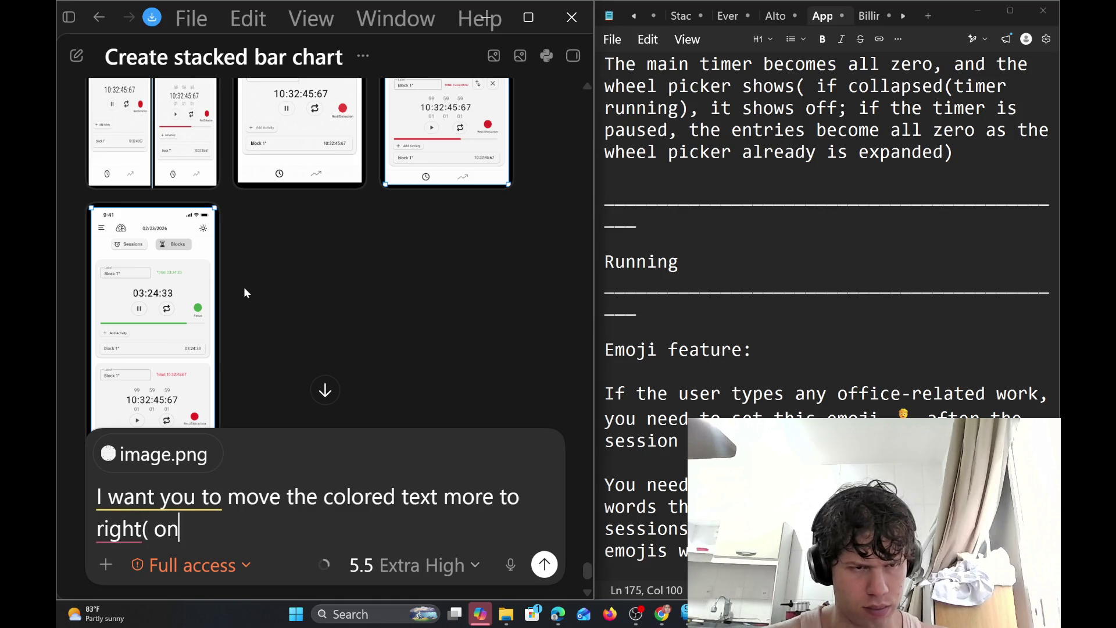
type(" the top ")
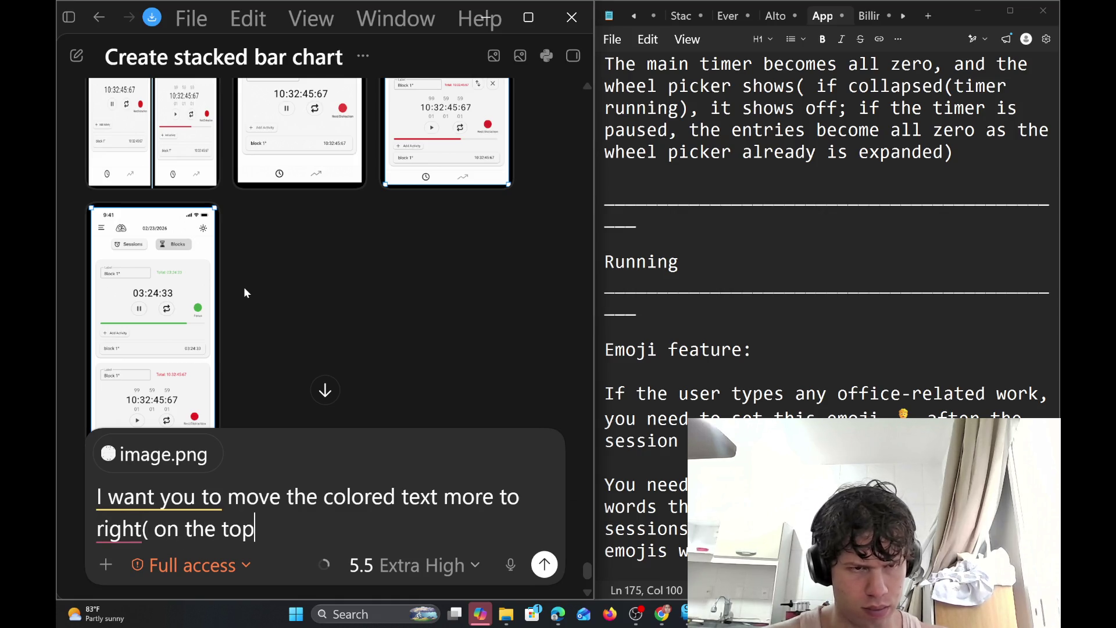
type("right of the card)")
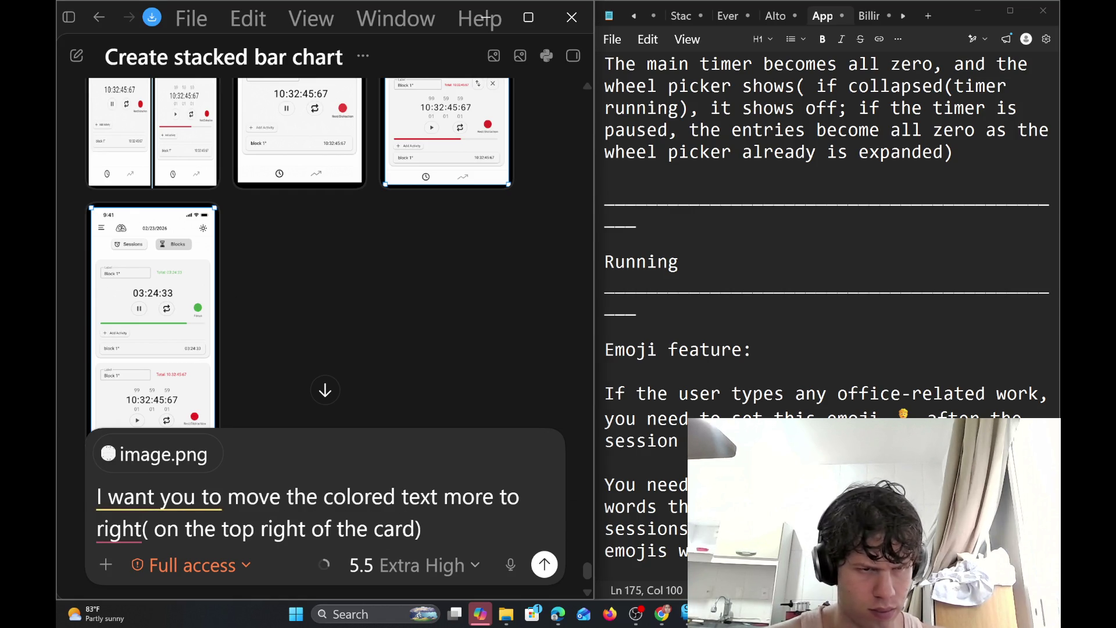
key("BackSpace")
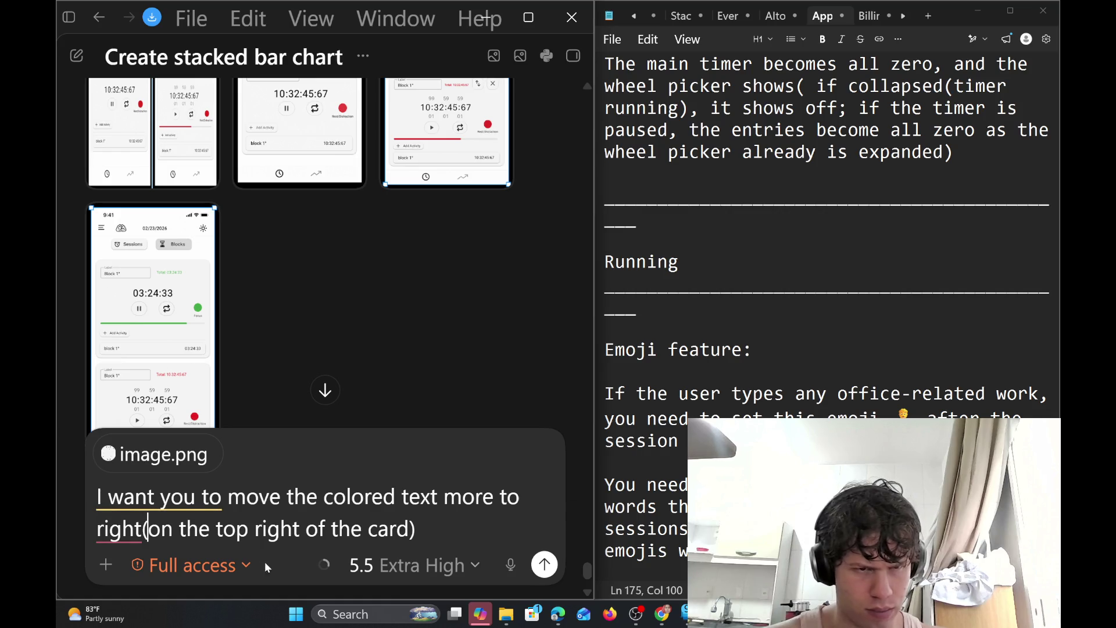
mouse_move(140, 510)
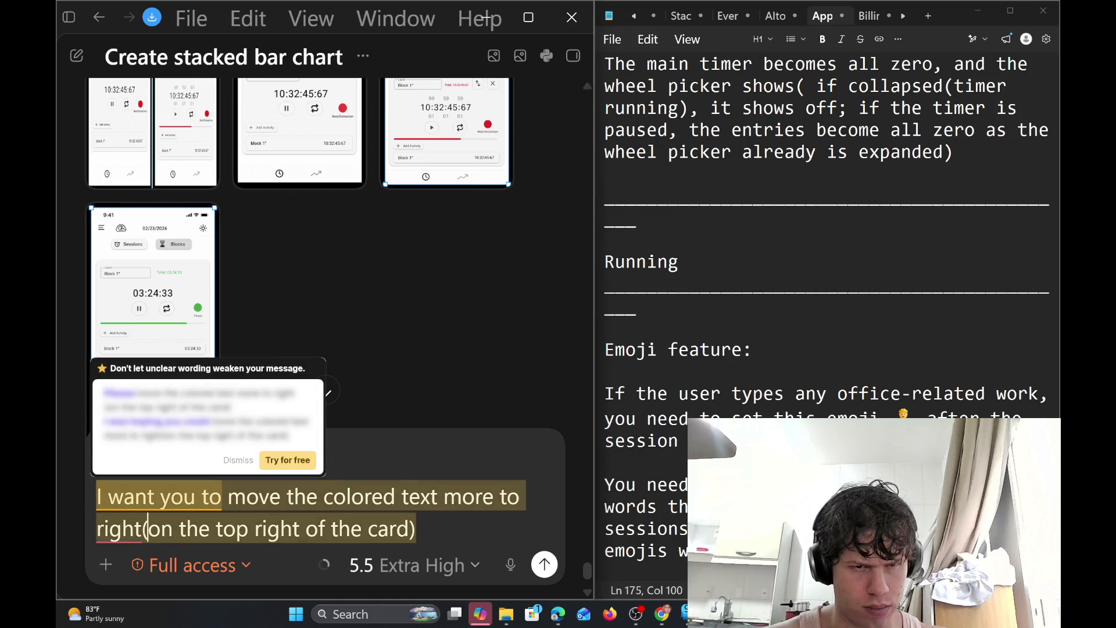
left_click(416, 530)
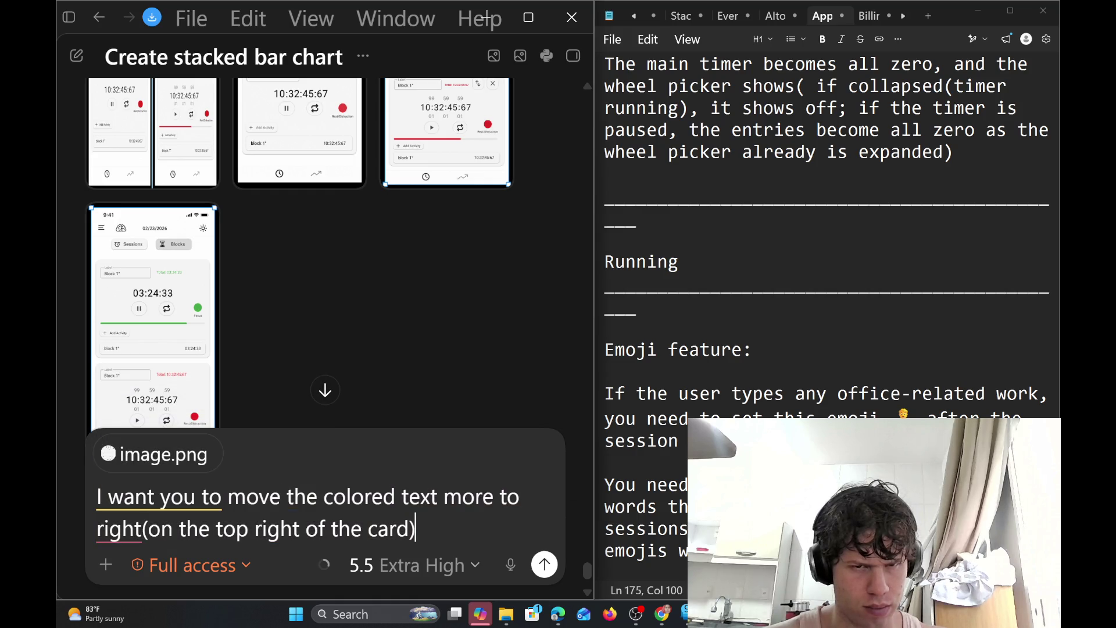
Insert 'the' before 'right' and send the follow-up with the screenshot
left_click(97, 532)
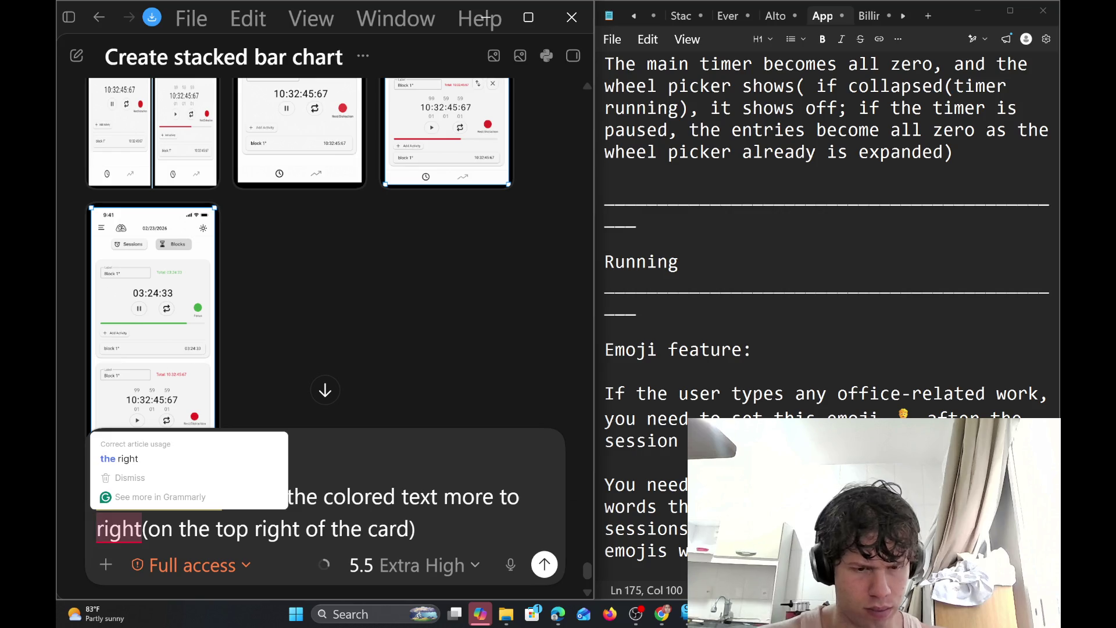
type("the")
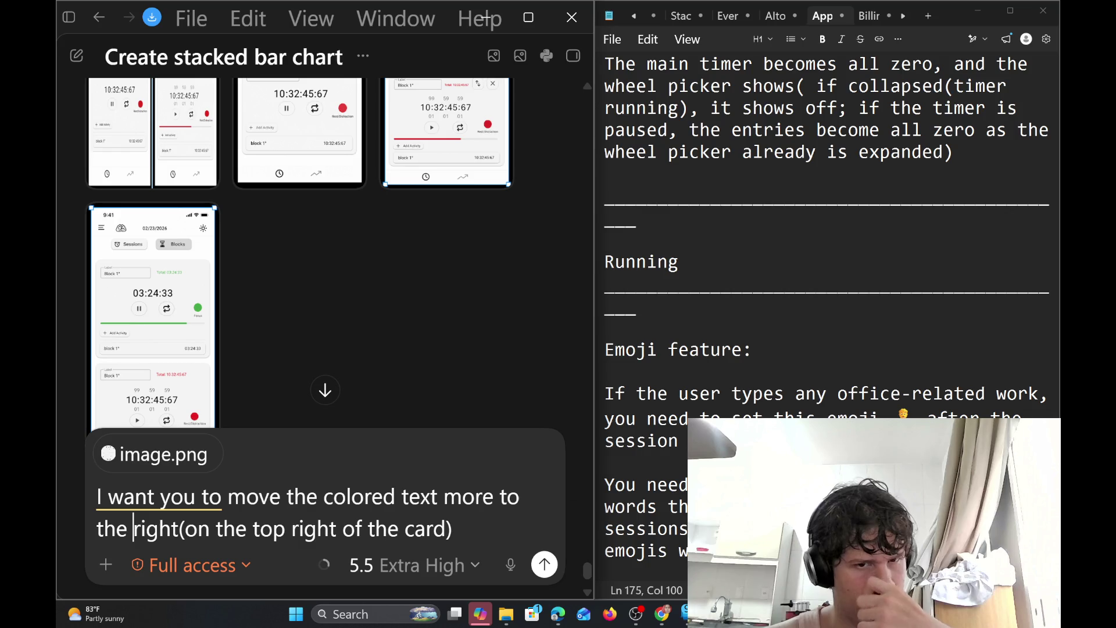
key("End")
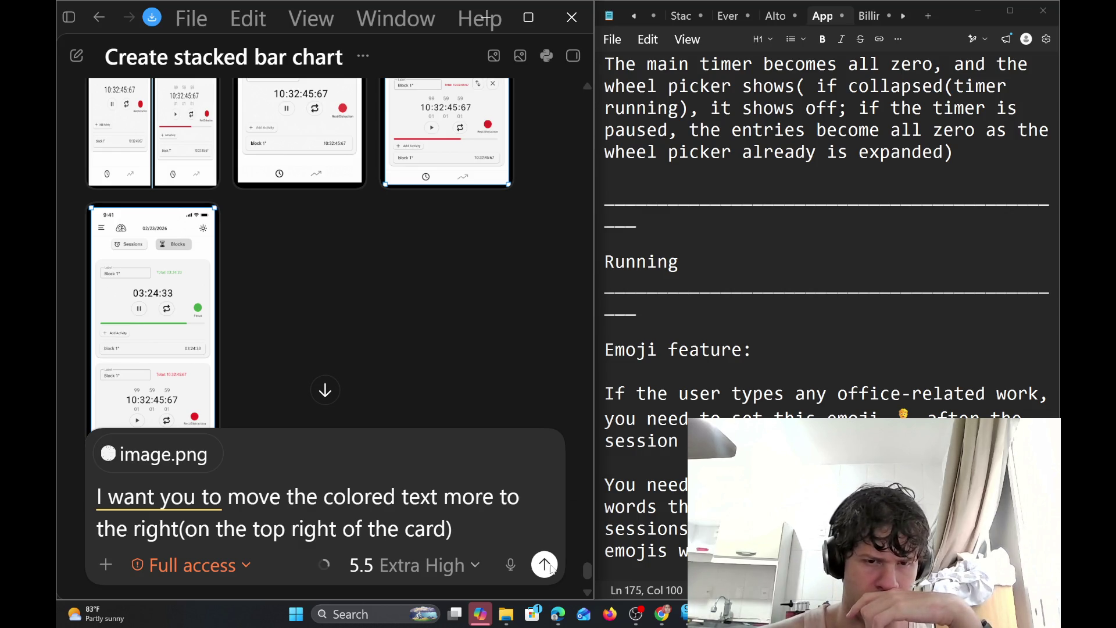
left_click(545, 564)
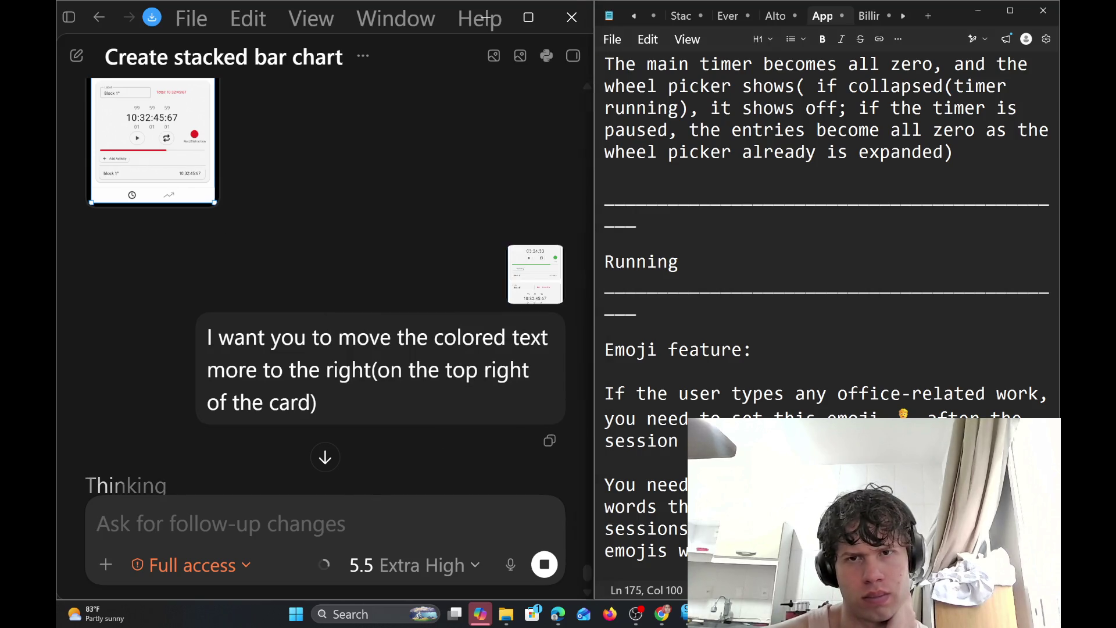
left_click(678, 262)
scroll(814, 261, "up", 3)
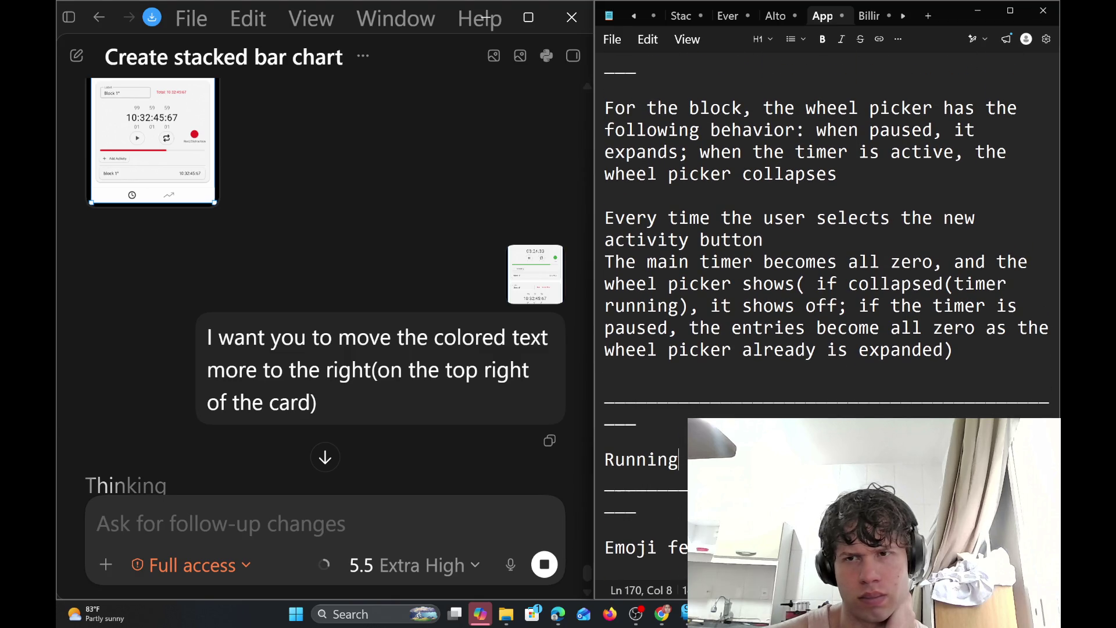
left_click(965, 328)
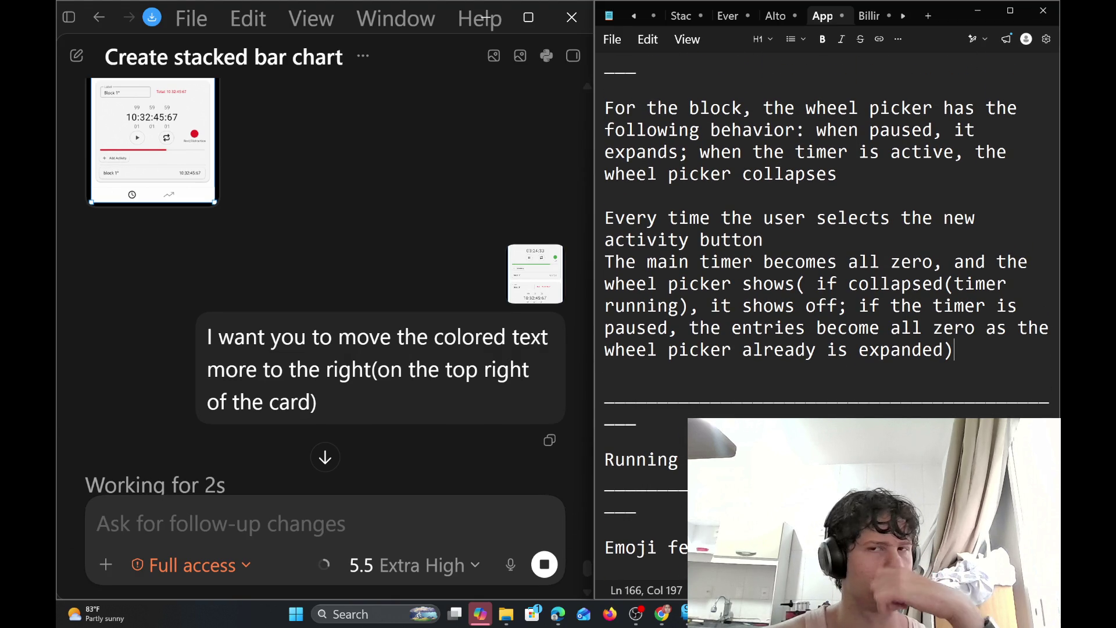
scroll(826, 262, "up", 1)
scroll(825, 261, "up", 1)
scroll(826, 262, "up", 4)
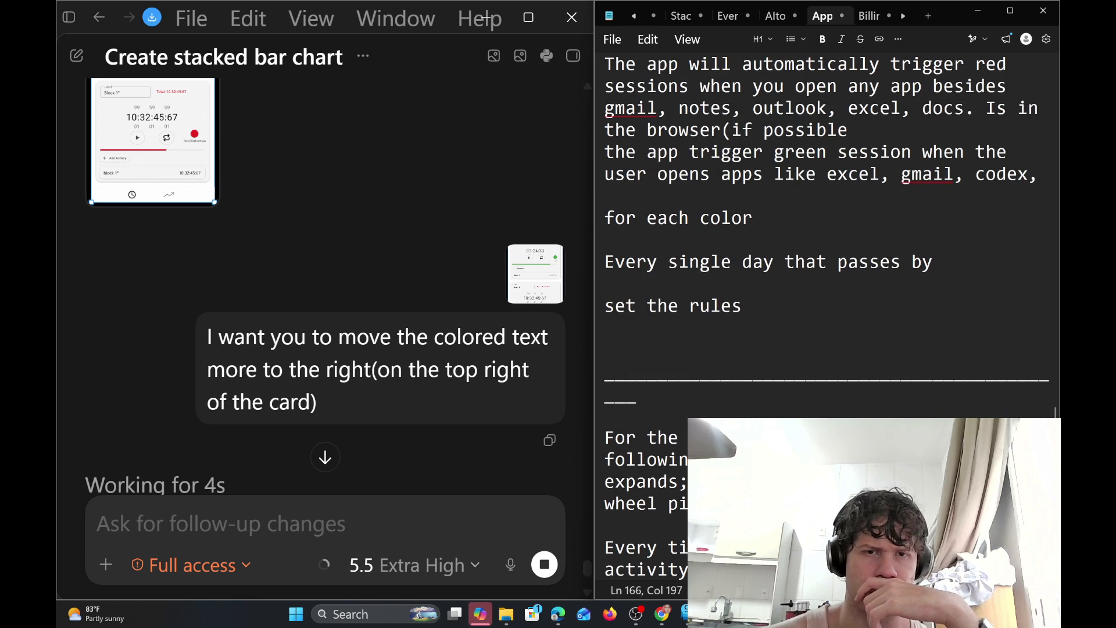
scroll(826, 261, "up", 2)
scroll(826, 262, "down", 5)
scroll(826, 261, "down", 5)
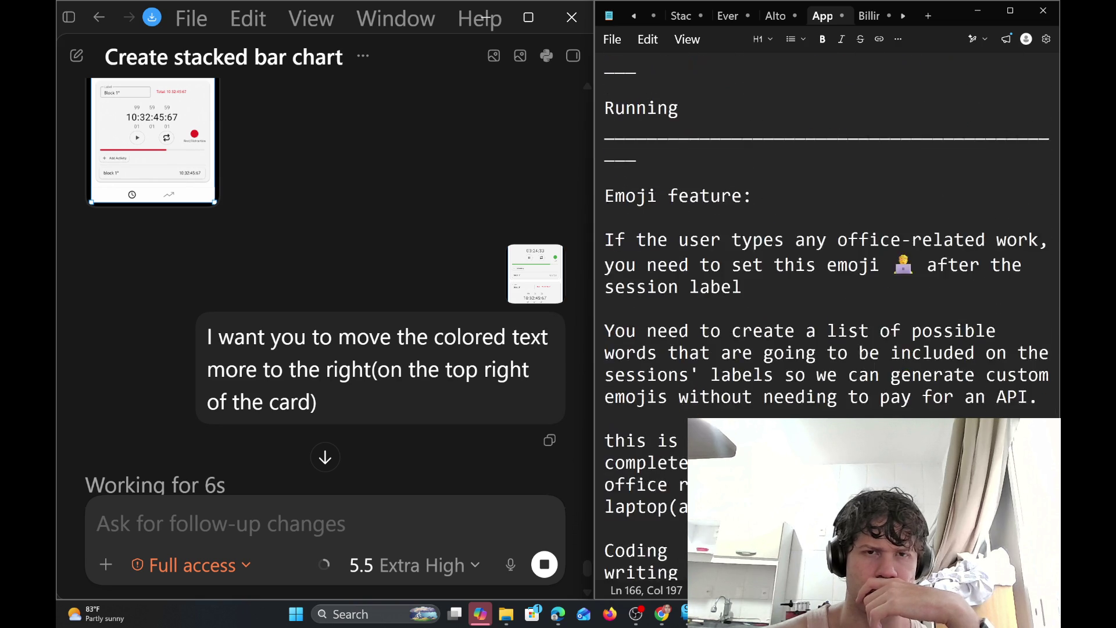
scroll(826, 262, "up", 9)
scroll(825, 261, "down", 1)
scroll(826, 261, "down", 5)
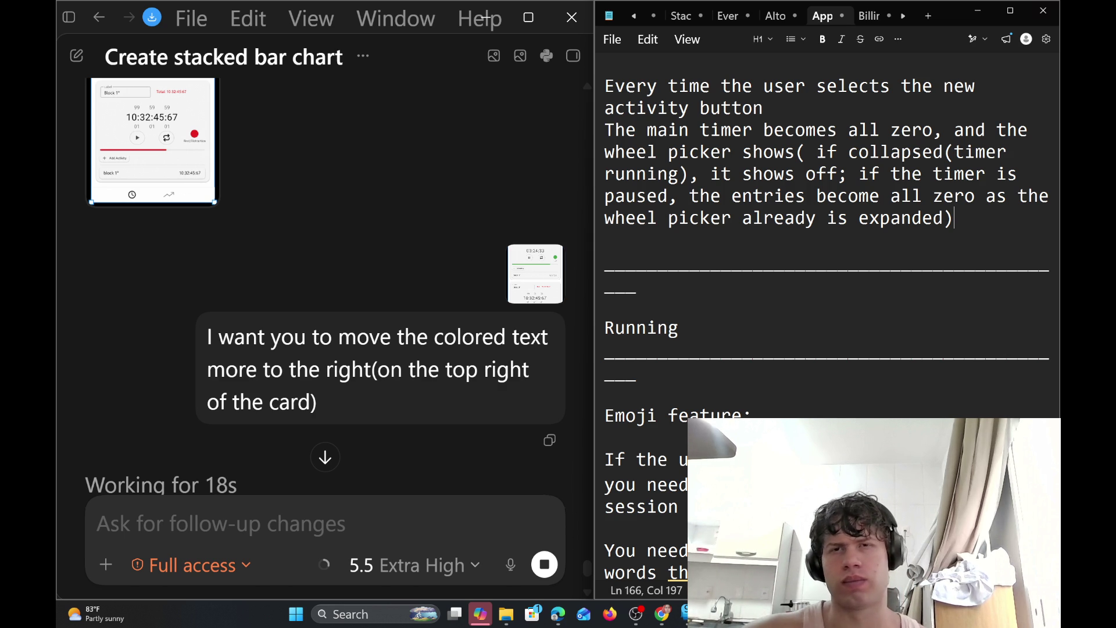
scroll(878, 247, "up", 3)
left_click(878, 246)
key("Left")
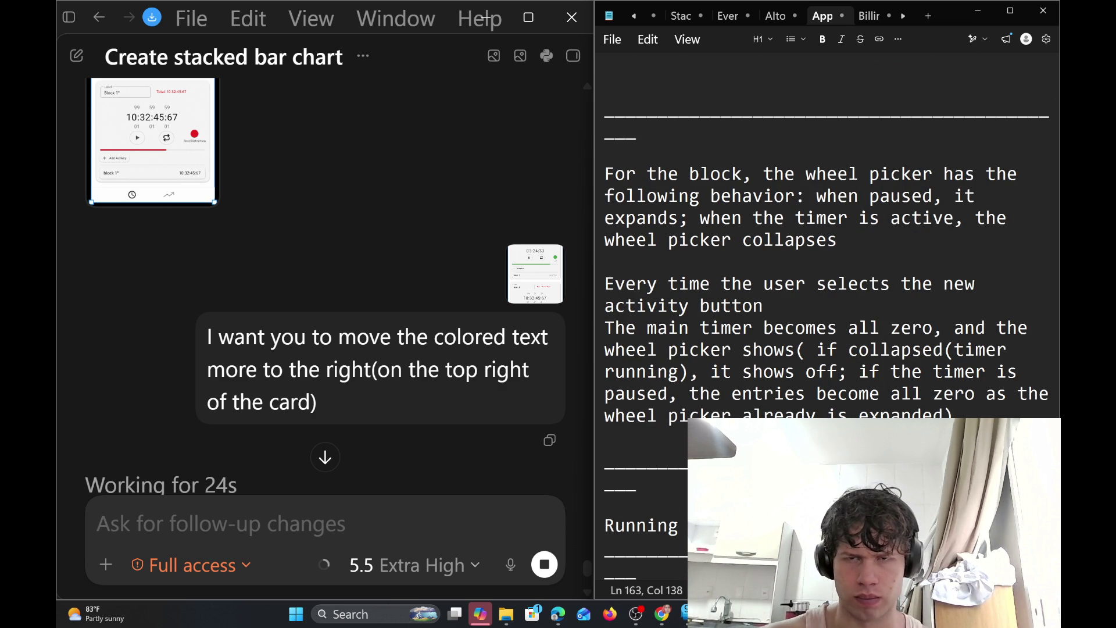
type(". W")
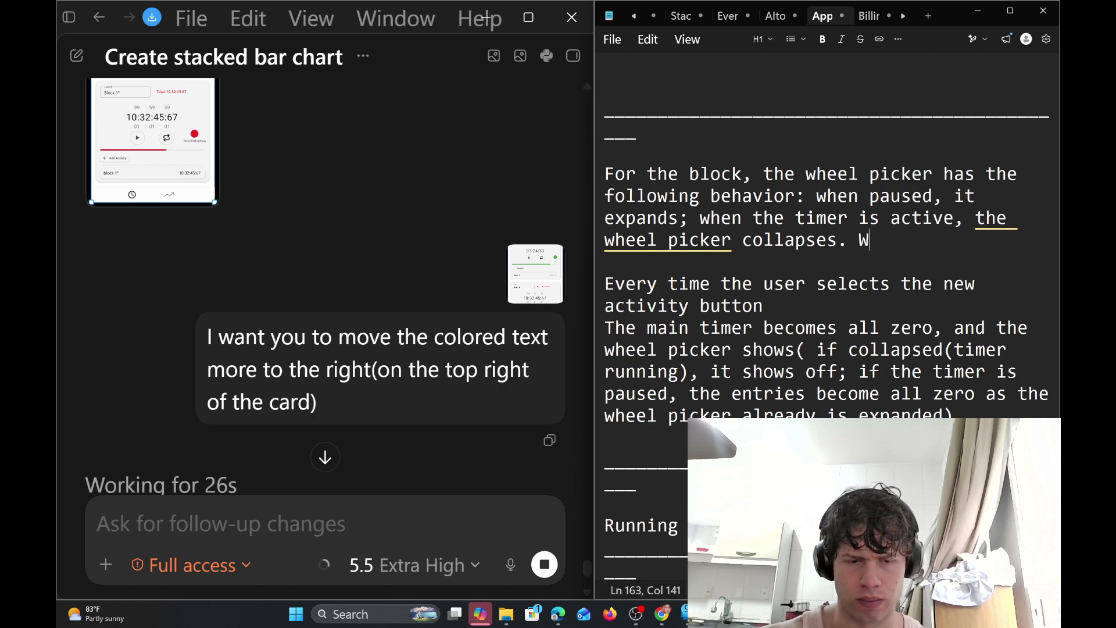
key("BackSpace")
key("BackSpace")
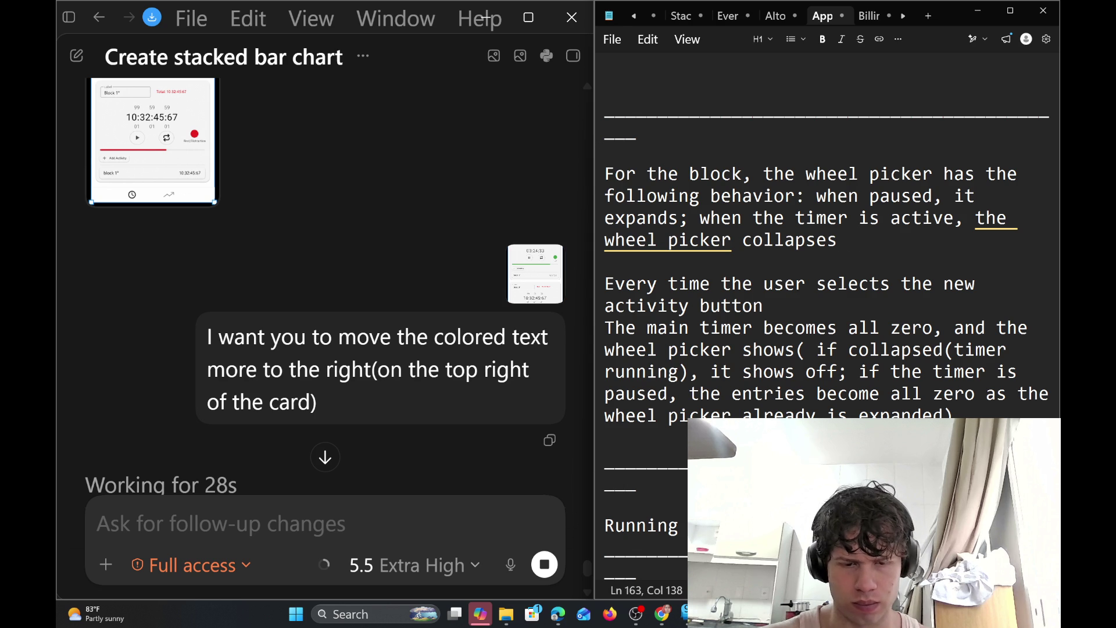
type(";when paused, i")
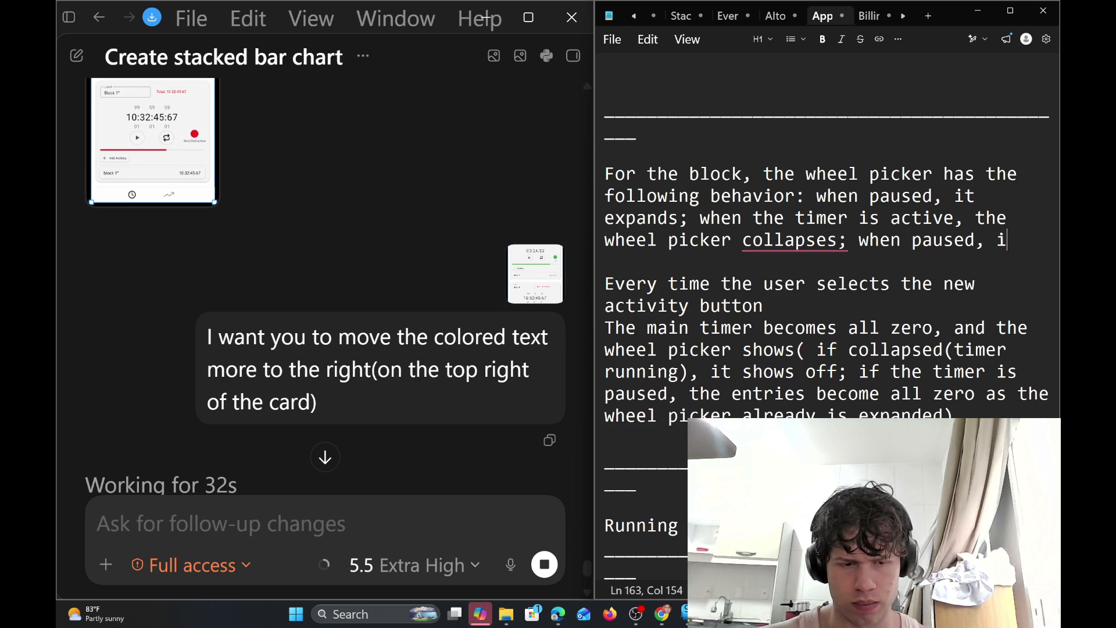
type("t expan")
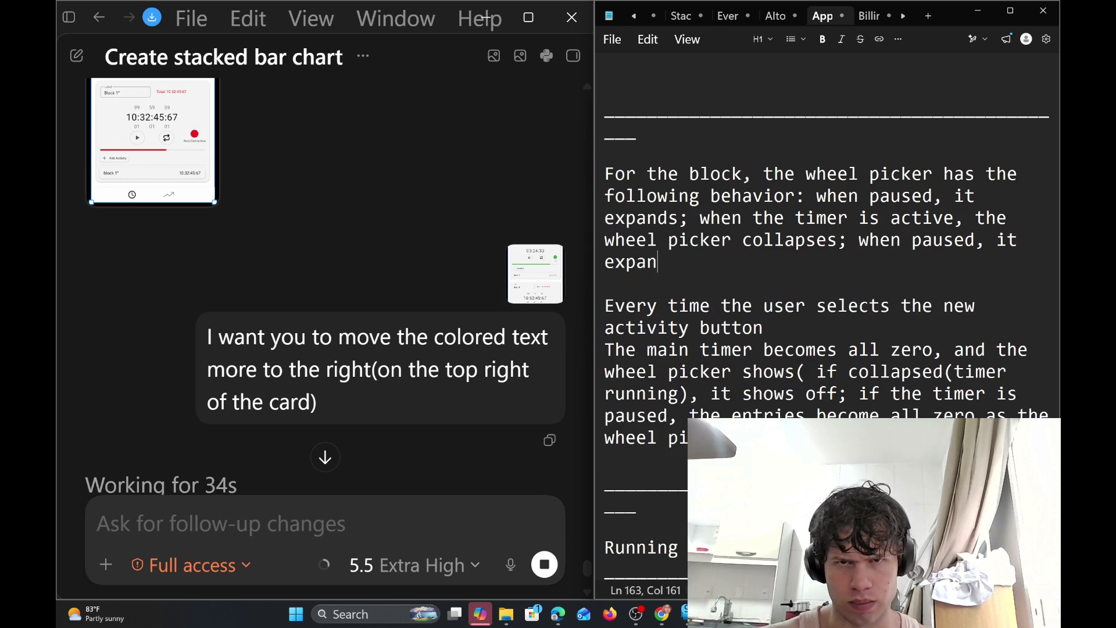
type("d.")
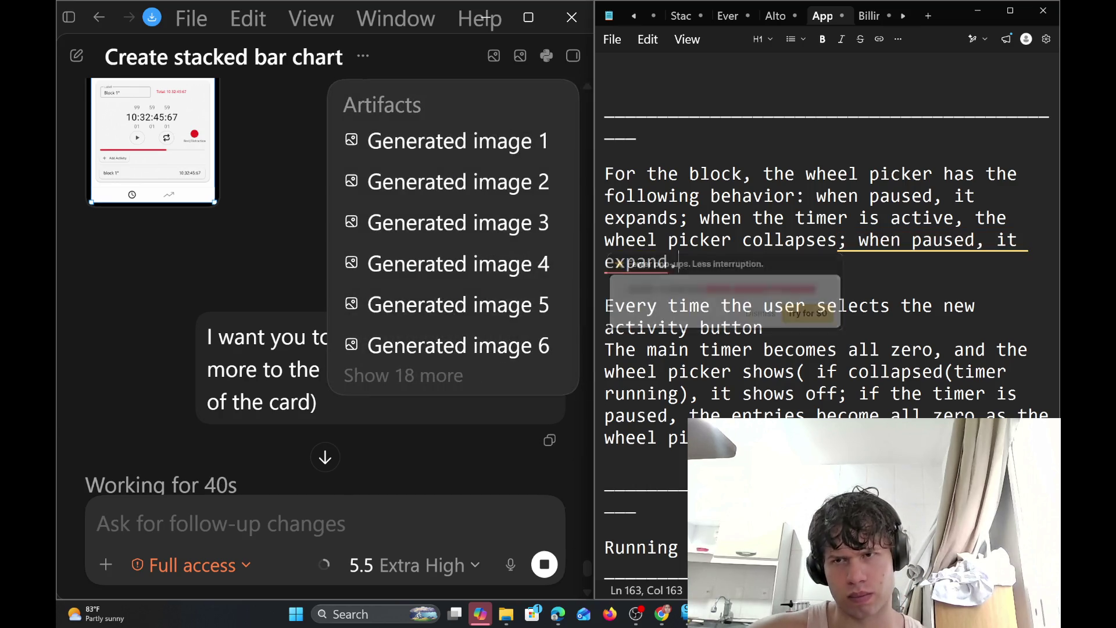
key("Down")
key("Down")
key("Down")
key("Return")
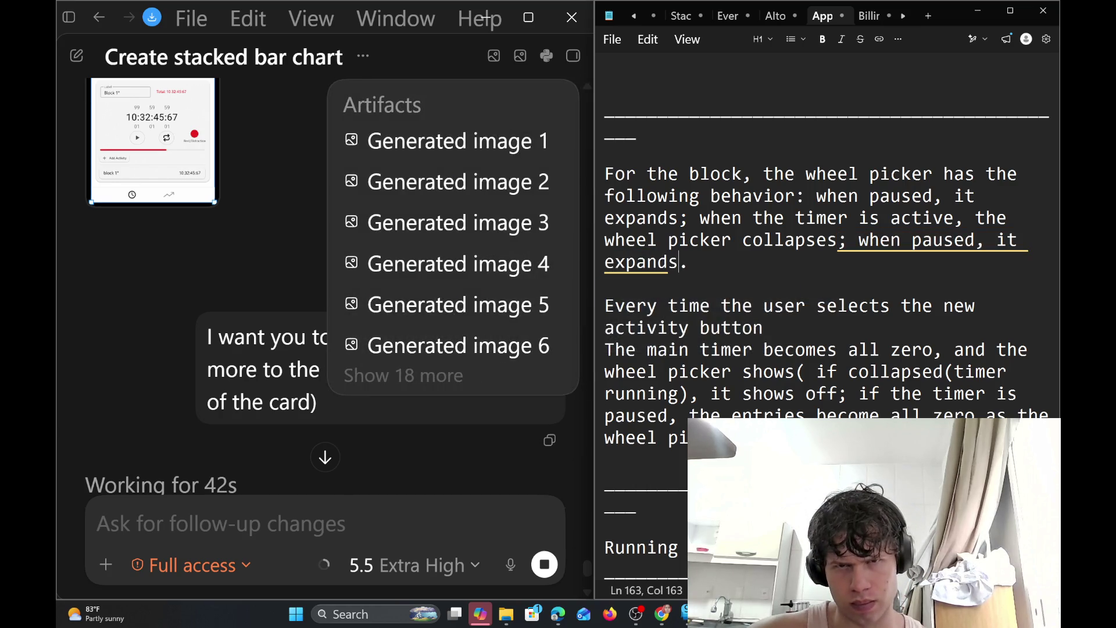
left_click_drag(698, 263, 599, 162)
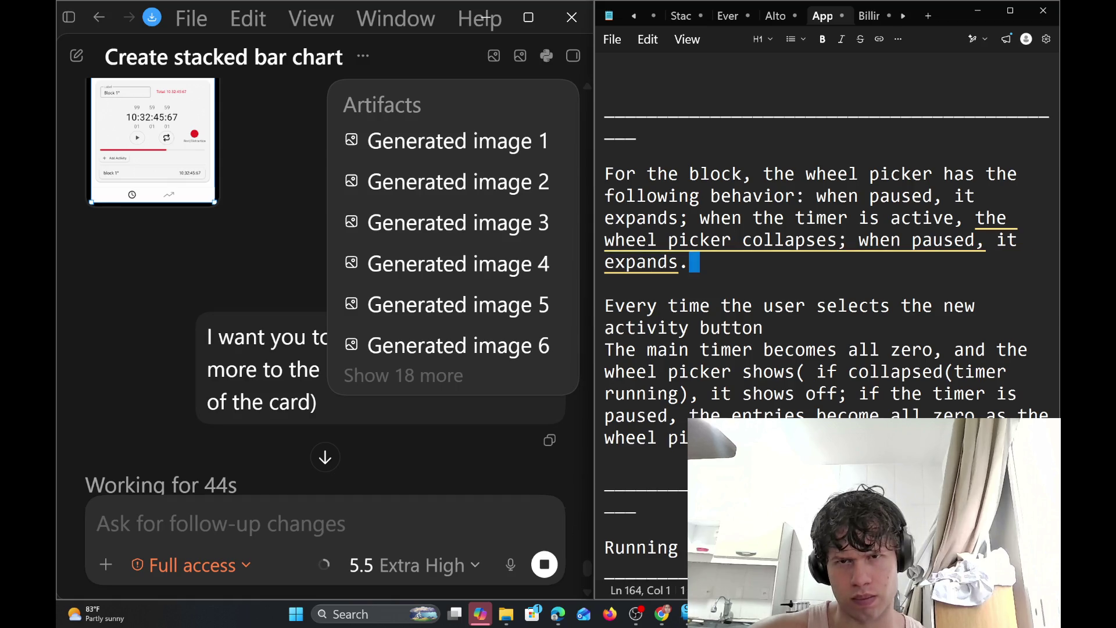
key("Right")
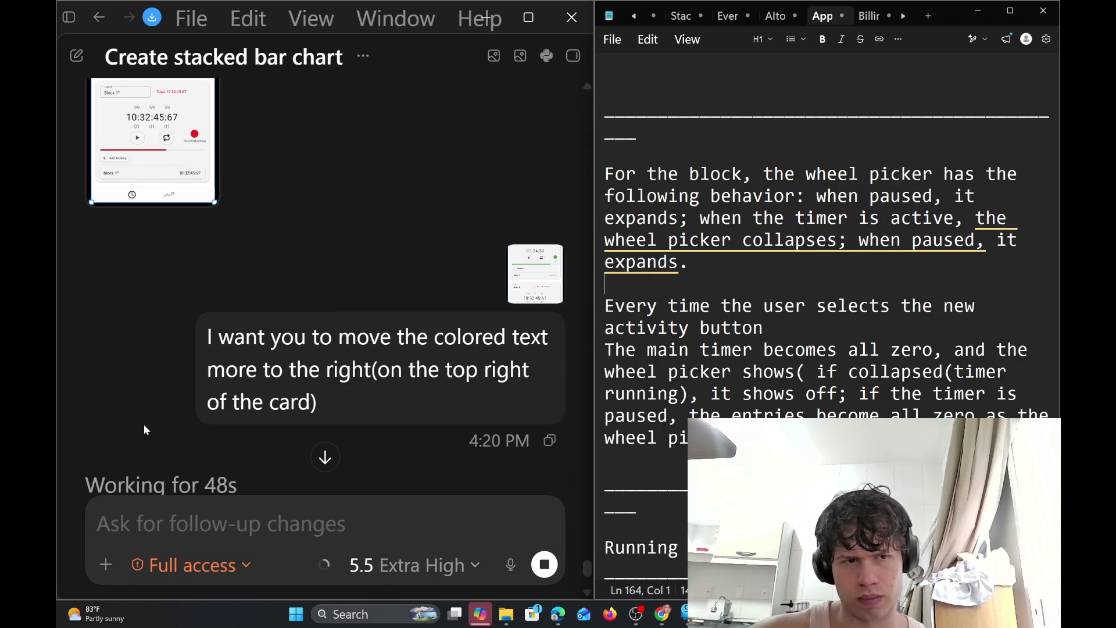
scroll(146, 423, "down", 4)
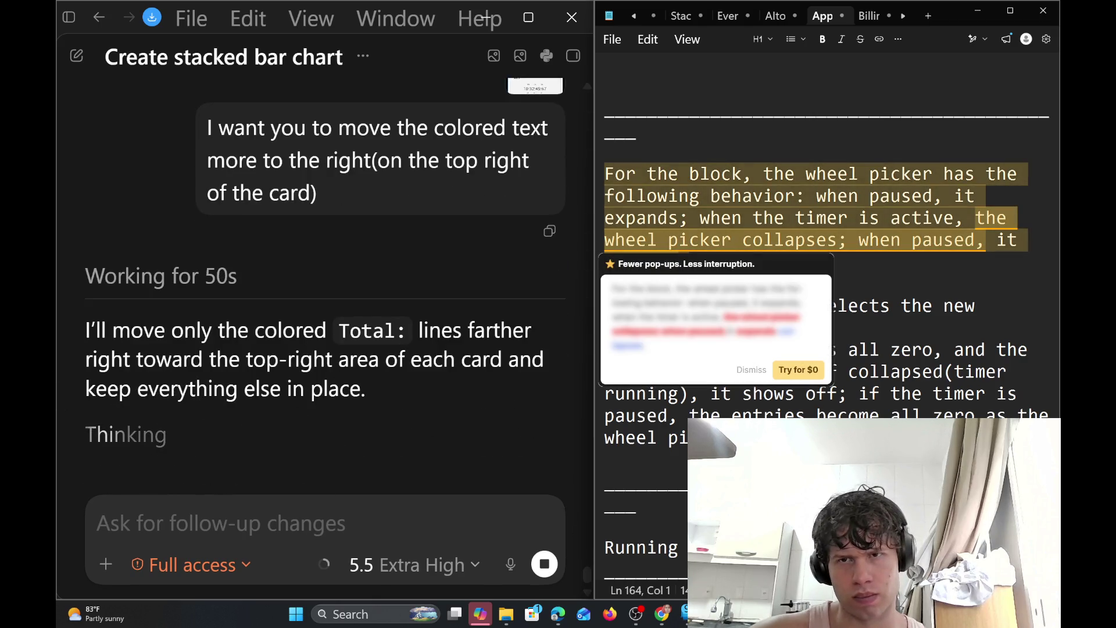
mouse_move(813, 277)
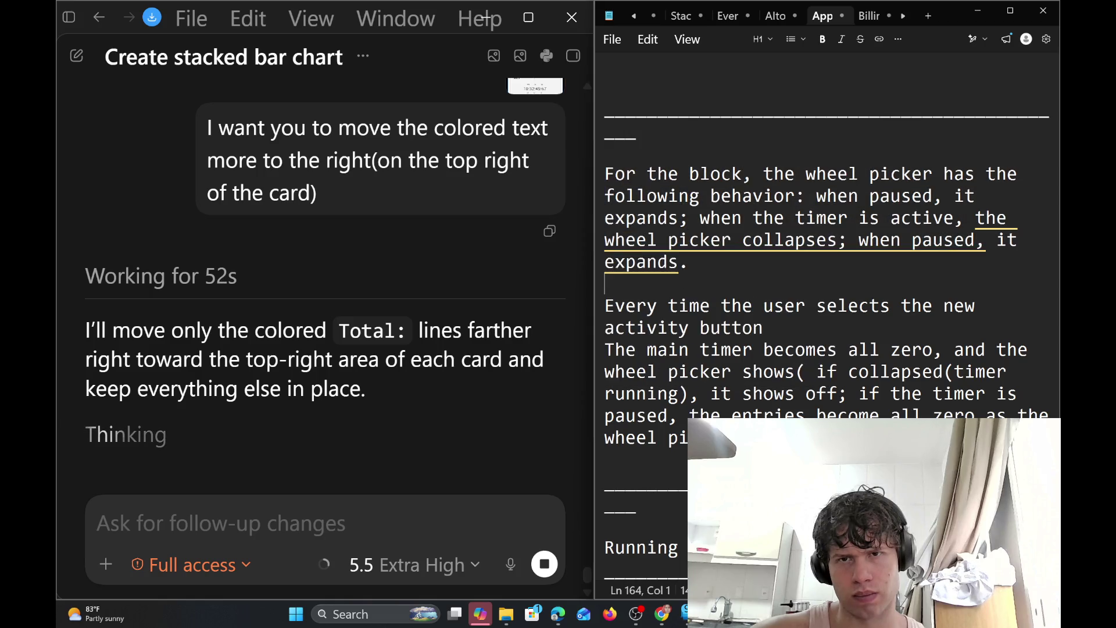
key("Up")
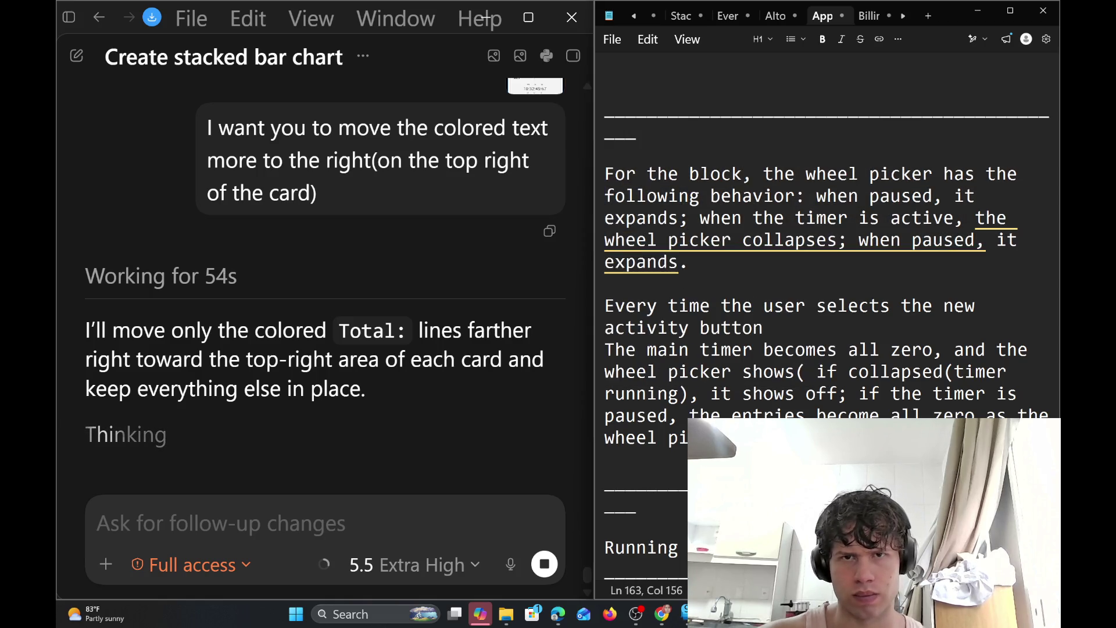
key("Up")
key("Up")
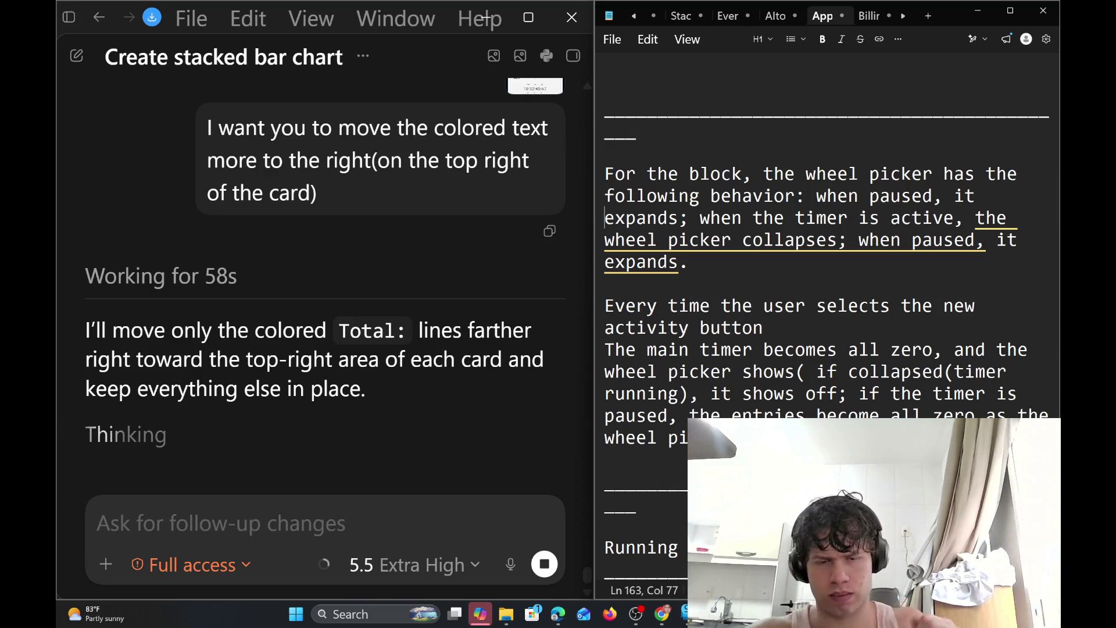
key("Down")
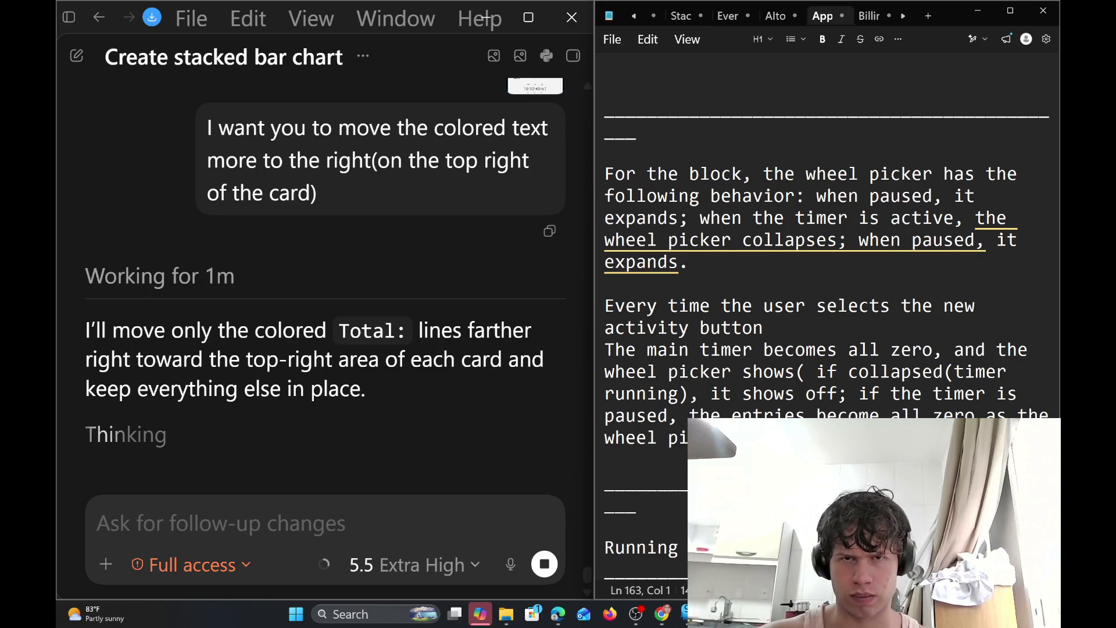
key("Down")
key("Down")
key("Down")
key("Down")
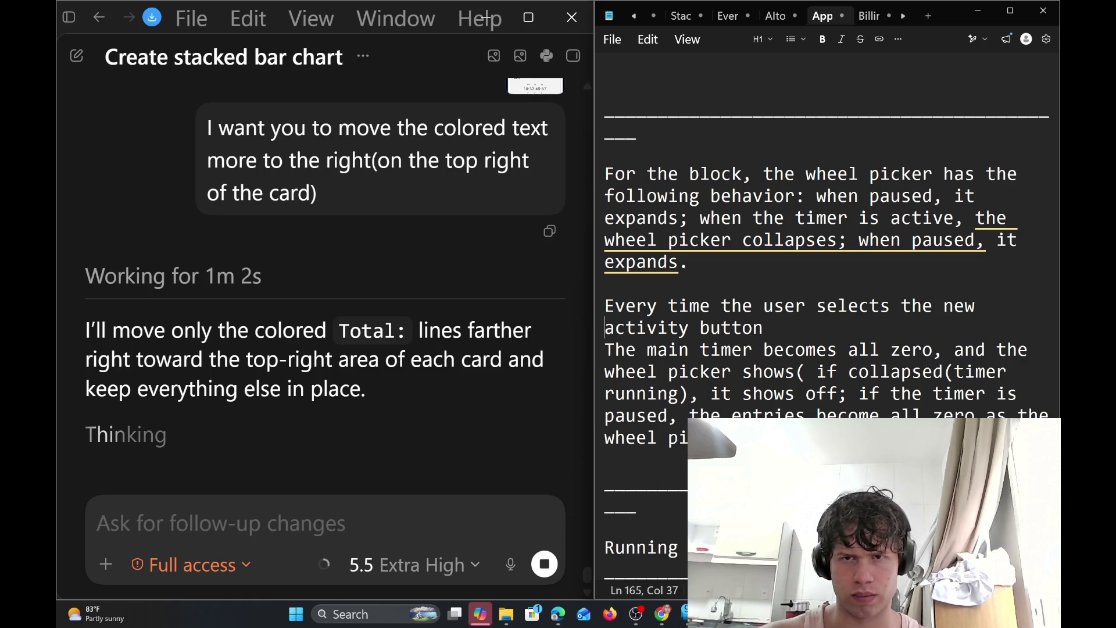
key("Down")
key("Down")
key("Down")
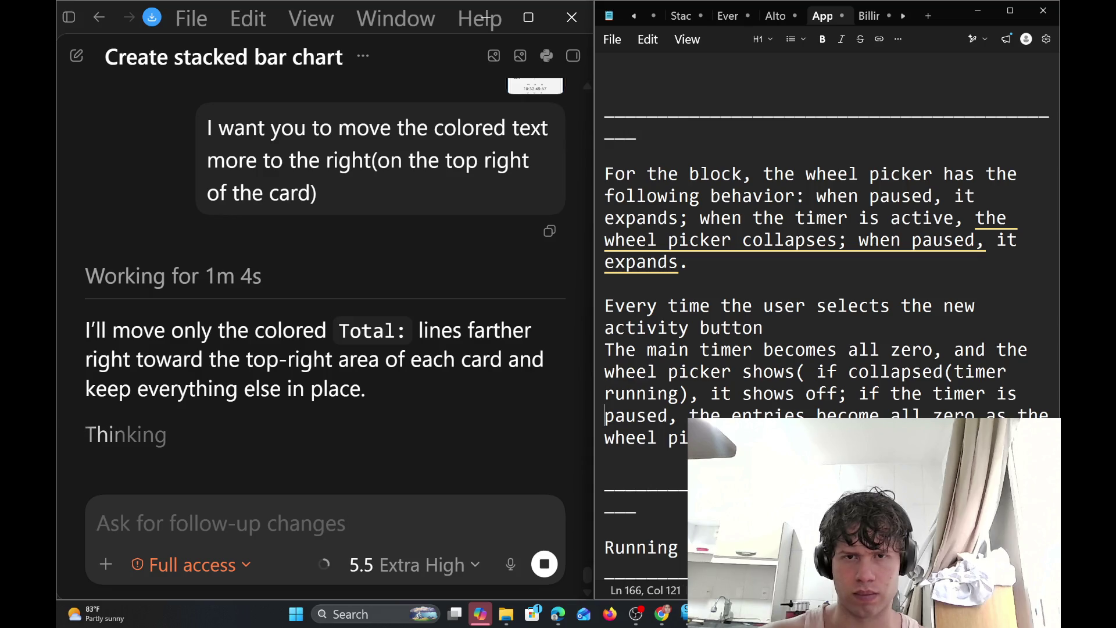
key("Up")
key("Up")
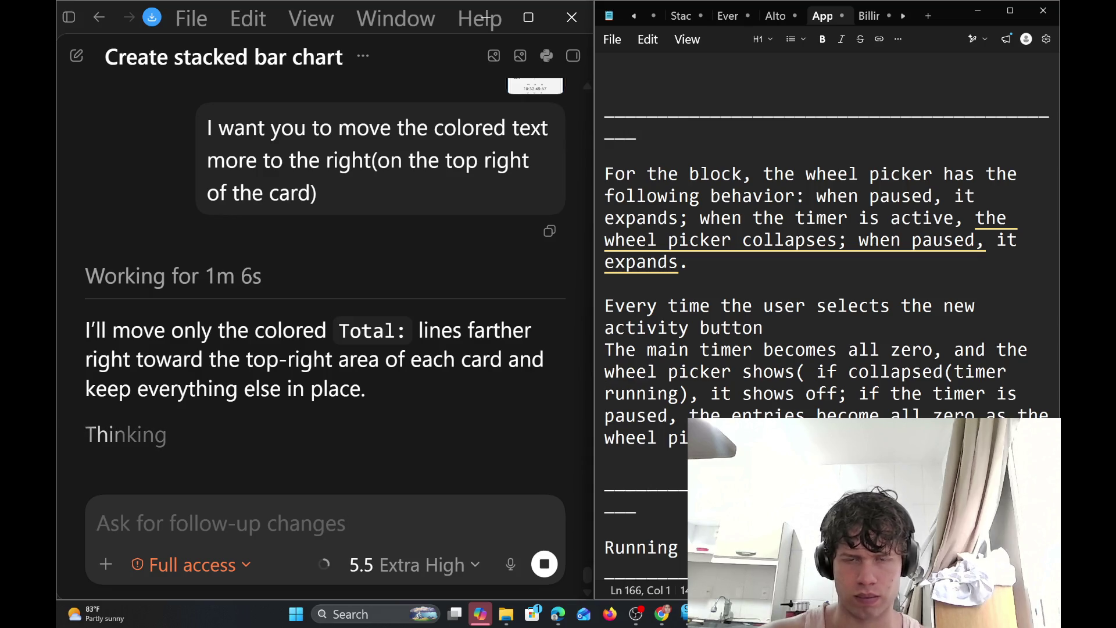
key("BackSpace")
key("Return")
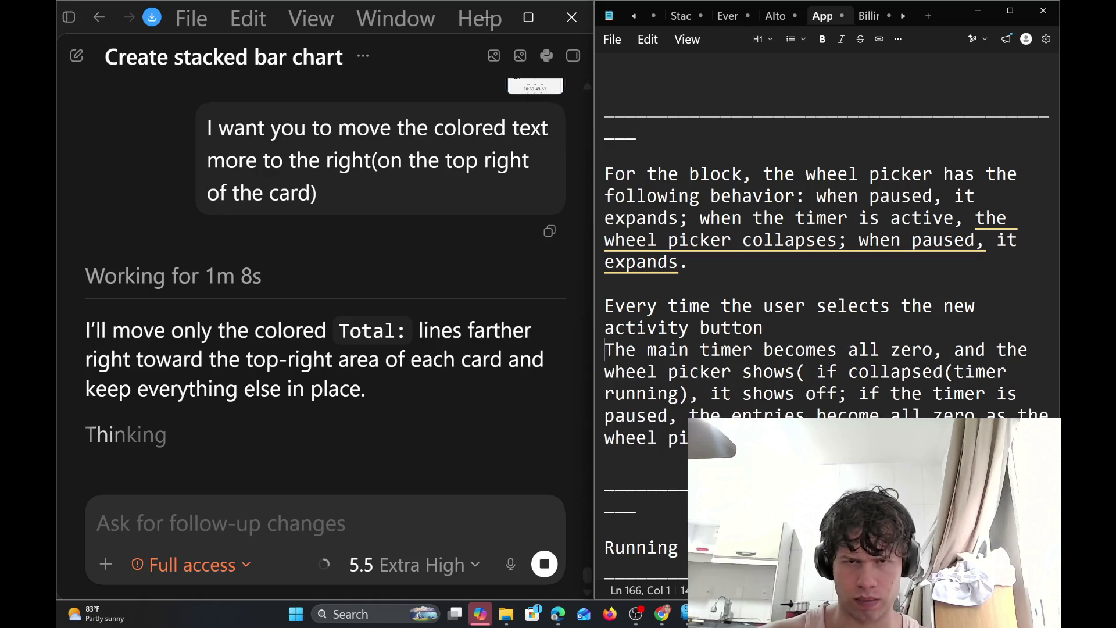
key("Up")
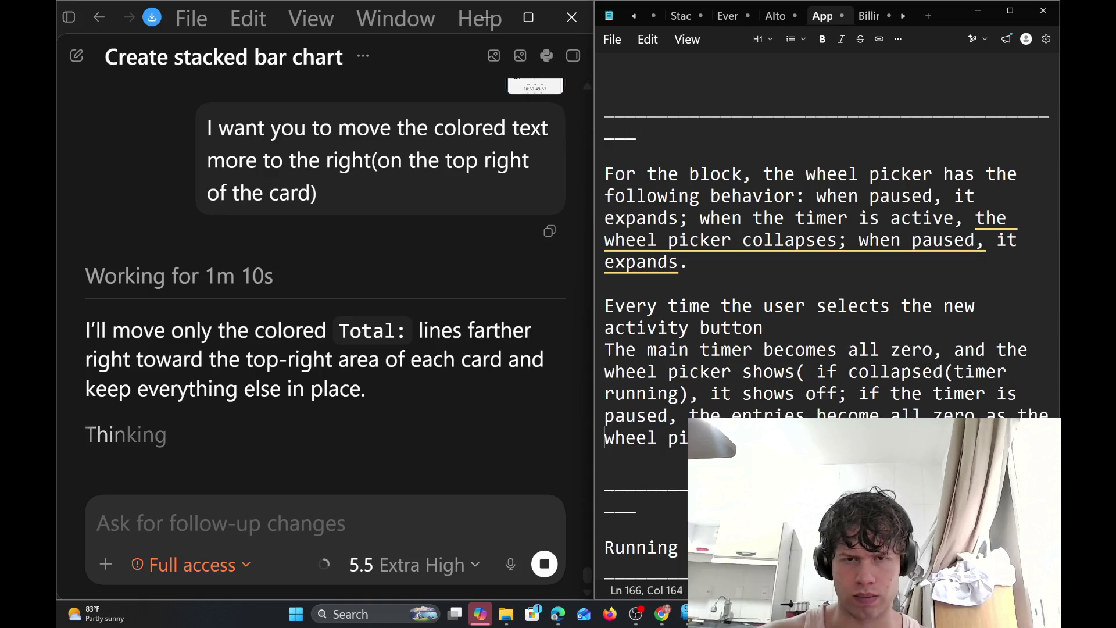
key("Up")
key("Up")
key("Up")
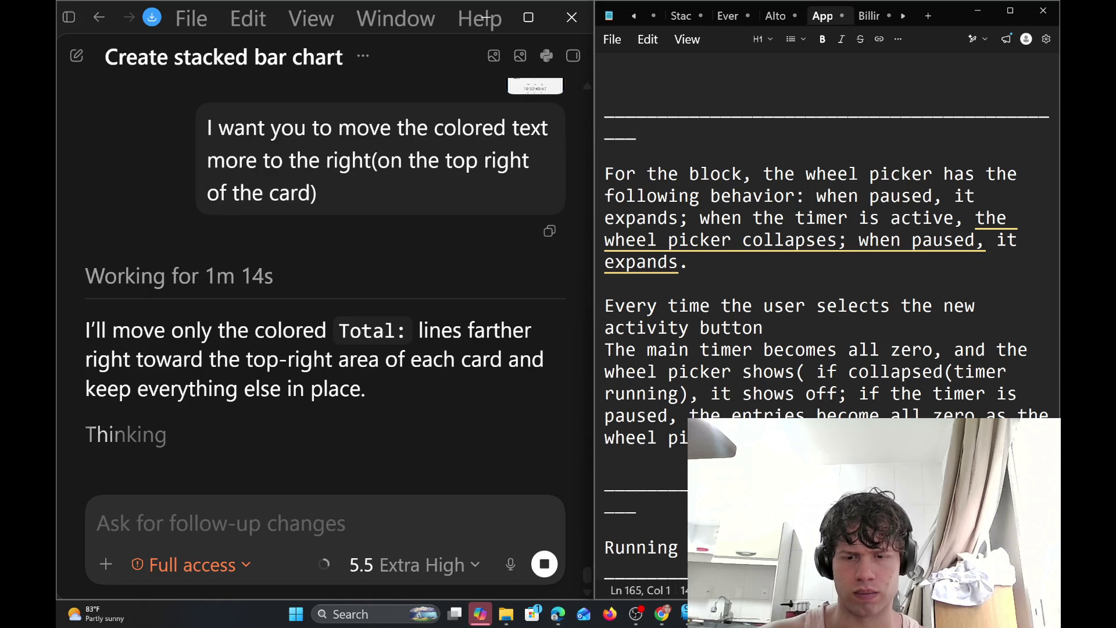
key("Right")
key("ctrl+Right")
key("ctrl+Right")
key("ctrl+Right")
key("End")
key("Down")
key("Down")
key("Down")
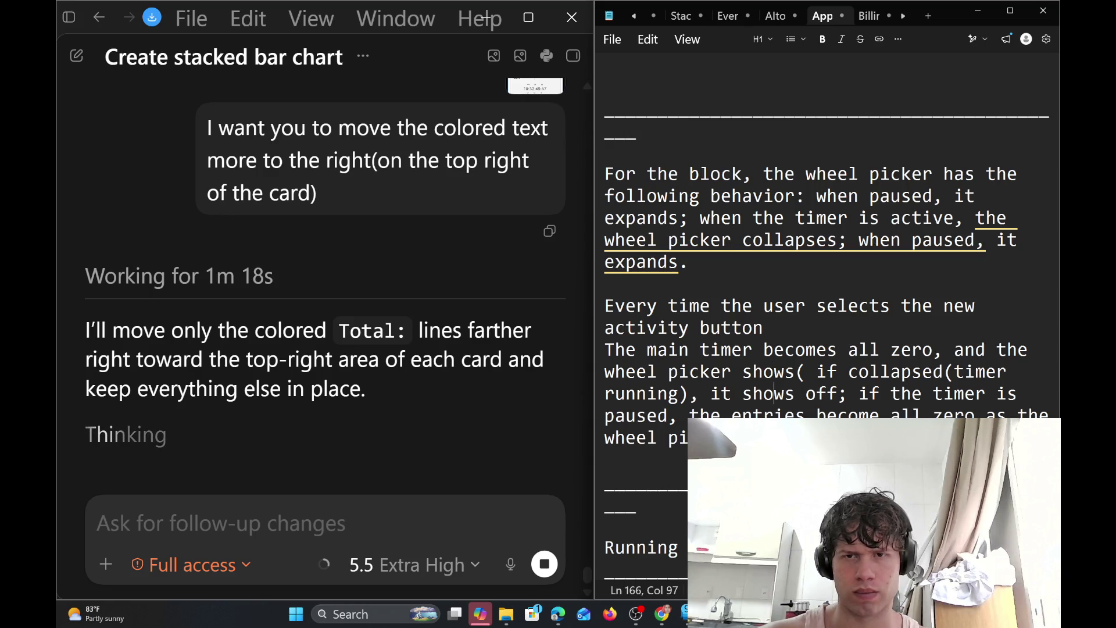
key("Down")
key("Down")
key("Up")
key("Up")
key("Down")
key("Down")
key("Down")
key("Down")
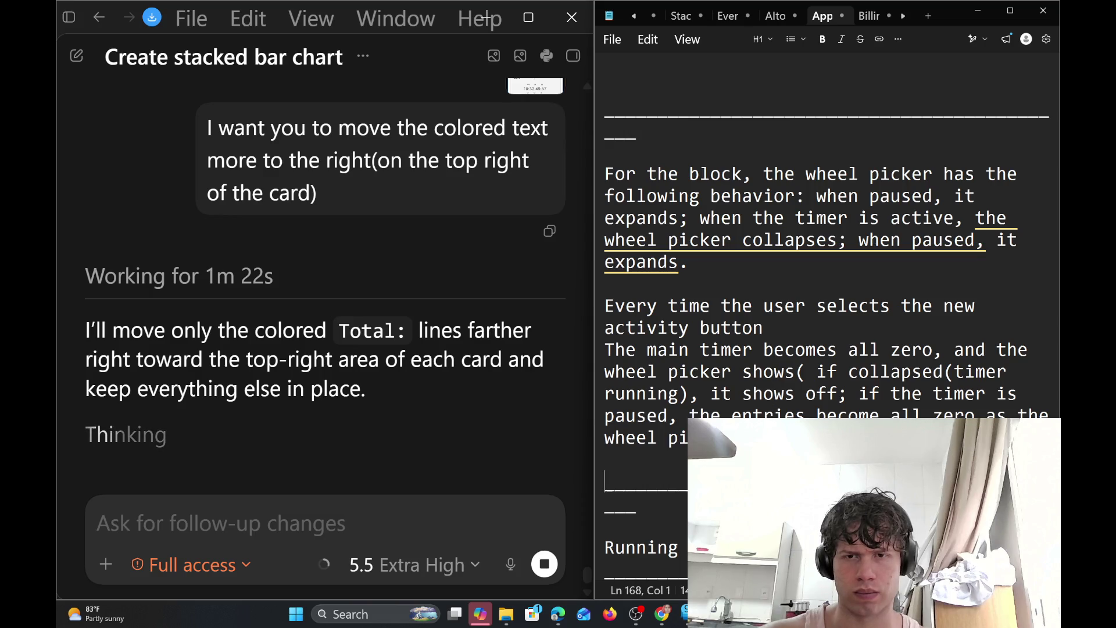
key("Down")
key("Right")
key("Right")
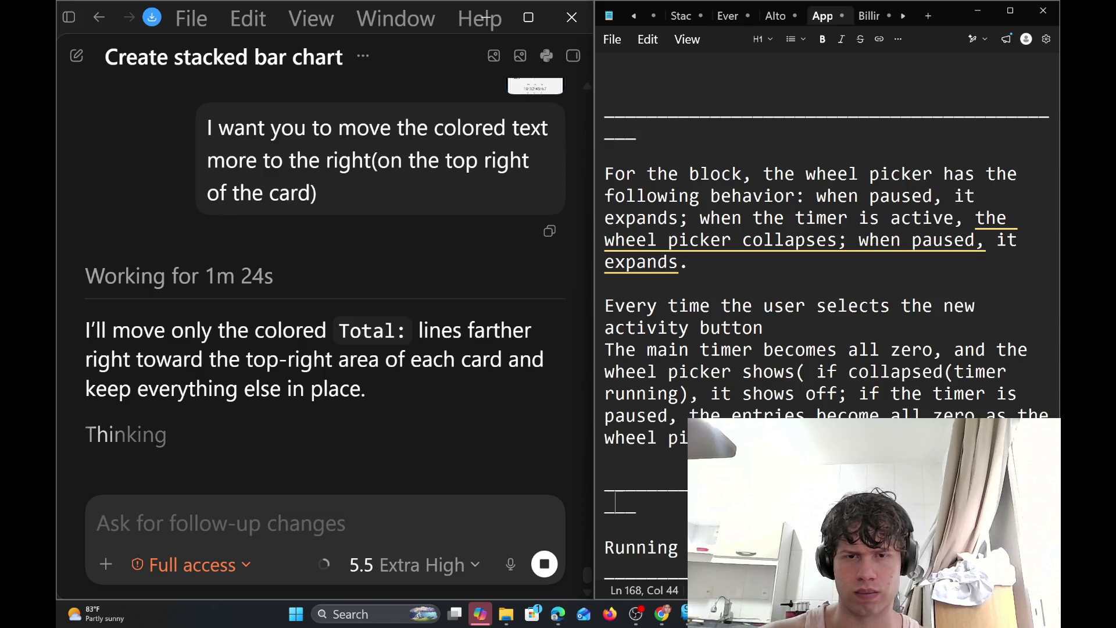
key("Right")
key("BackSpace")
key("BackSpace")
key("BackSpace")
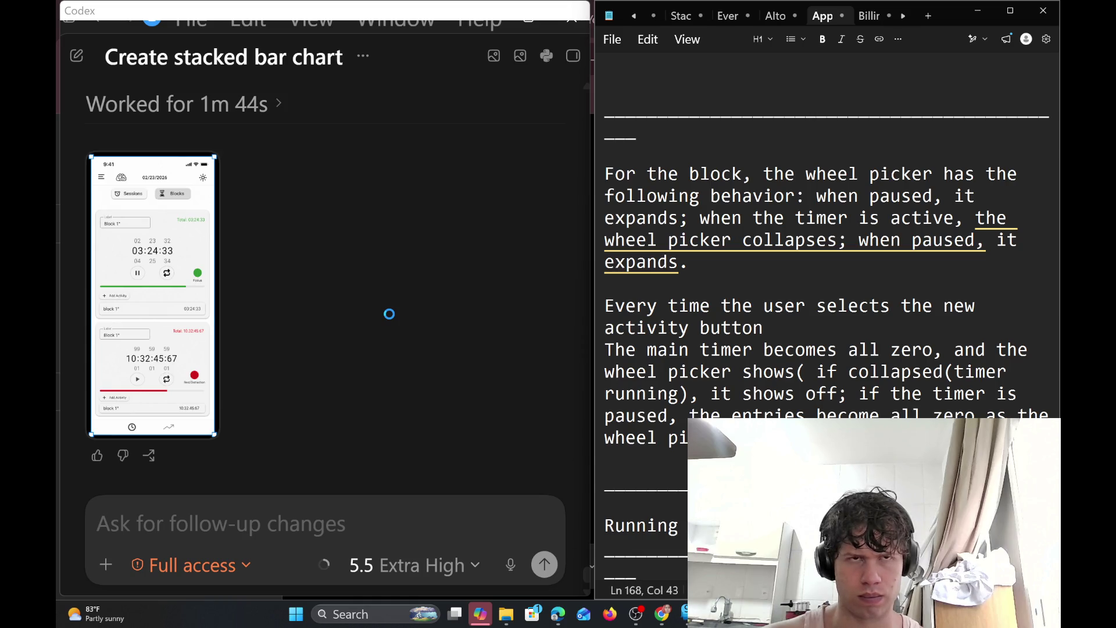
Place the cursor back in the activity-button sentence of the notes
left_click(754, 306)
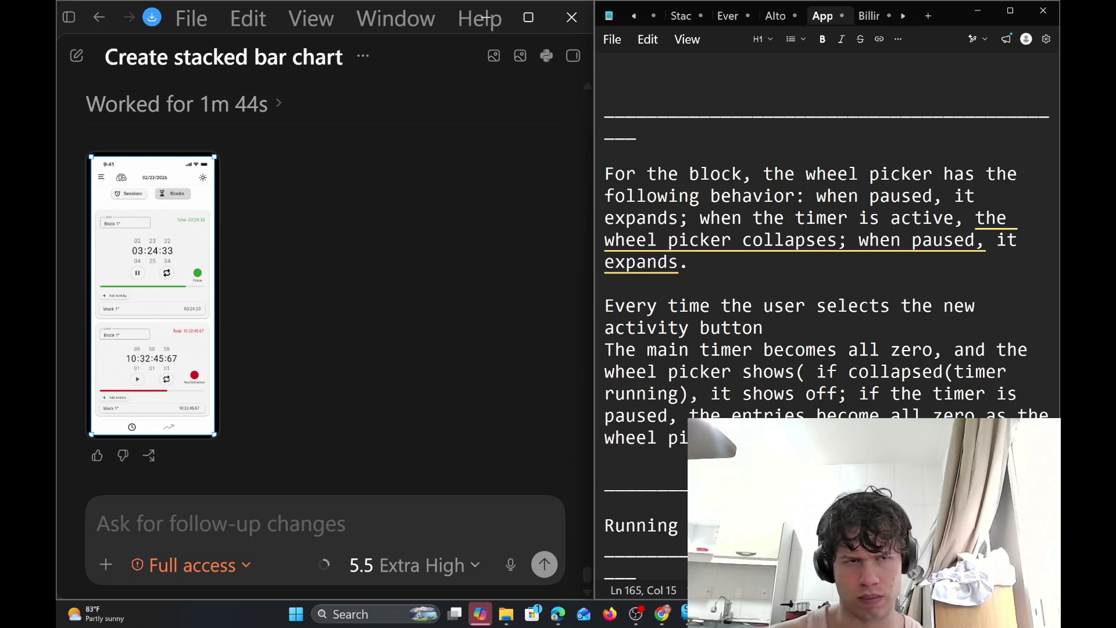
scroll(267, 323, "up", 3)
scroll(267, 323, "up", 2)
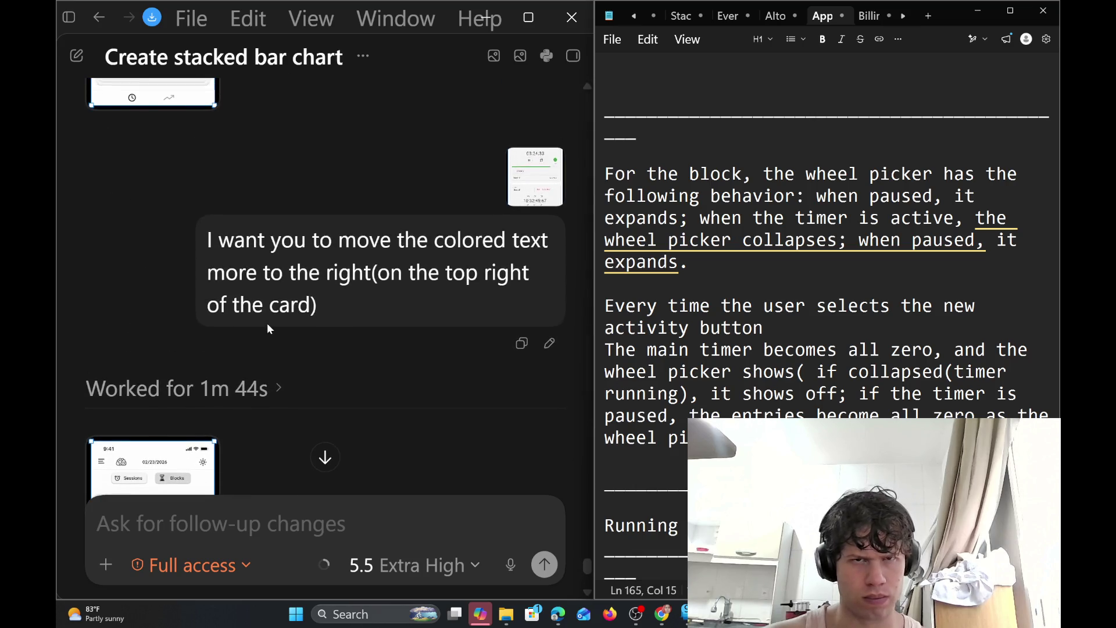
scroll(267, 323, "up", 3)
scroll(267, 322, "down", 5)
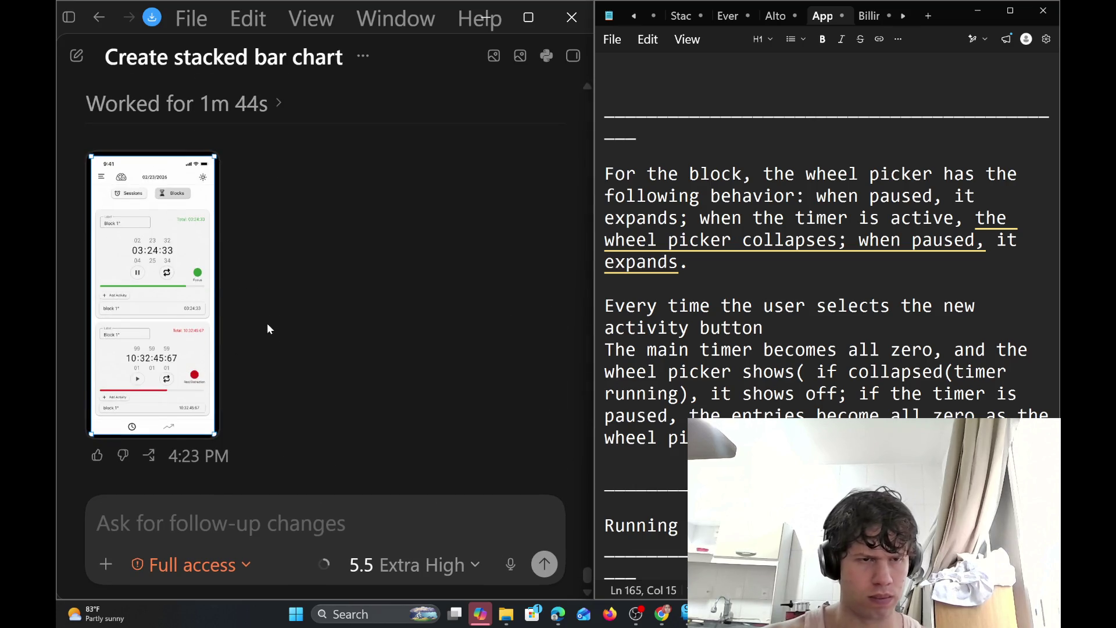
key("alt+Tab")
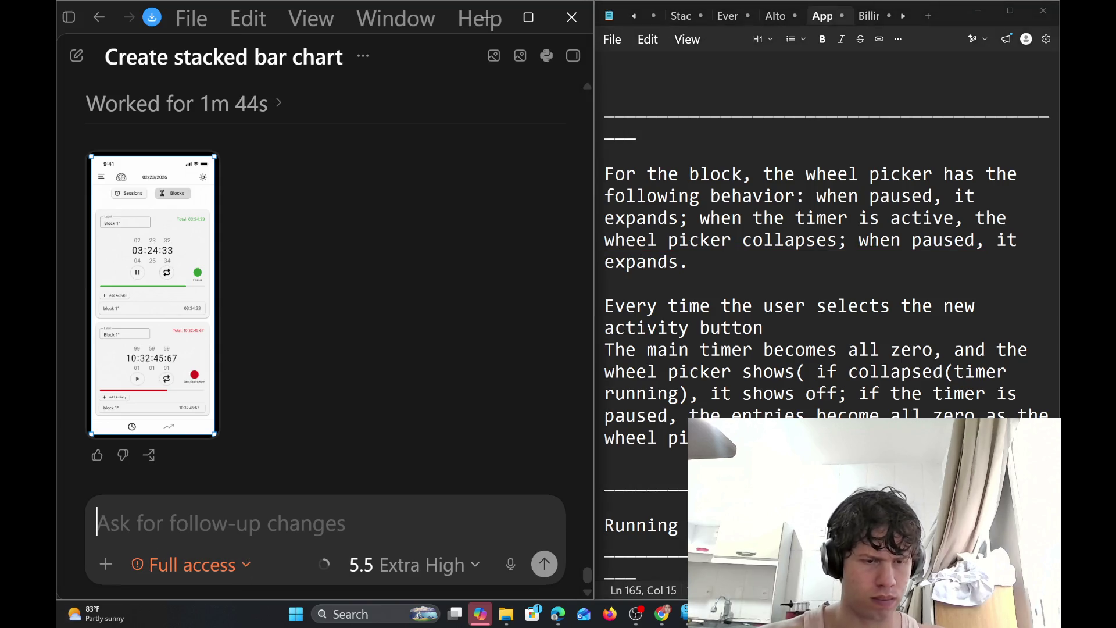
Send 'Why you keep expanding the wheel picker of the green card? Stop doing this' to Codex
type("Why you kee")
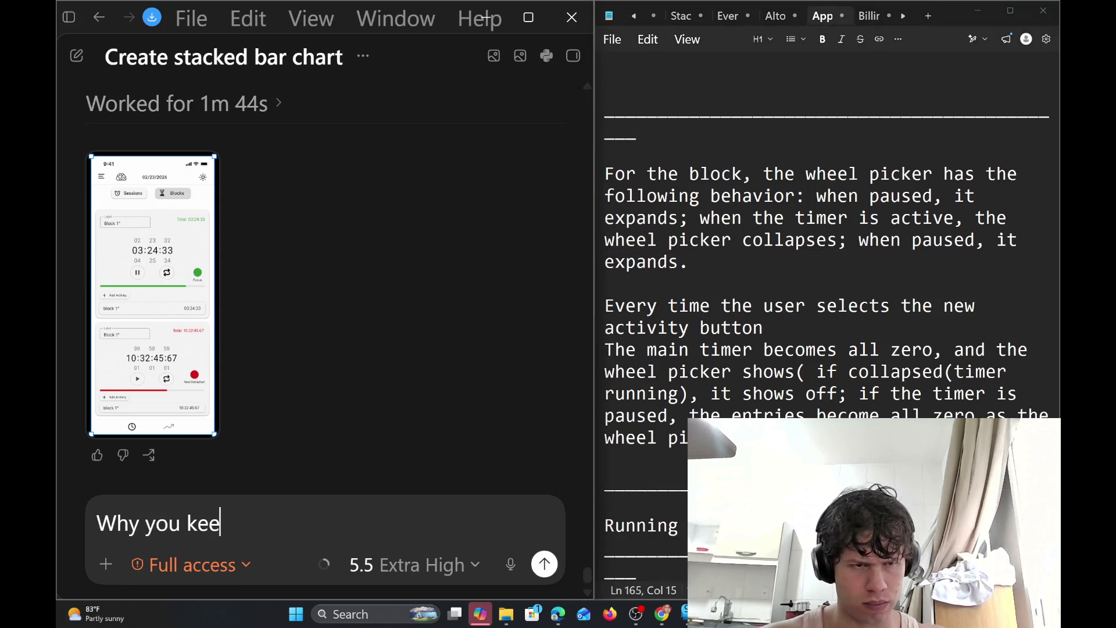
type("p expa")
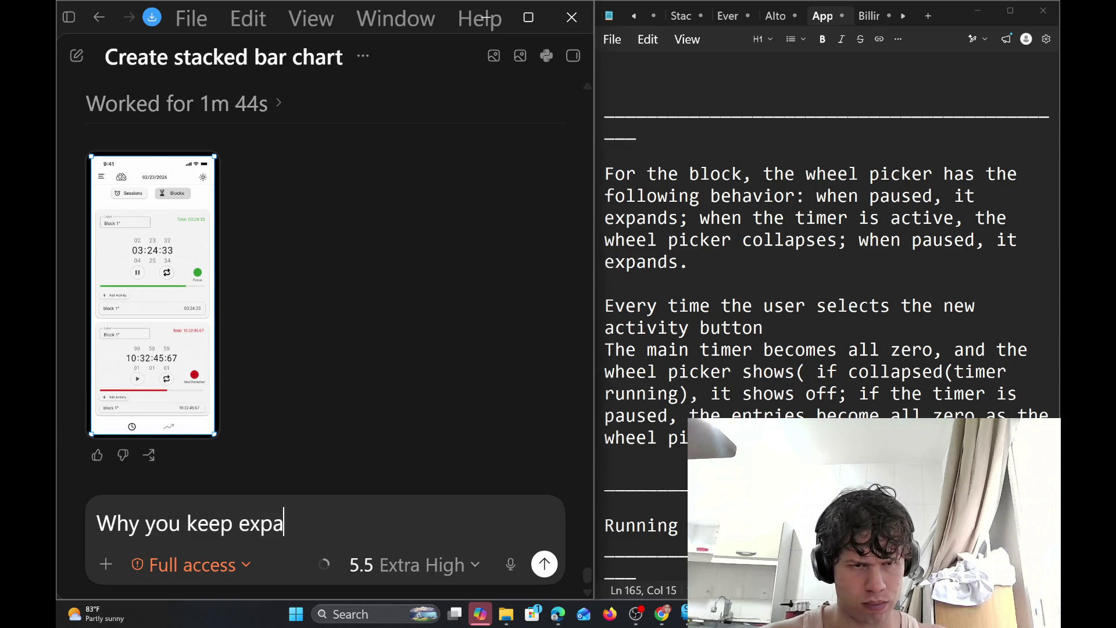
type("nding the wh")
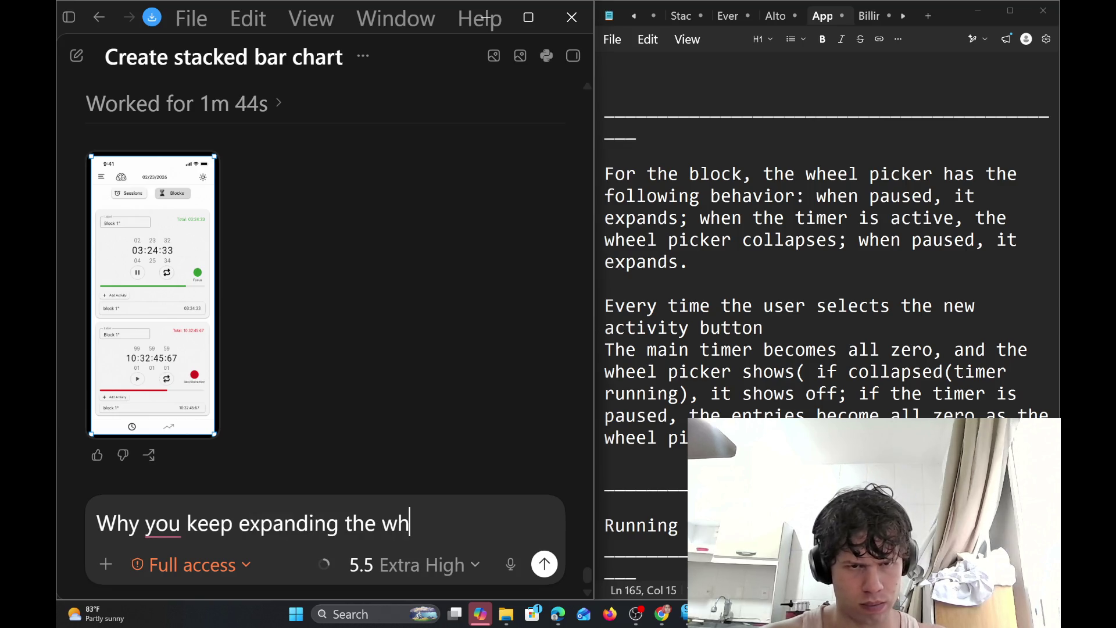
type("eel picker")
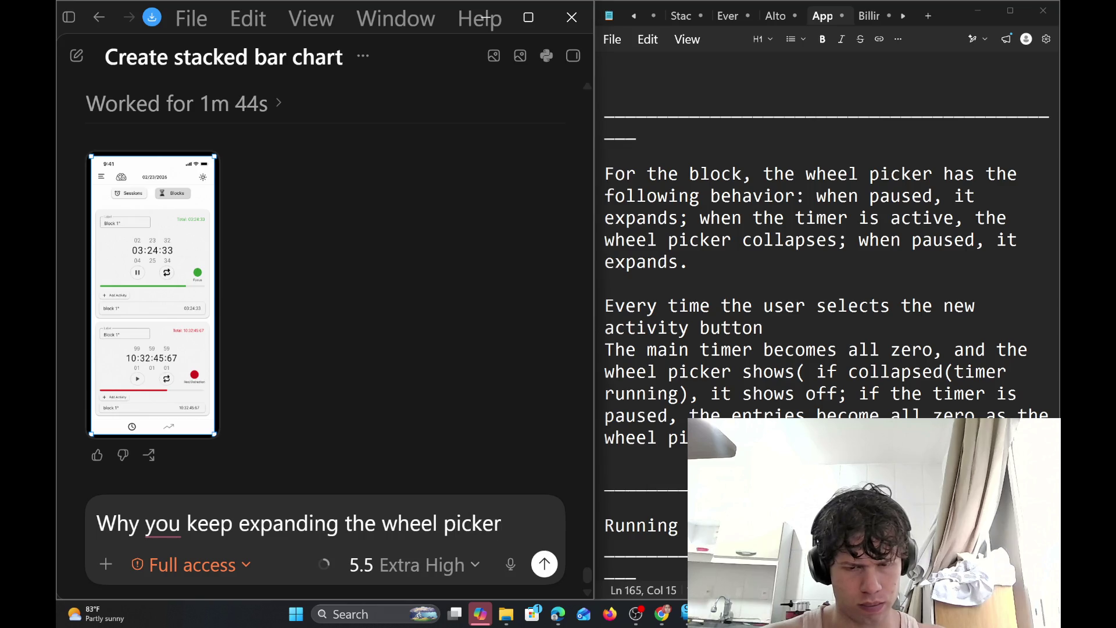
type(".")
key("BackSpace")
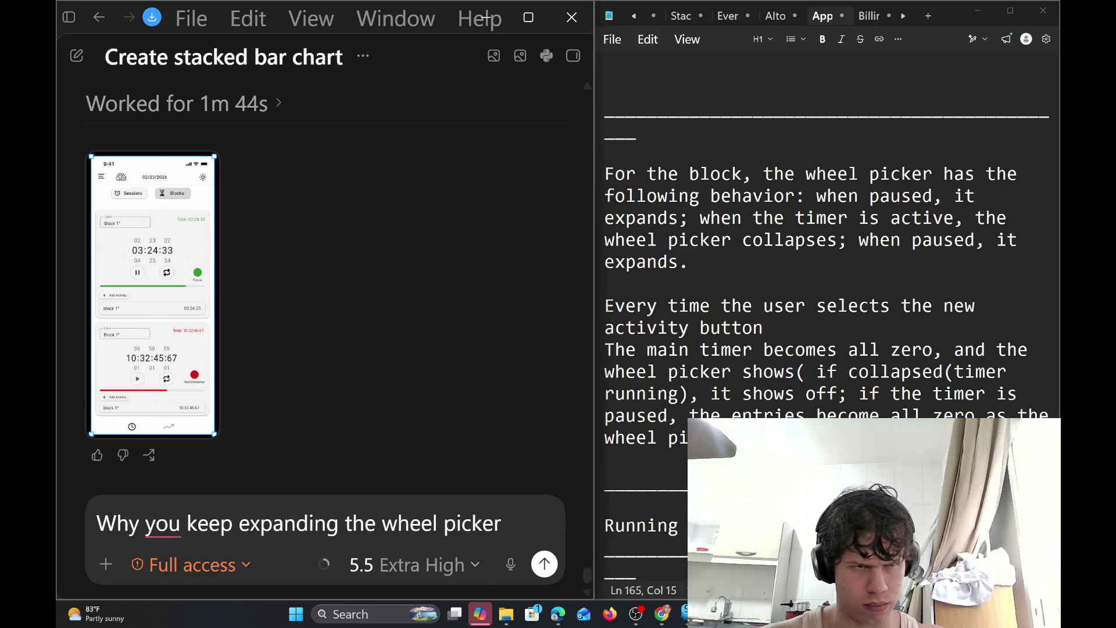
type("of th")
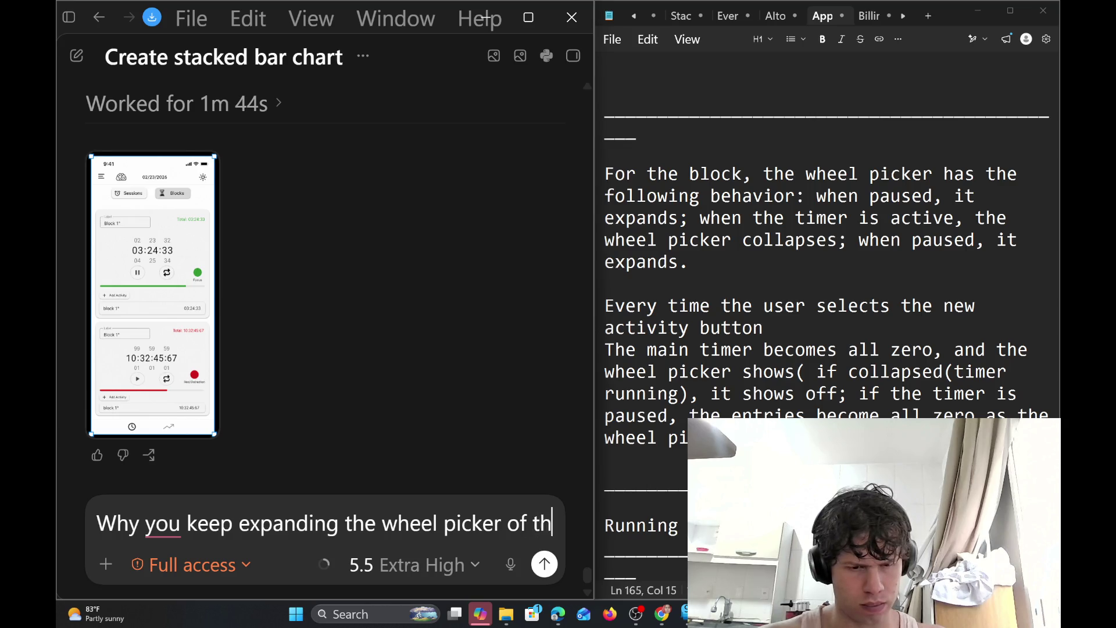
type("e green car")
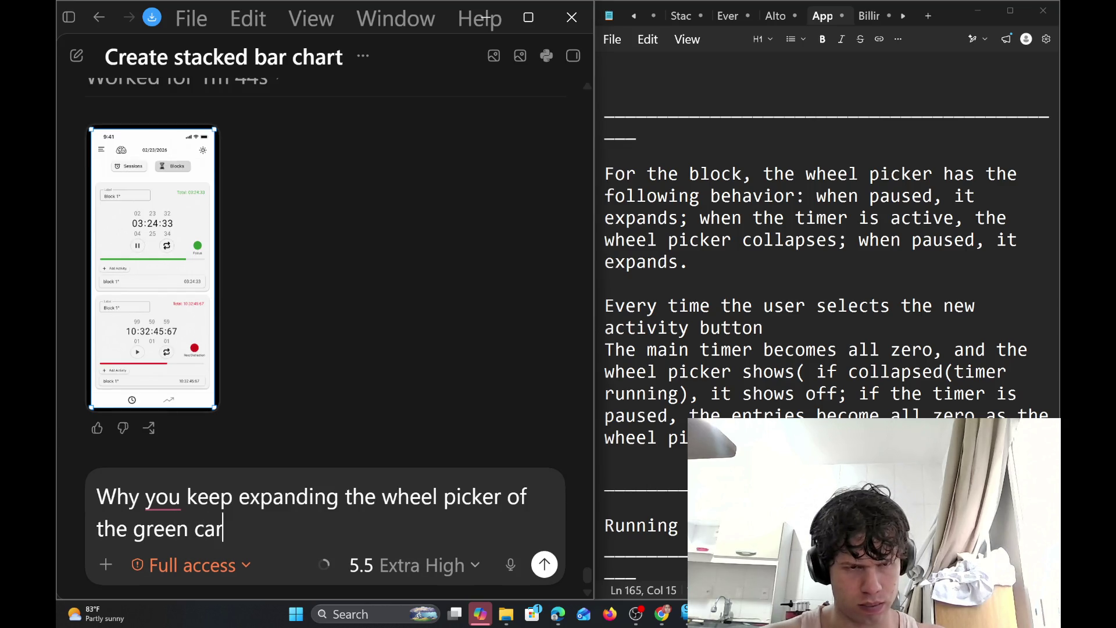
type("d? S")
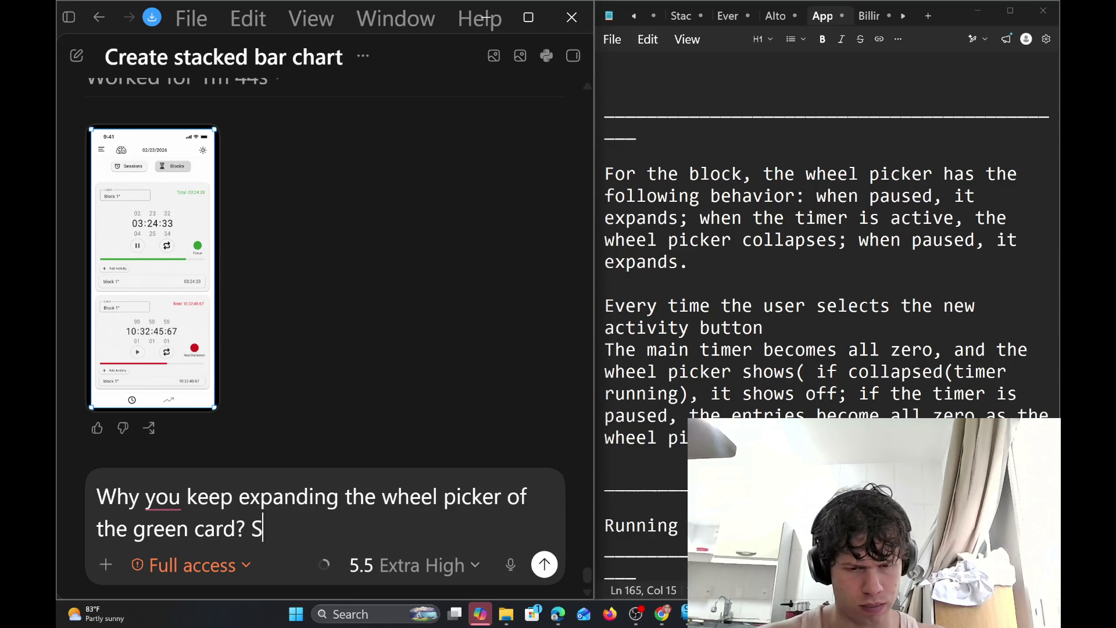
type("top doing this")
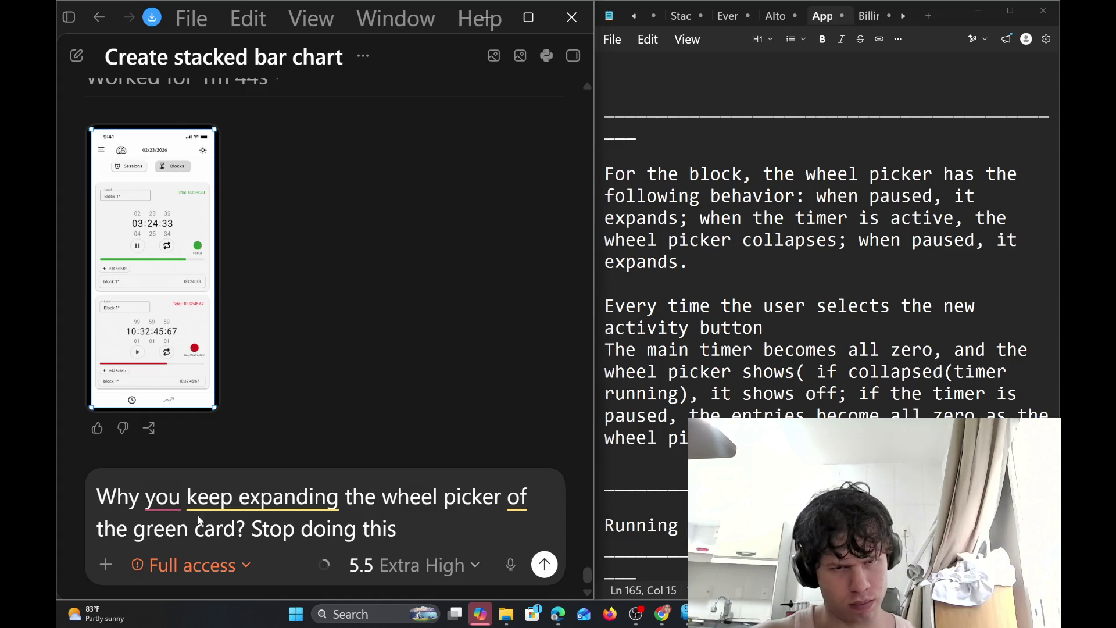
key("Return")
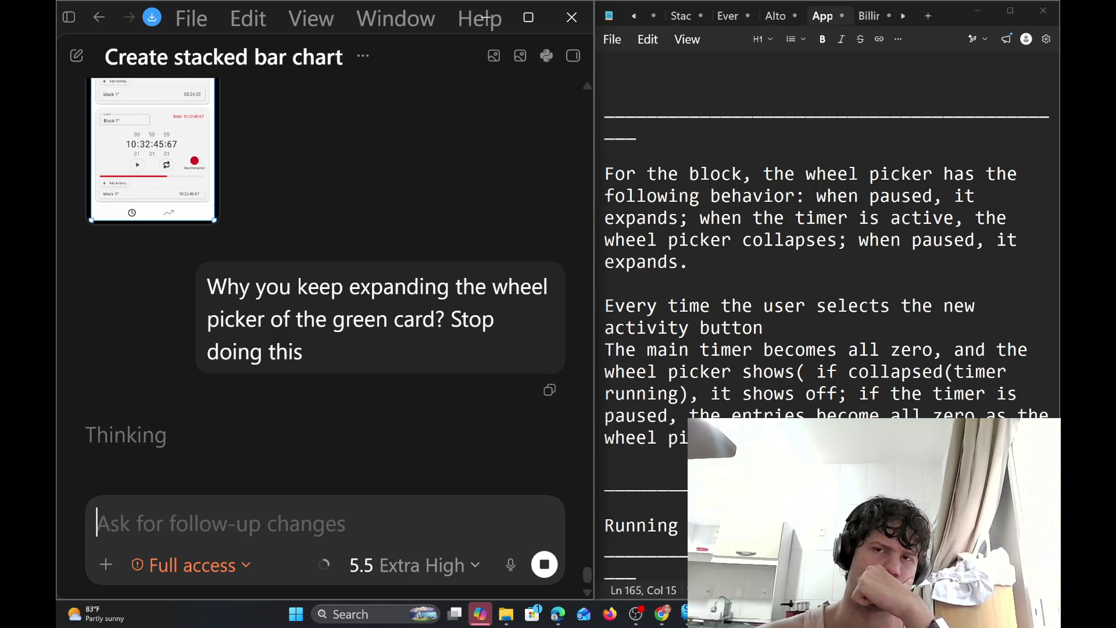
left_click(689, 263)
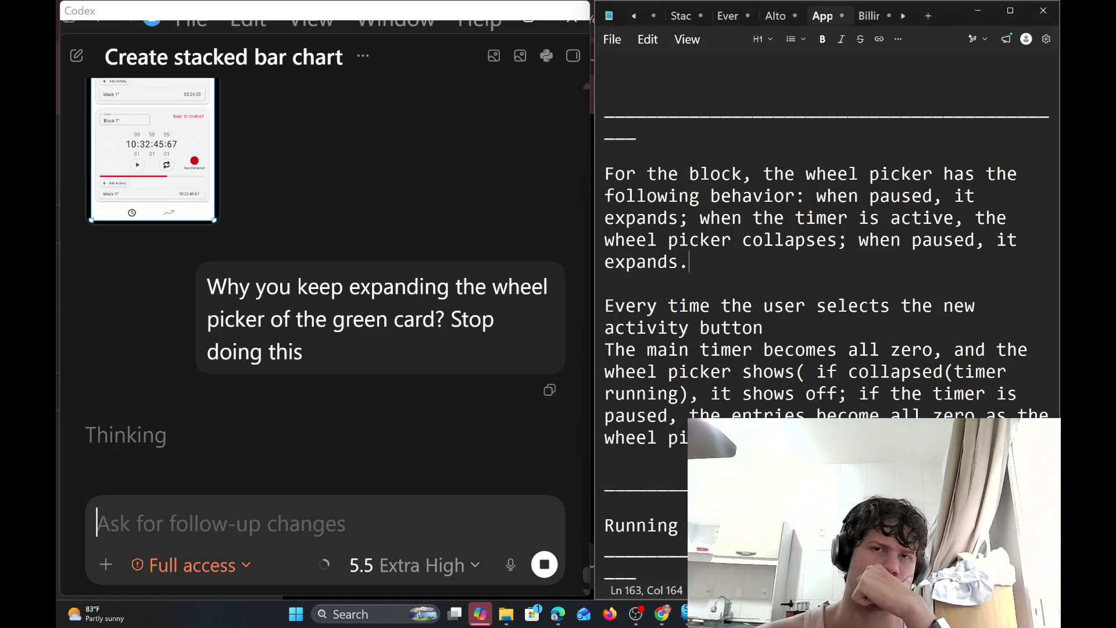
Add a new paragraph below the wheel-picker notes beginning 'When you select an'
key("Return")
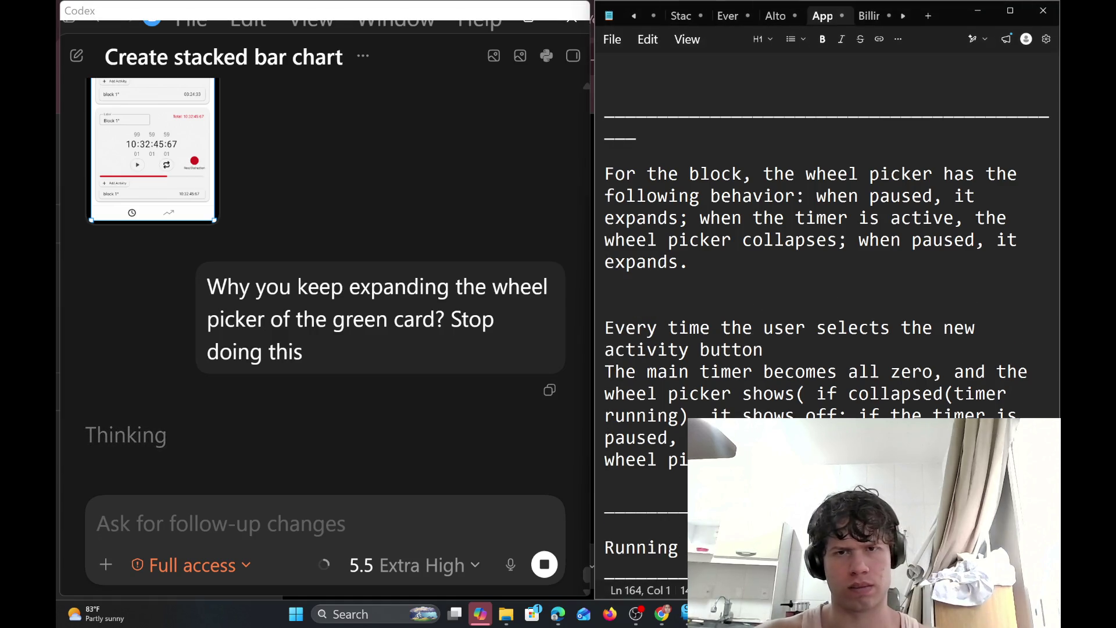
key("Return")
type("W")
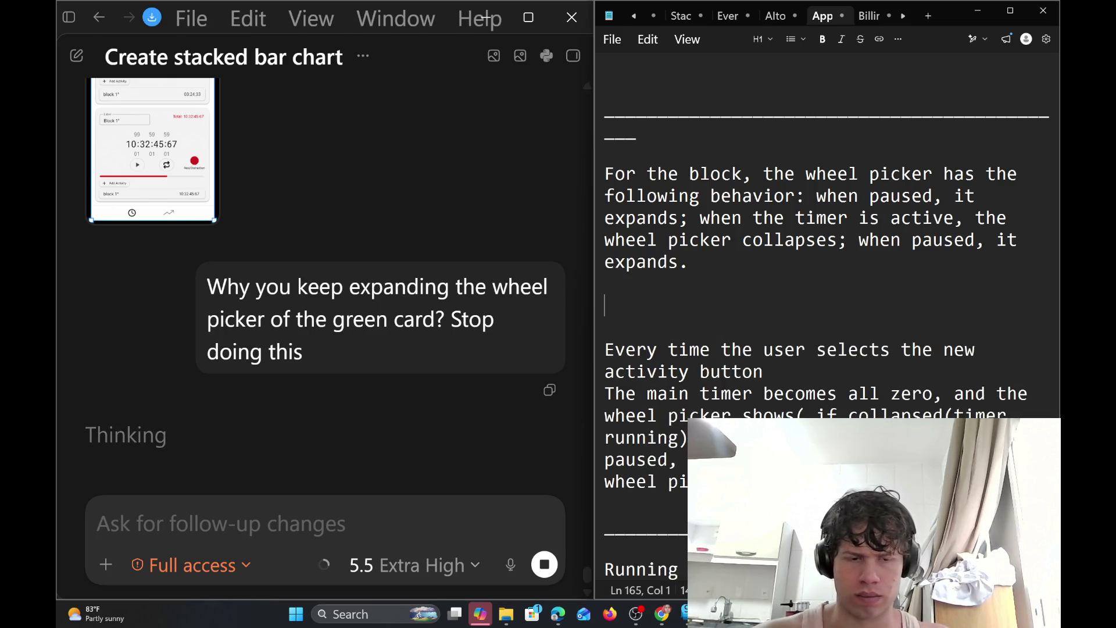
type("hen you pre")
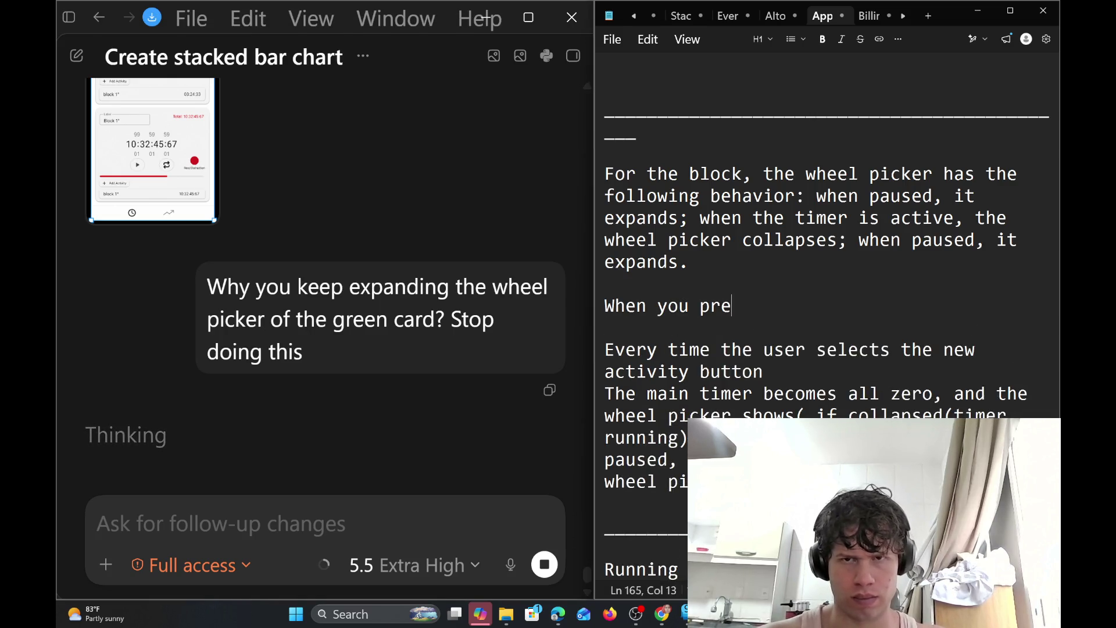
type("e")
key("BackSpace")
type("ss sele")
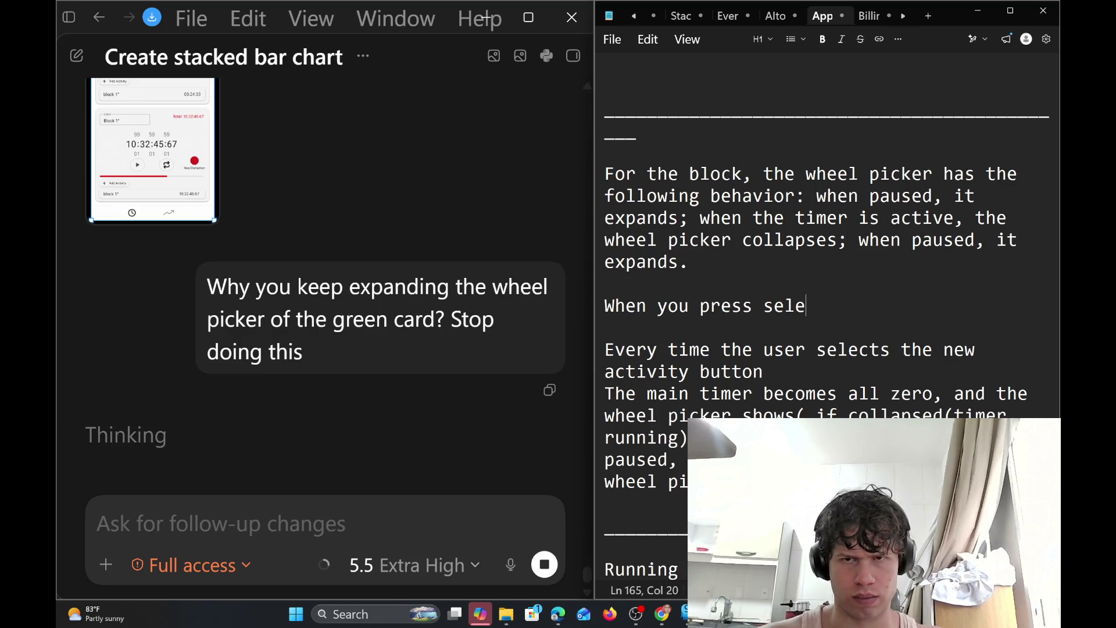
type("ct")
key("BackSpace")
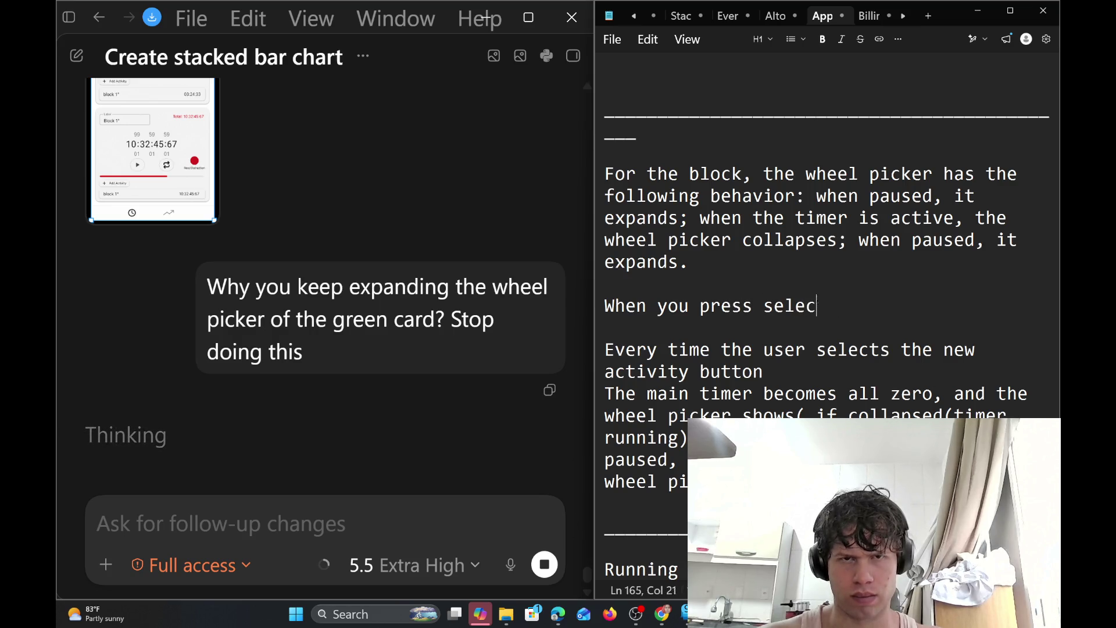
key("BackSpace")
key("BackSpace")
key("BackSpace")
key("BackSpace")
key("BackSpace")
key("BackSpace")
key("BackSpace")
type("W")
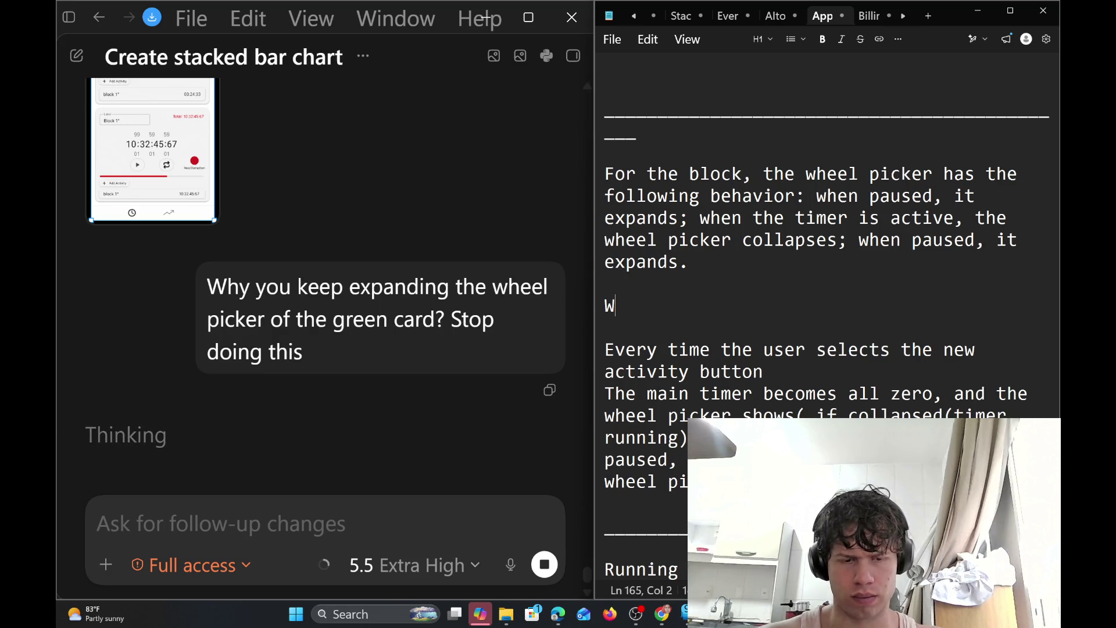
type("hen you s")
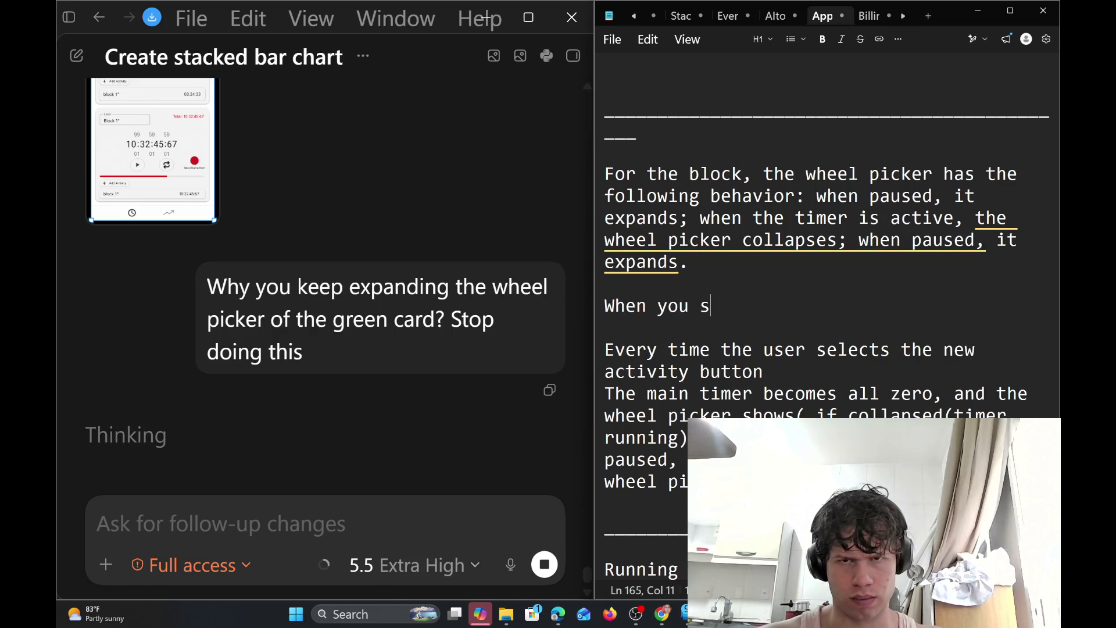
type("elect an")
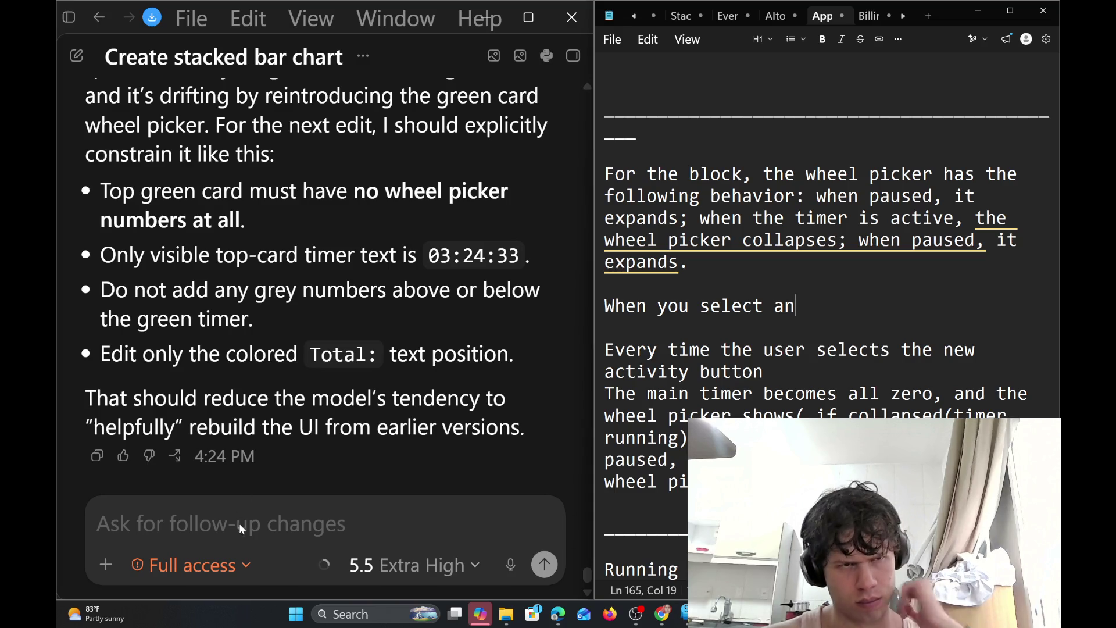
left_click(274, 515)
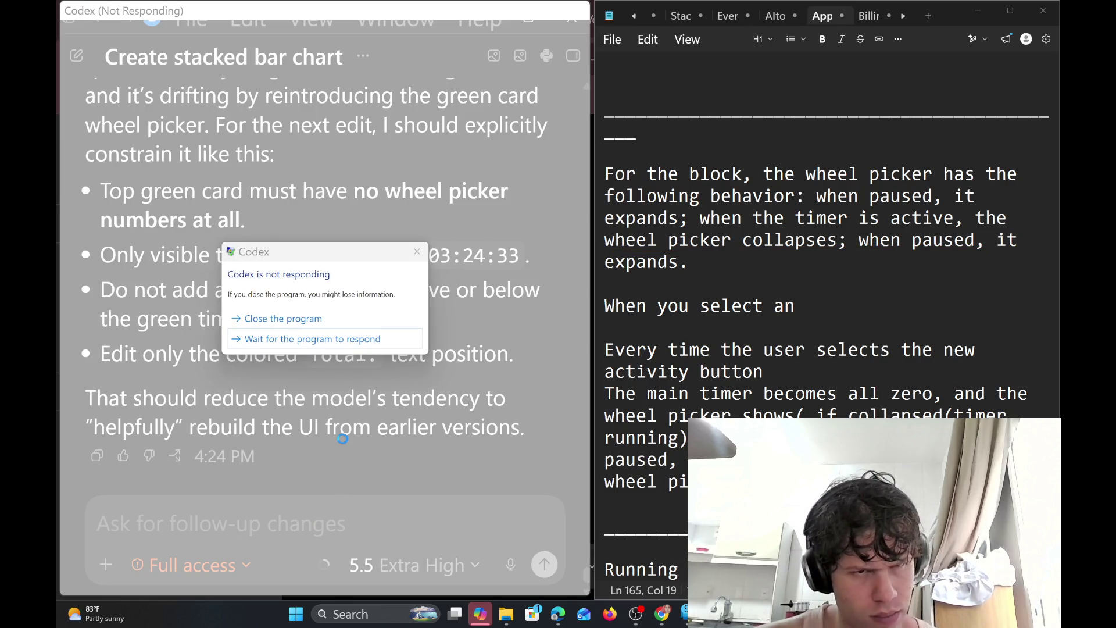
Choose Wait on the not-responding Codex dialog, then Close the program
left_click(389, 339)
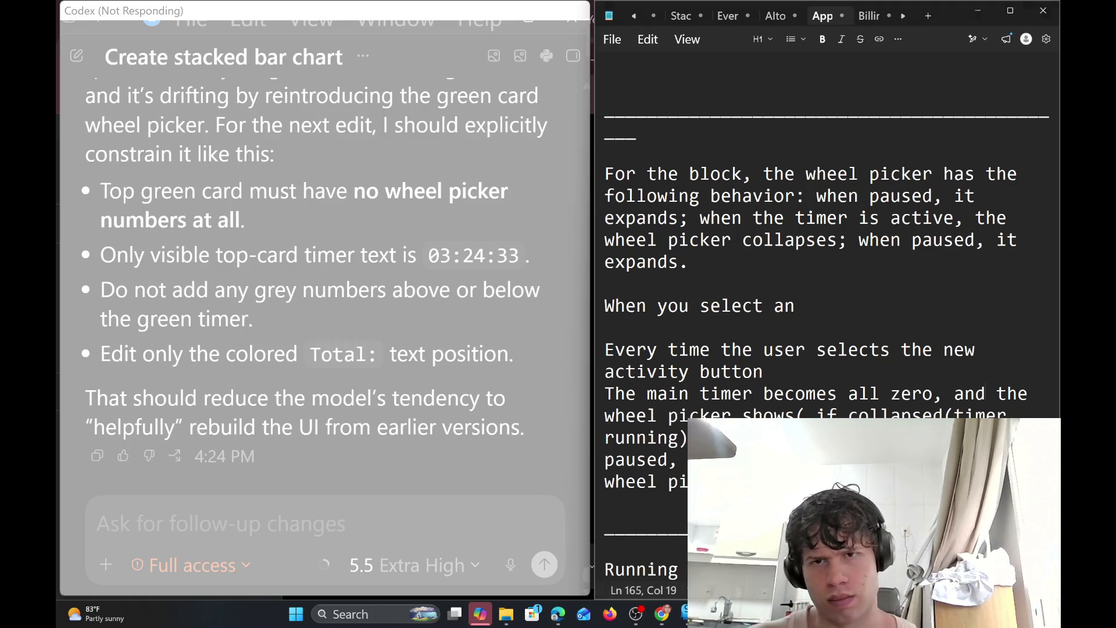
left_click(987, 394)
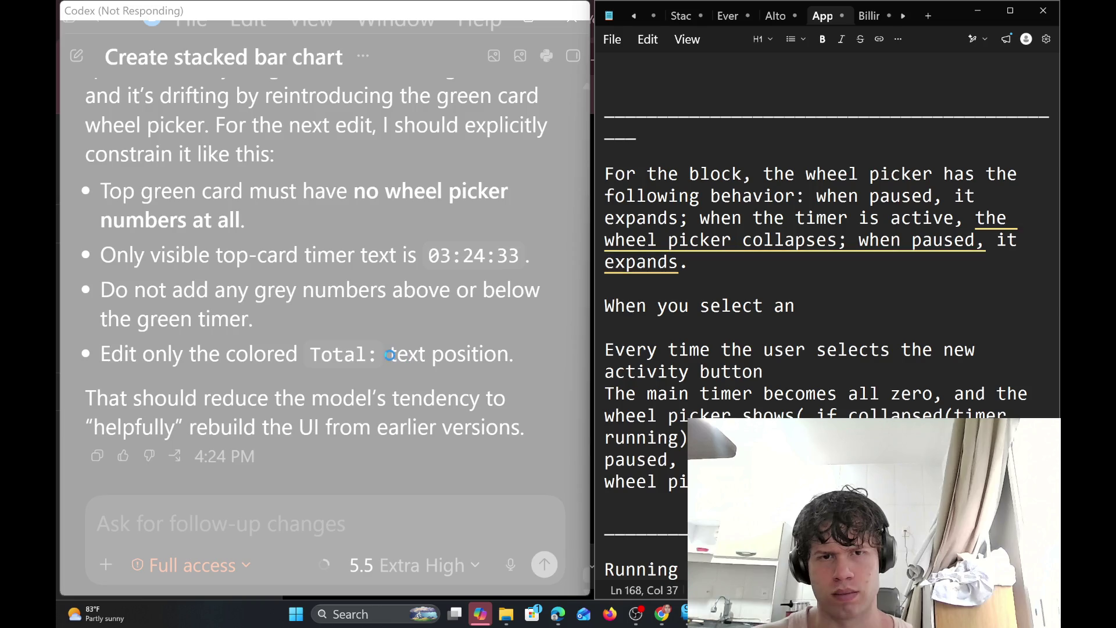
left_click(391, 356)
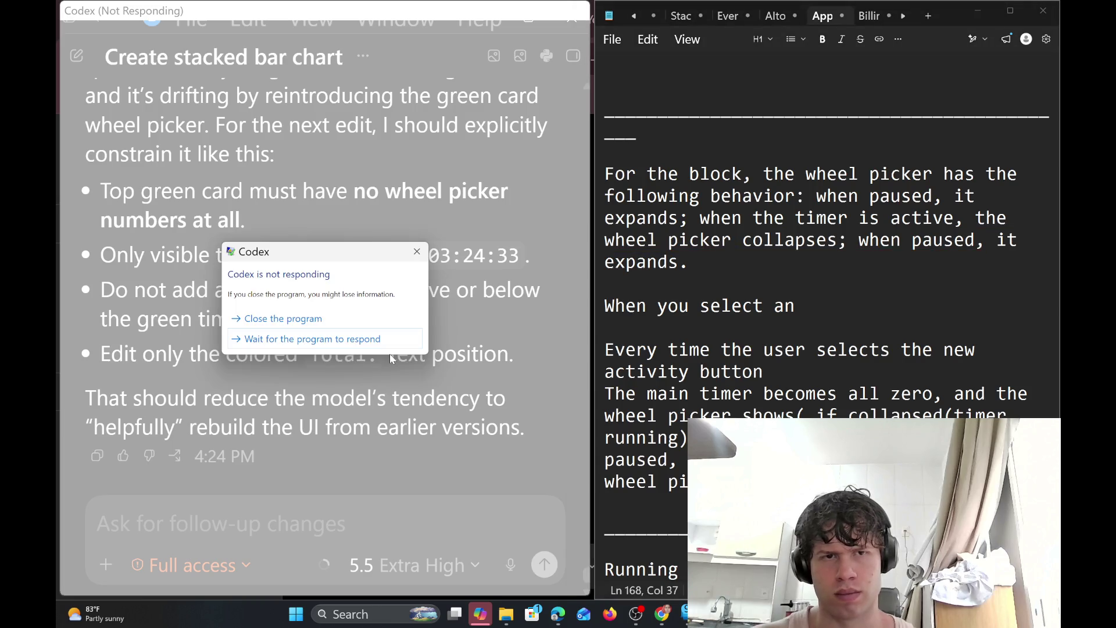
left_click(358, 314)
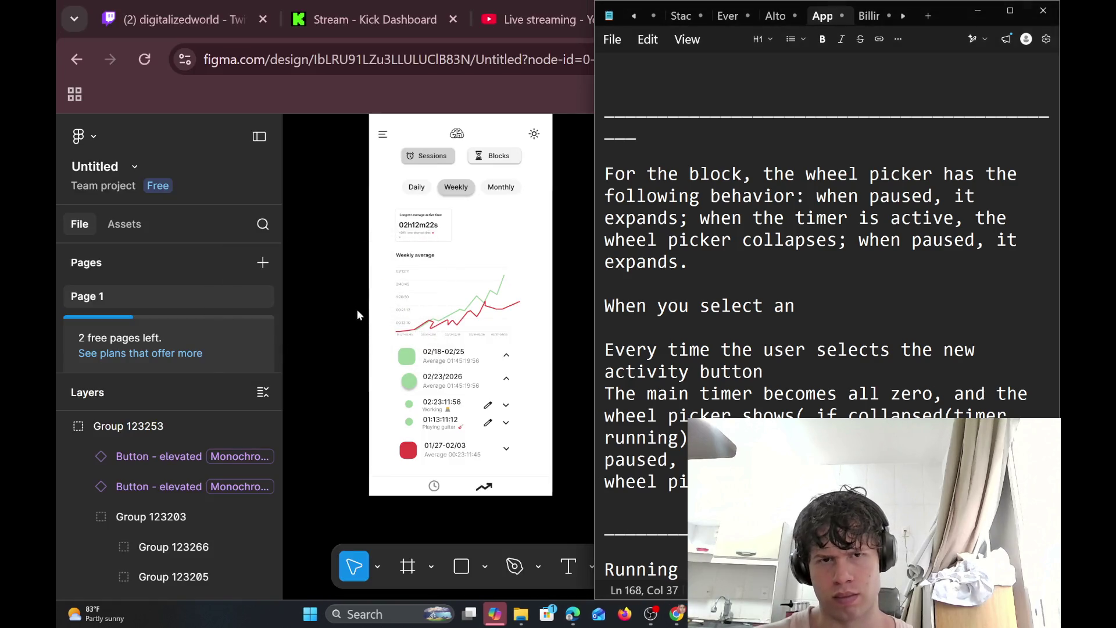
Search Windows for 'code' to relaunch the Codex app
mouse_move(702, 615)
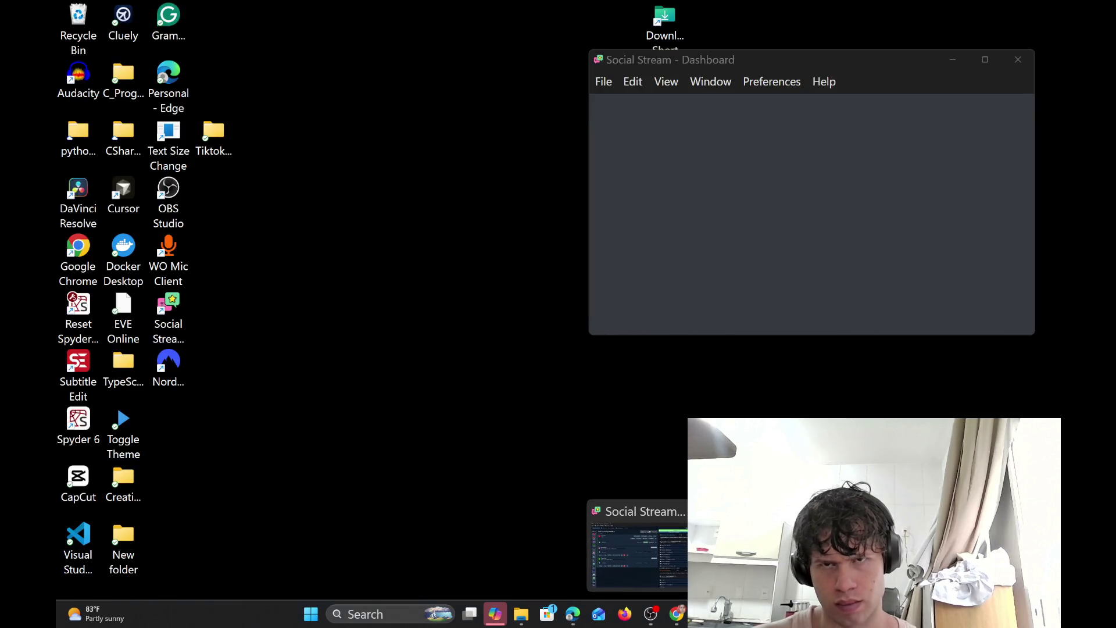
left_click(640, 552)
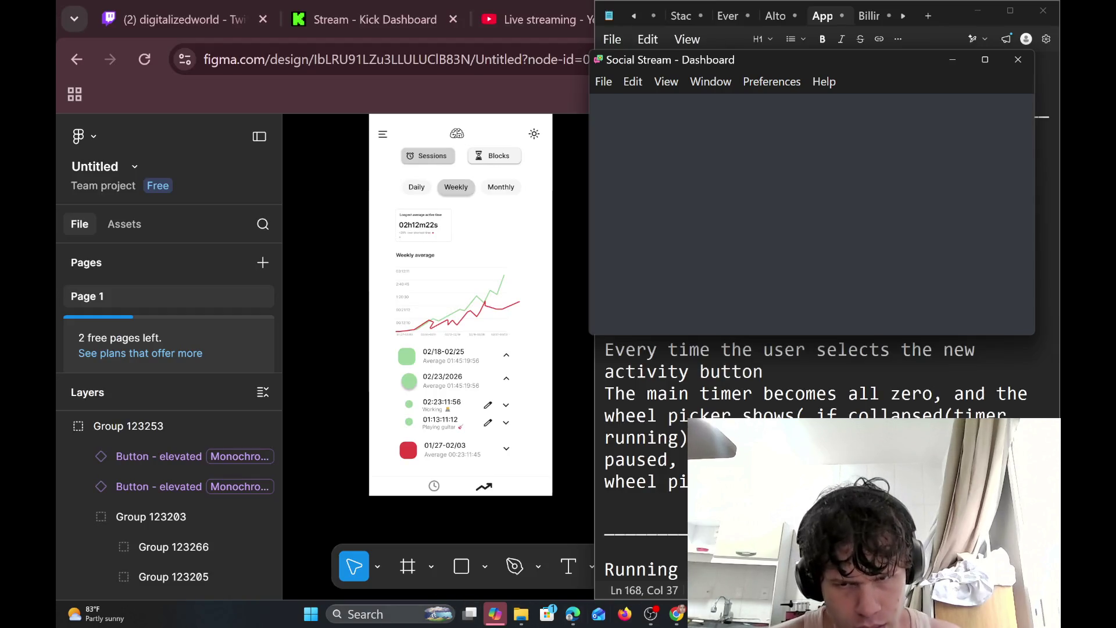
left_click(396, 615)
type("code")
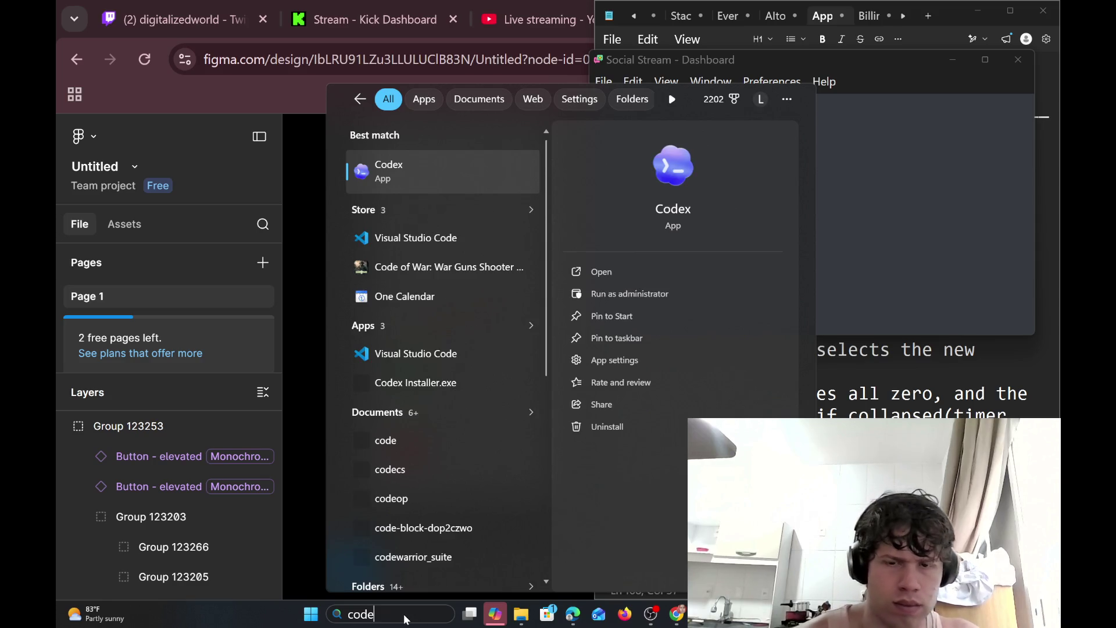
key("Escape")
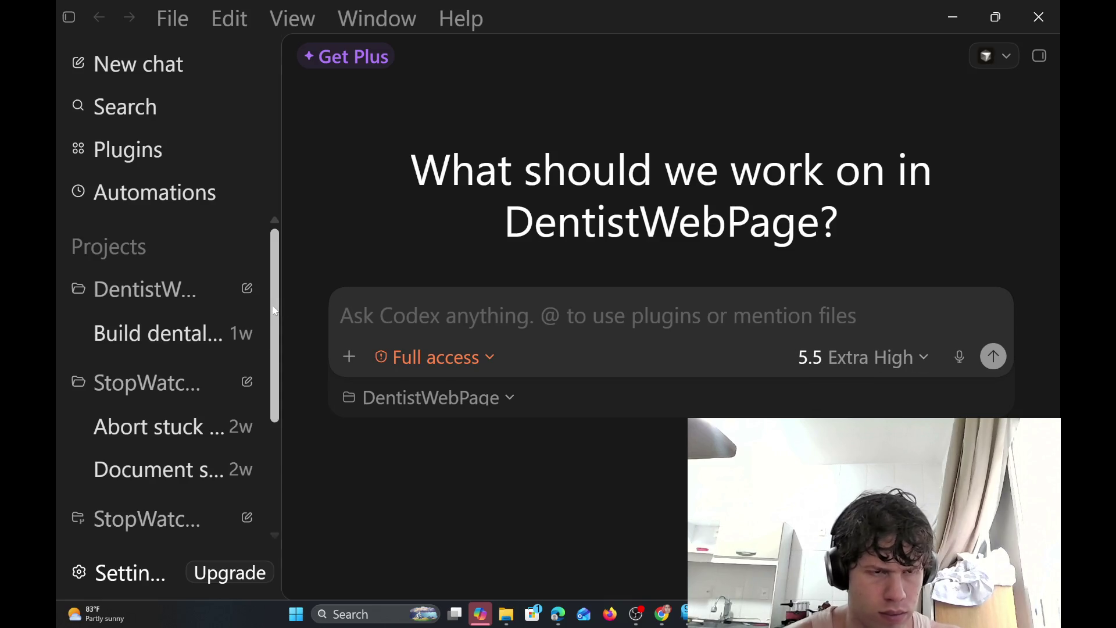
Open the Create stacked bar chart chat and start typing 'you need to unde'
scroll(258, 468, "down", 3)
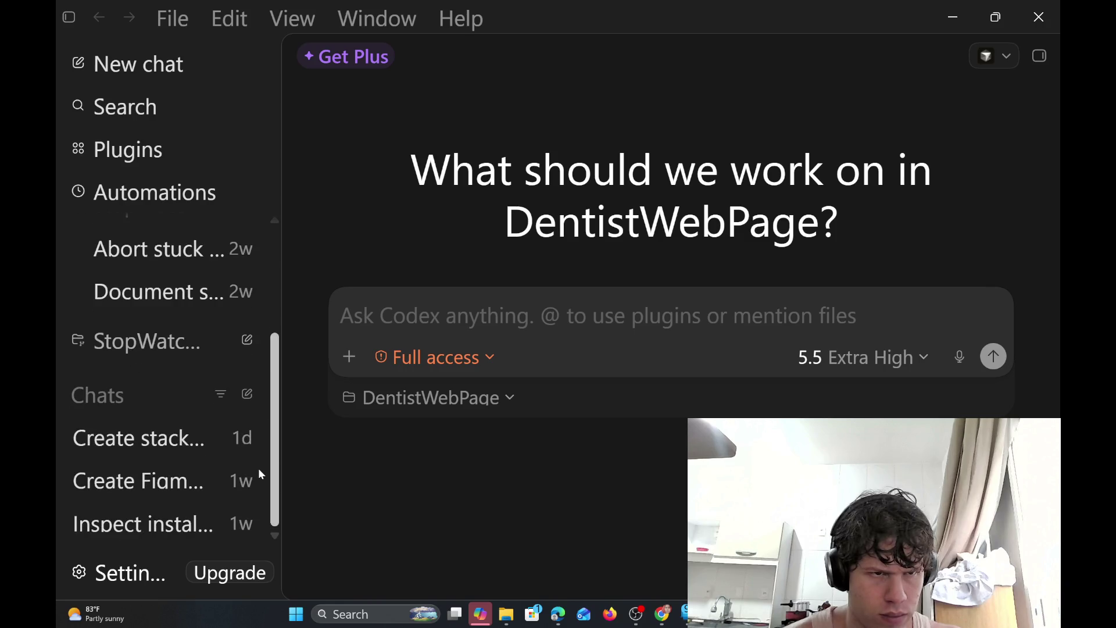
left_click(429, 398)
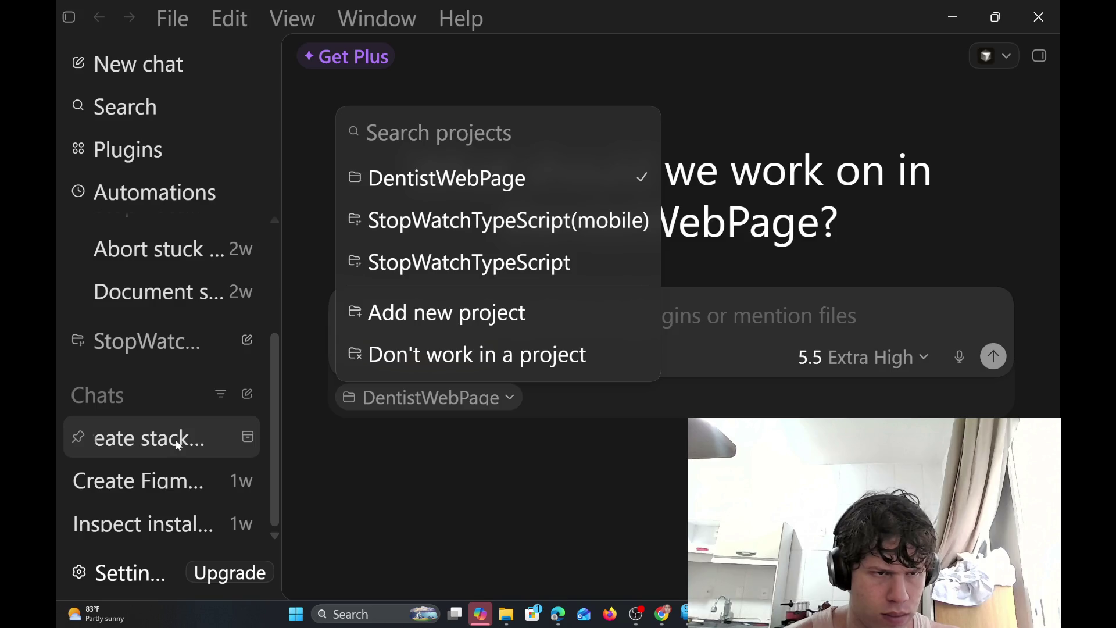
left_click(160, 445)
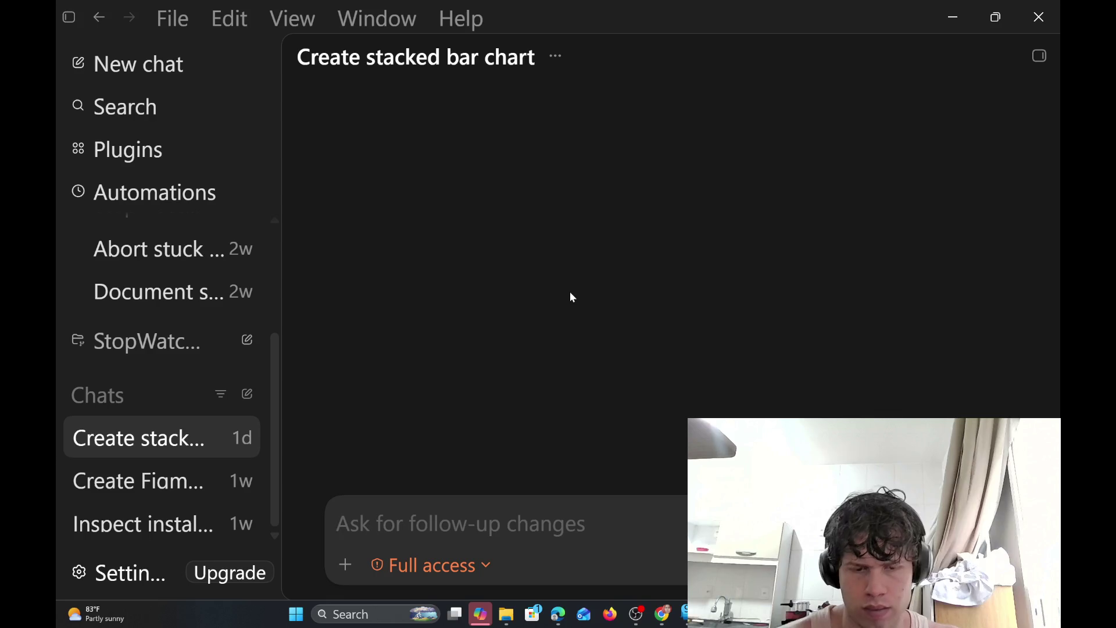
type("you need")
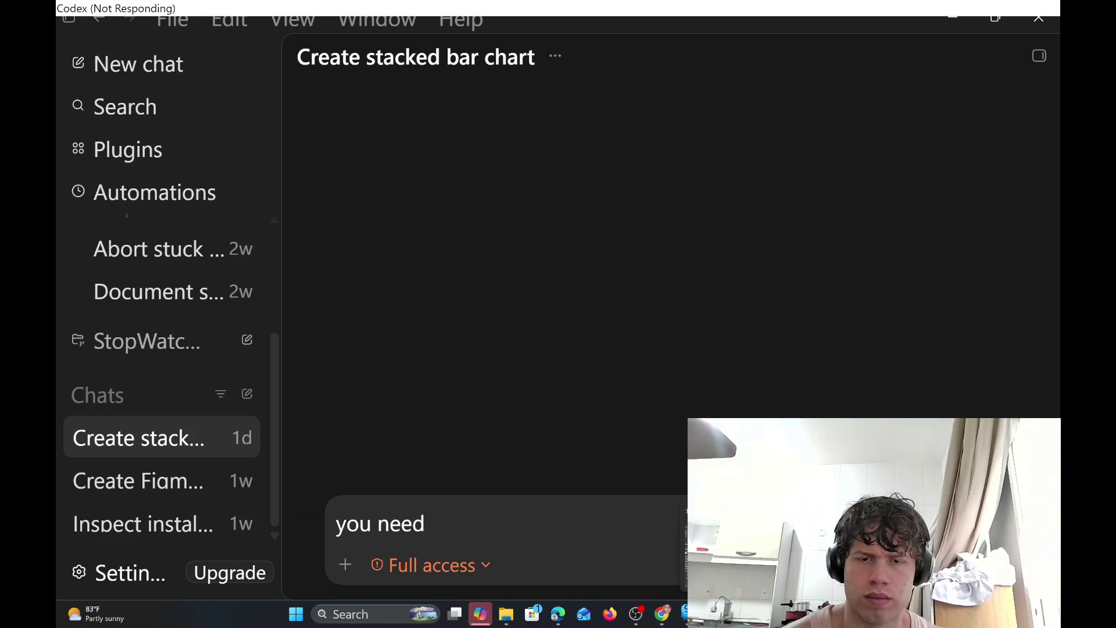
mouse_move(637, 614)
type(" to und")
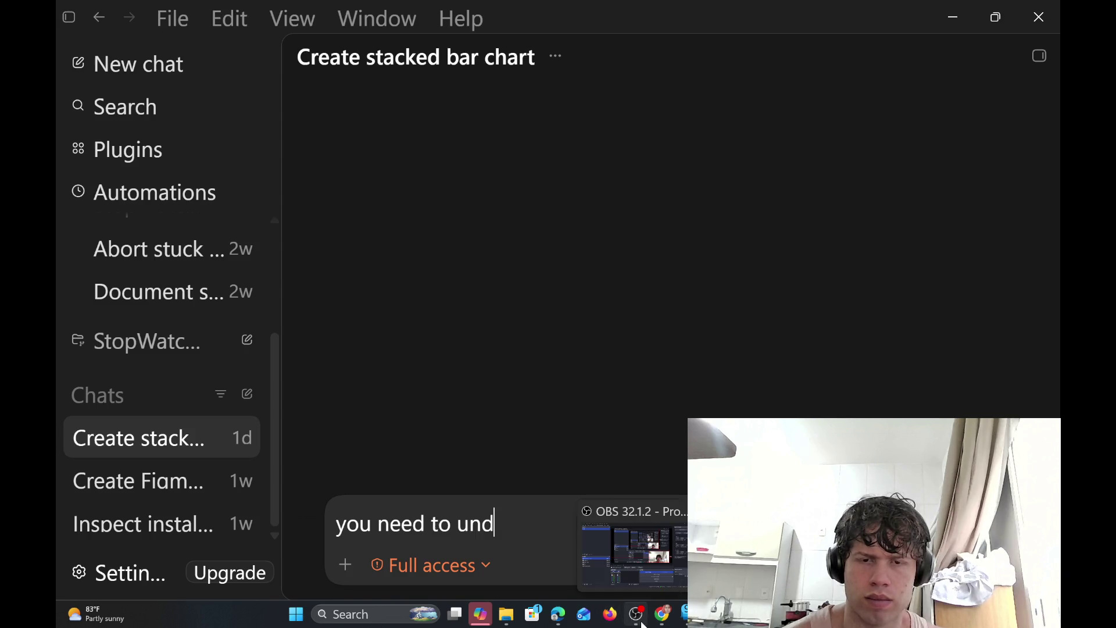
type("e")
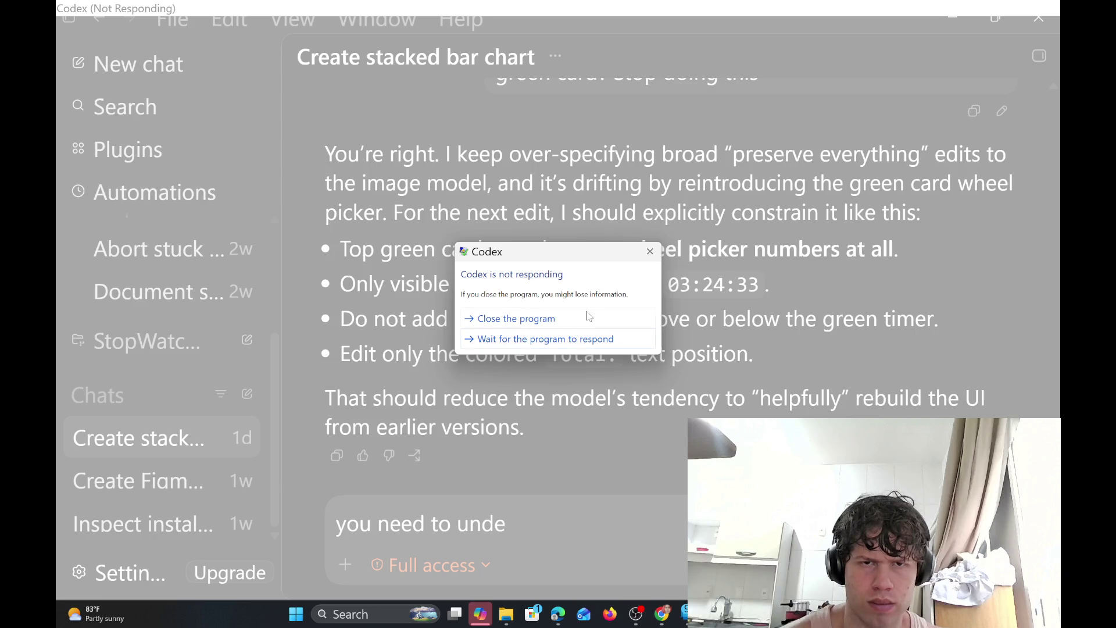
Close the frozen Codex, relaunch it by searching 'codex', and minimize it
left_click(588, 317)
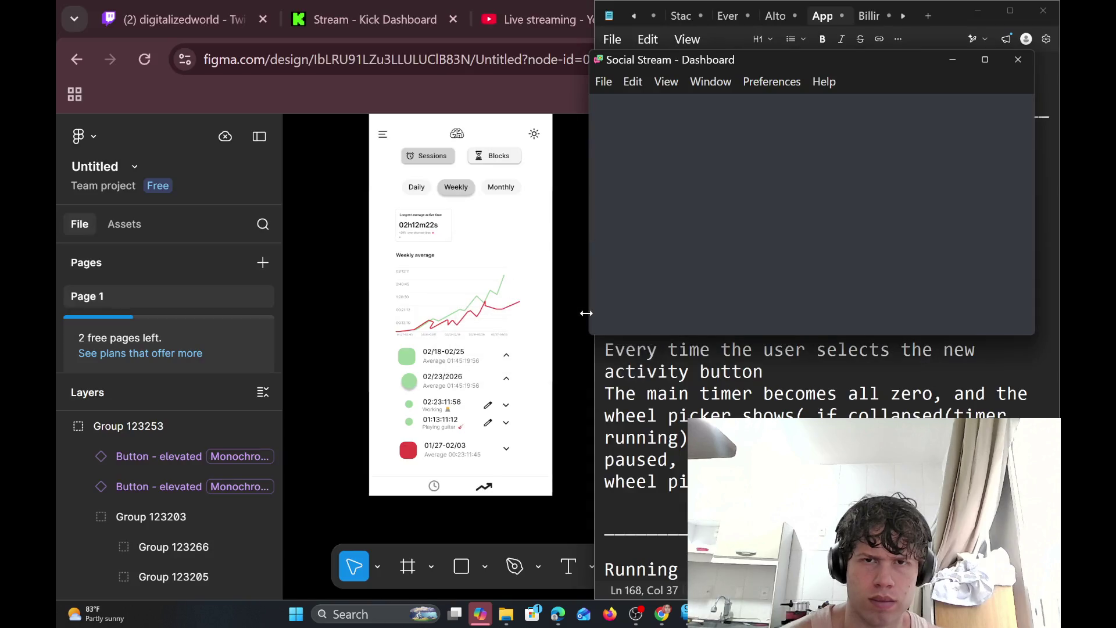
left_click(392, 616)
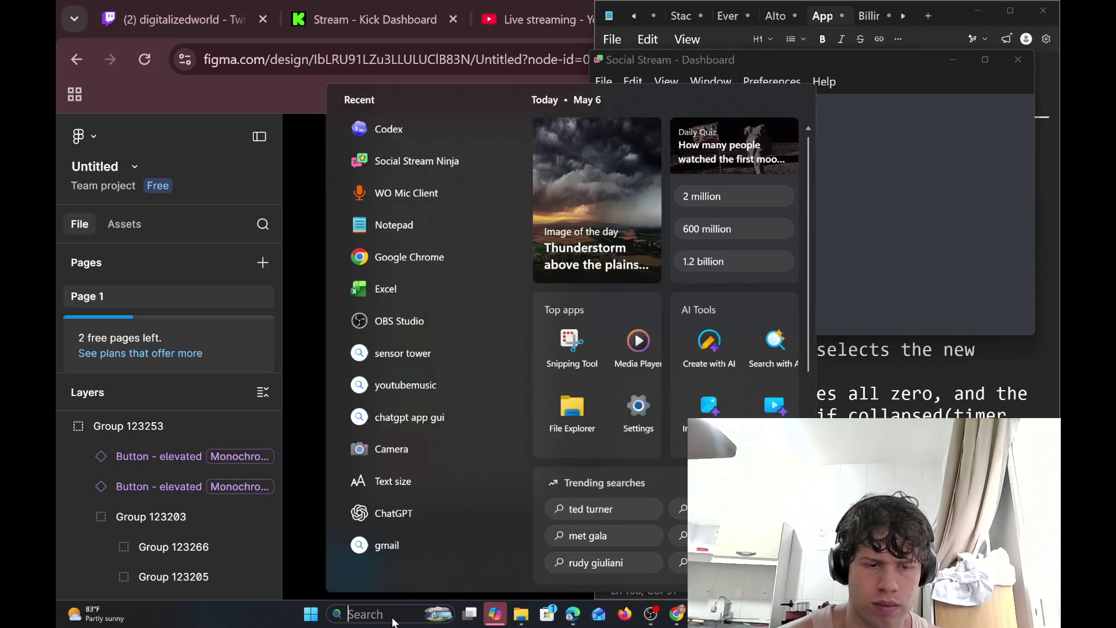
type("codex")
key("Return")
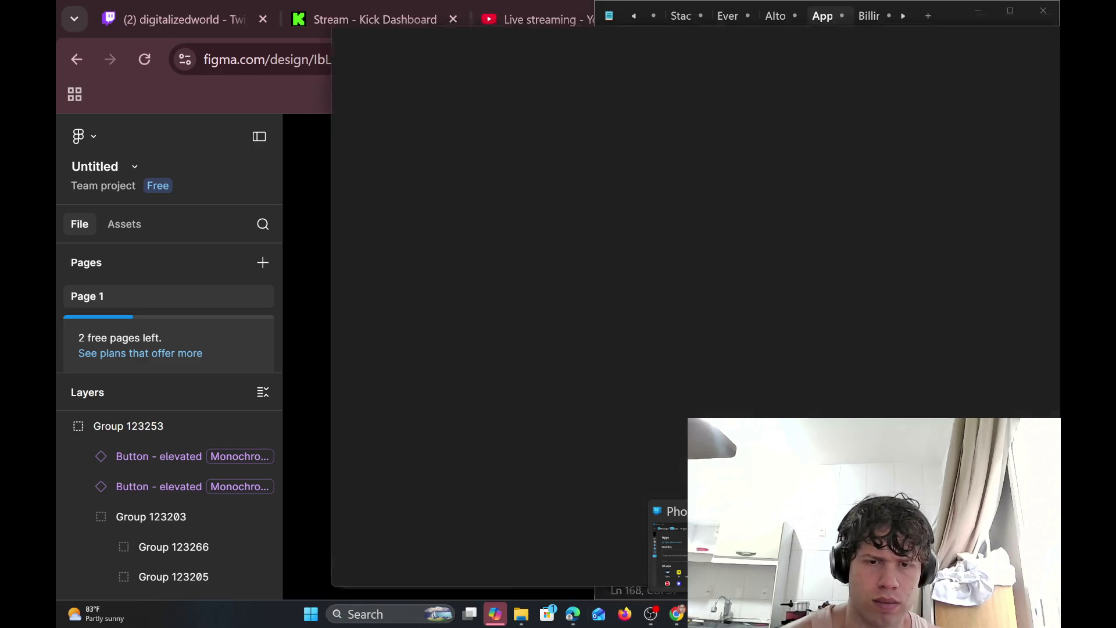
left_click(961, 12)
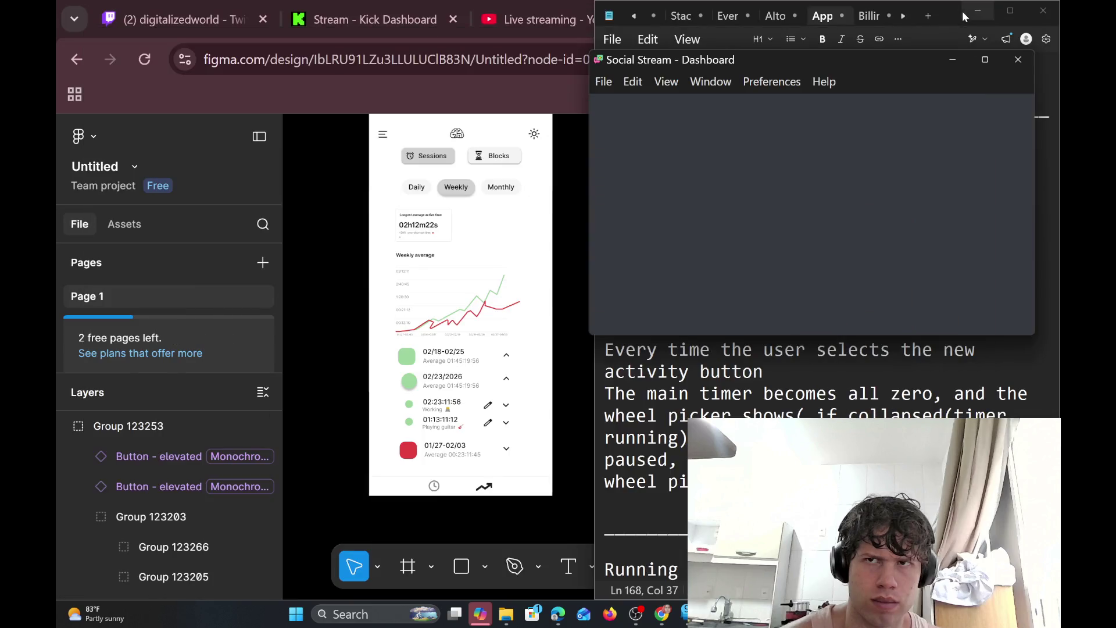
Minimize the Social Stream window to bring the Notepad wheel-picker notes into view
scroll(640, 466, "down", 2)
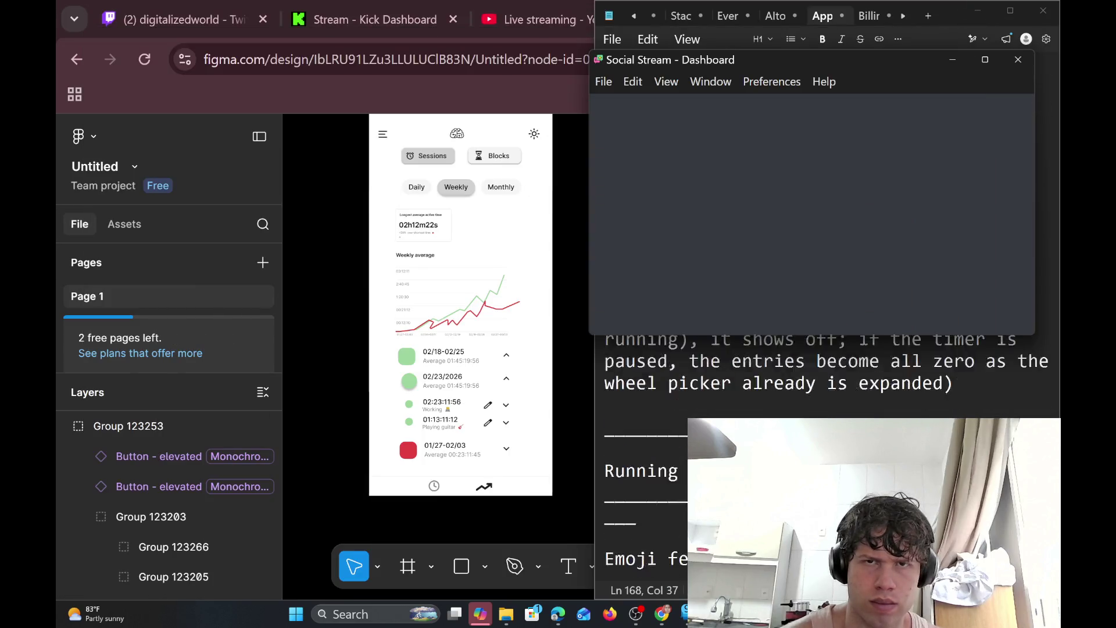
scroll(640, 465, "down", 3)
left_click(952, 60)
scroll(947, 174, "up", 1)
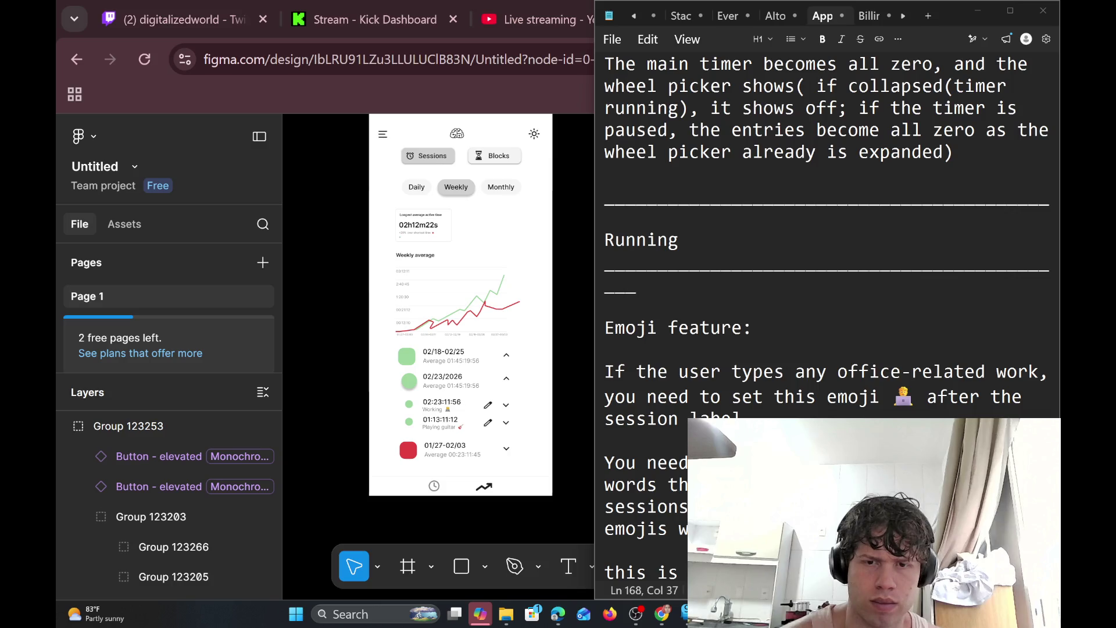
scroll(827, 316, "up", 1)
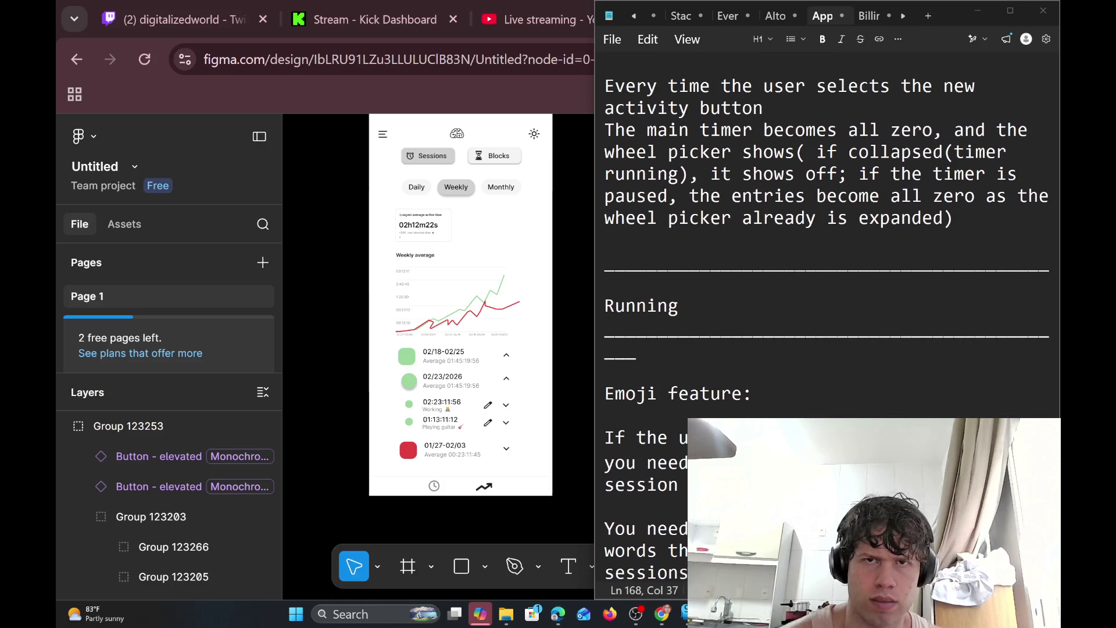
scroll(827, 316, "up", 3)
scroll(827, 316, "down", 6)
scroll(826, 316, "down", 2)
scroll(827, 316, "up", 9)
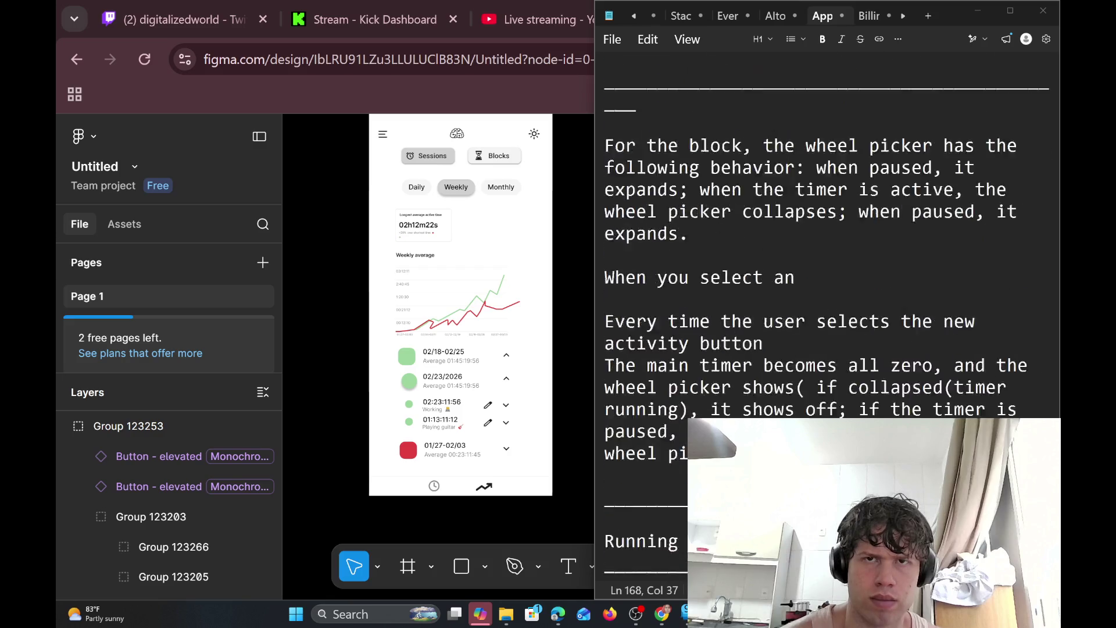
scroll(827, 316, "up", 12)
scroll(827, 316, "down", 7)
scroll(827, 315, "down", 4)
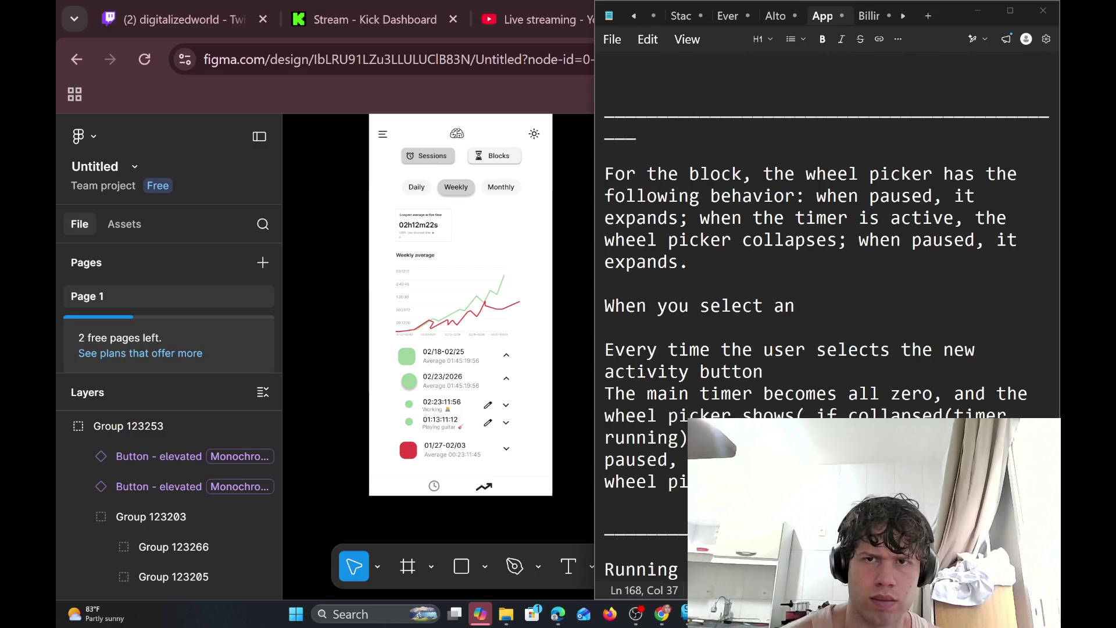
Select the notes from after 'expands.' down through the timer-reset paragraph
left_click_drag(688, 262, 604, 174)
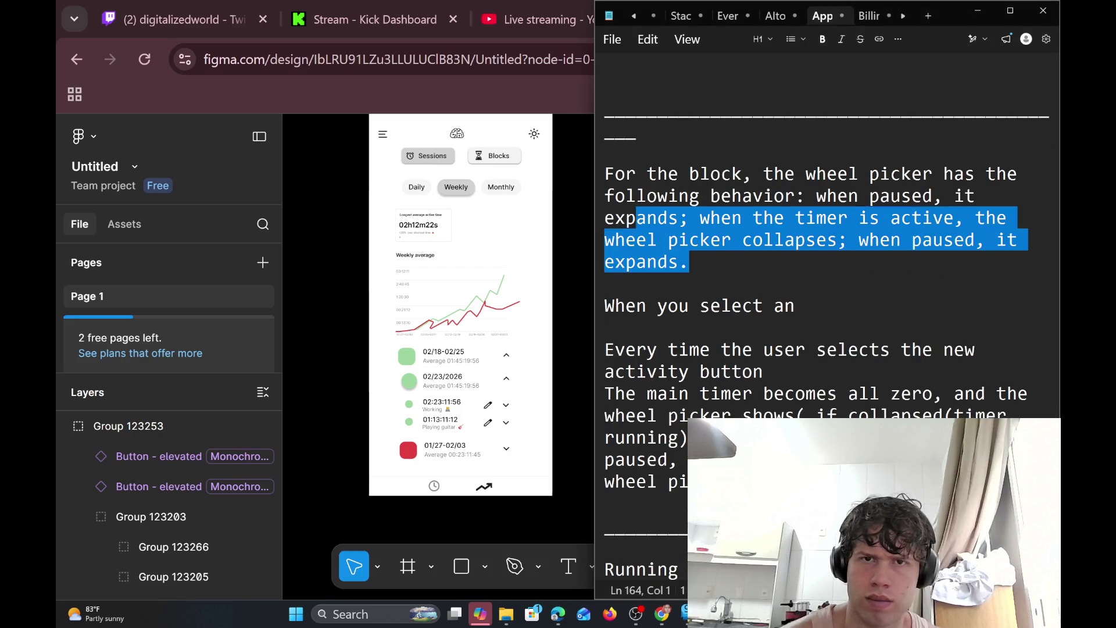
left_click(763, 241)
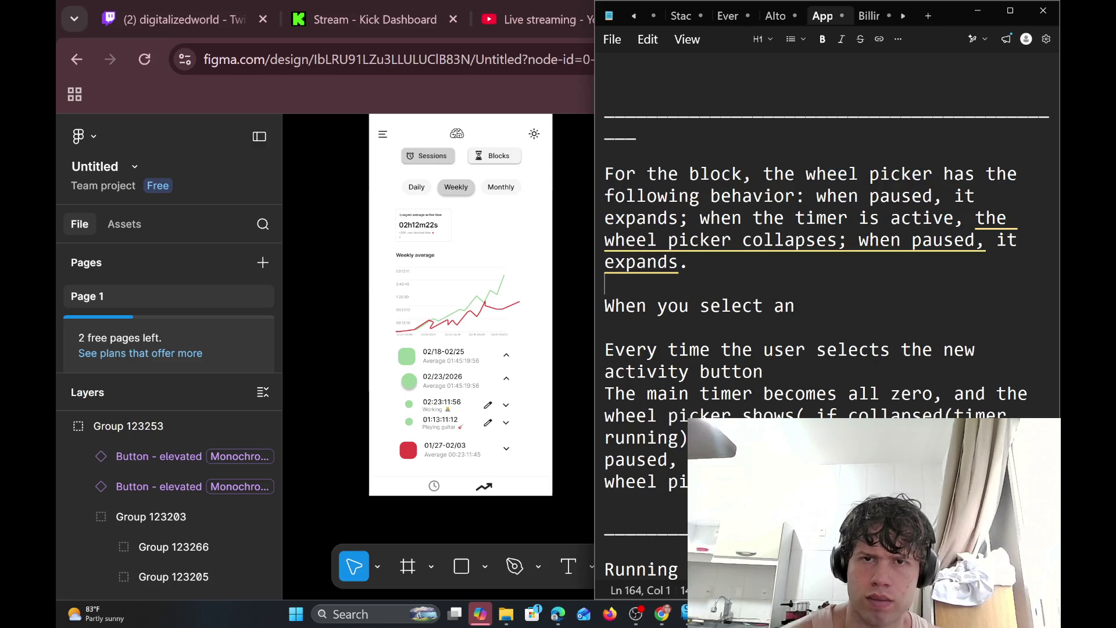
left_click_drag(608, 283, 604, 174)
left_click(820, 266)
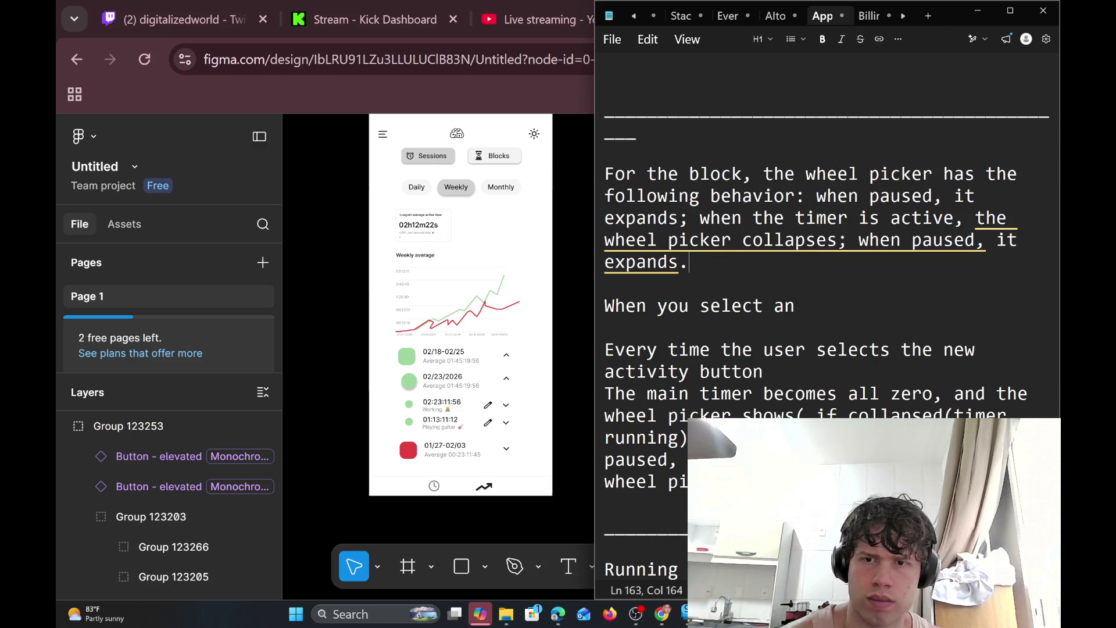
left_click_drag(756, 504, 830, 231)
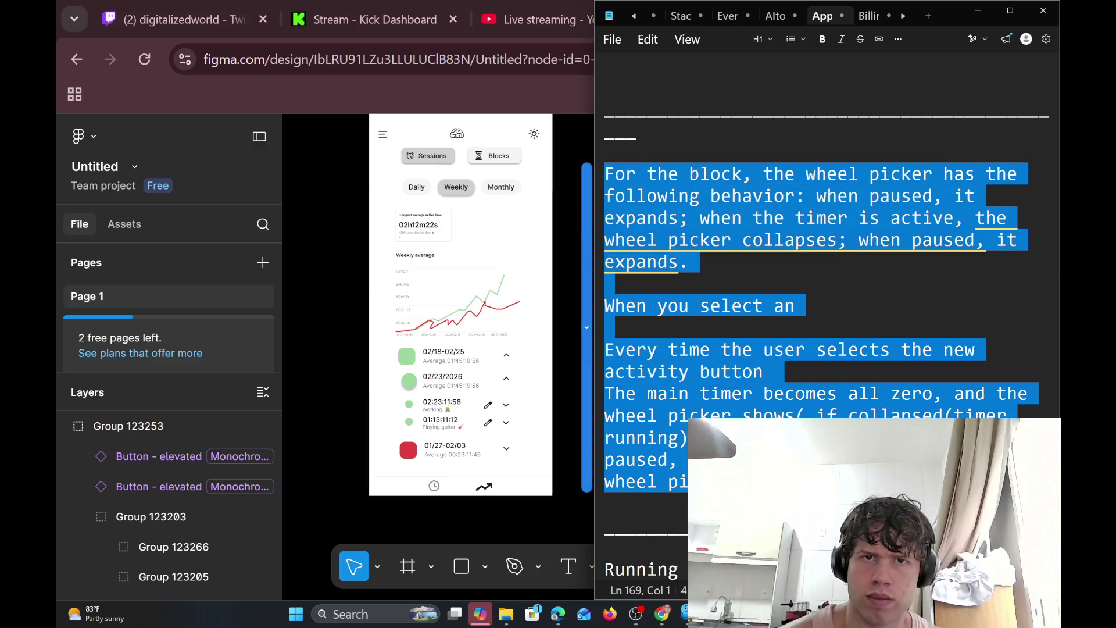
mouse_move(856, 241)
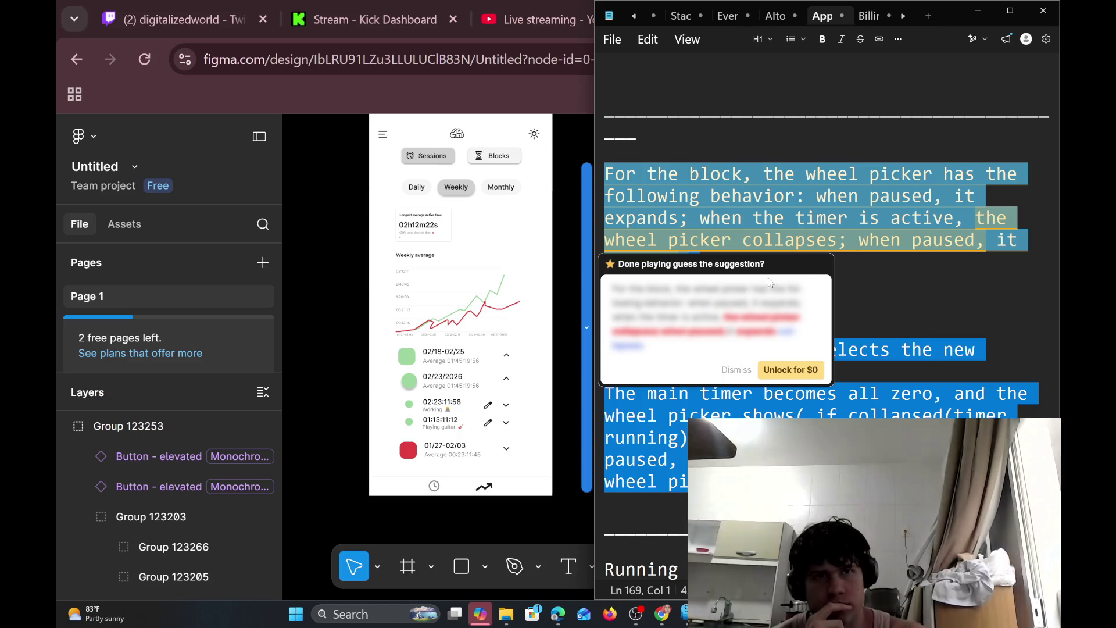
Drag the weekly-view phone frame and its caption up about 21 px in Figma
left_click(335, 304)
scroll(335, 304, "up", 3)
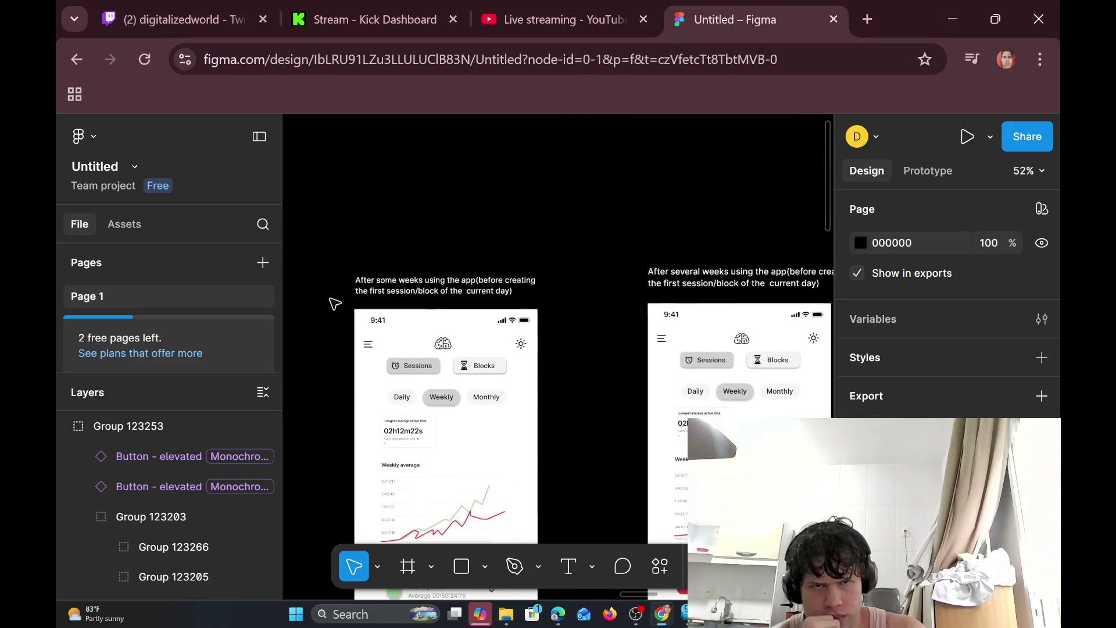
scroll(335, 304, "down", 4)
scroll(335, 303, "left", 2)
scroll(335, 303, "up", 3)
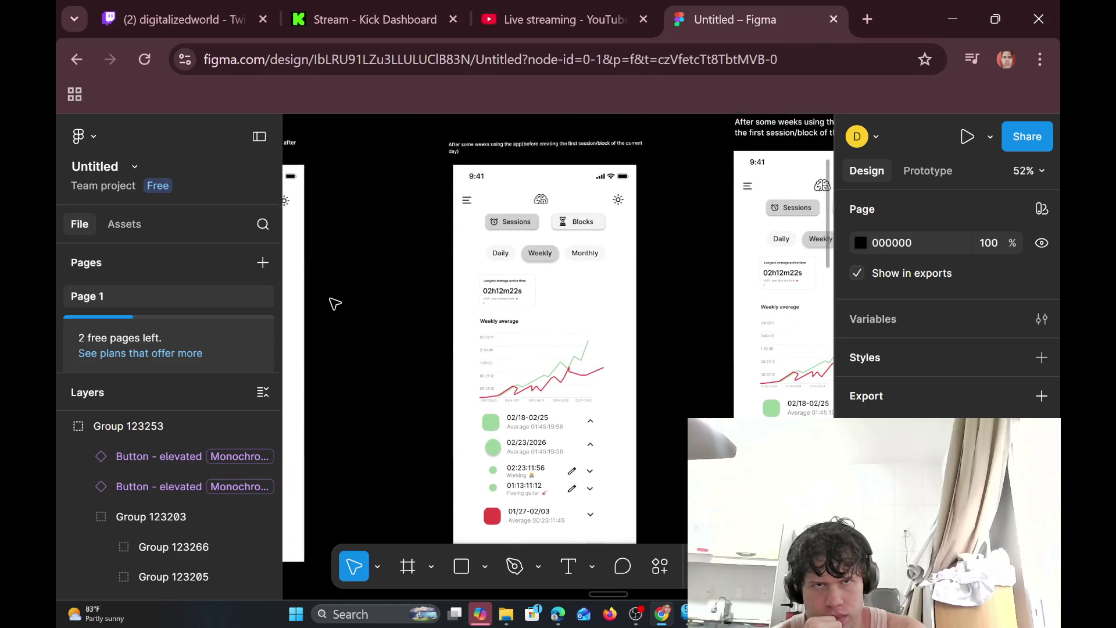
scroll(335, 303, "down", 2, "ctrl")
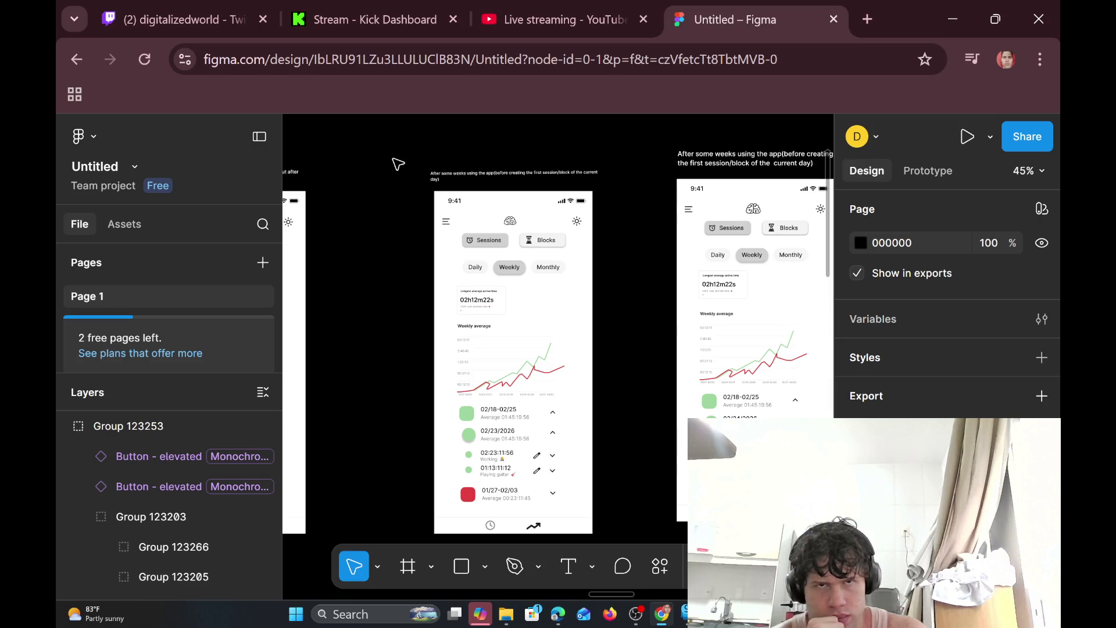
left_click_drag(399, 164, 649, 542)
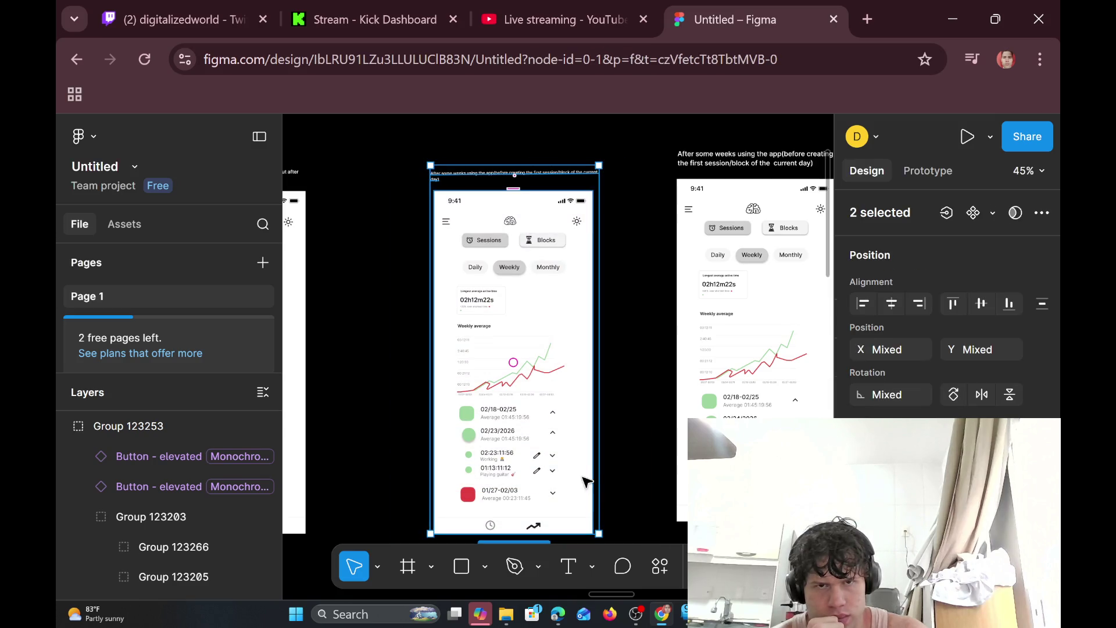
left_click_drag(585, 480, 581, 451)
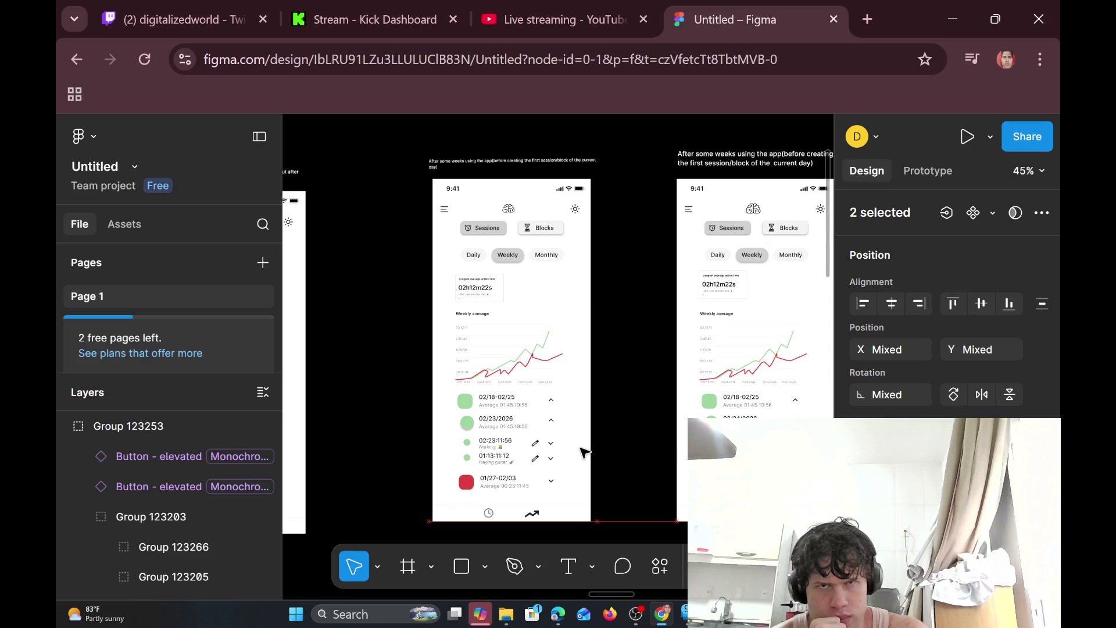
scroll(584, 452, "left", 6)
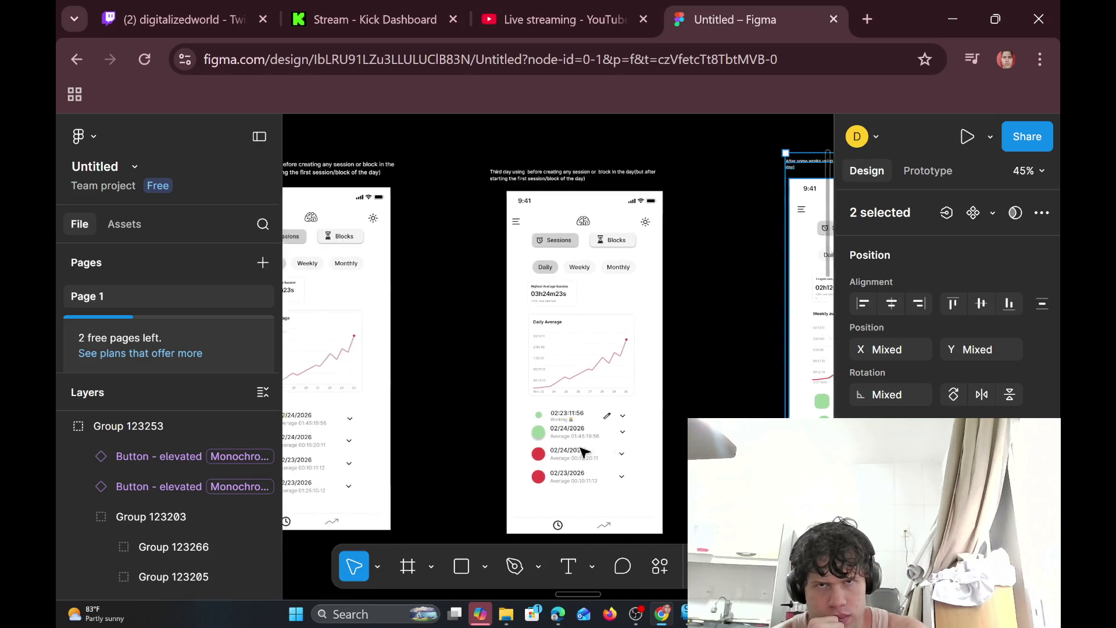
scroll(584, 453, "right", 3)
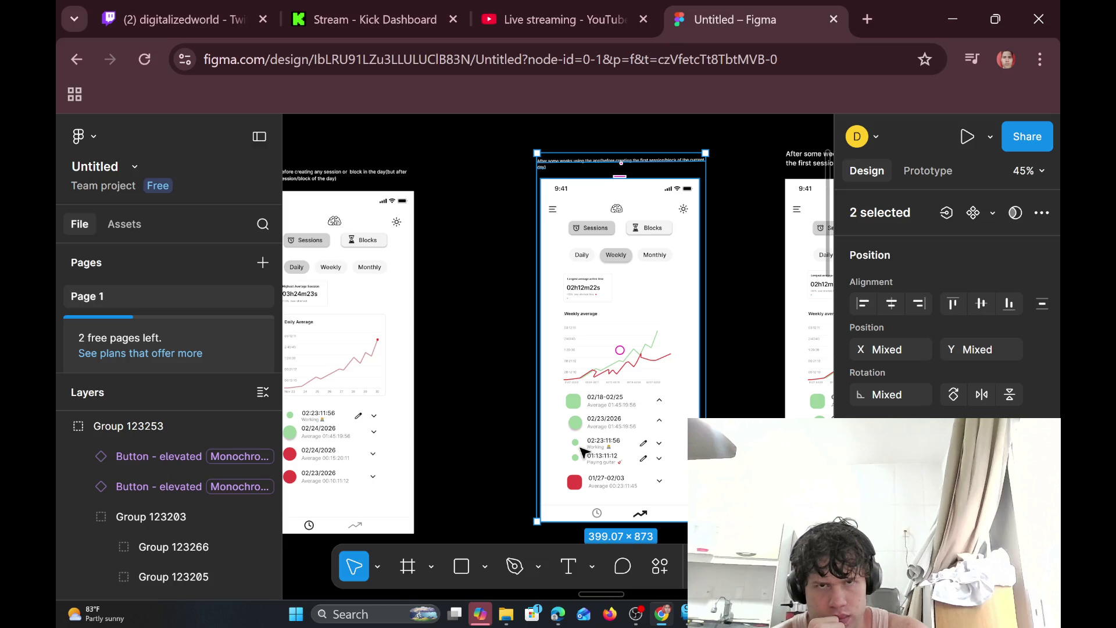
scroll(654, 448, "right", 2)
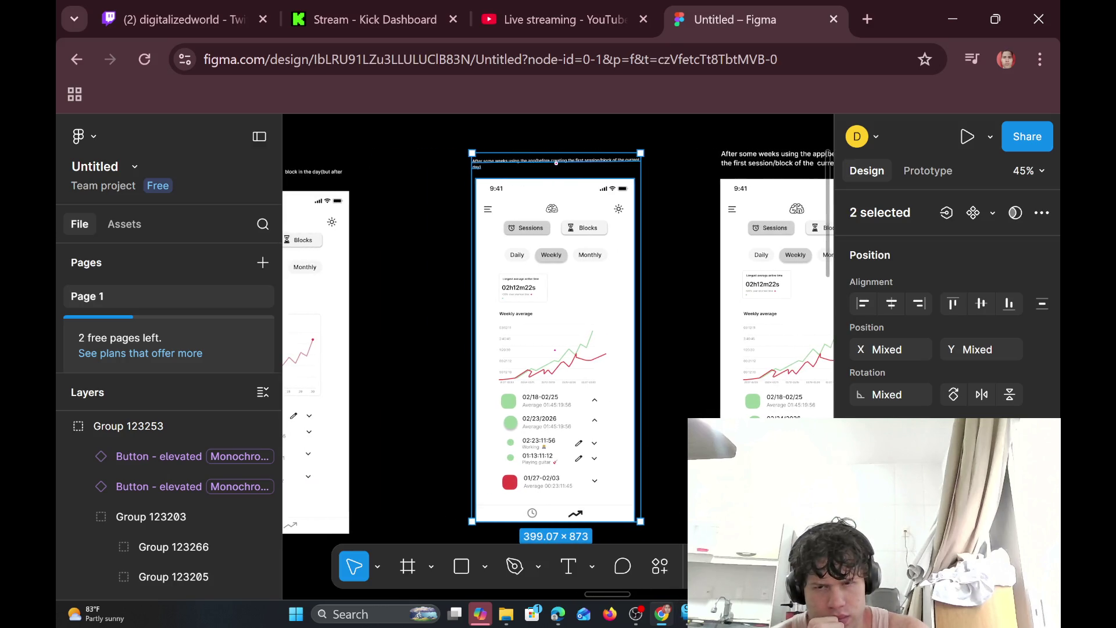
key("alt+Tab")
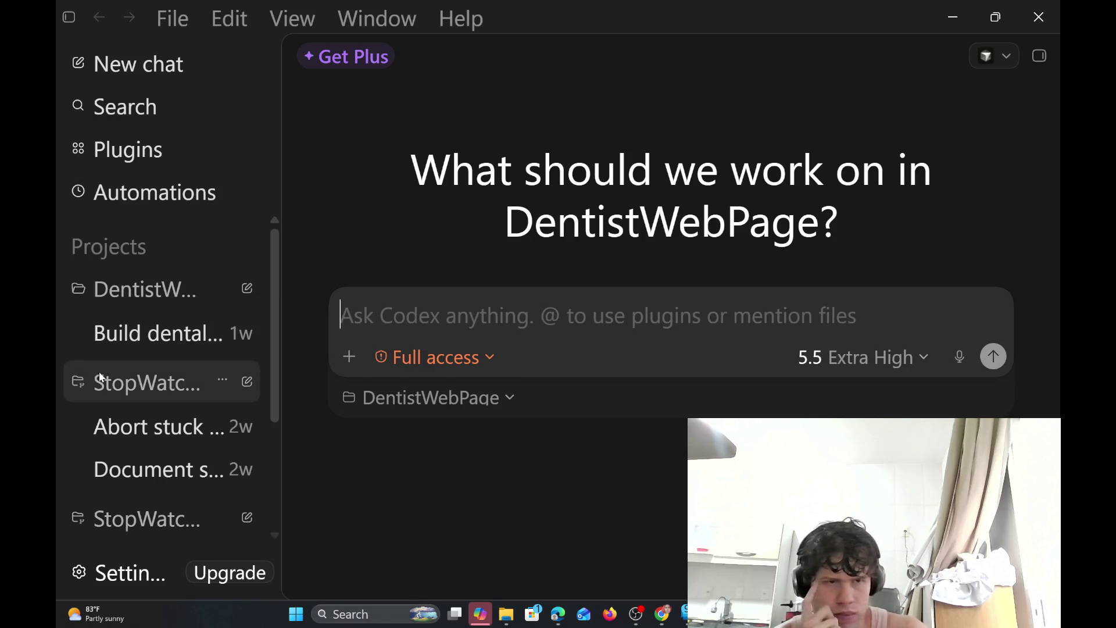
Leave the Codex stacked-bar-chart conversation and bring back the Notepad wheel-picker spec
scroll(99, 375, "down", 2)
scroll(99, 373, "down", 1)
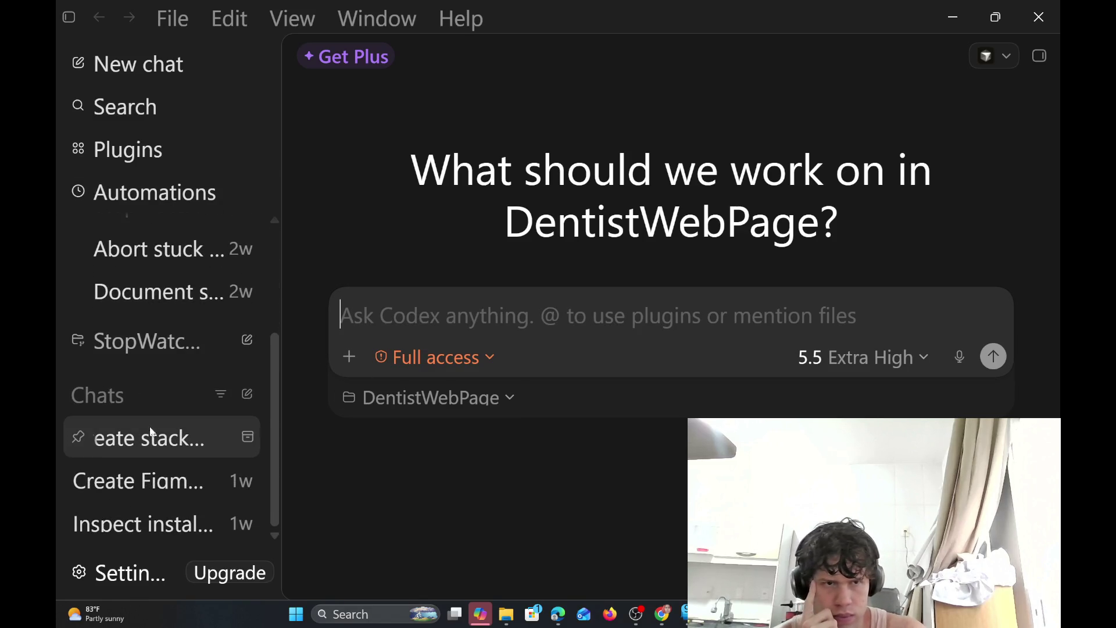
left_click(158, 441)
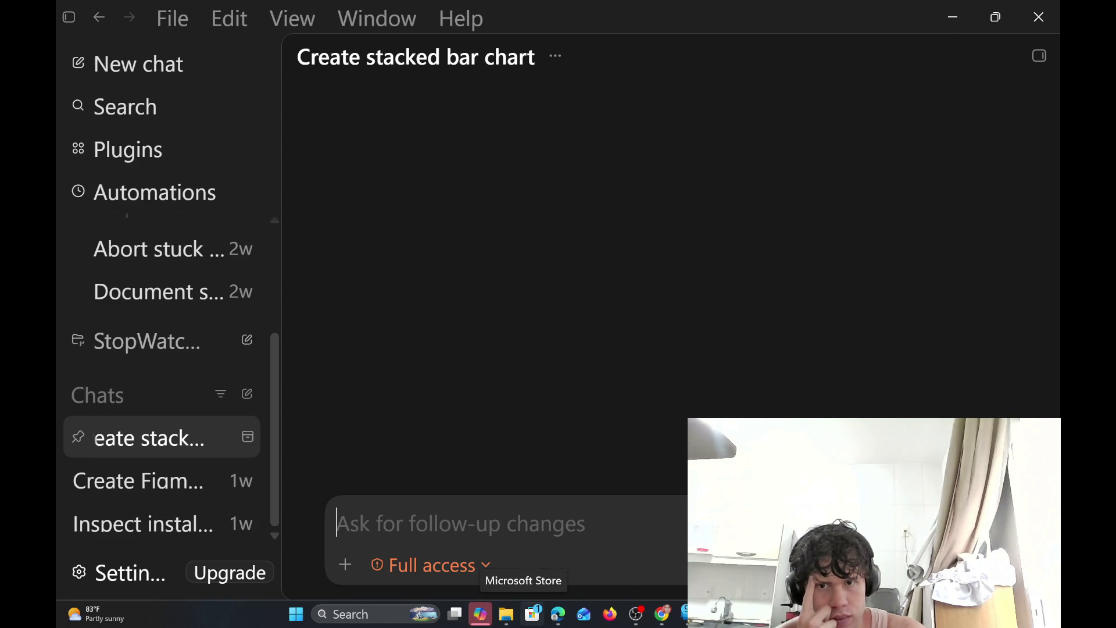
mouse_move(688, 614)
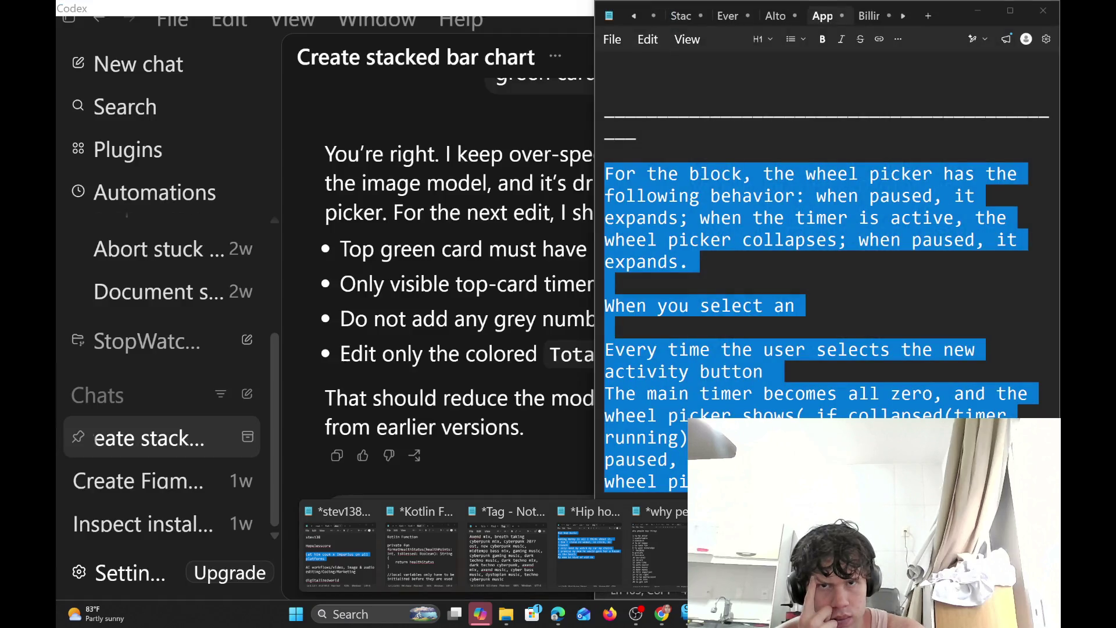
Bring the Notepad notes to the front and scroll through them, clearing the current selection
left_click(727, 552)
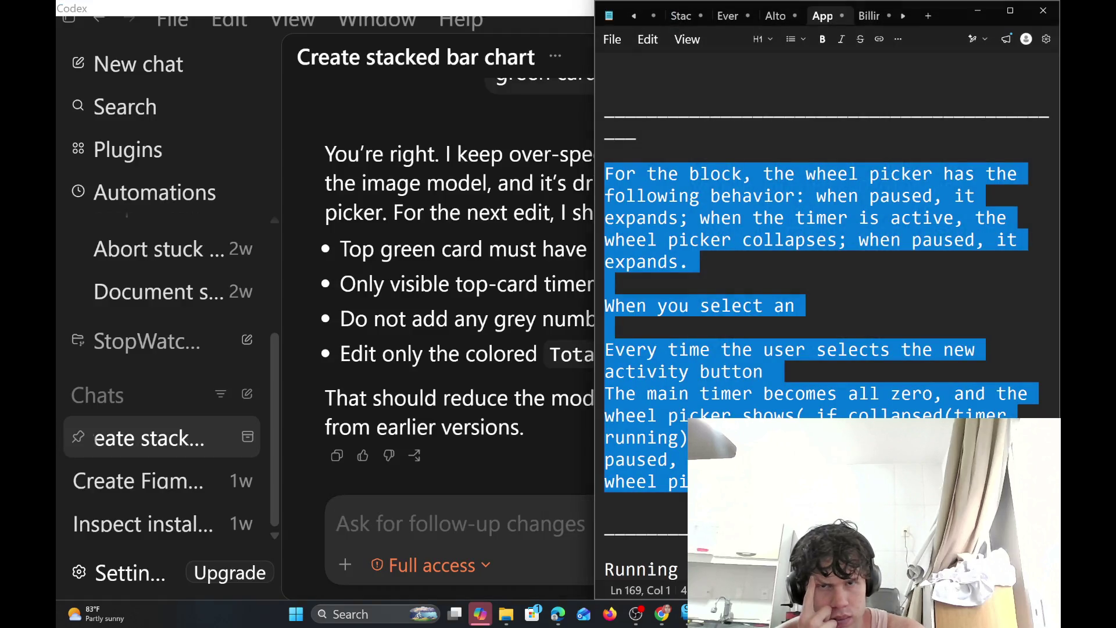
scroll(894, 361, "down", 1)
scroll(893, 361, "down", 3)
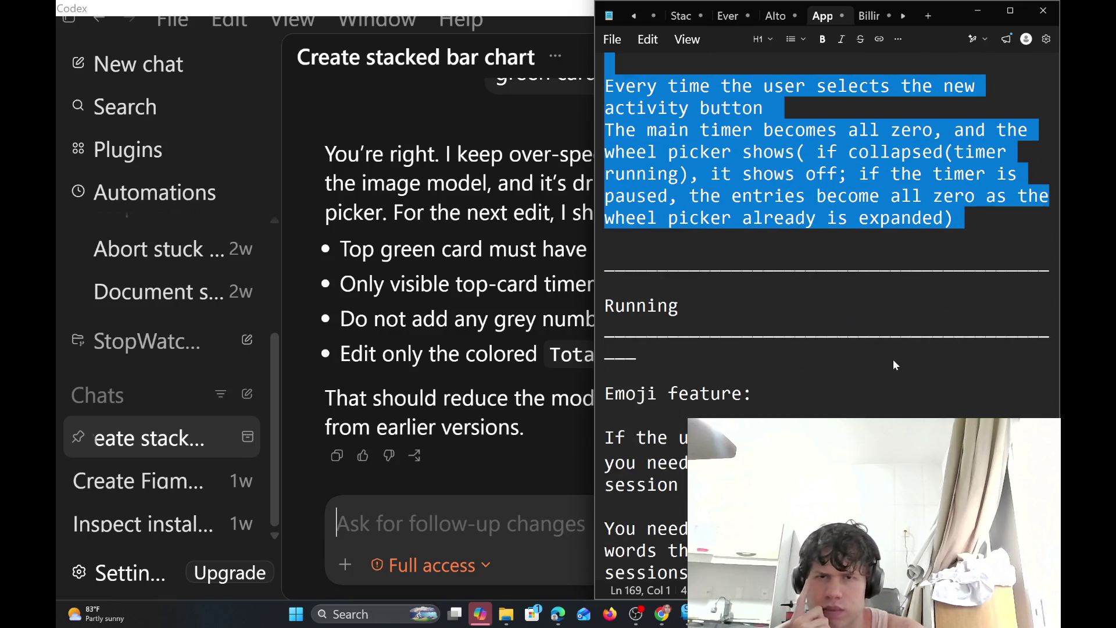
scroll(894, 361, "up", 1)
scroll(894, 361, "up", 3)
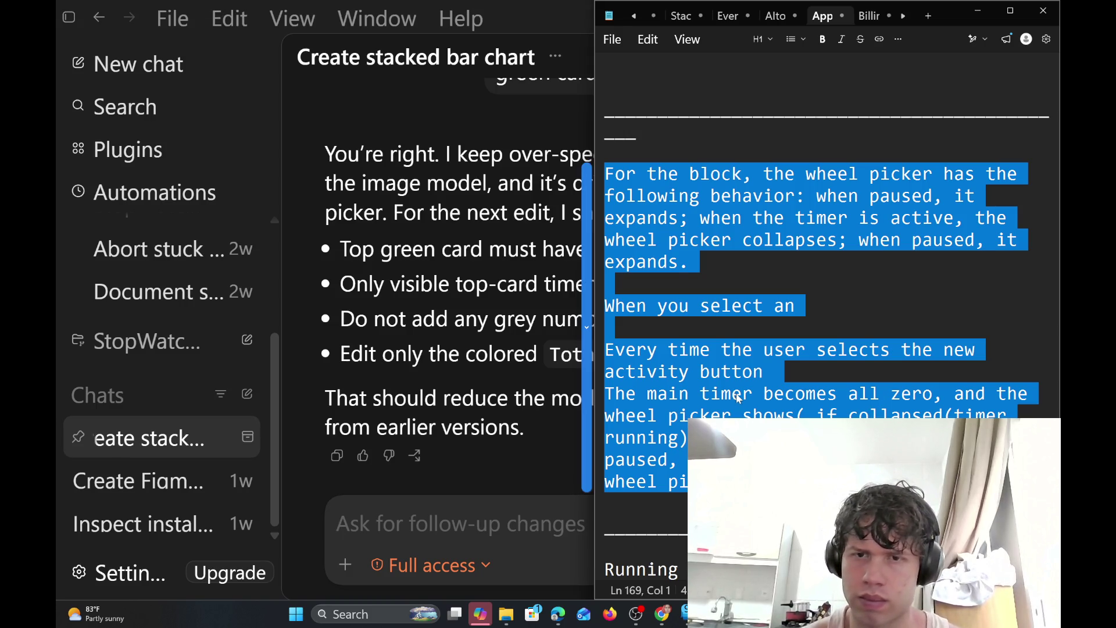
key("Up")
scroll(826, 290, "up", 3)
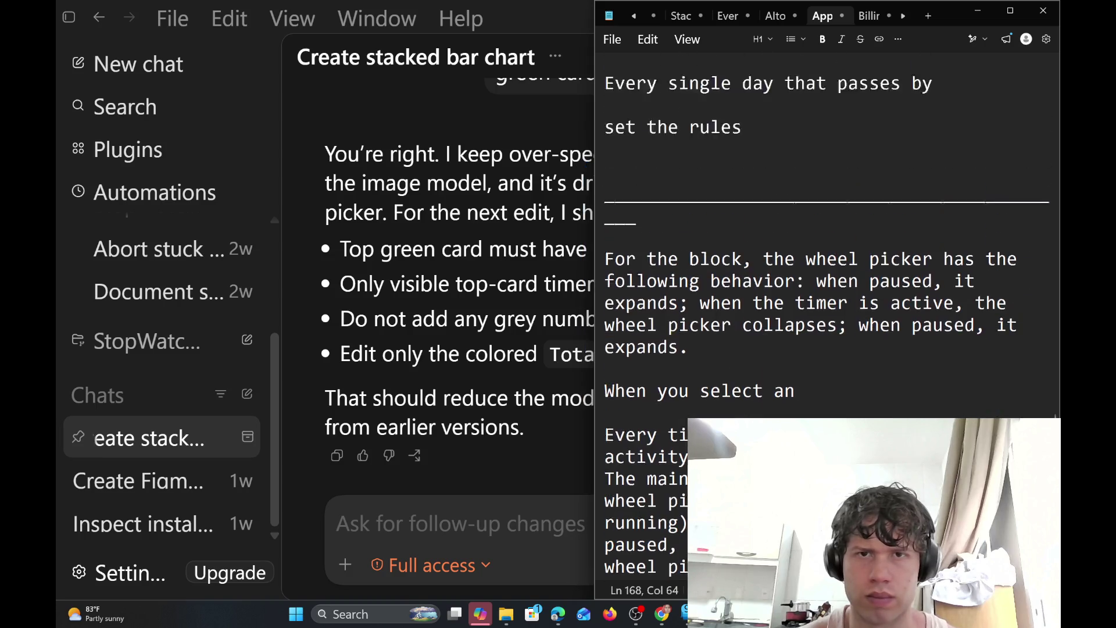
scroll(825, 290, "down", 2)
scroll(826, 291, "down", 2)
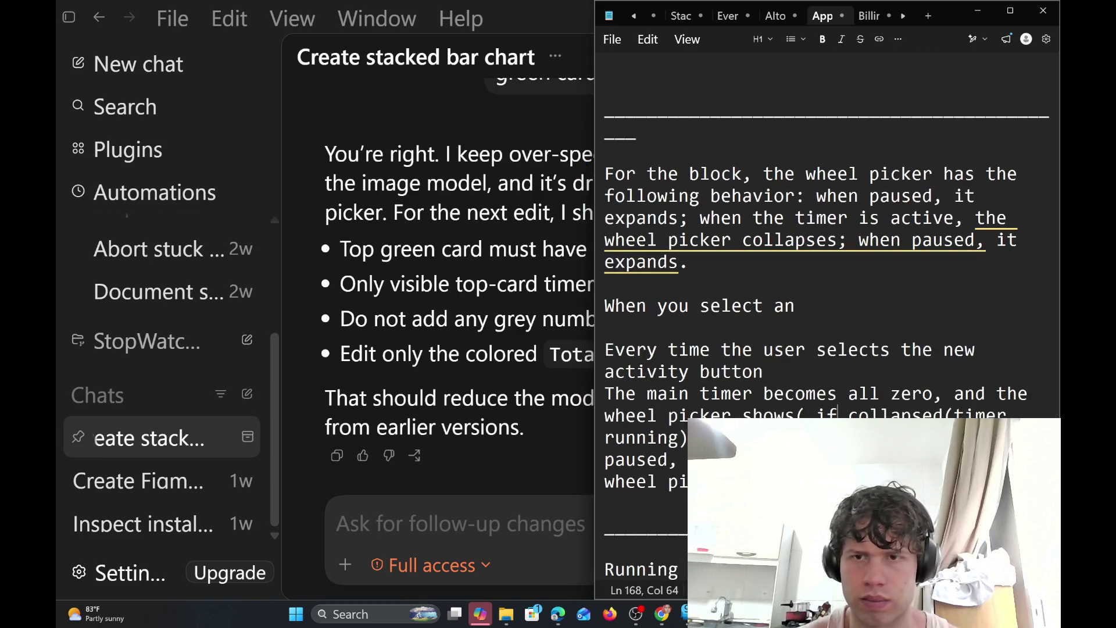
Select the paragraph starting 'Every time the user selects' and place the caret after 'set the rules'
left_click(606, 481)
key("shift+End")
key("shift+Up")
key("shift+Up")
key("shift+Up")
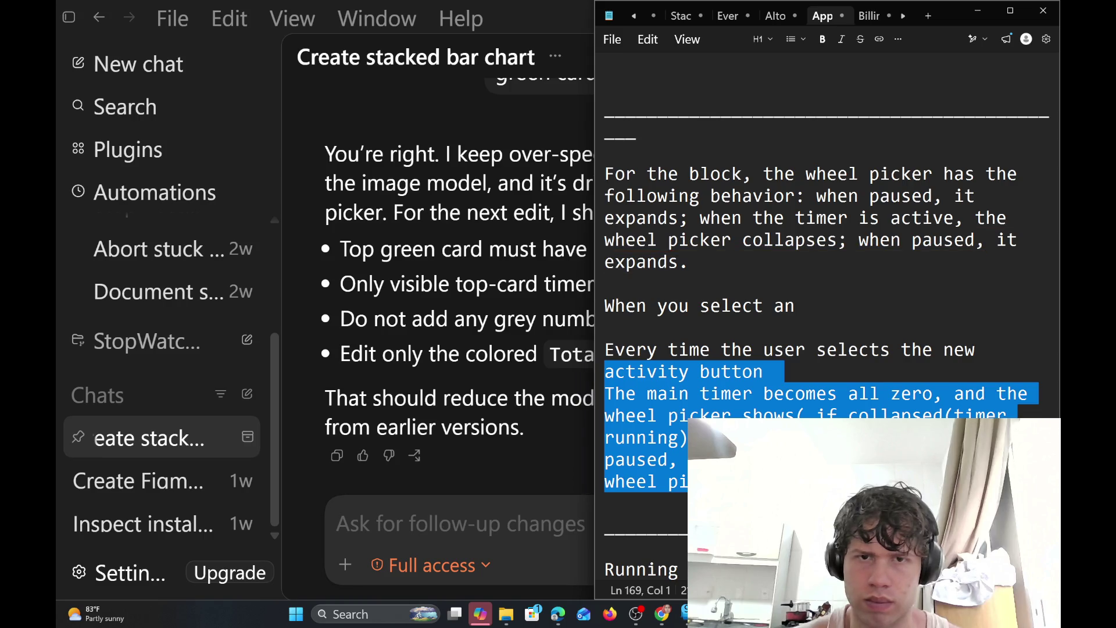
key("shift+Up")
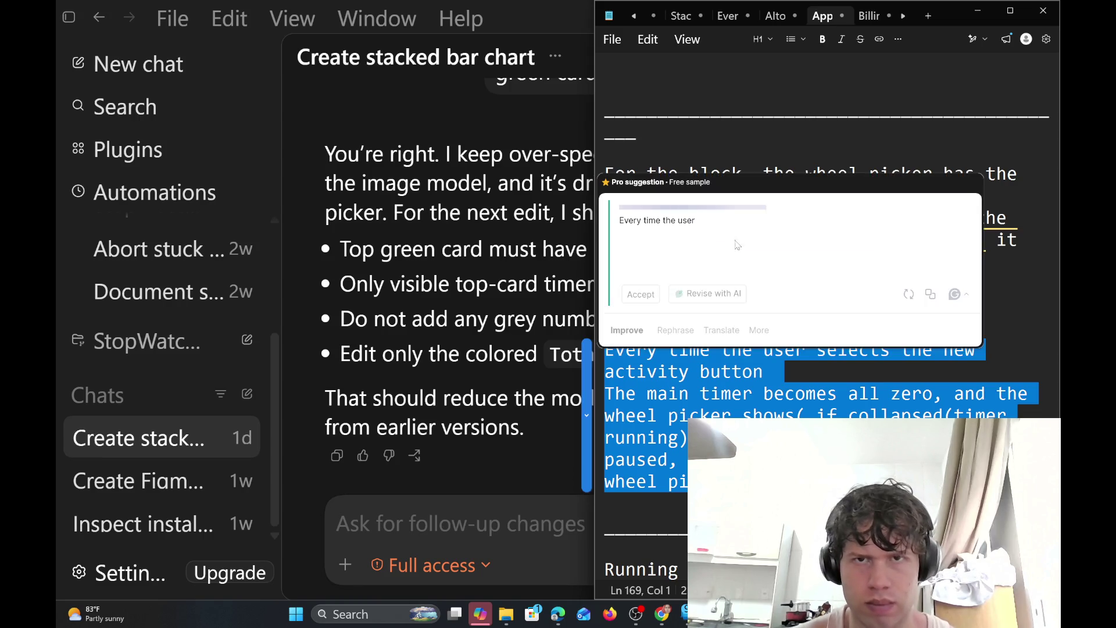
scroll(737, 245, "up", 3)
left_click(743, 240)
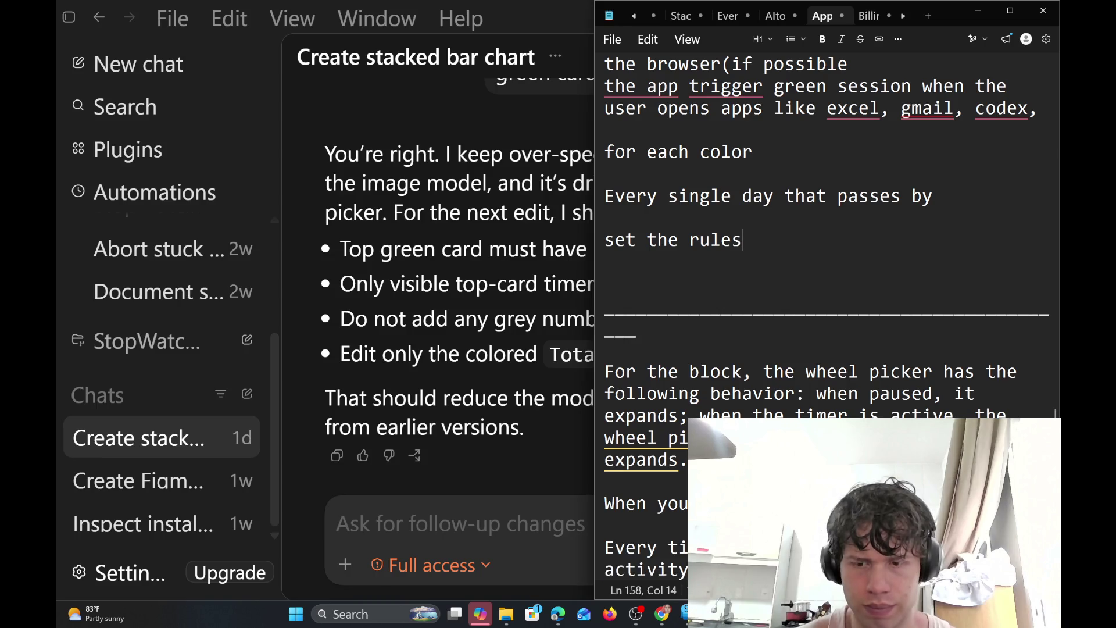
Add an underscore divider line after 'set the rules' and paste the new-activity paragraph beneath it
key("Return")
key("Return")
type("-")
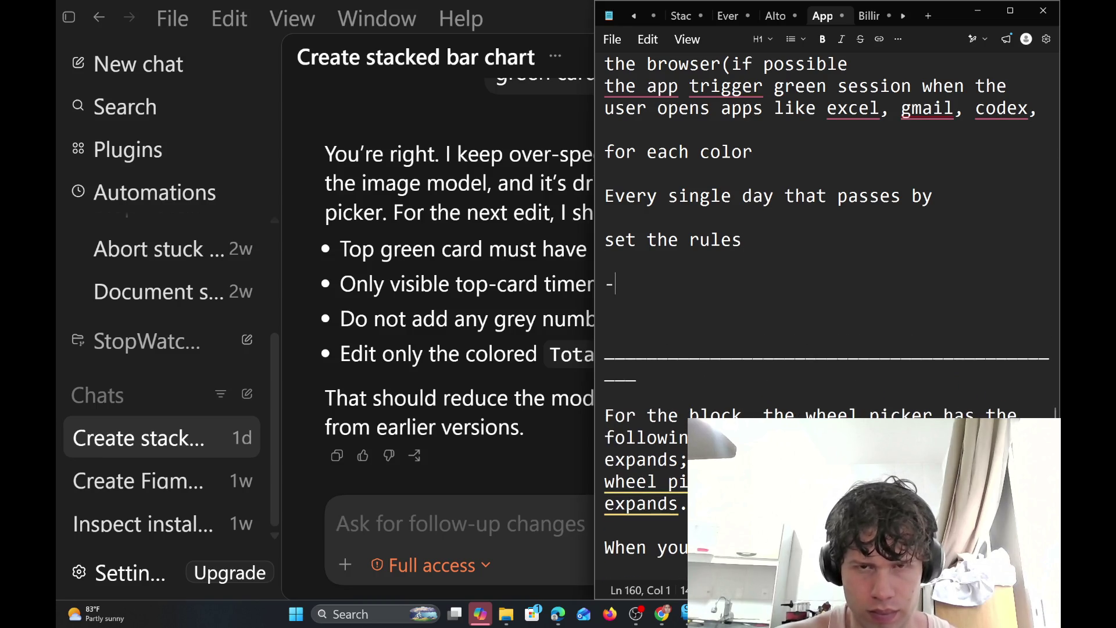
key("BackSpace")
type("__")
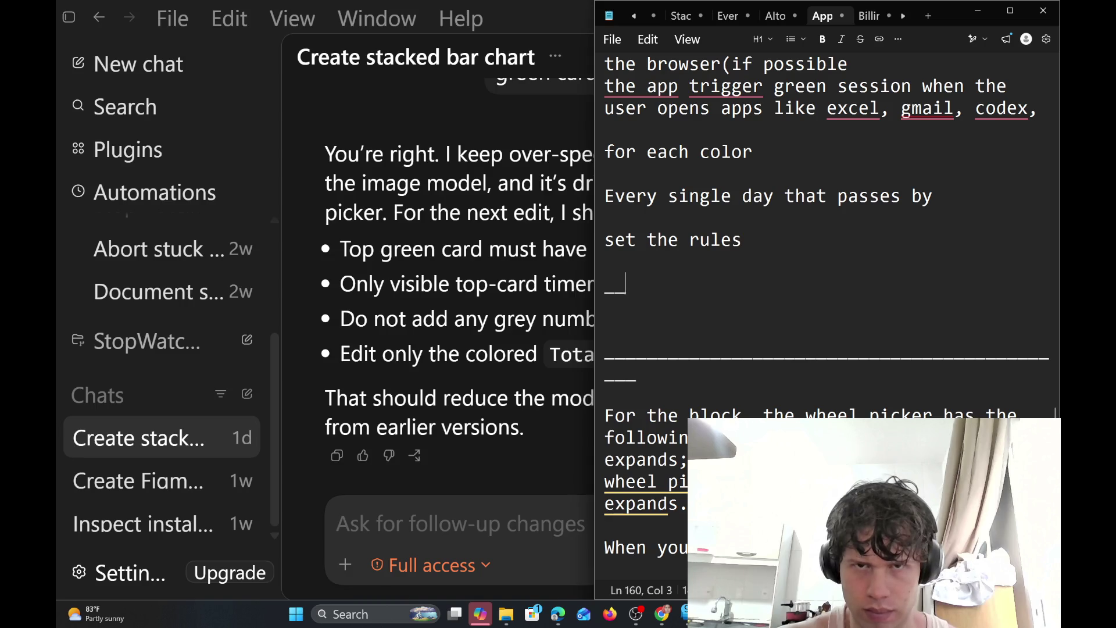
type("_______________________________________")
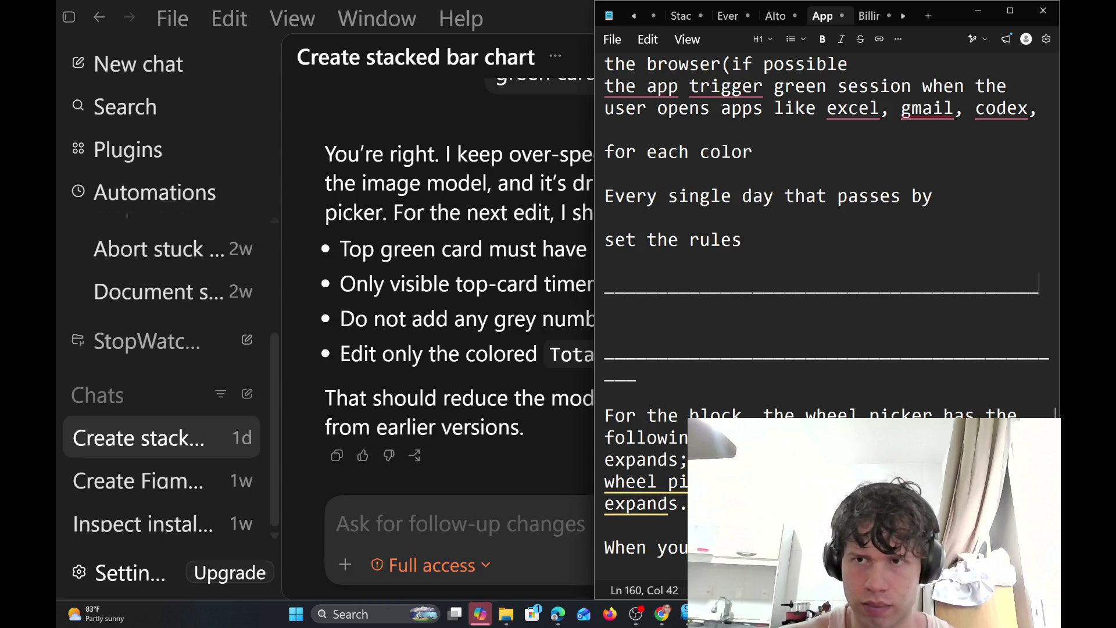
key("Return")
key("Return")
key("ctrl+v")
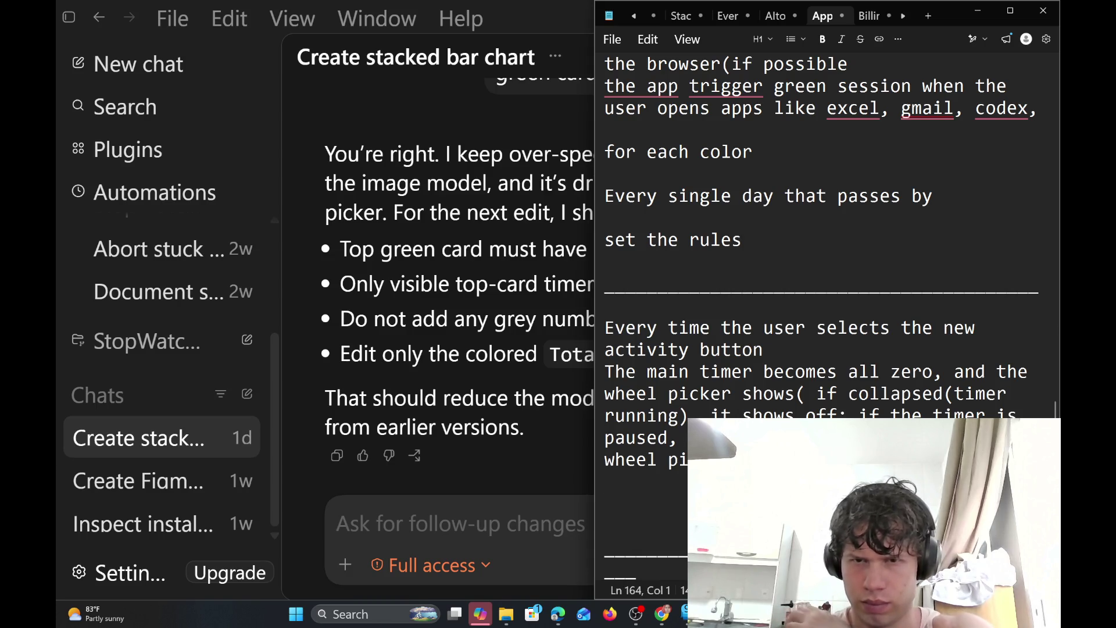
Replace the word 'timer' with 'stopwatch' after 'The main' in the new-activity paragraph
left_click(753, 372)
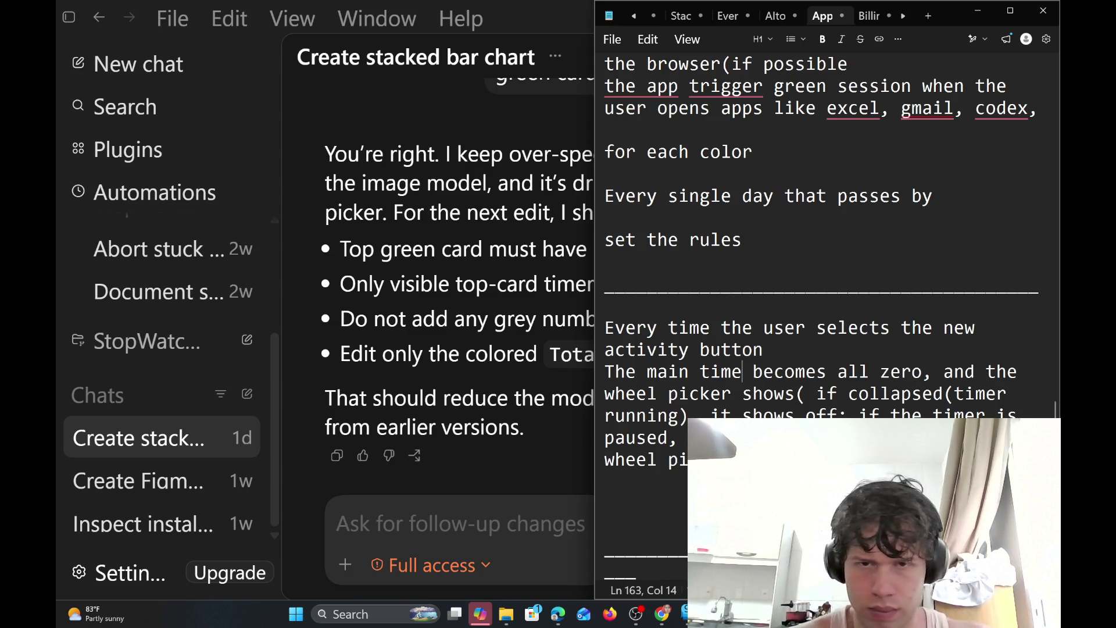
key("BackSpace")
key("BackSpace")
key("BackSpace")
type("sop")
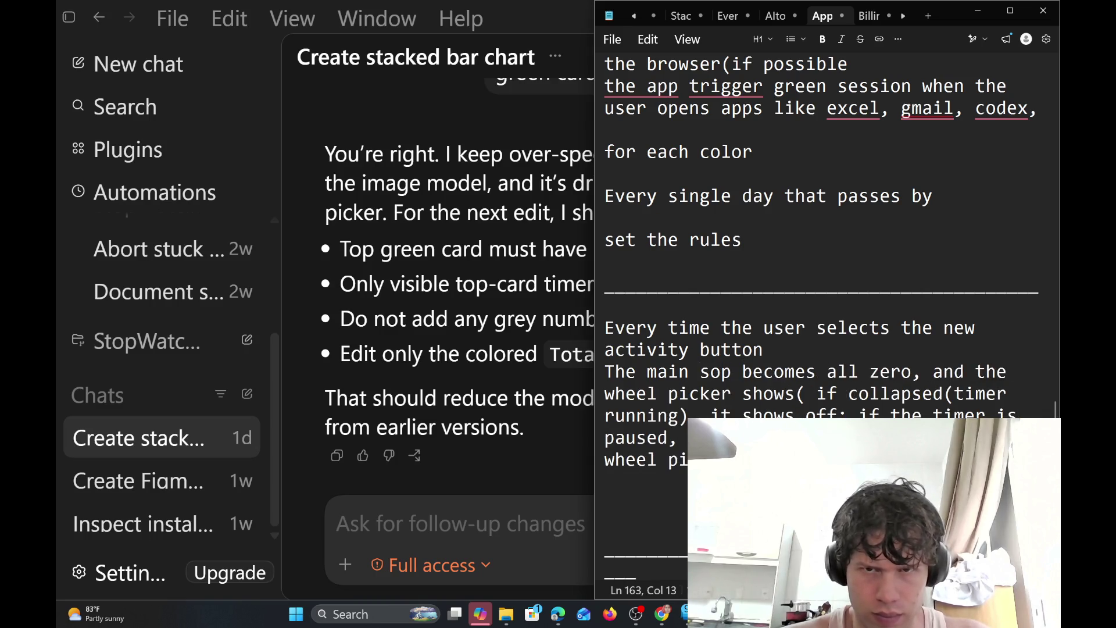
key("BackSpace")
key("BackSpace")
type("topwat")
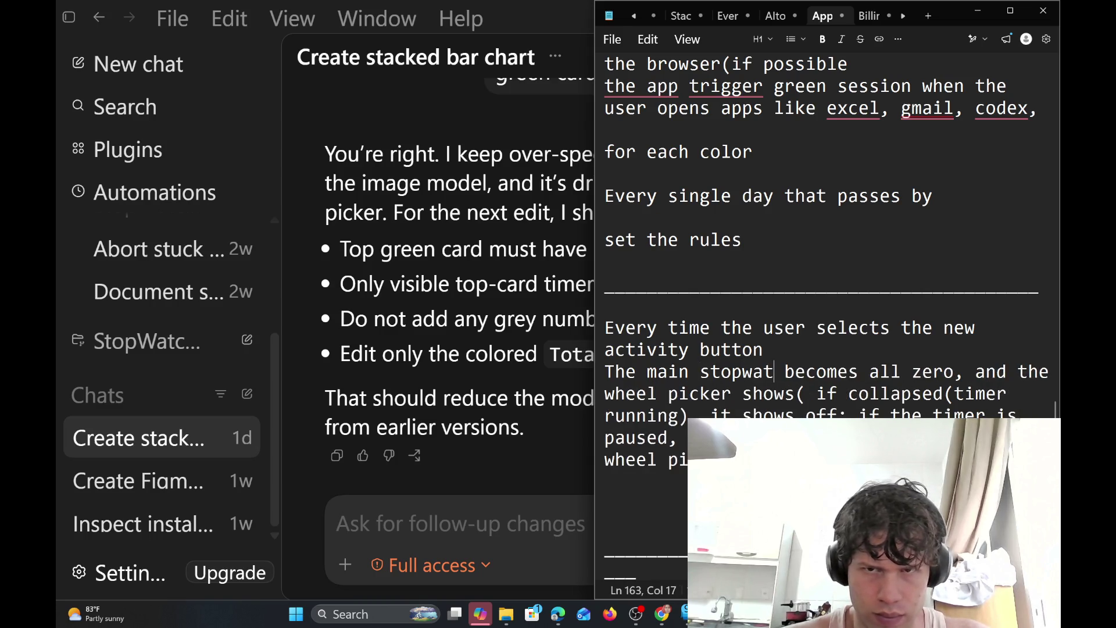
type("ch")
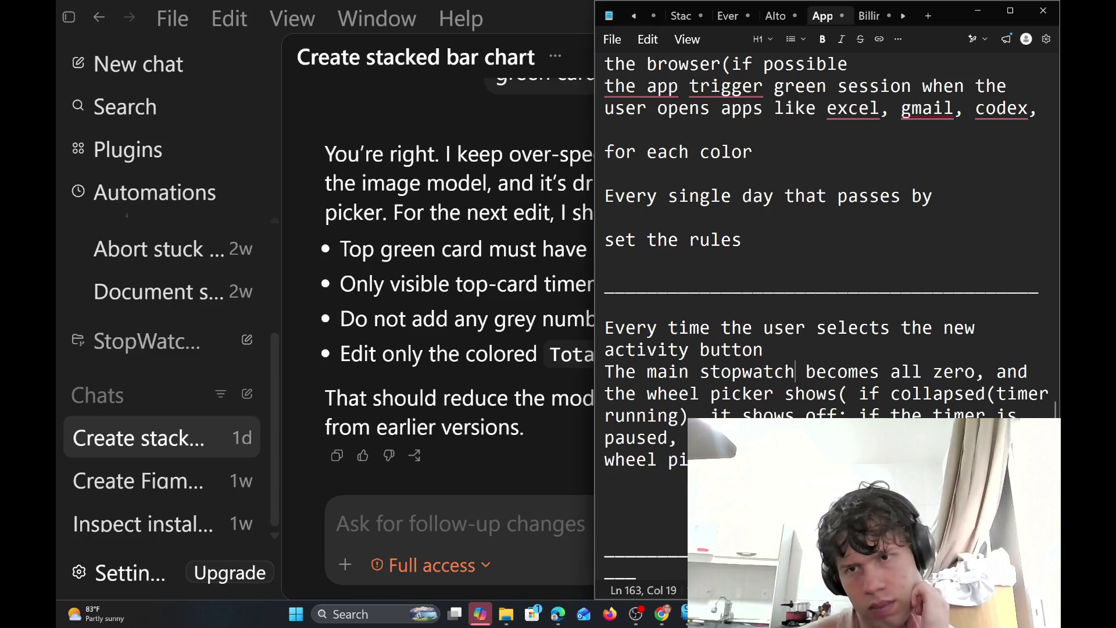
Review the paragraph, select 'becomes all zero', and put the caret just before 'becomes'
scroll(826, 320, "down", 4)
scroll(826, 320, "up", 1)
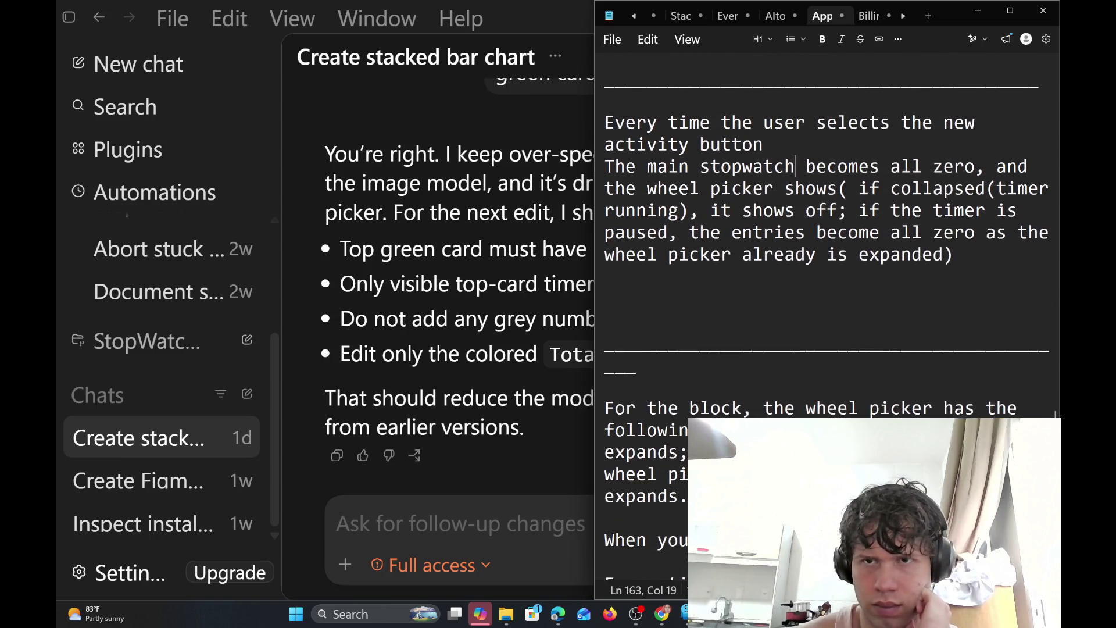
scroll(826, 320, "up", 1)
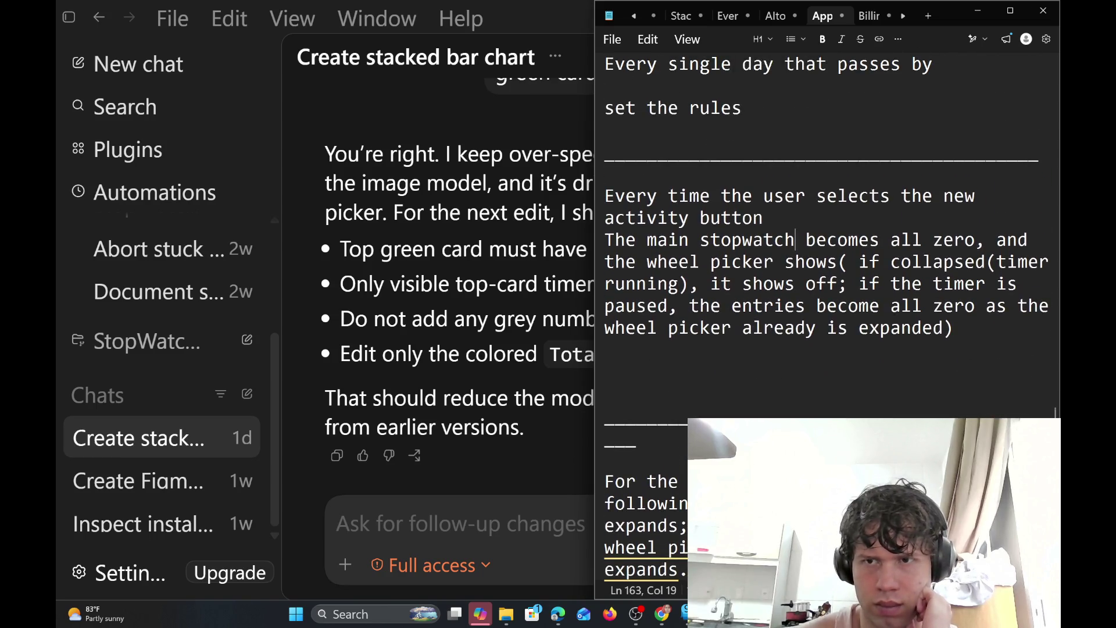
key("End")
scroll(826, 320, "down", 1)
scroll(826, 320, "down", 1)
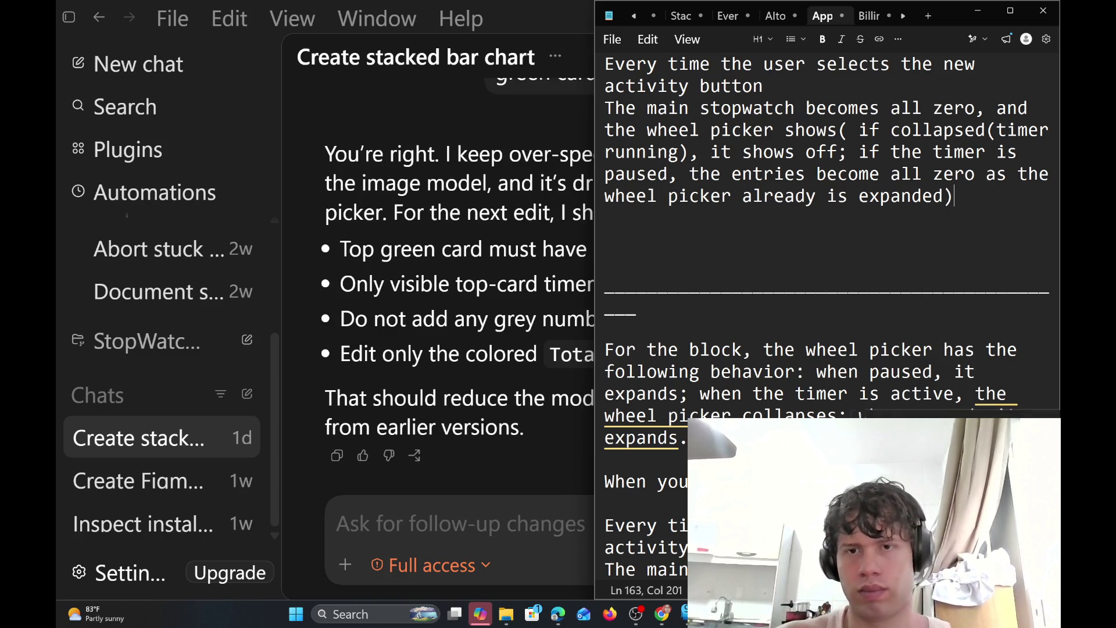
scroll(827, 318, "up", 1)
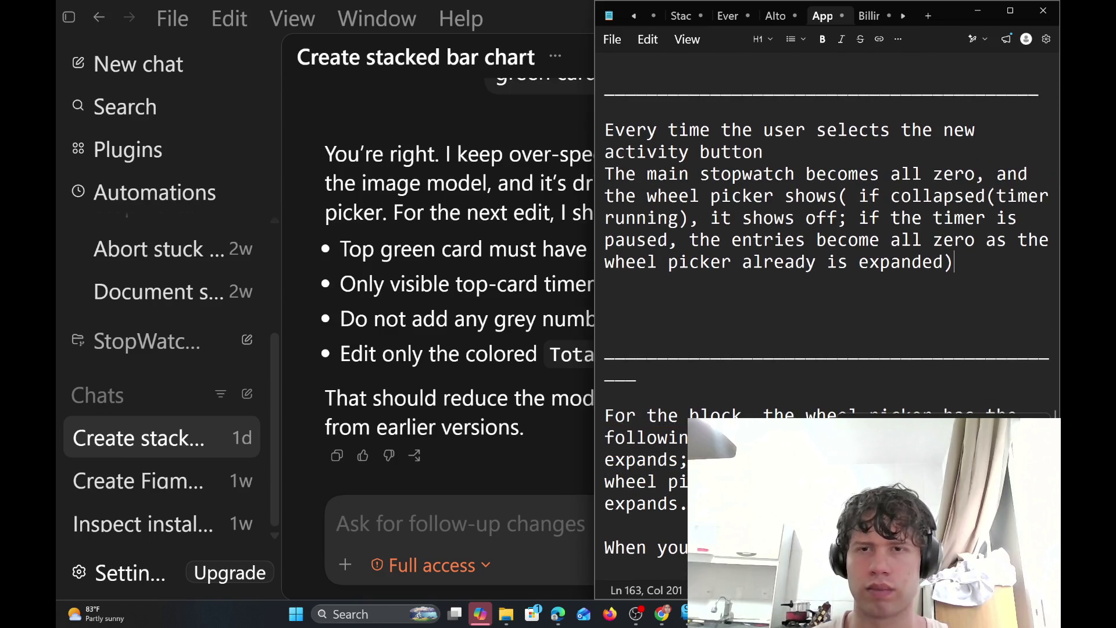
type("4")
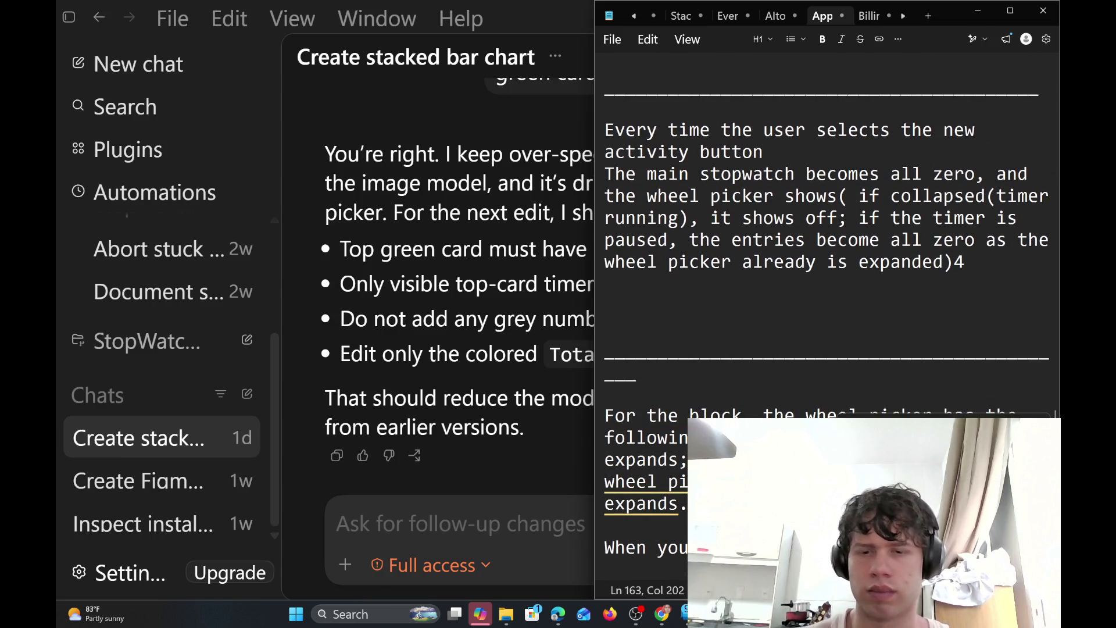
key("BackSpace")
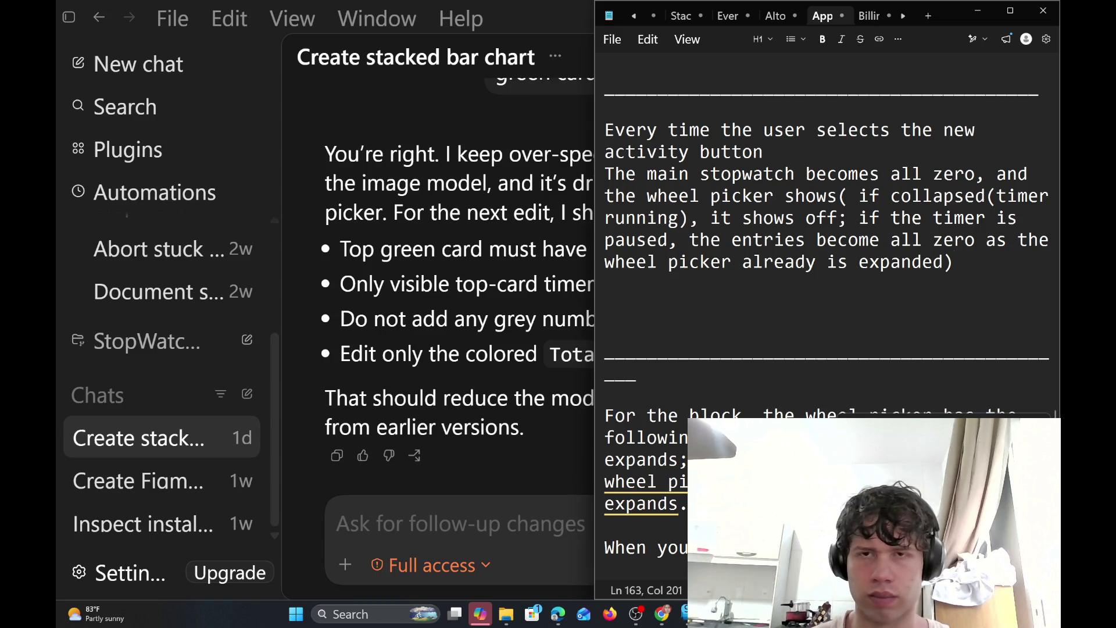
scroll(827, 318, "down", 2)
scroll(827, 318, "down", 3)
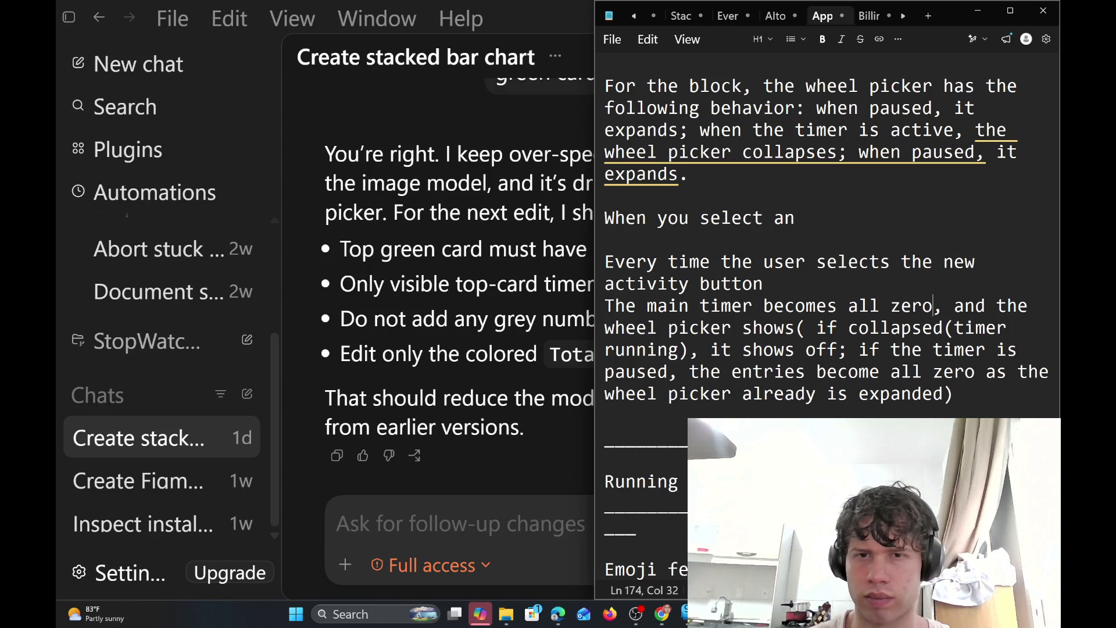
left_click_drag(934, 306, 734, 306)
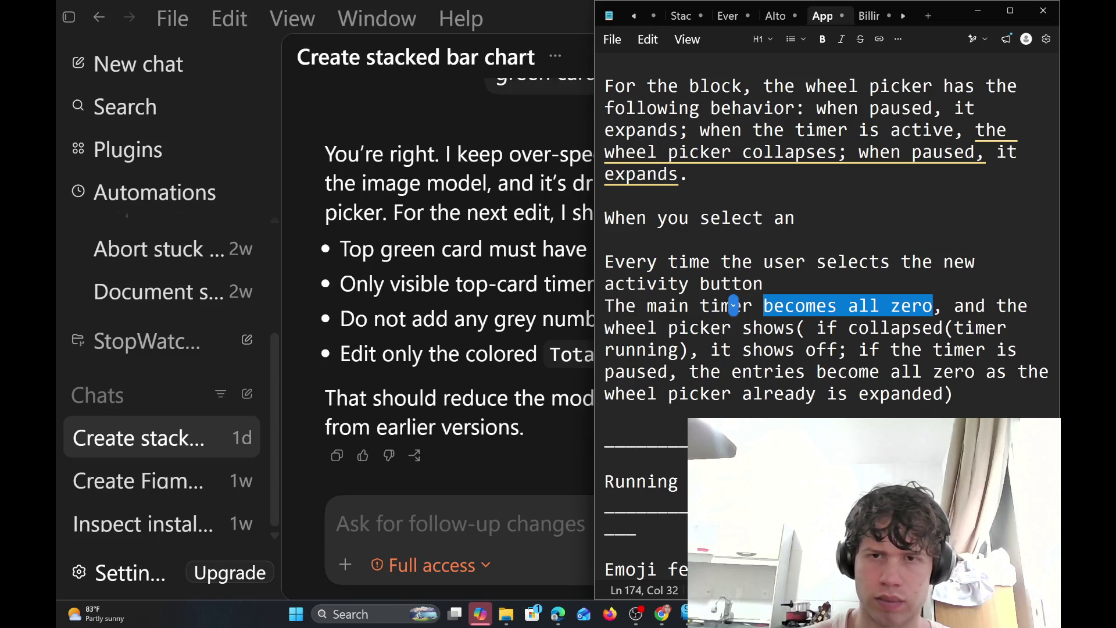
right_click(792, 281)
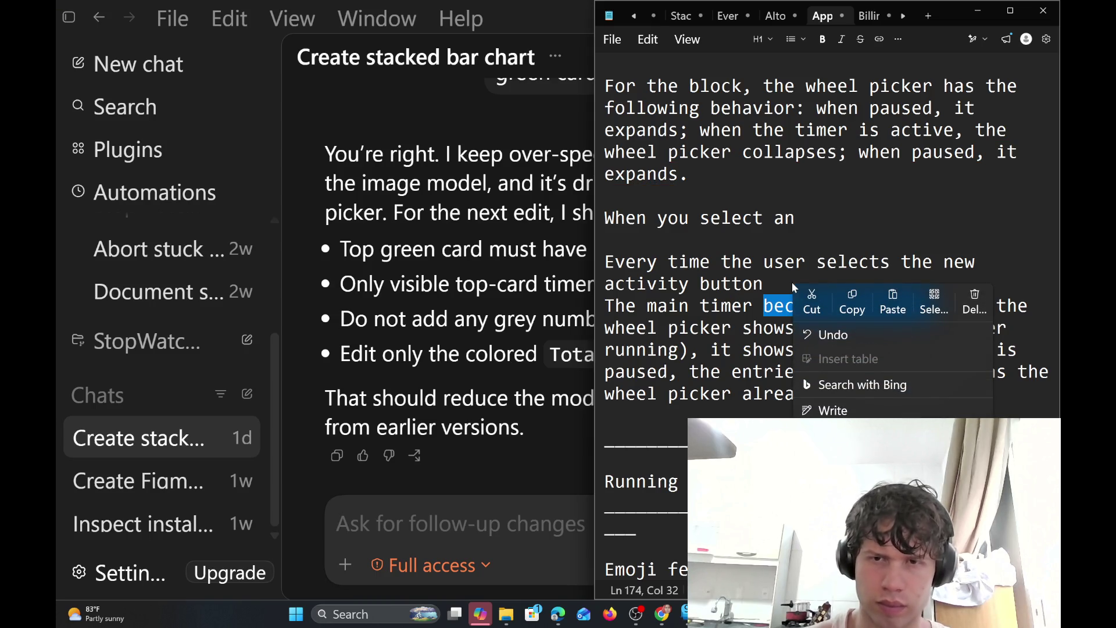
left_click(792, 281)
left_click(764, 306)
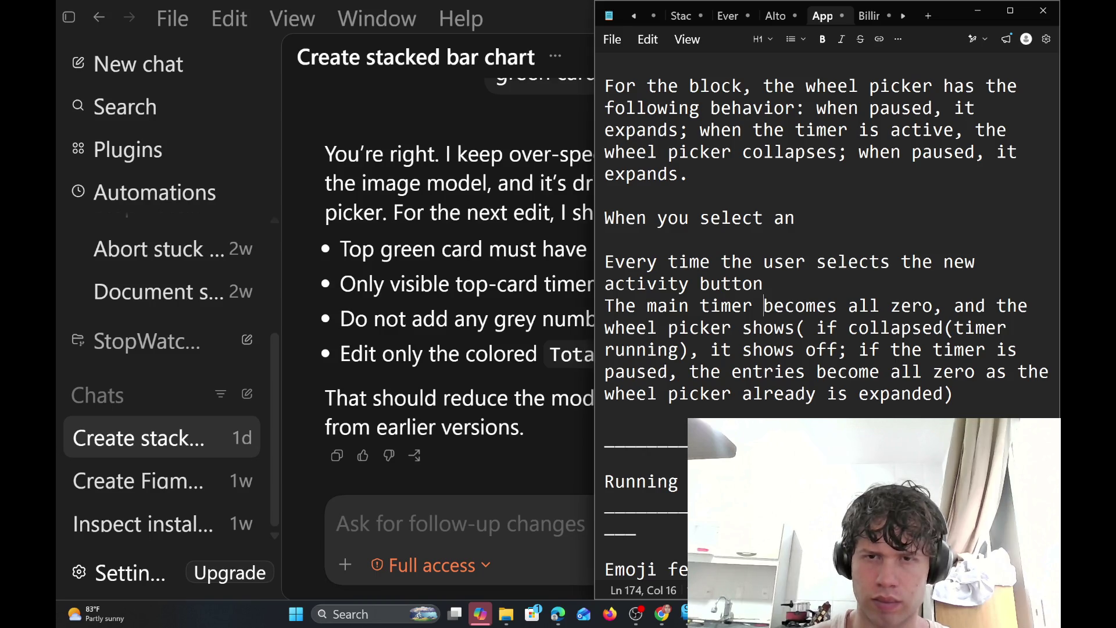
Insert 'the currently timer on' after 'activity button' and dismiss the Grammarly suggestion
type("  the")
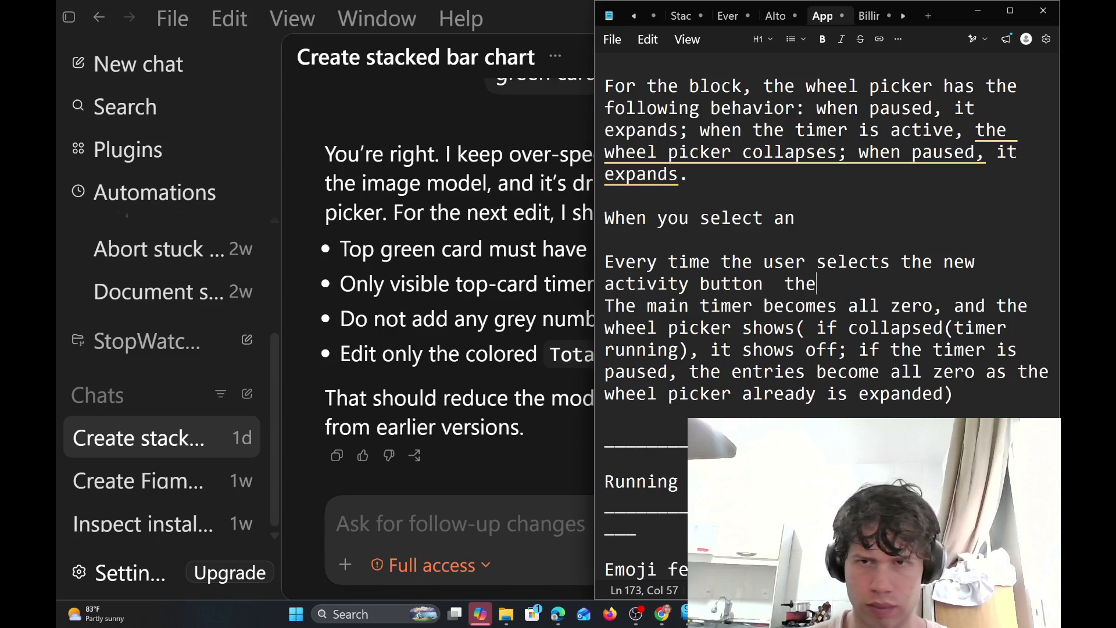
type(" timer")
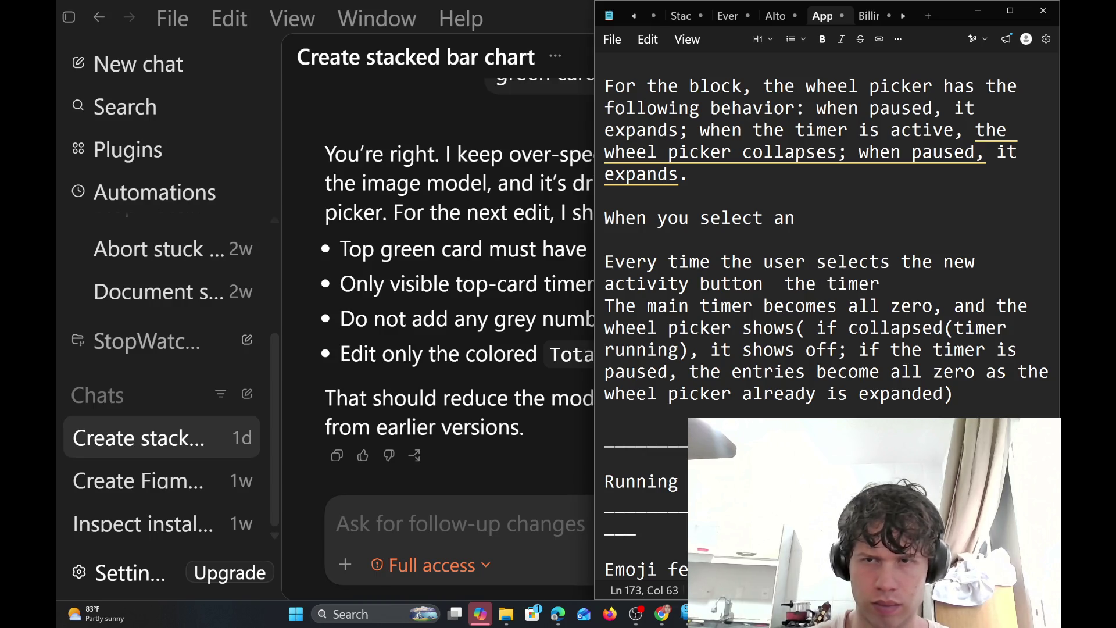
key("BackSpace")
key("BackSpace")
key("BackSpace")
key("BackSpace")
key("BackSpace")
type("cur")
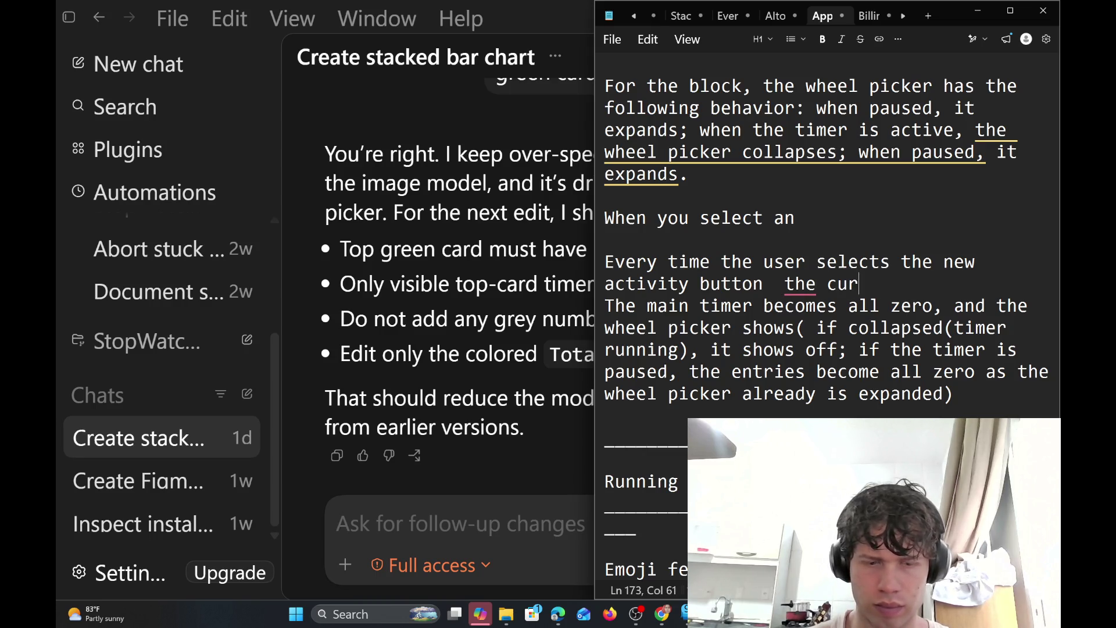
type("rently ")
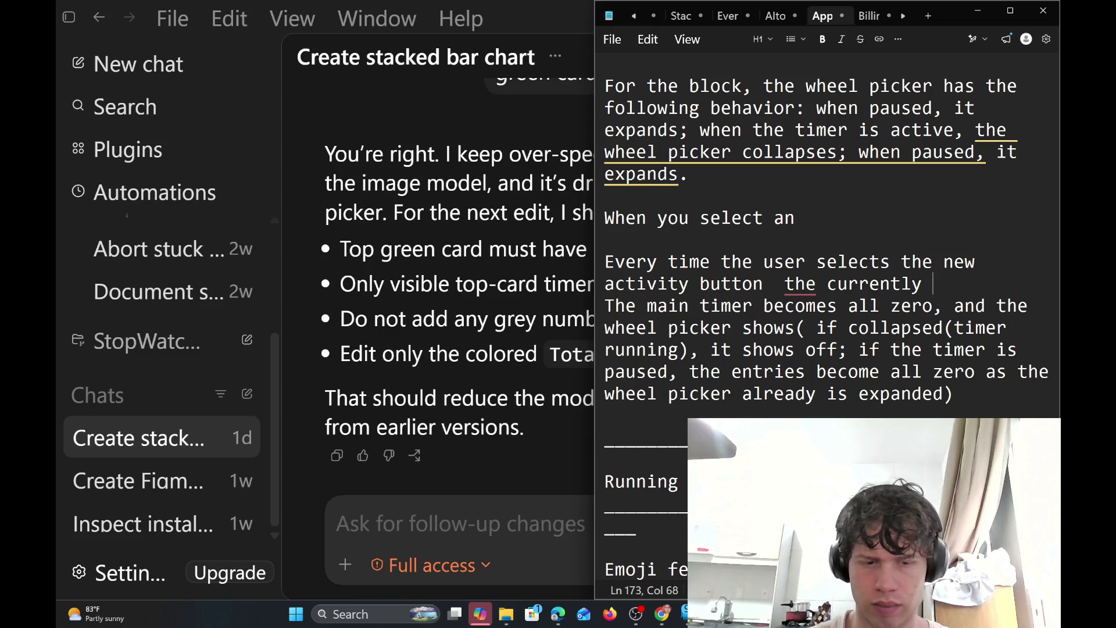
type("timer ")
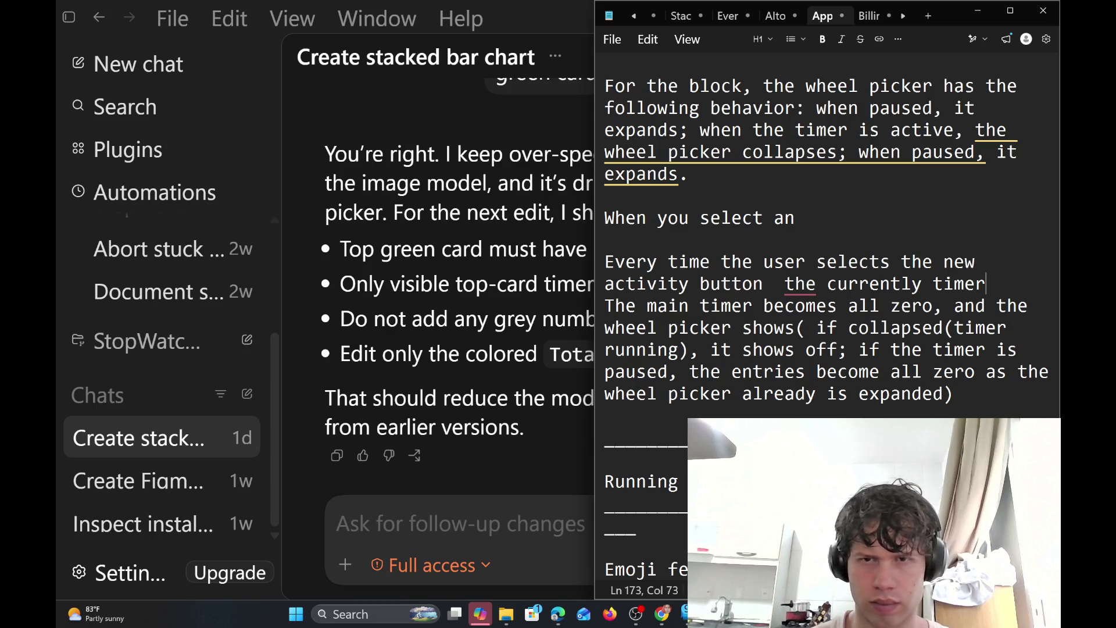
type("os")
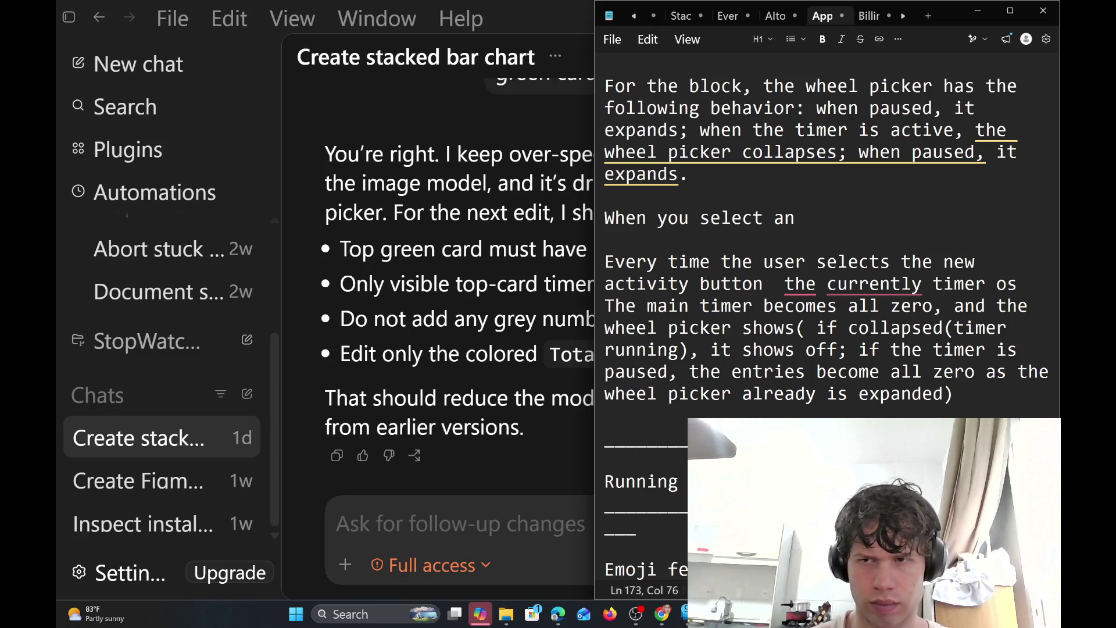
key("BackSpace")
key("BackSpace")
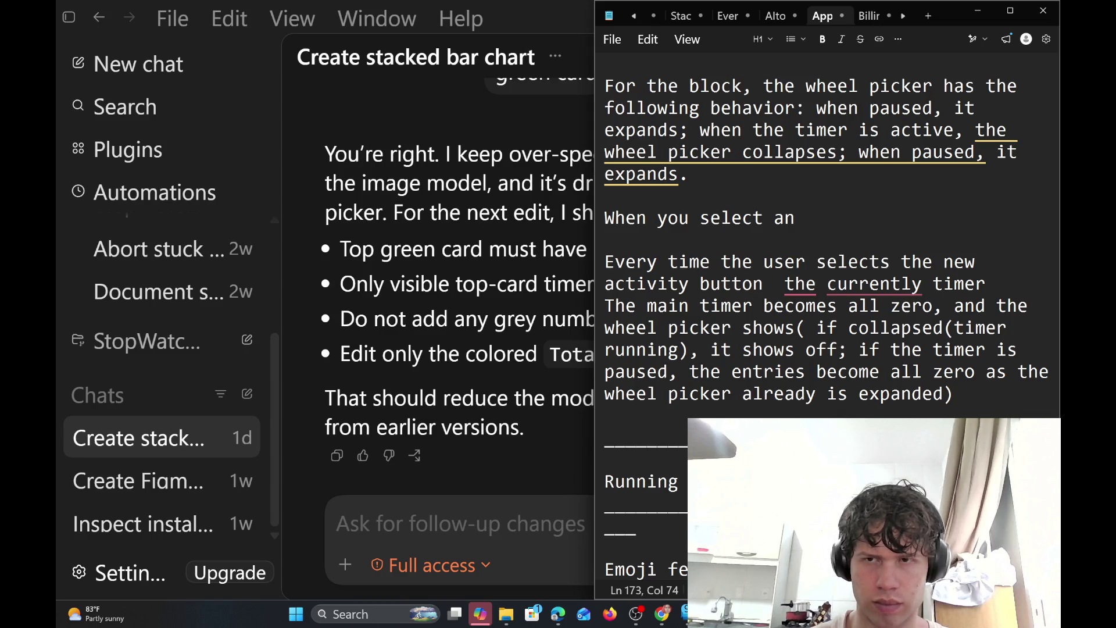
type("onm")
key("BackSpace")
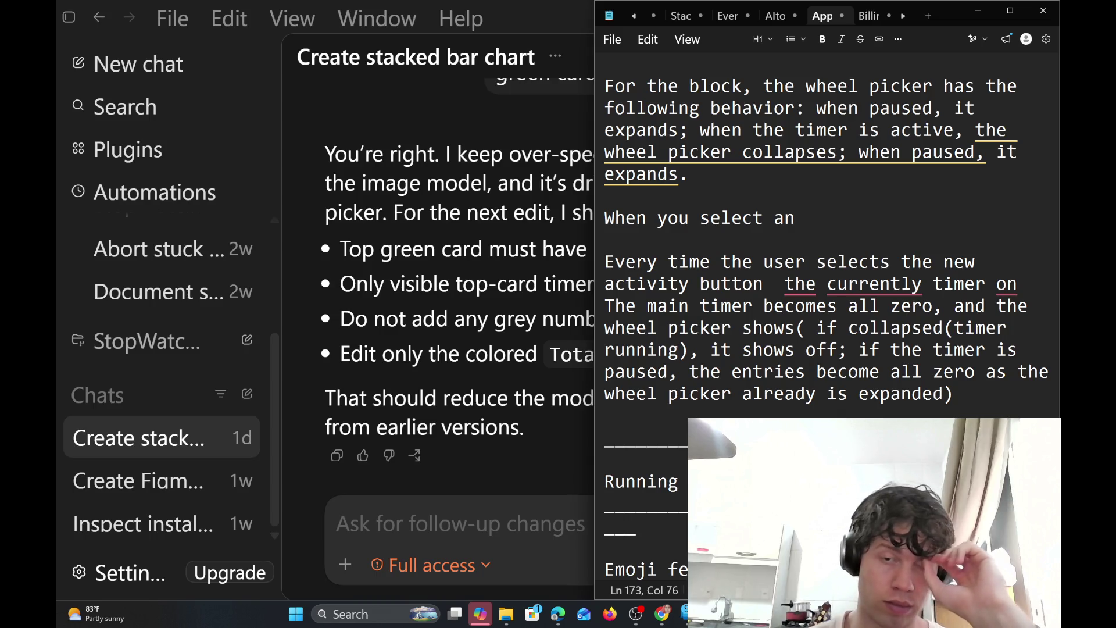
left_click(934, 305)
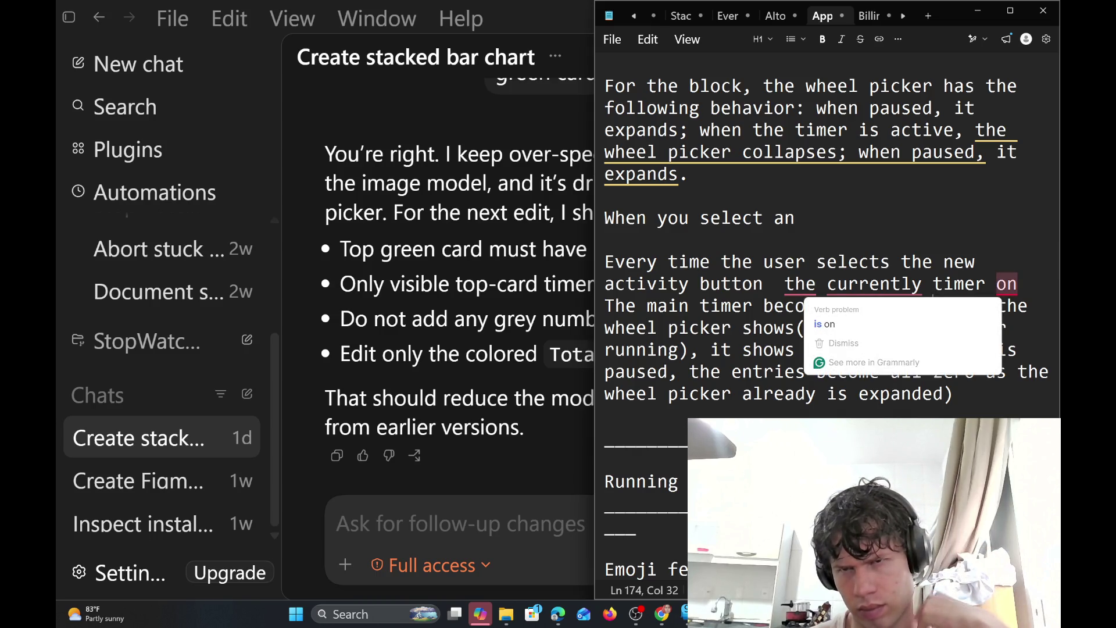
left_click(1018, 284)
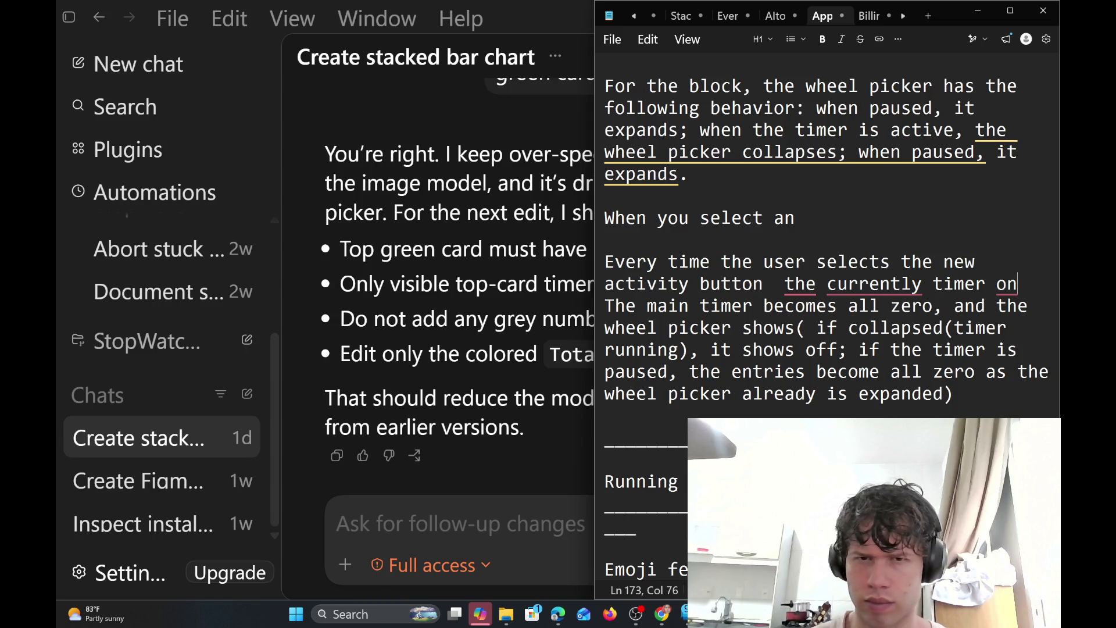
left_click(753, 306)
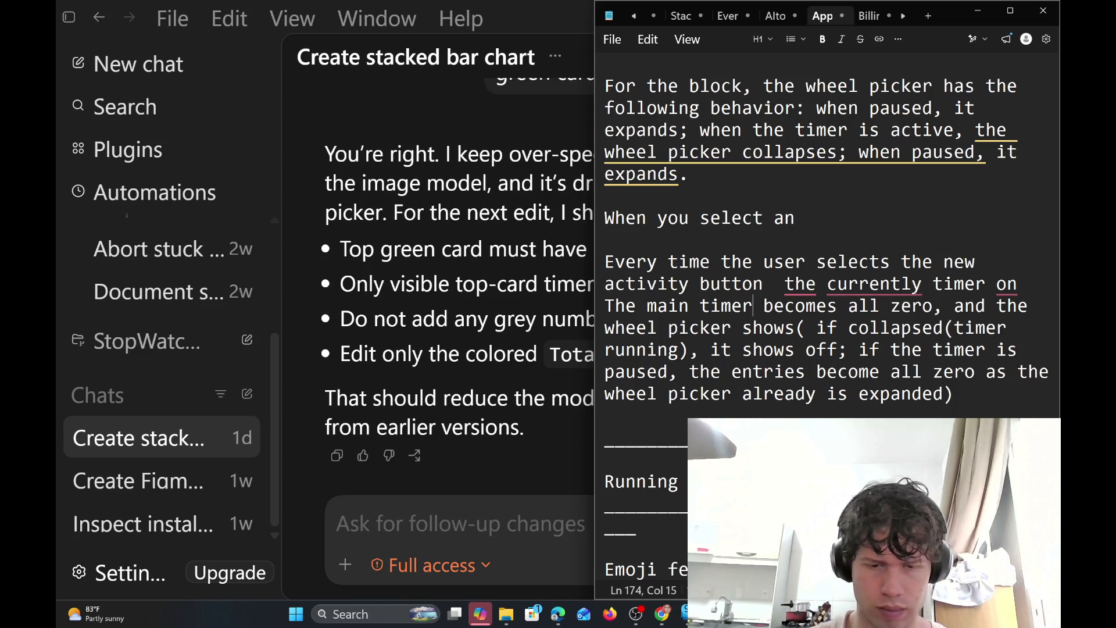
Add 'is "stored" on the activity list.' to the sentence after 'The main timer'
type("i")
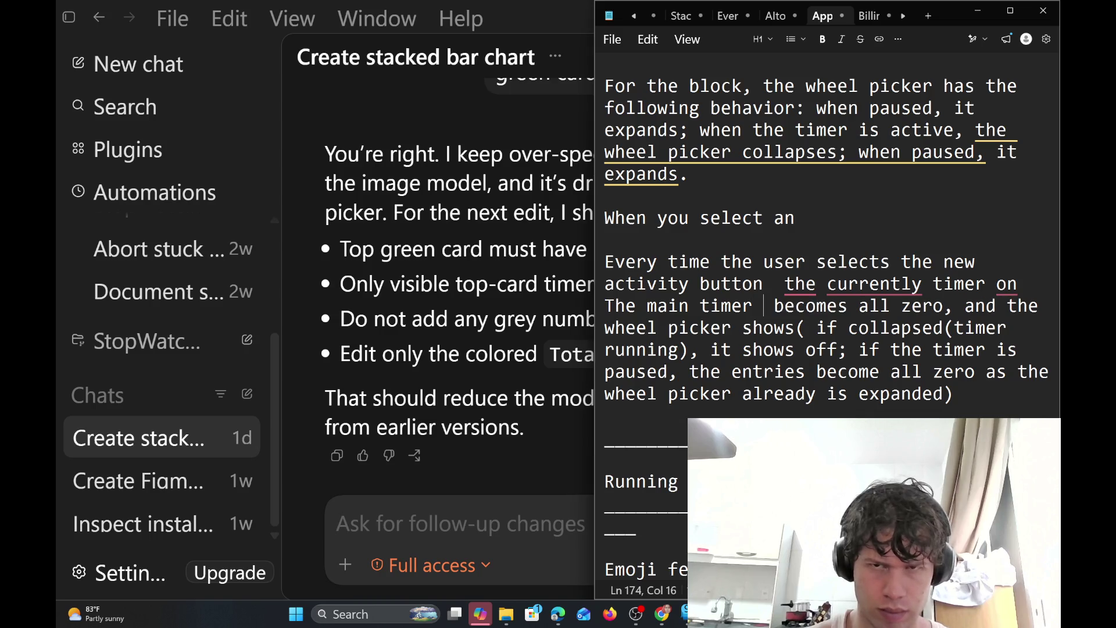
key("BackSpace")
type("s ")
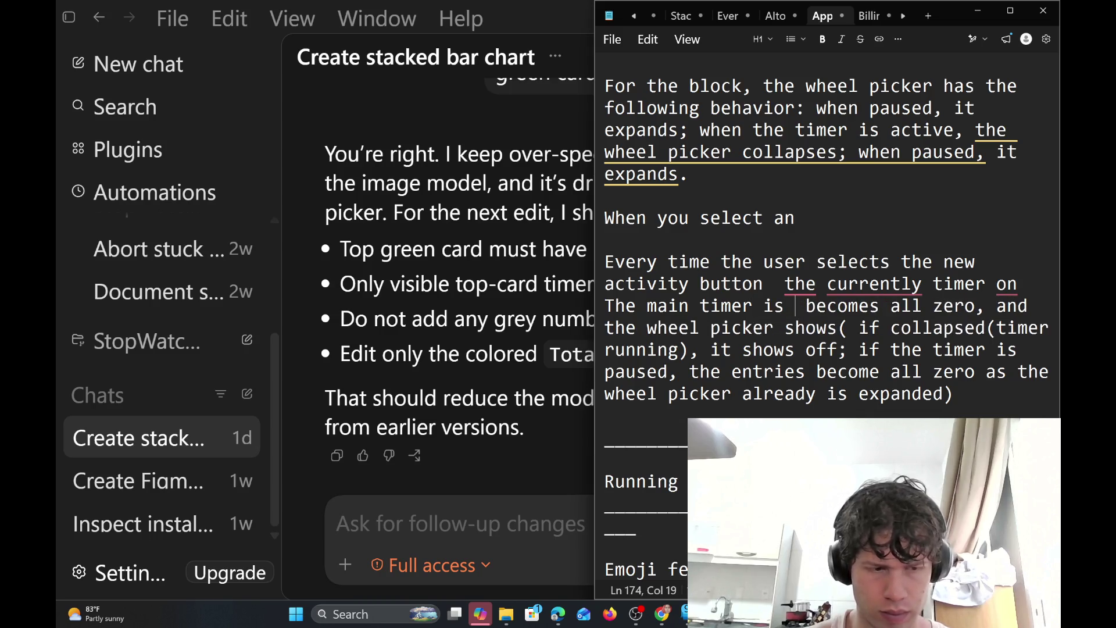
type("\"stored ")
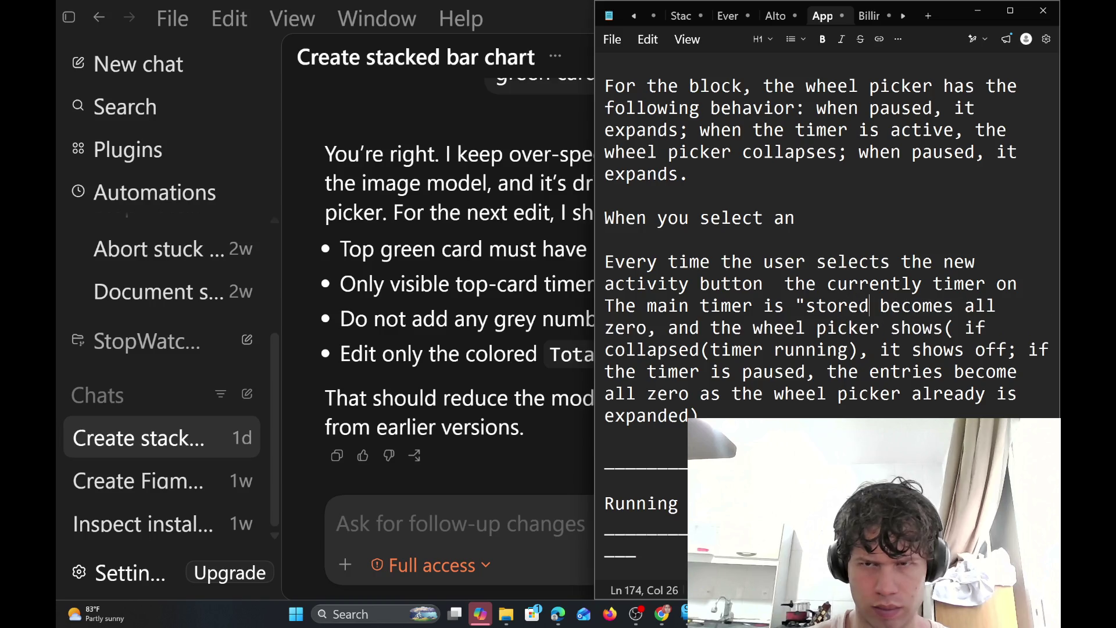
type("on the a")
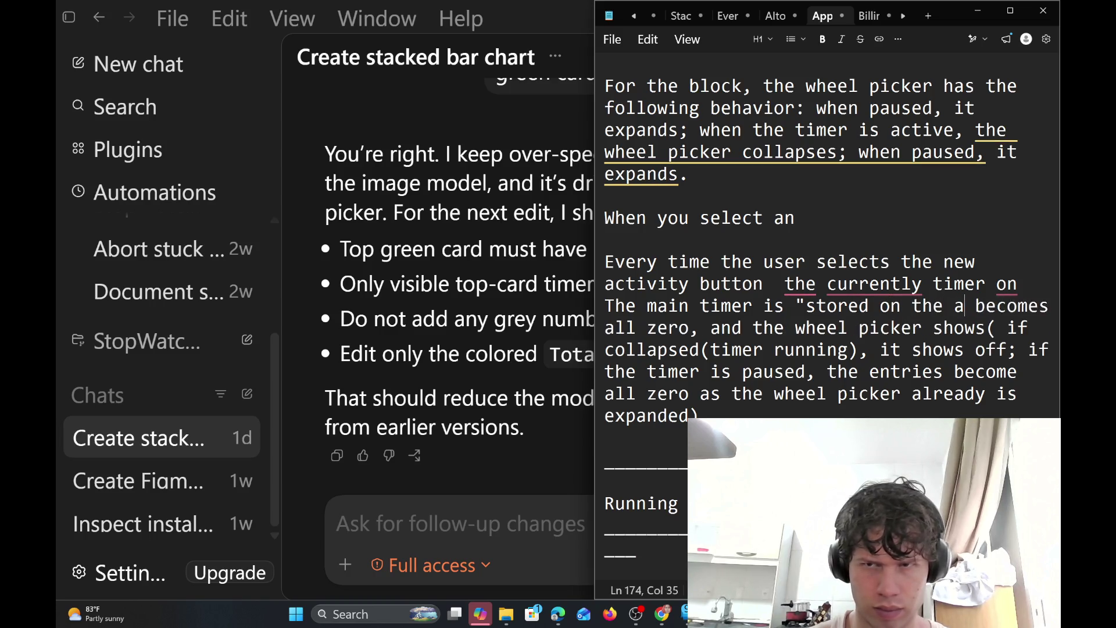
type("ci")
key("BackSpace")
type("tivi")
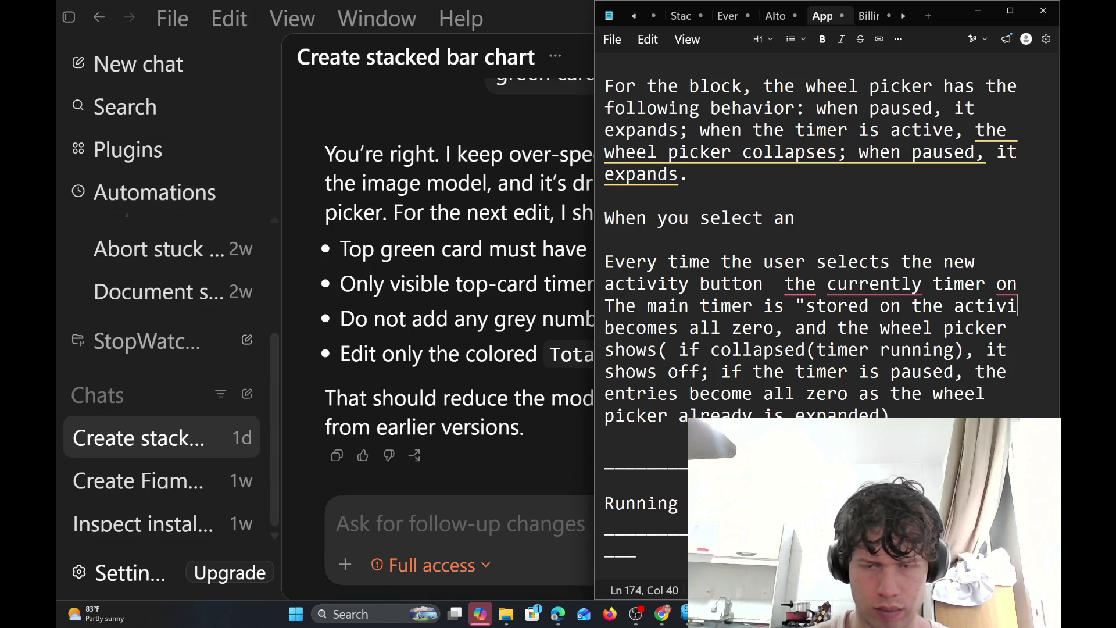
type("ty l")
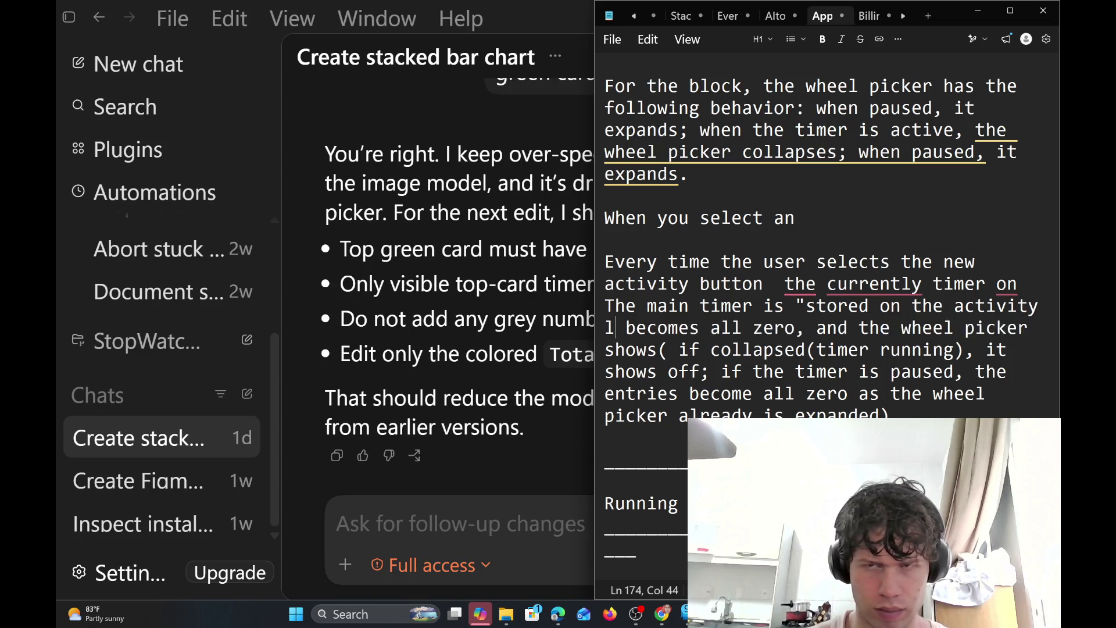
type("ist")
left_click(647, 305)
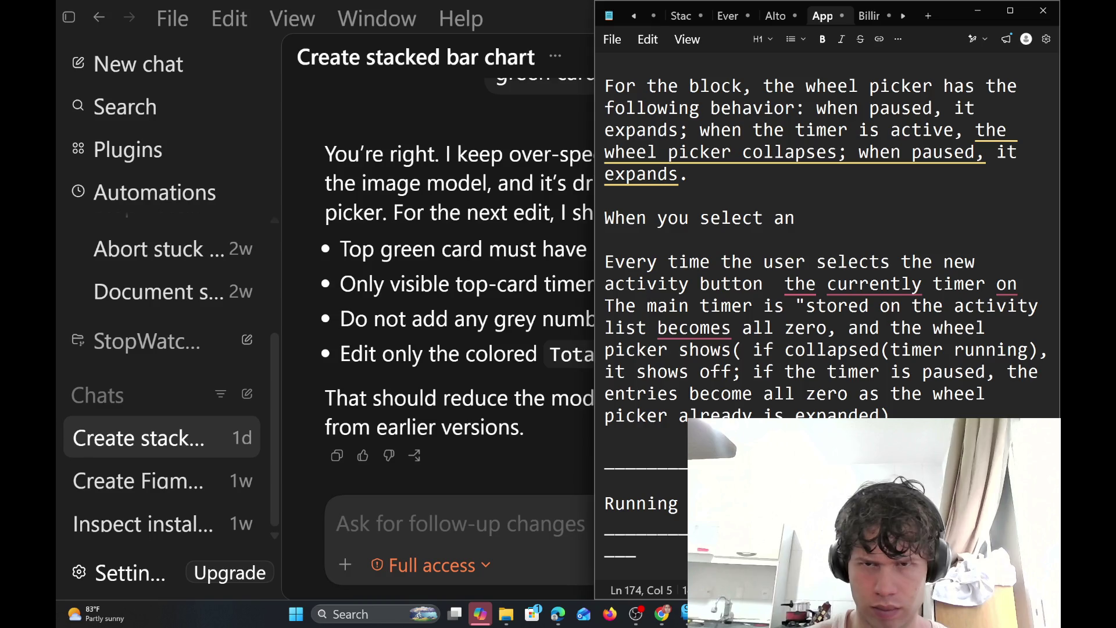
key("Right")
key("Right")
key("Right")
key("Right")
key("Right")
key("Right")
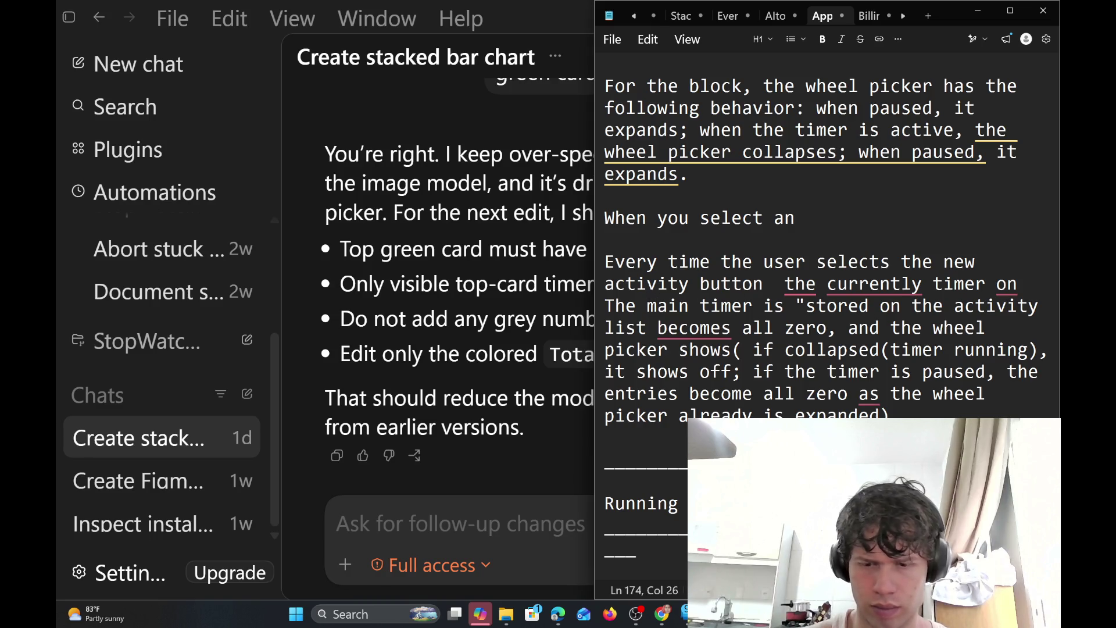
type("\"")
key("Left")
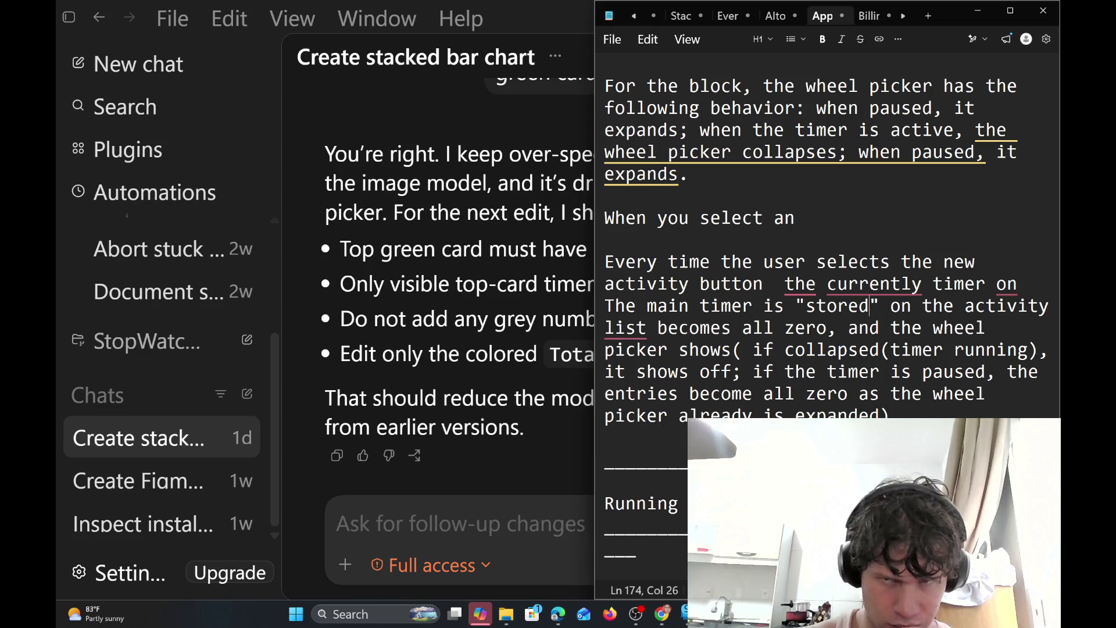
left_click(859, 328)
key("Left")
key("Left")
key("Left")
key("Left")
key("Left")
key("Left")
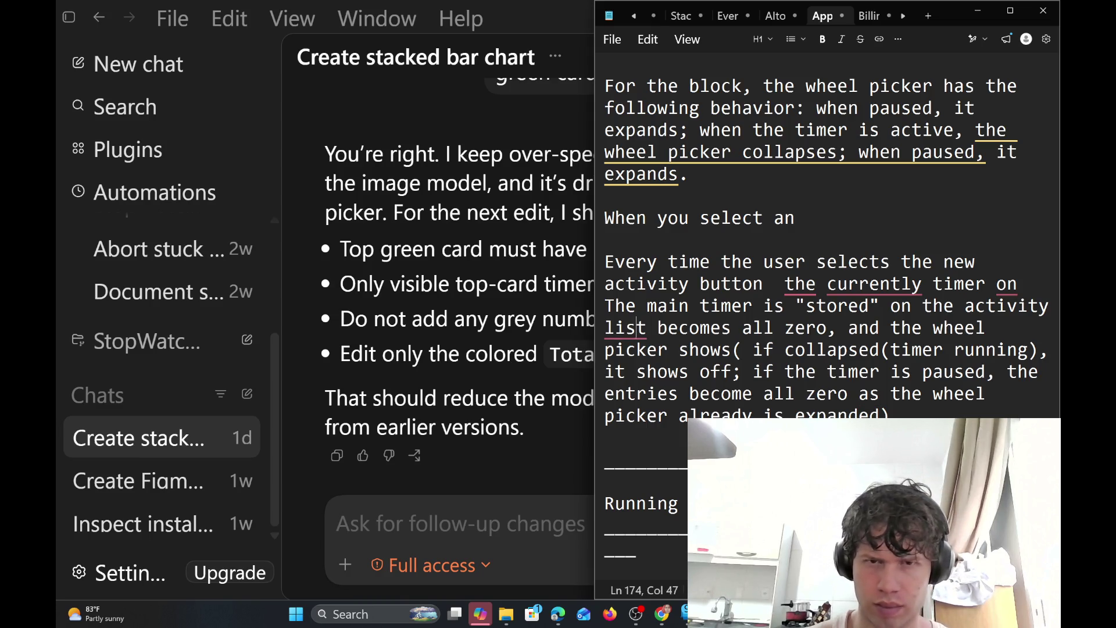
key("Left")
key("Left")
key("Left")
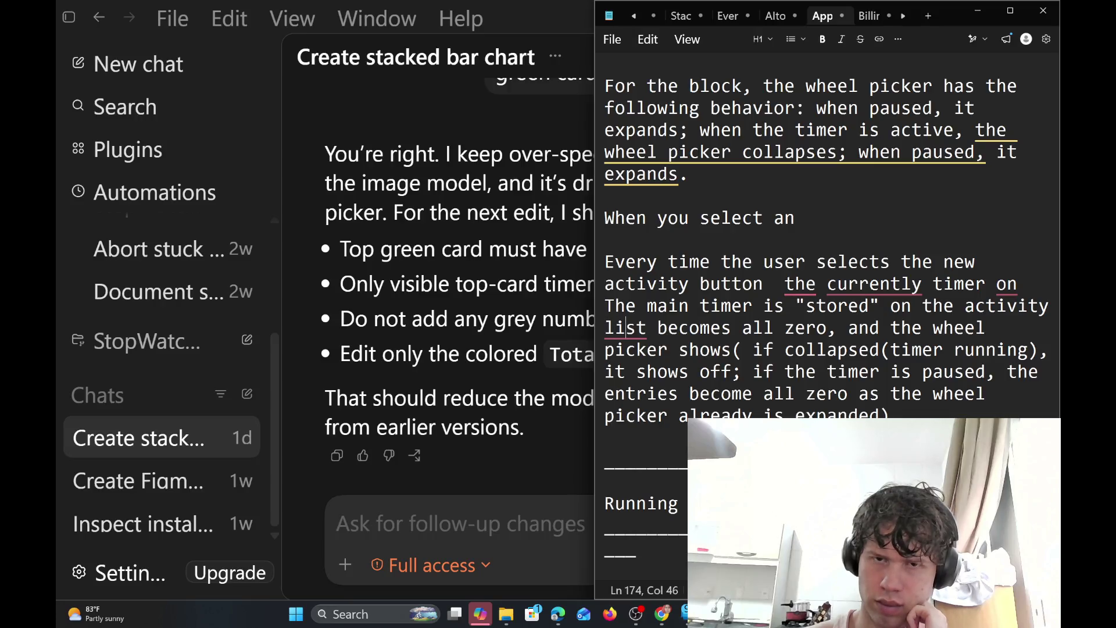
key("Right")
key("Right")
type(".")
key("Return")
key("Return")
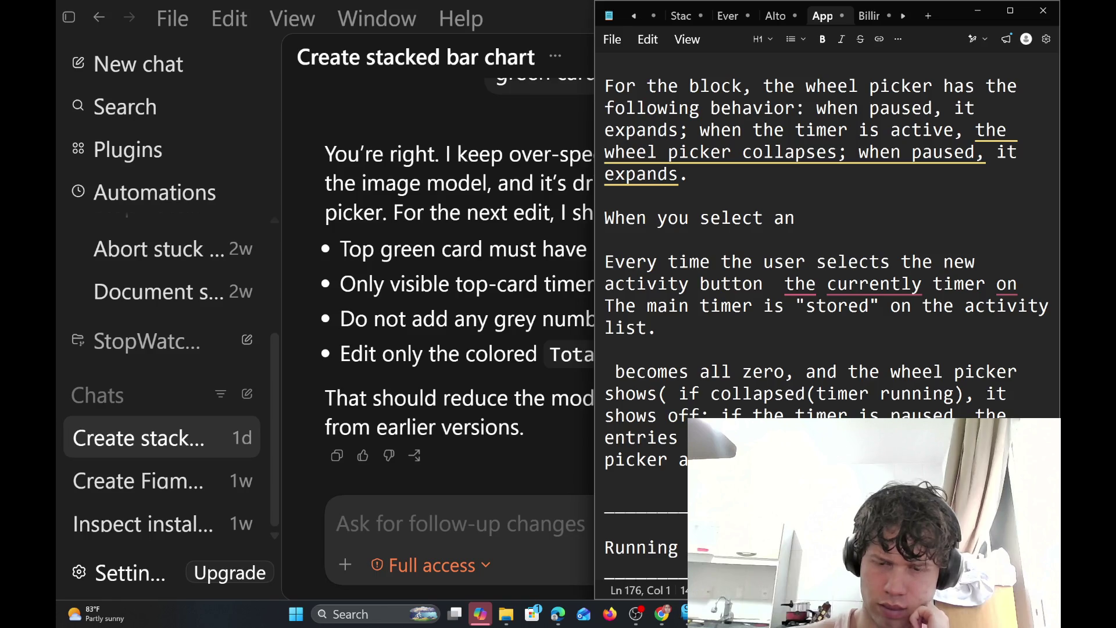
key("BackSpace")
key("BackSpace")
Add 'There, it keeps running on the list if active or paused until you start any other session.'
type("The")
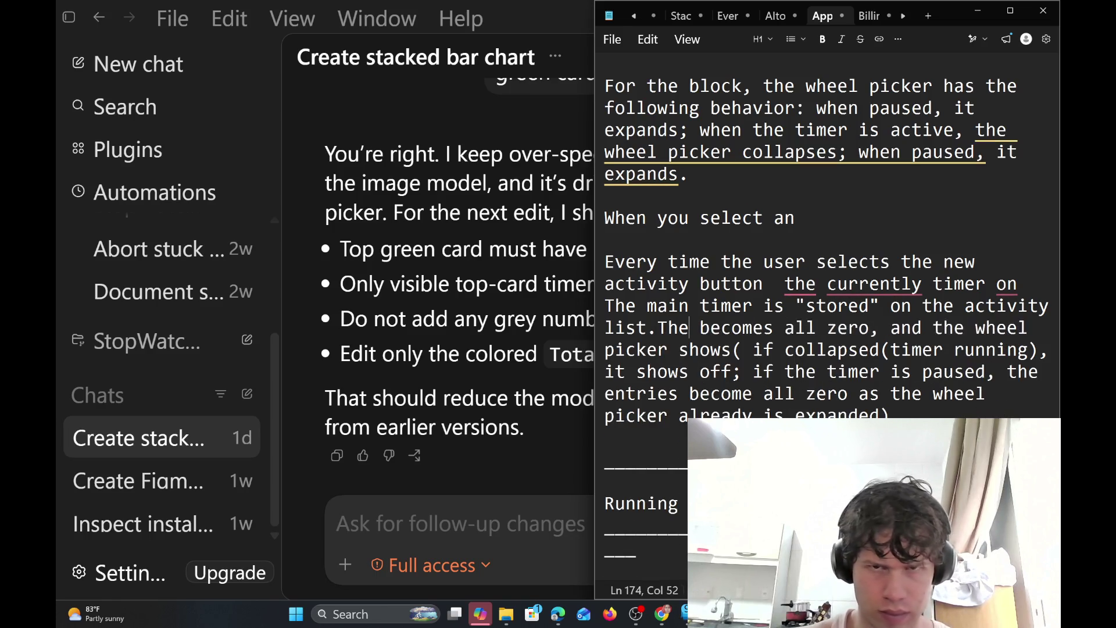
type("re")
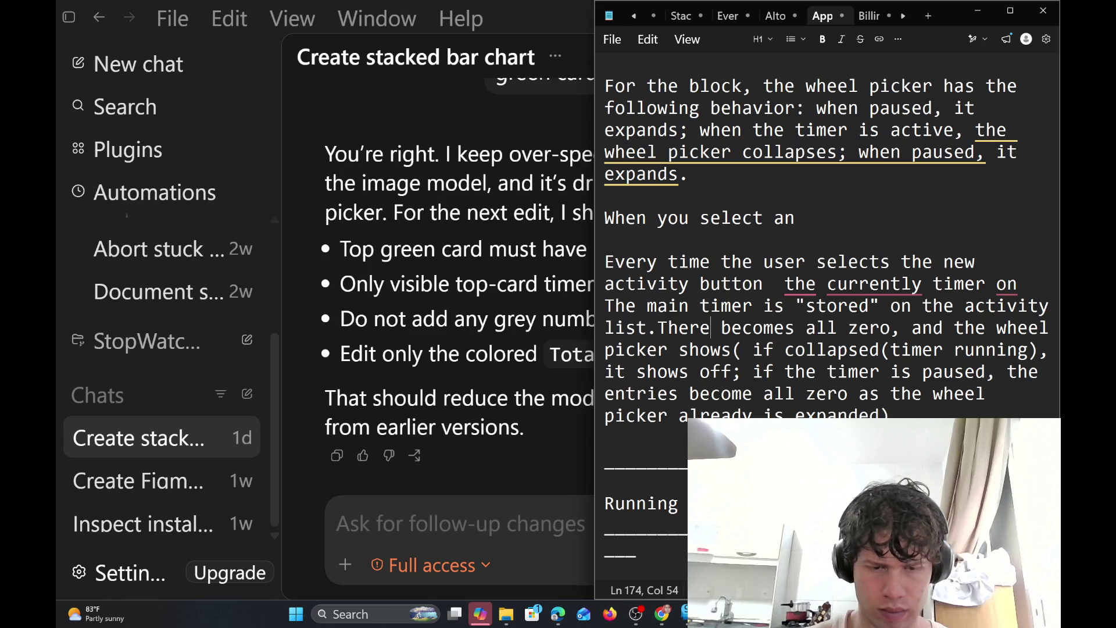
type(", it ")
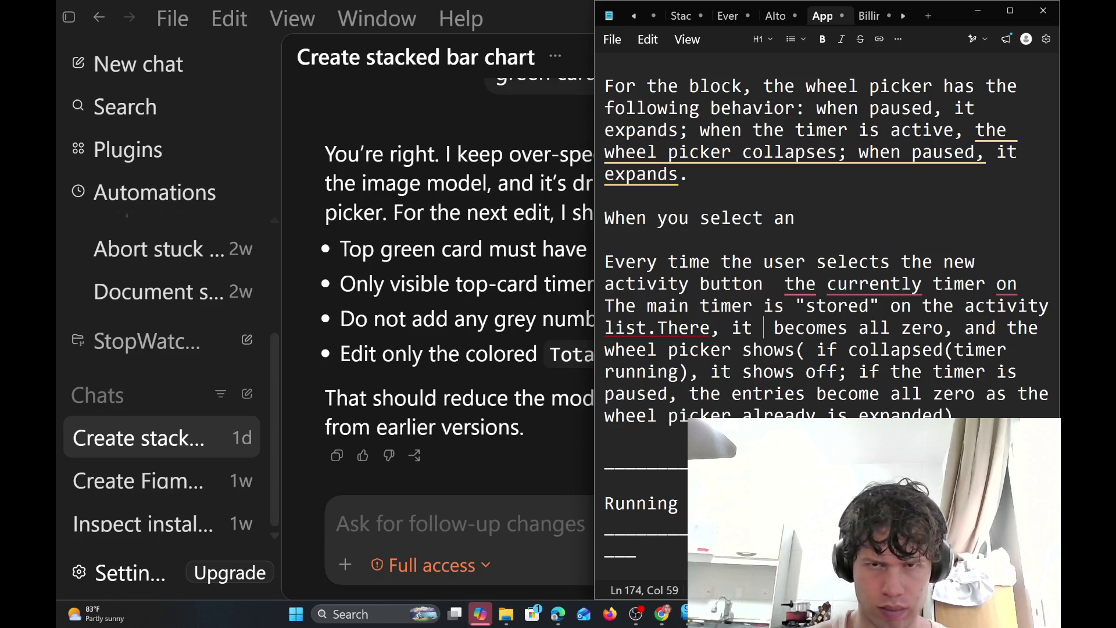
type("keep")
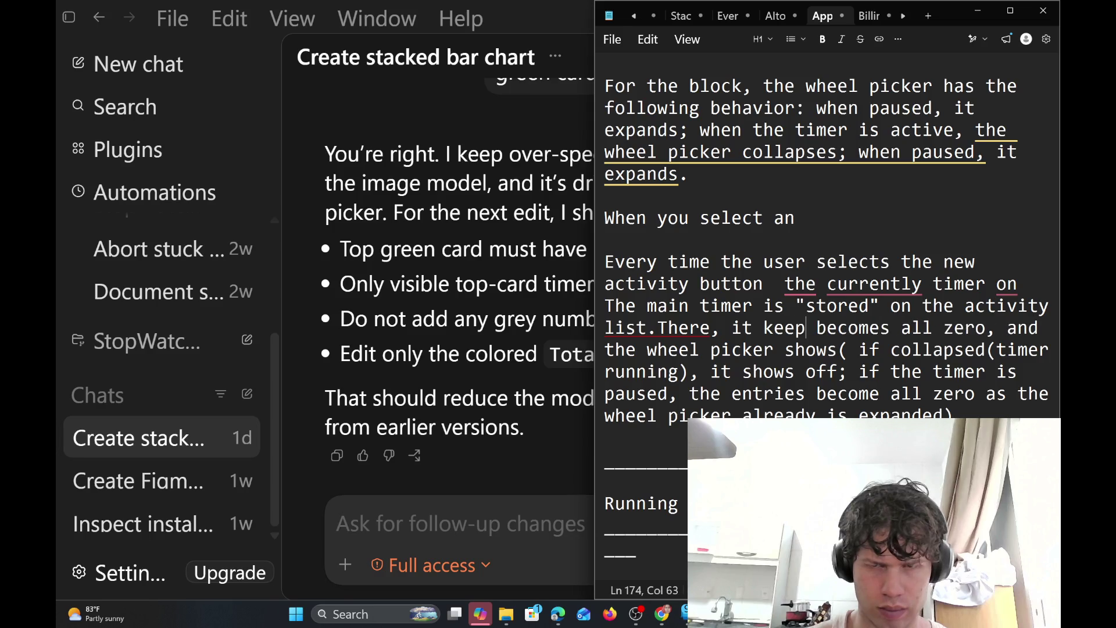
type("s running o")
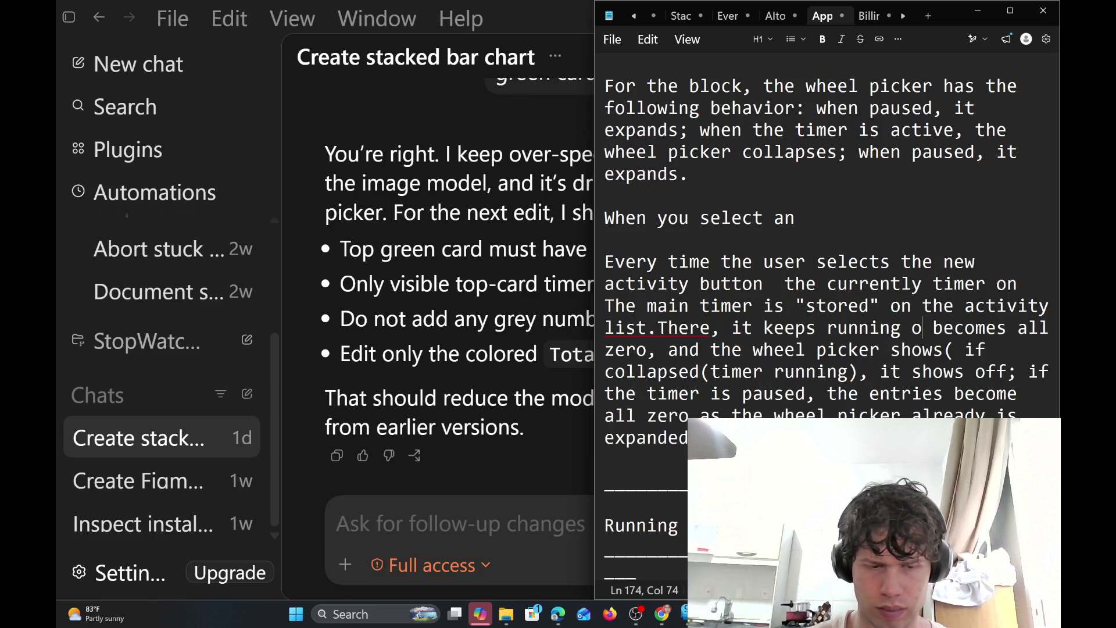
type("n the list")
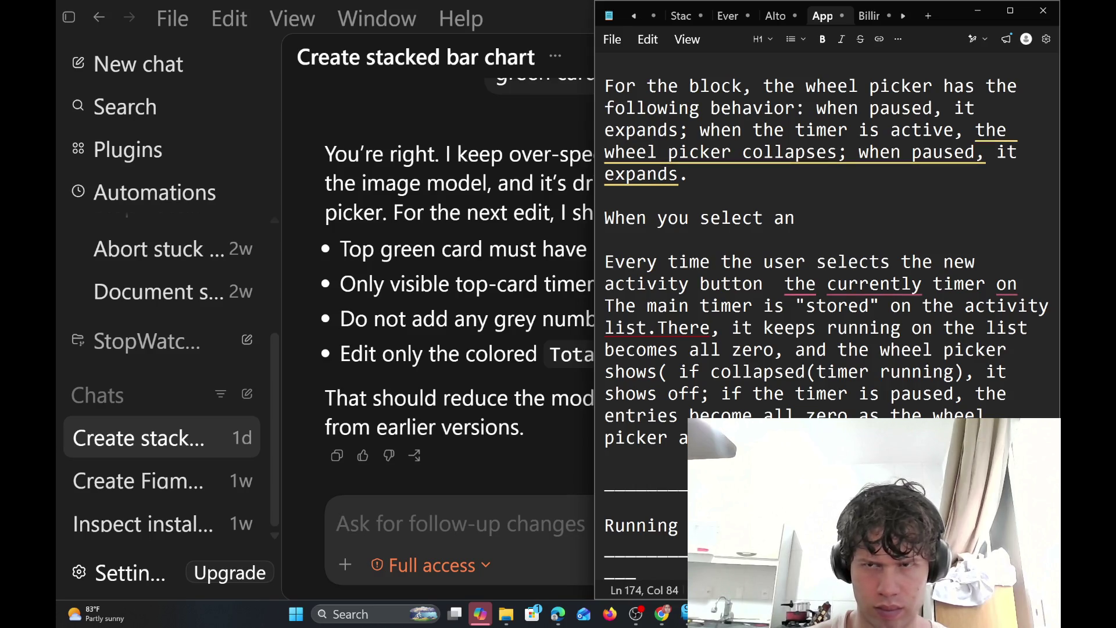
type("if ")
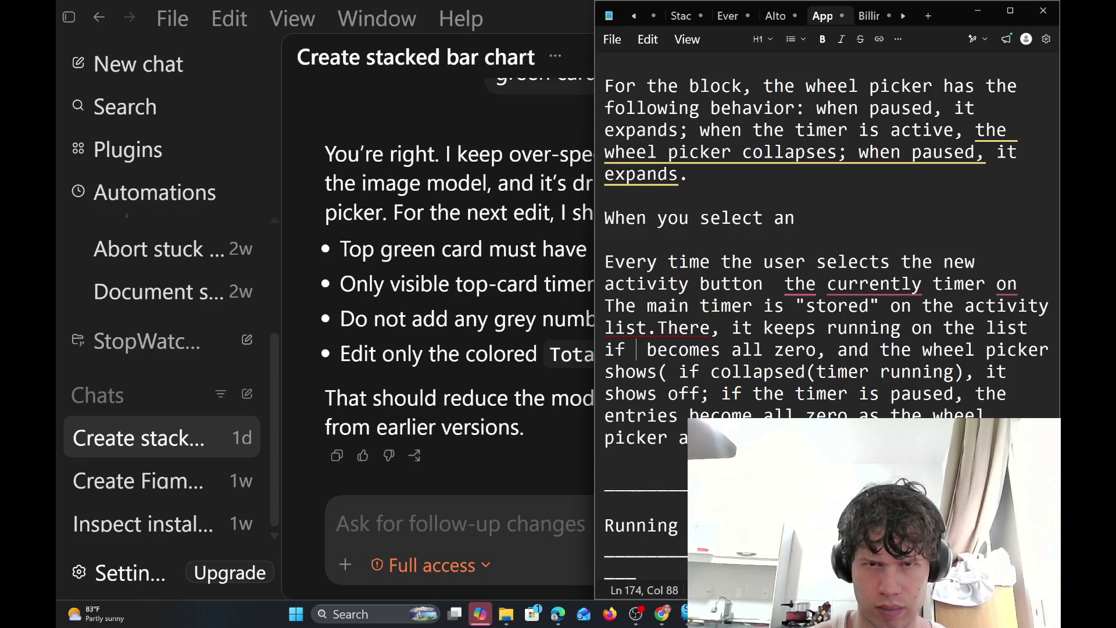
type("active")
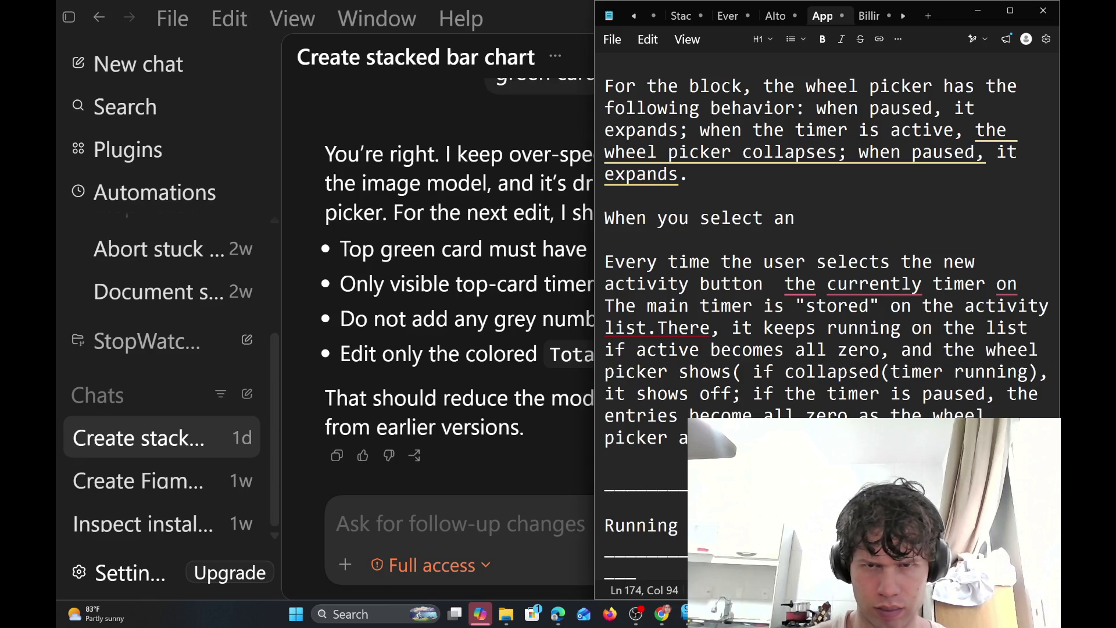
type(" or")
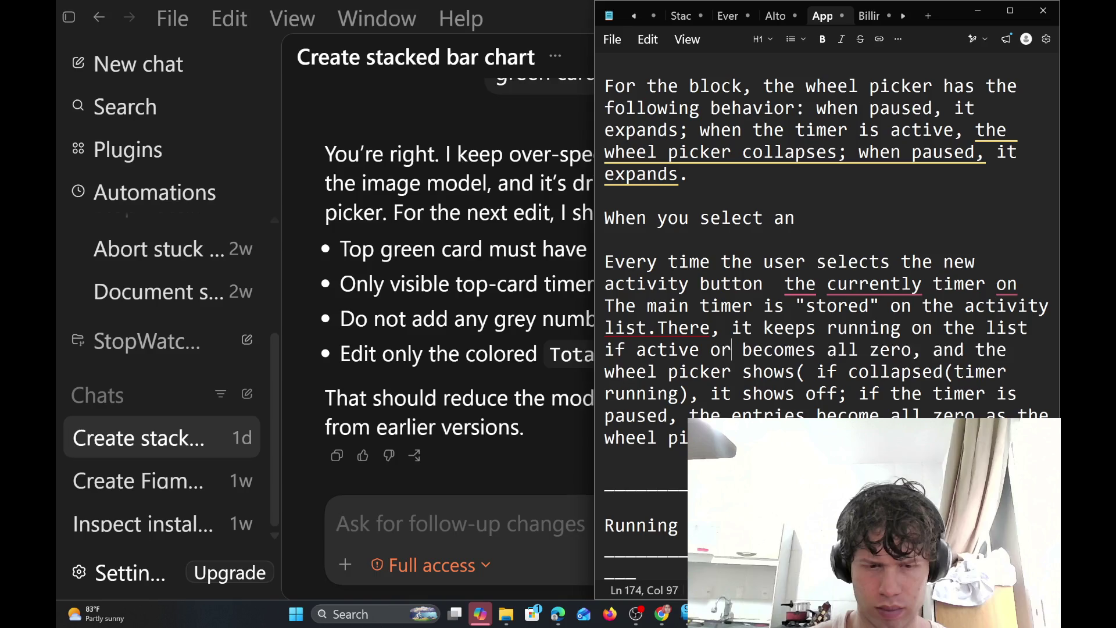
type(" paused ")
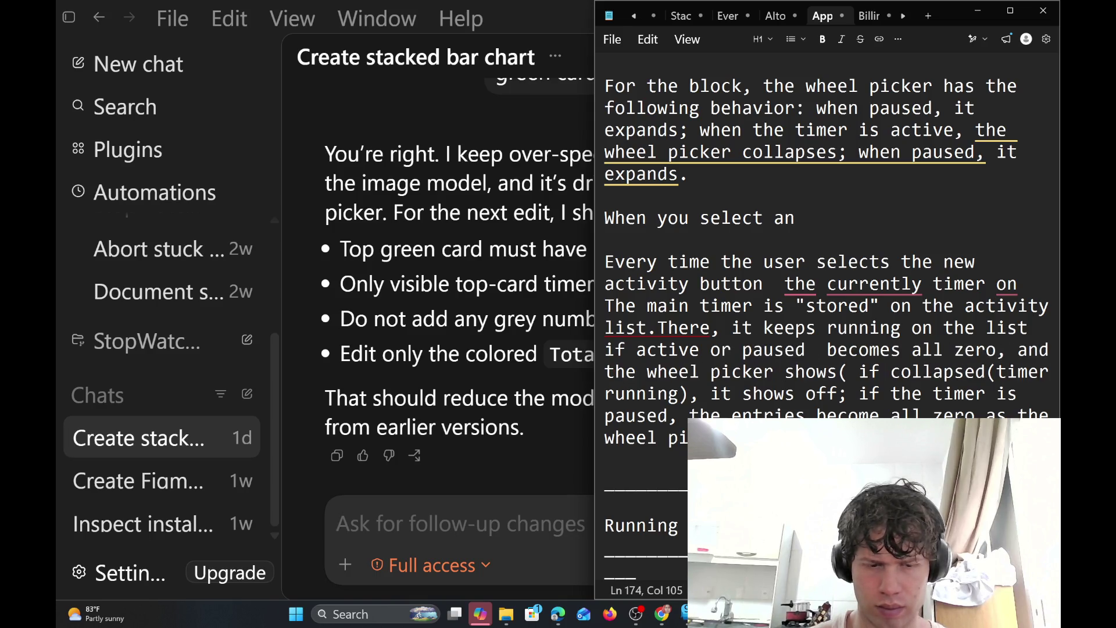
type("until ")
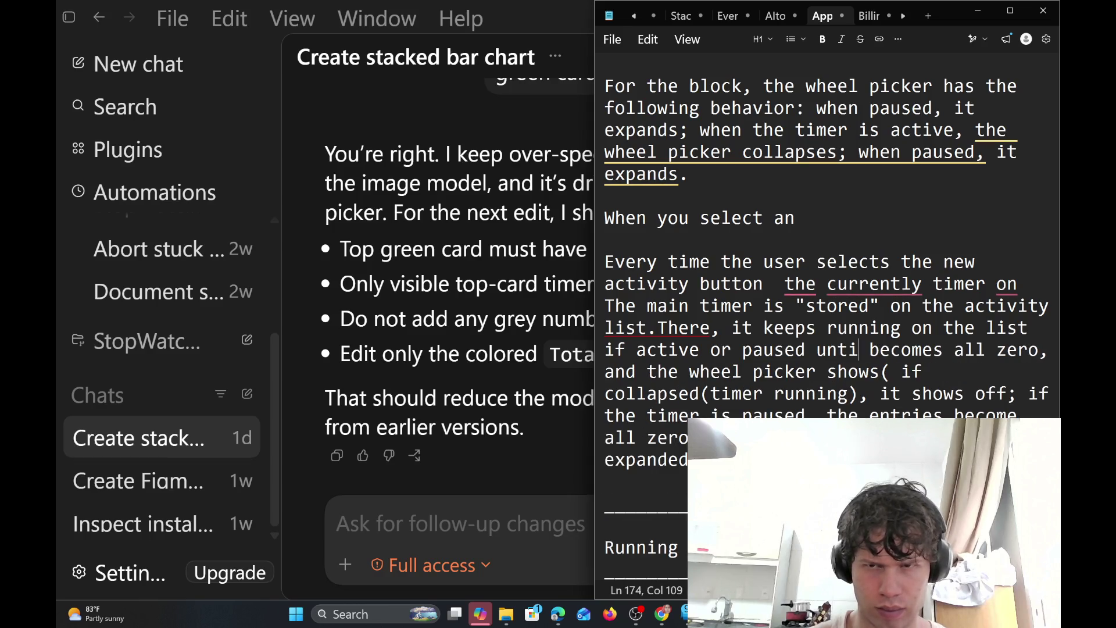
type("yo")
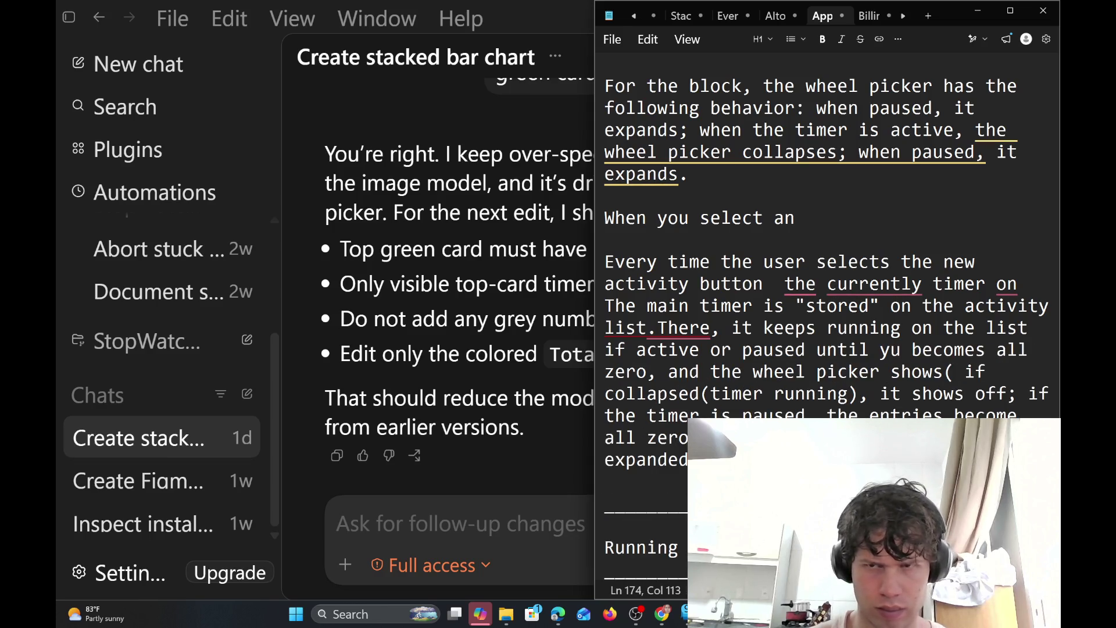
type("u s")
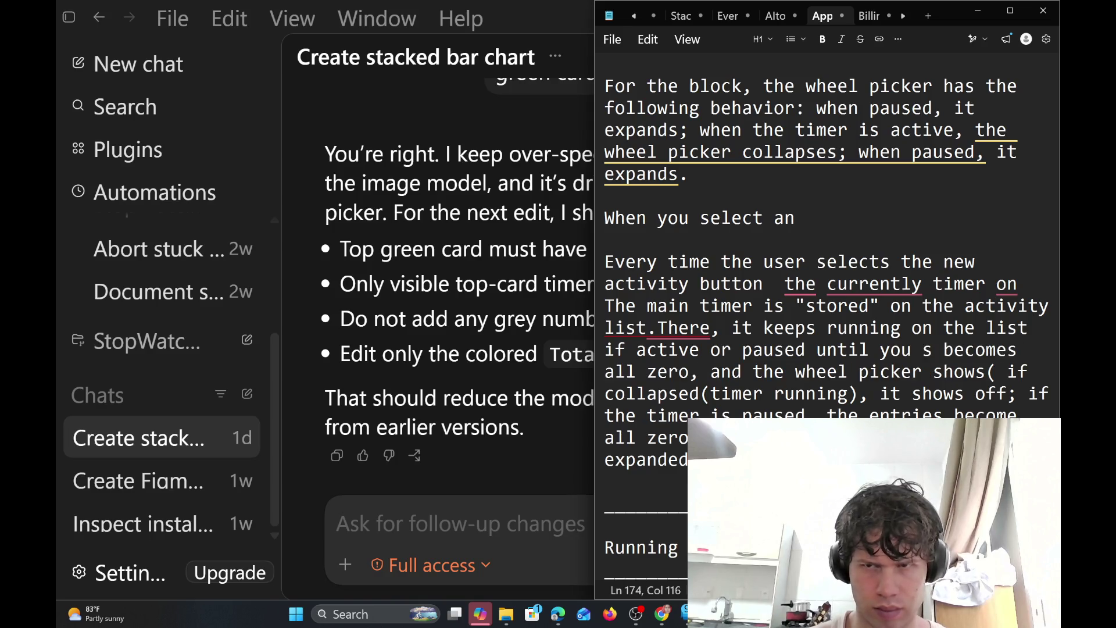
type("tart a")
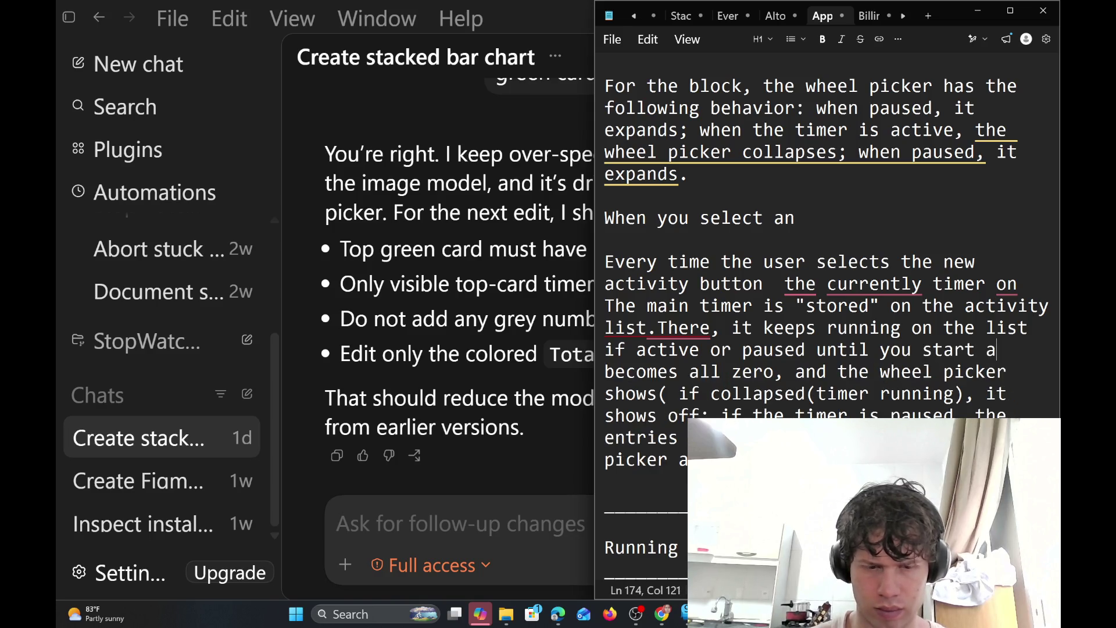
type("ny other ")
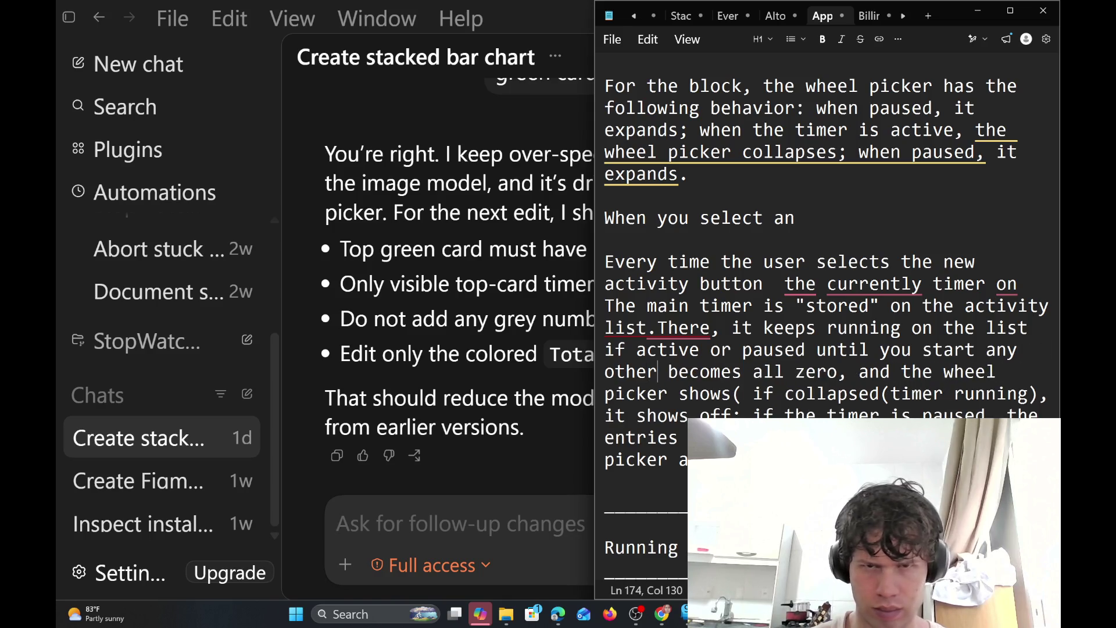
type("s ")
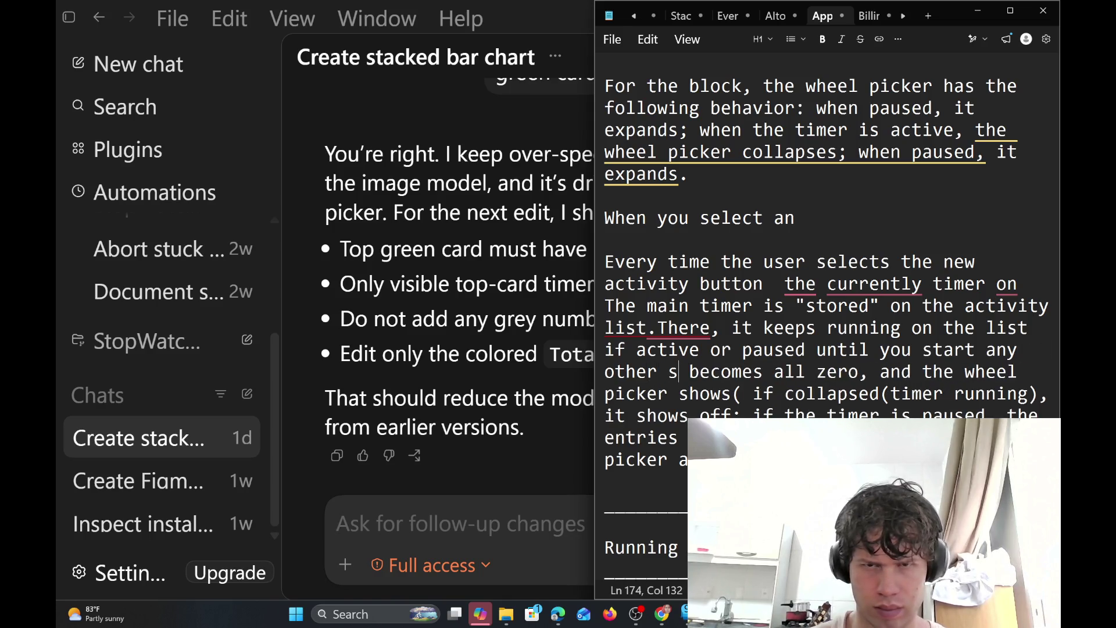
type("ession")
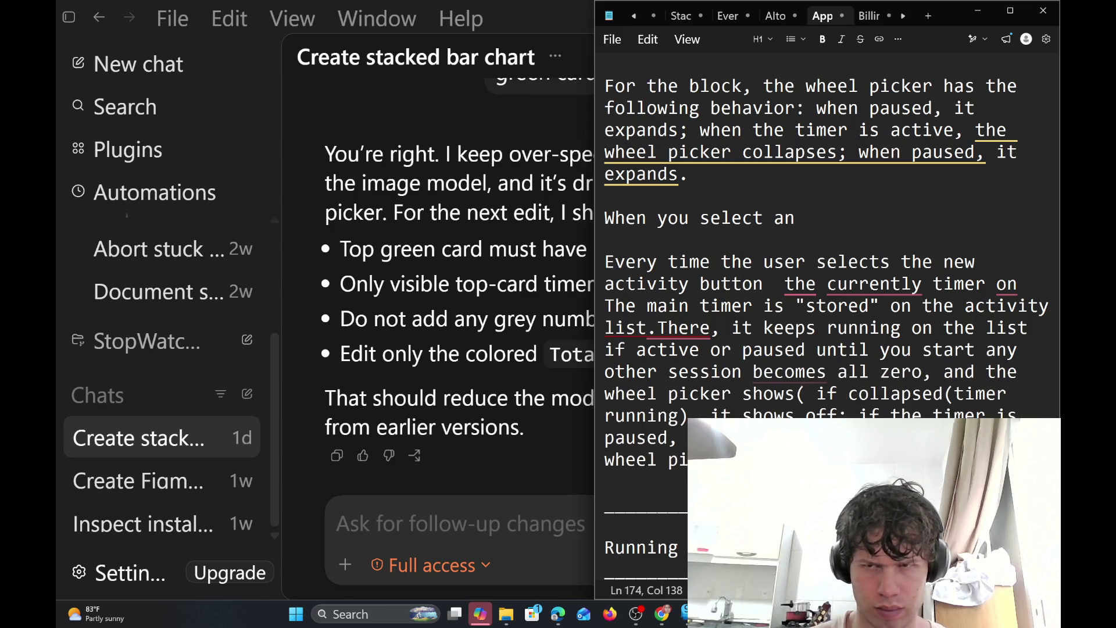
type(" or ")
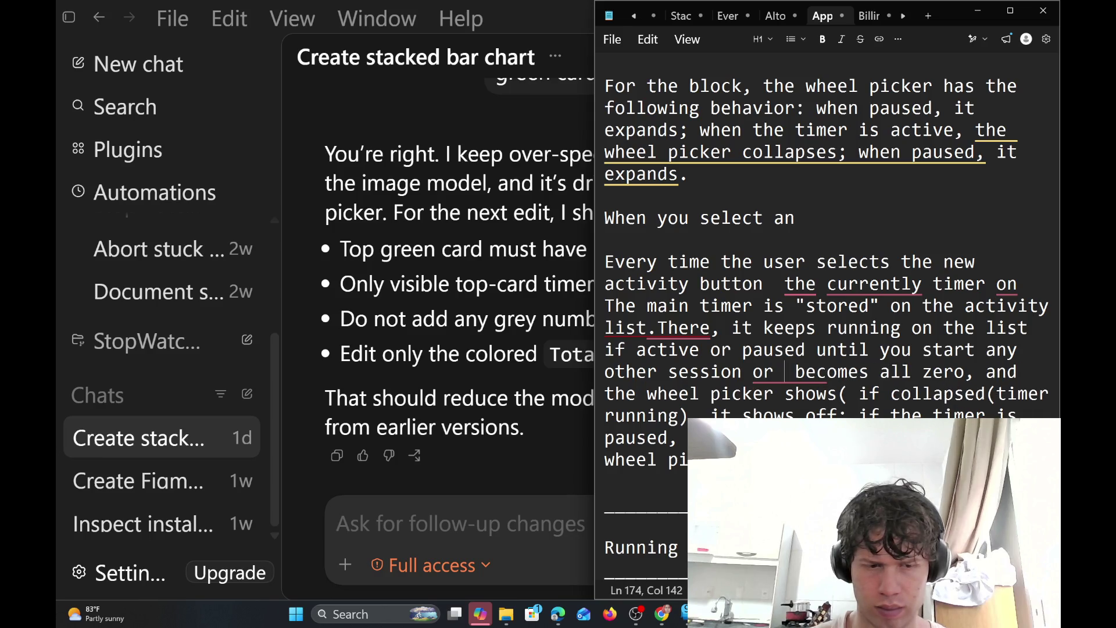
type("s")
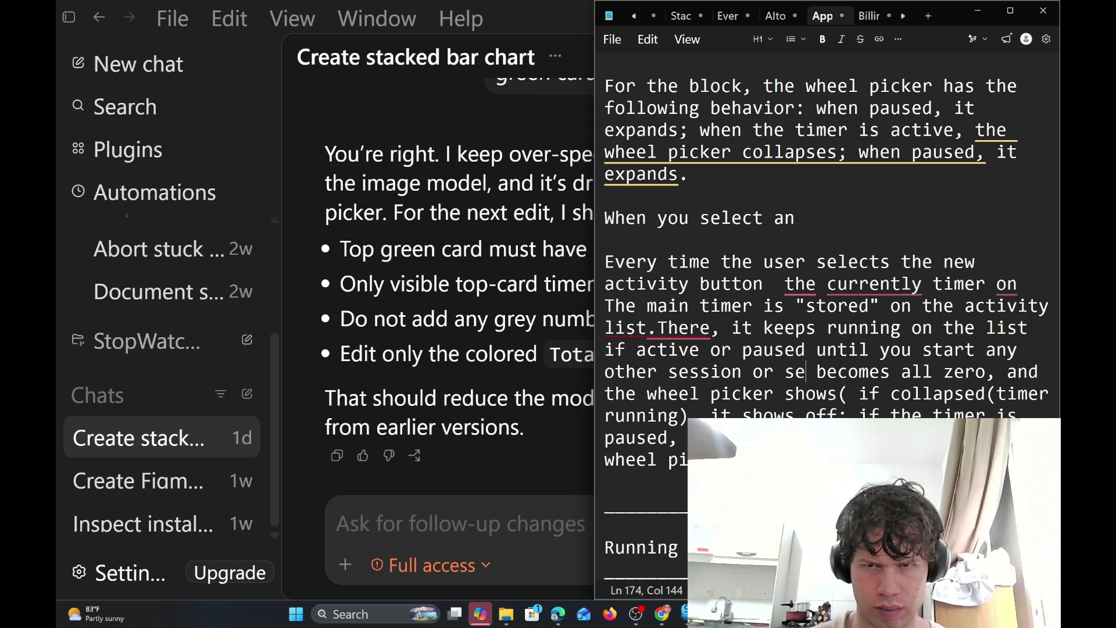
type("e")
type("le")
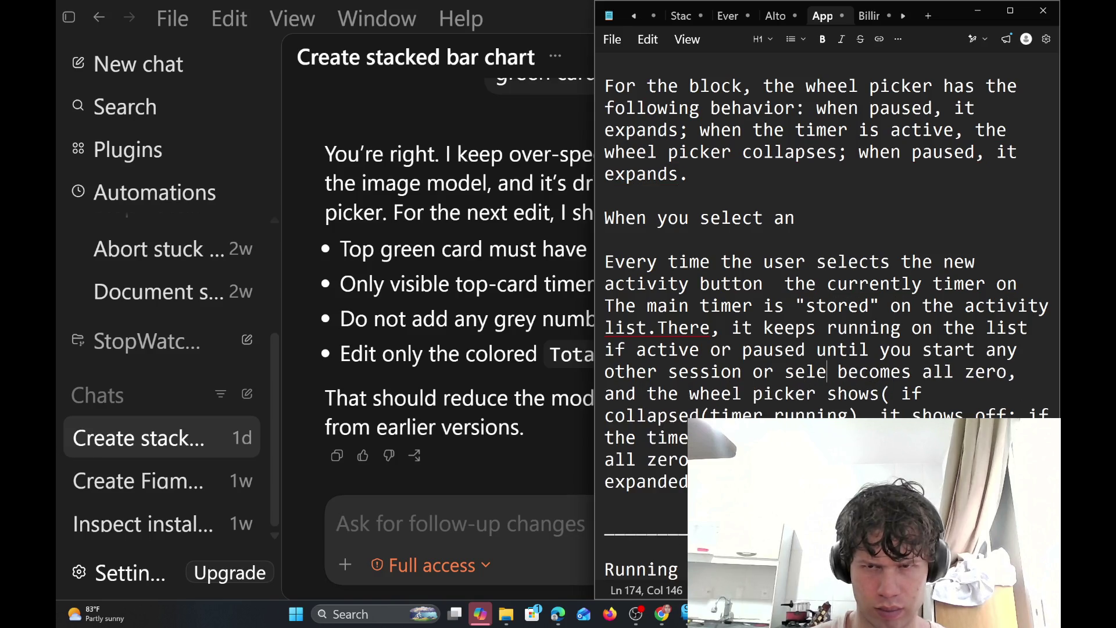
type("ct the")
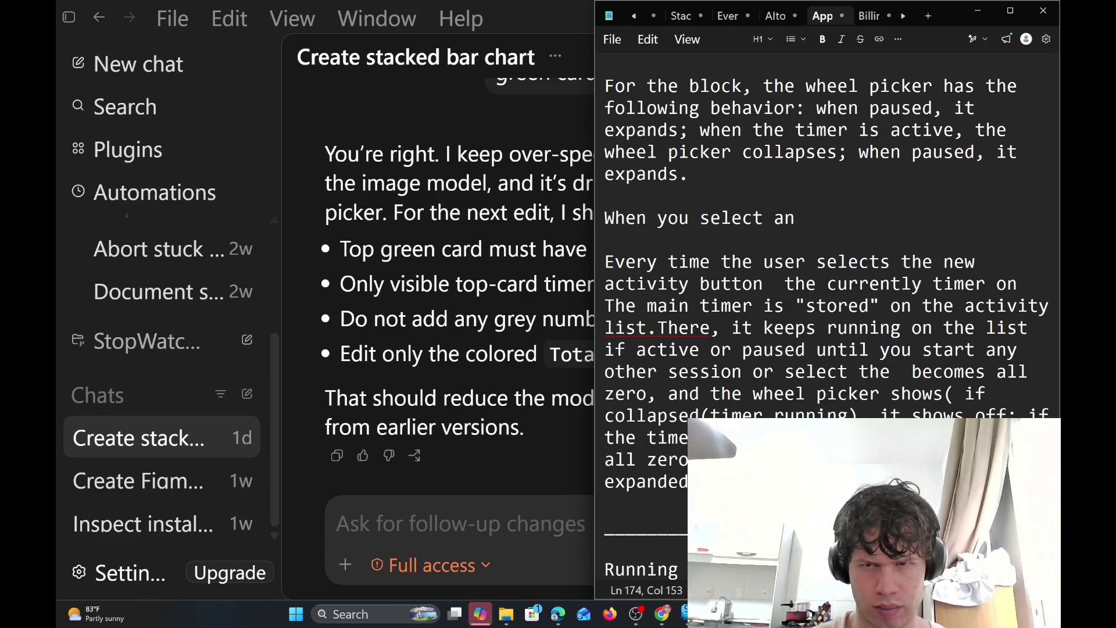
key("BackSpace")
key("BackSpace")
key("BackSpace")
key("BackSpace")
key("BackSpace")
key("BackSpace")
key("BackSpace")
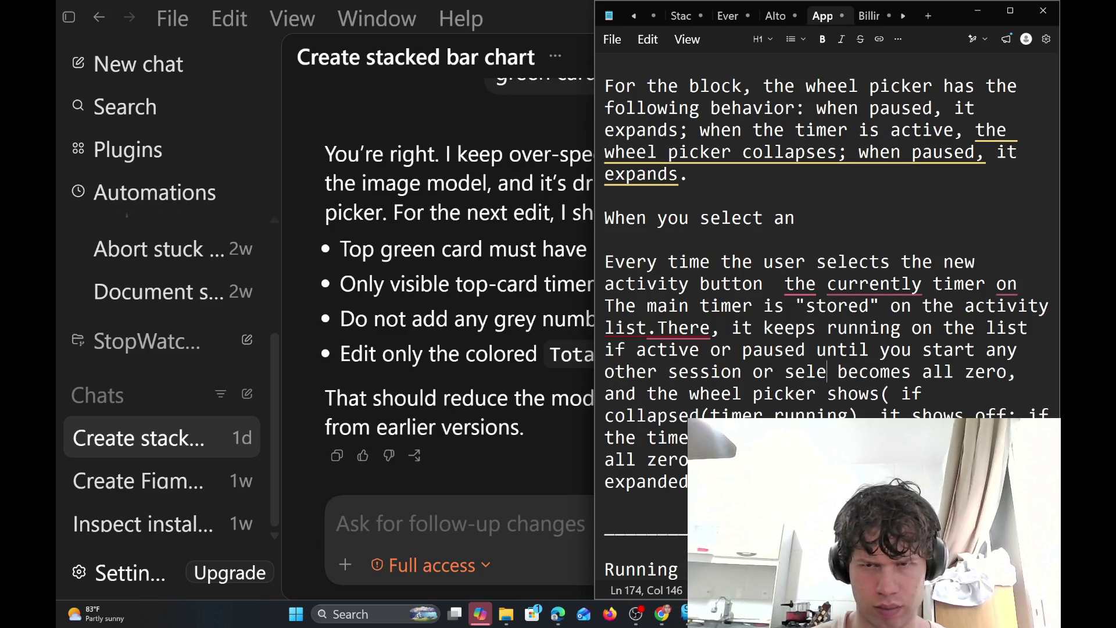
key("BackSpace")
key("BackSpace")
key("BackSpace")
key("BackSpace")
key("BackSpace")
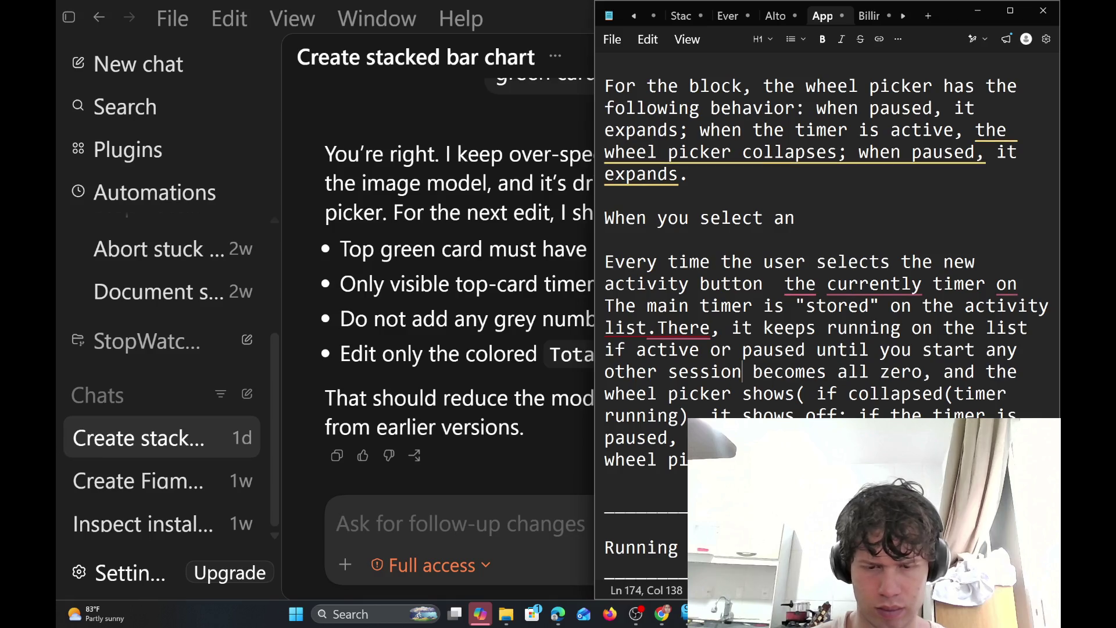
type(".")
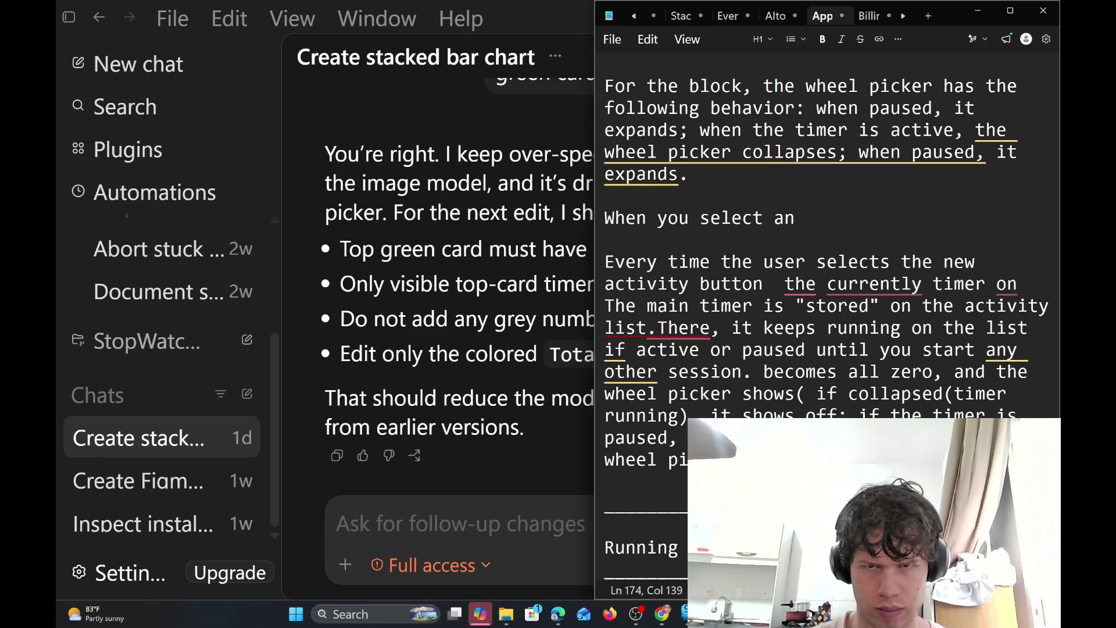
key("Return")
key("Return")
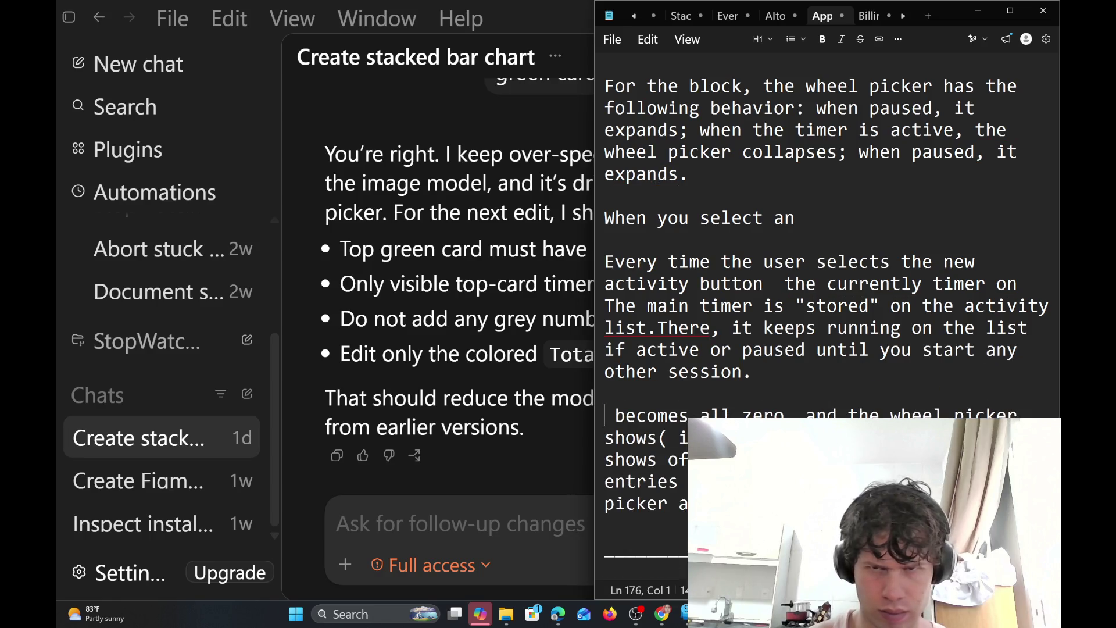
Begin a new paragraph reading 'To pause a session that is active on the list. Yo'
key("Return")
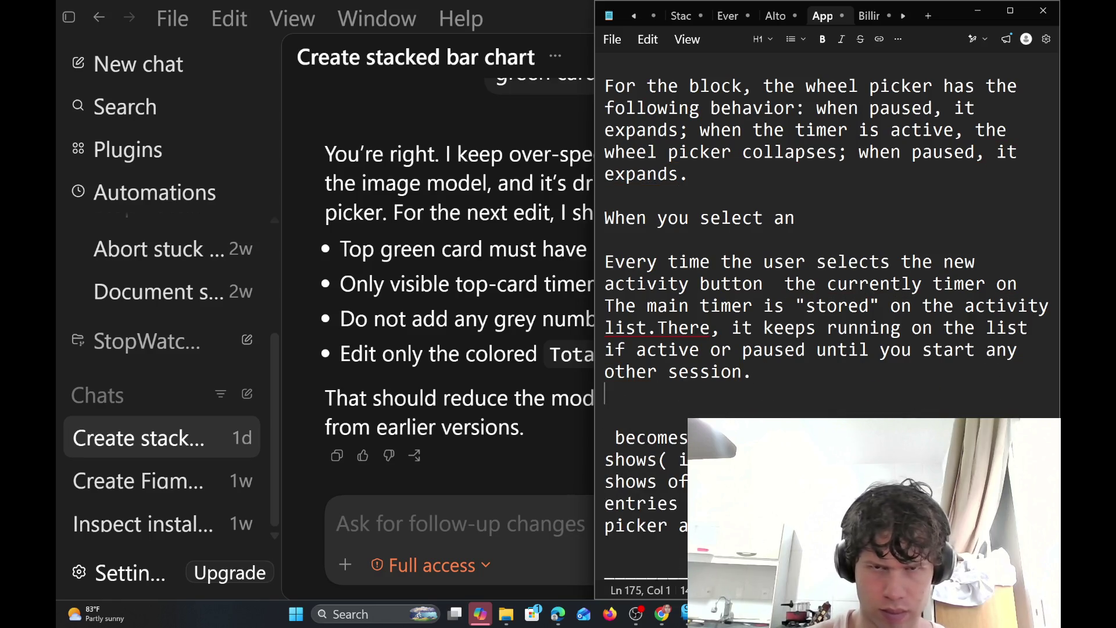
key("Return")
type("To p")
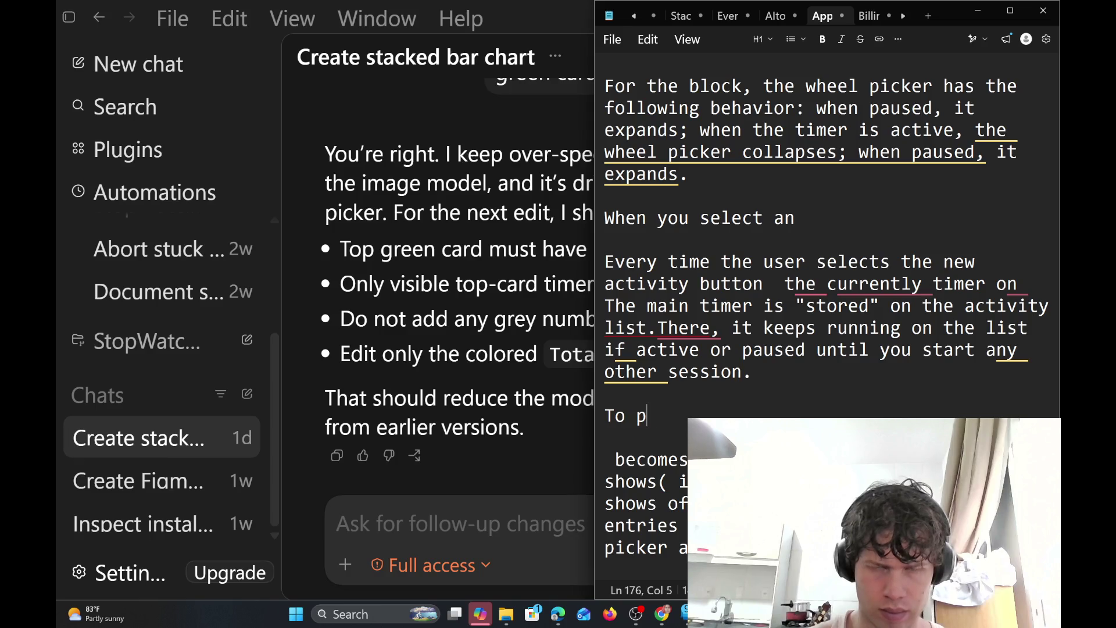
type("ause a")
key("BackSpace")
type("a ")
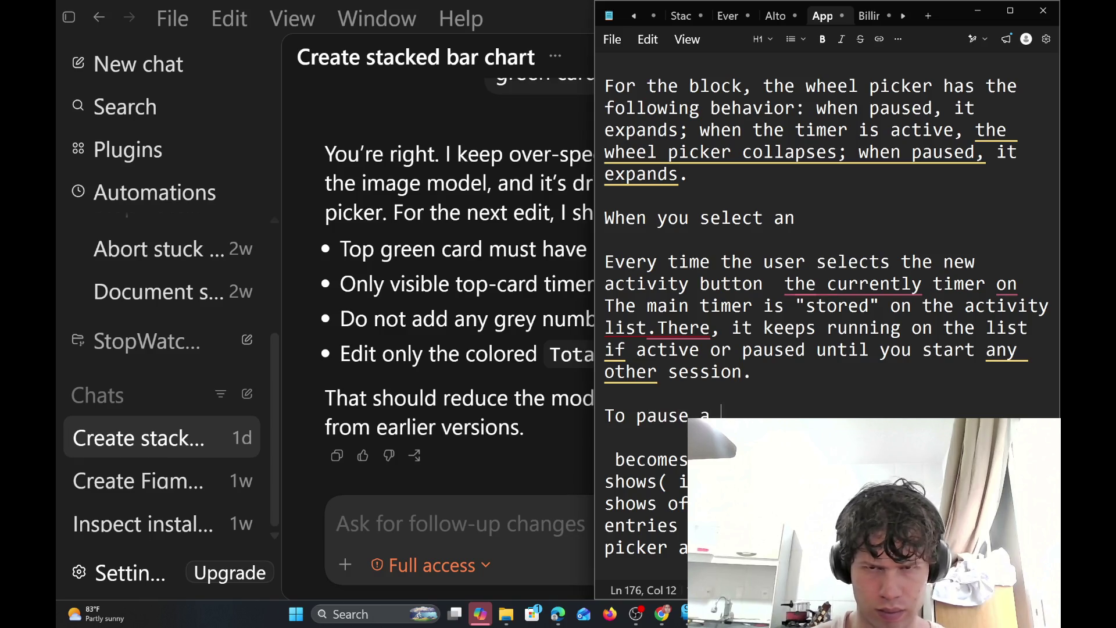
type("session")
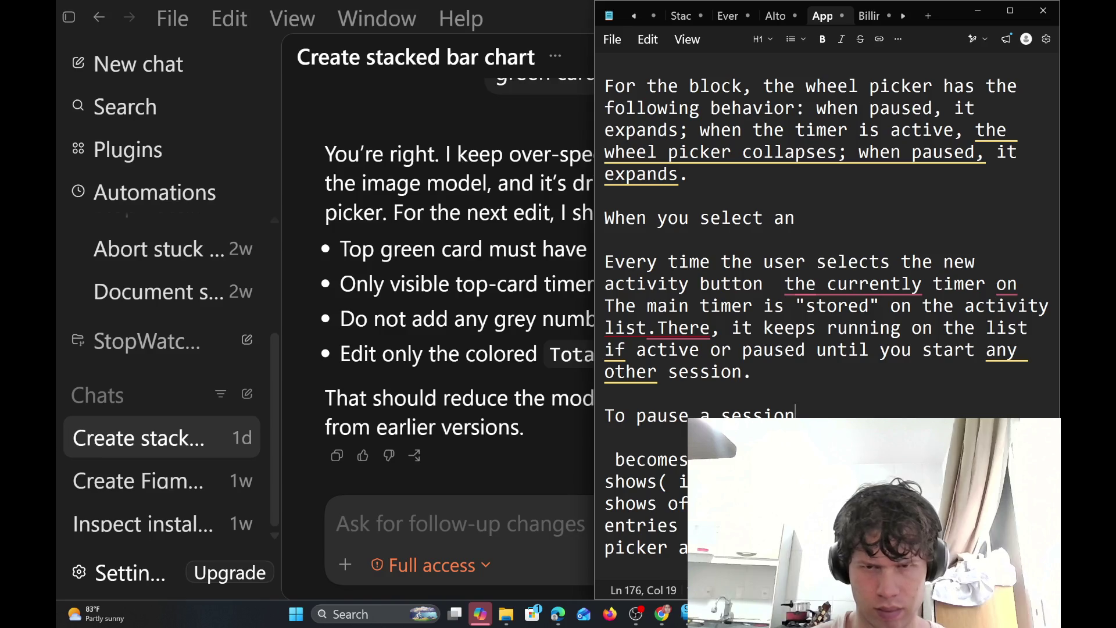
key("BackSpace")
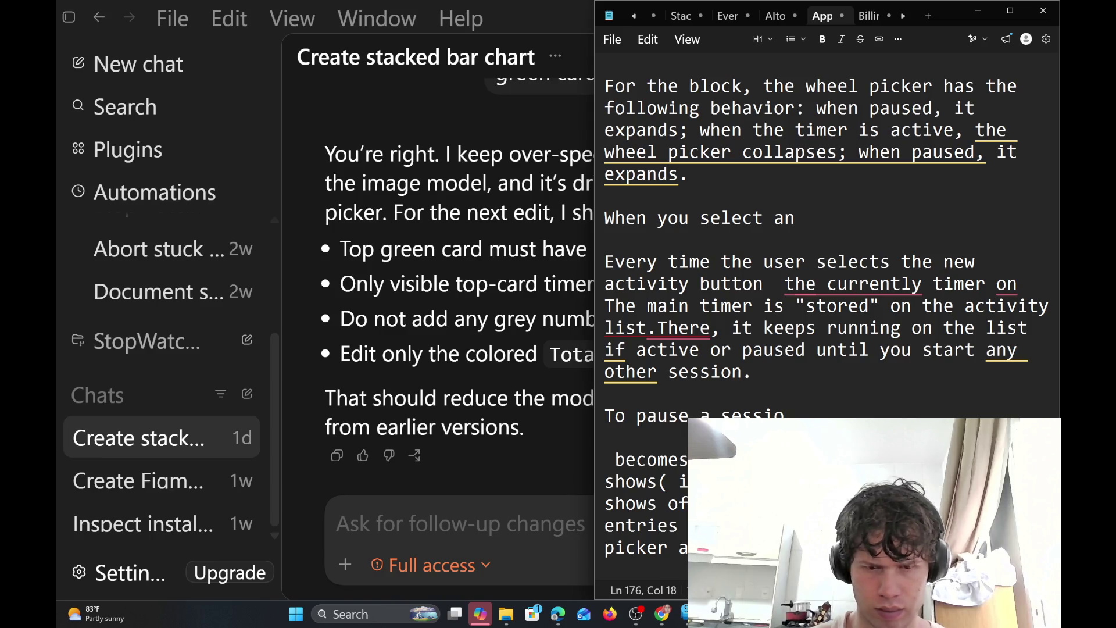
type("n")
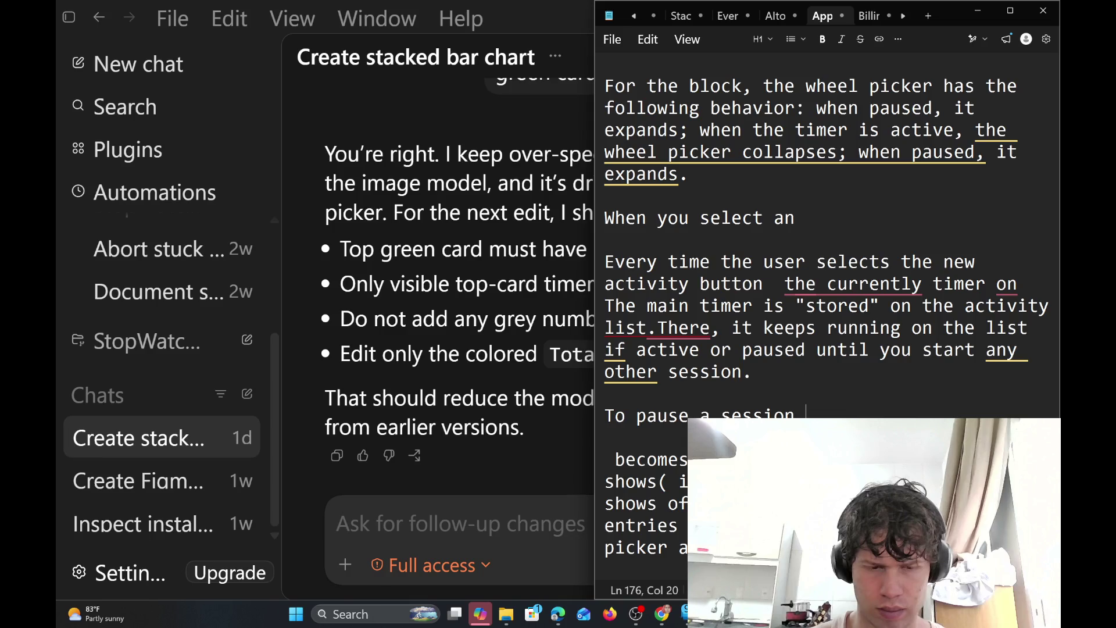
key("BackSpace")
key("BackSpace")
key("BackSpace")
type("o")
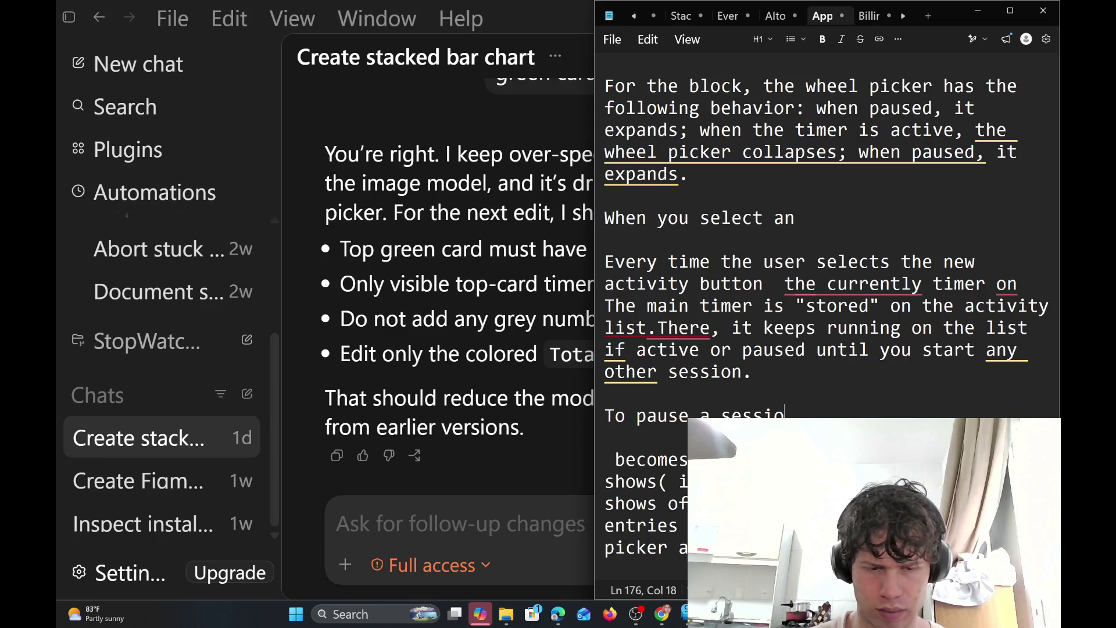
type("n tha ")
type("t")
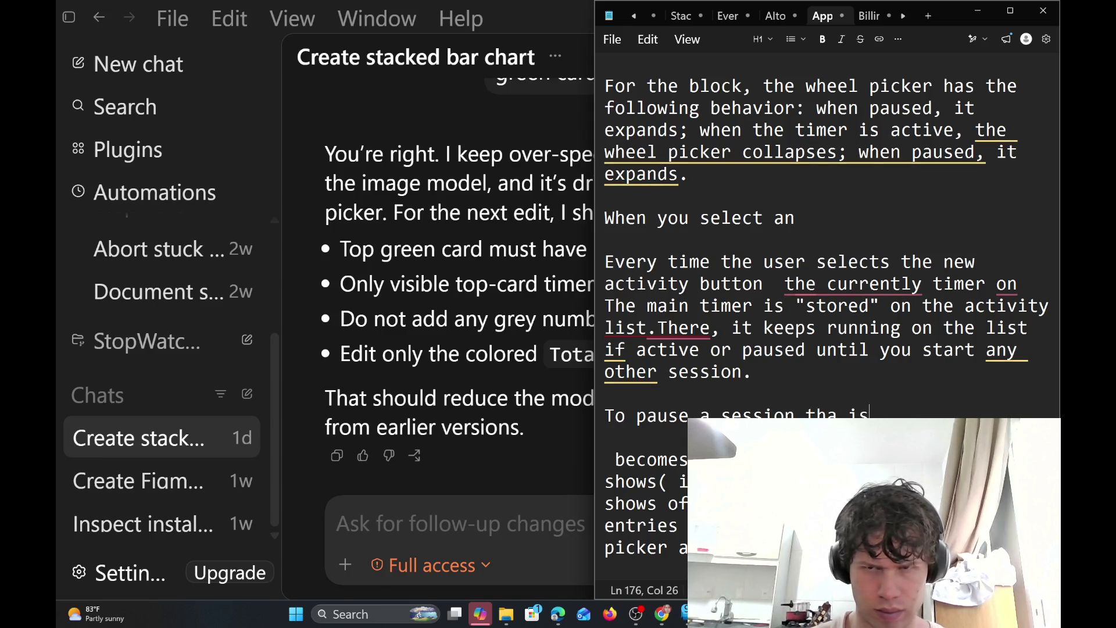
key("BackSpace")
key("BackSpace")
type("t is a")
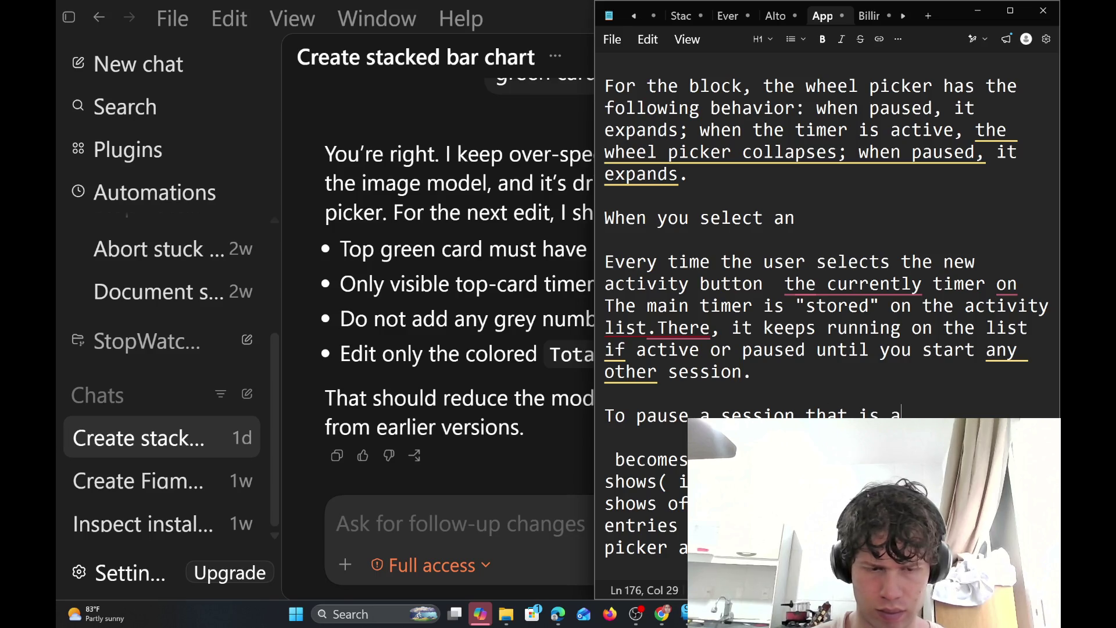
type("ctive on the ")
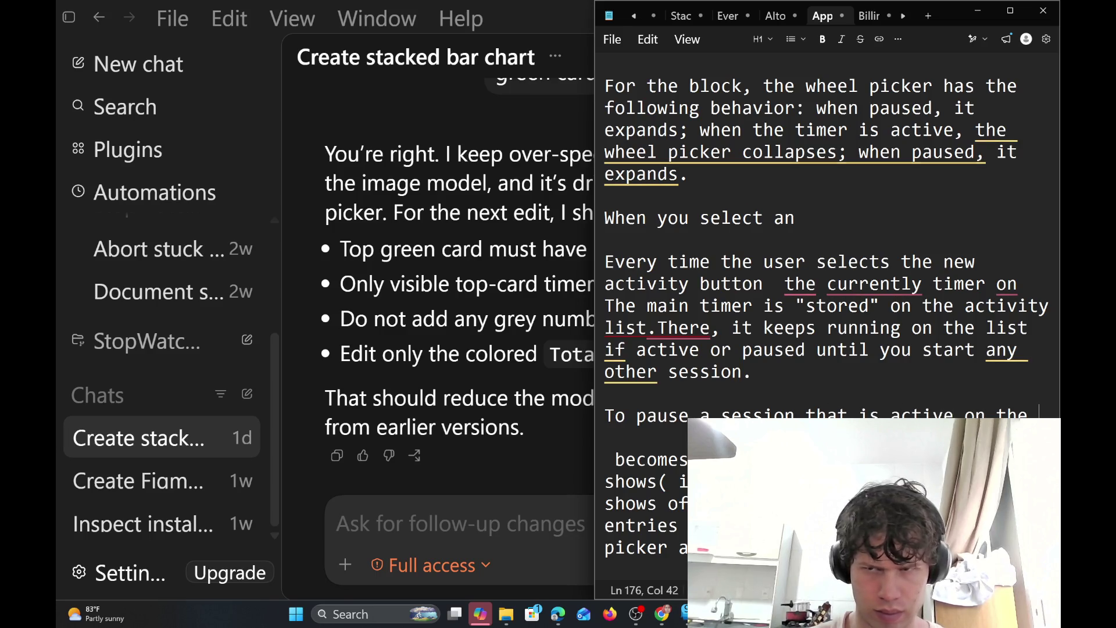
type("lisr")
key("BackSpace")
type("t. ")
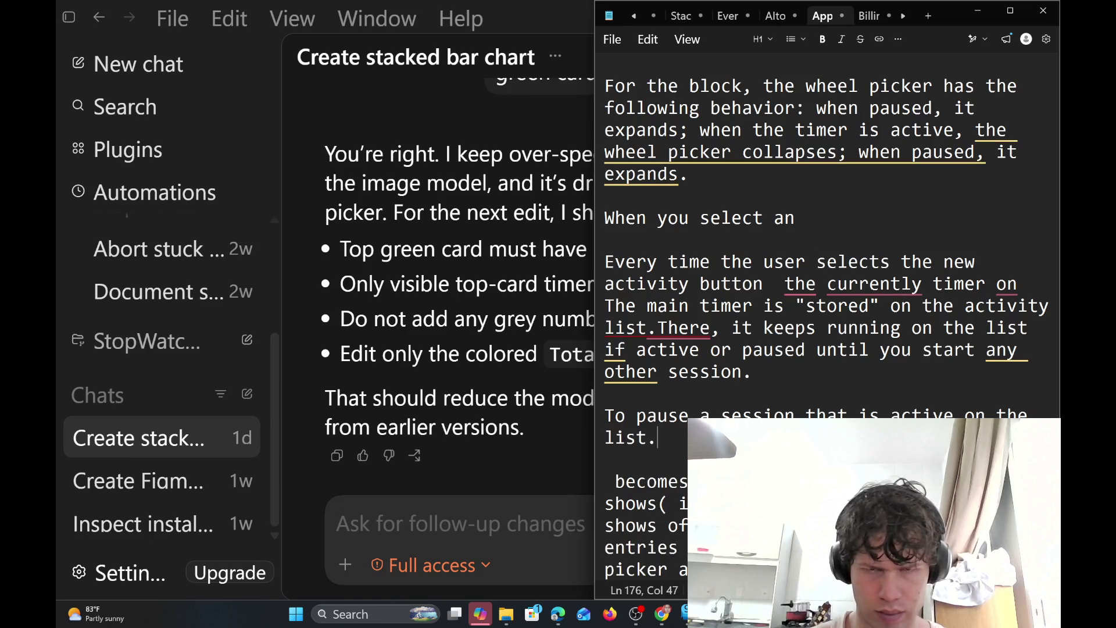
type("Yo")
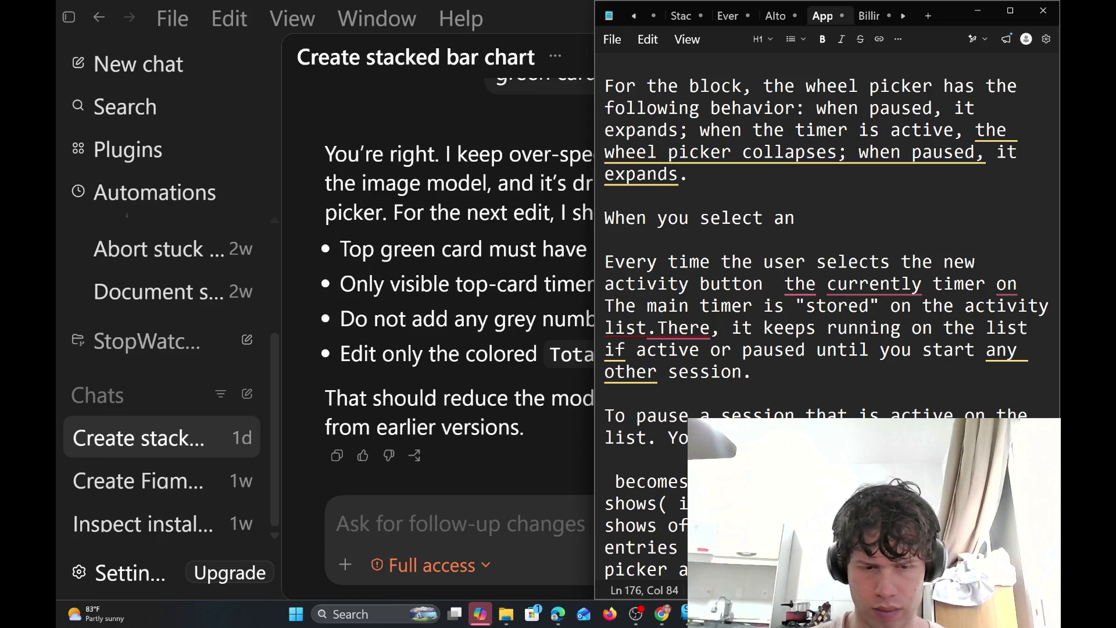
Join the pause sentences with a comma after 'list' and lowercase the following 'you'
type("ity")
key("BackSpace")
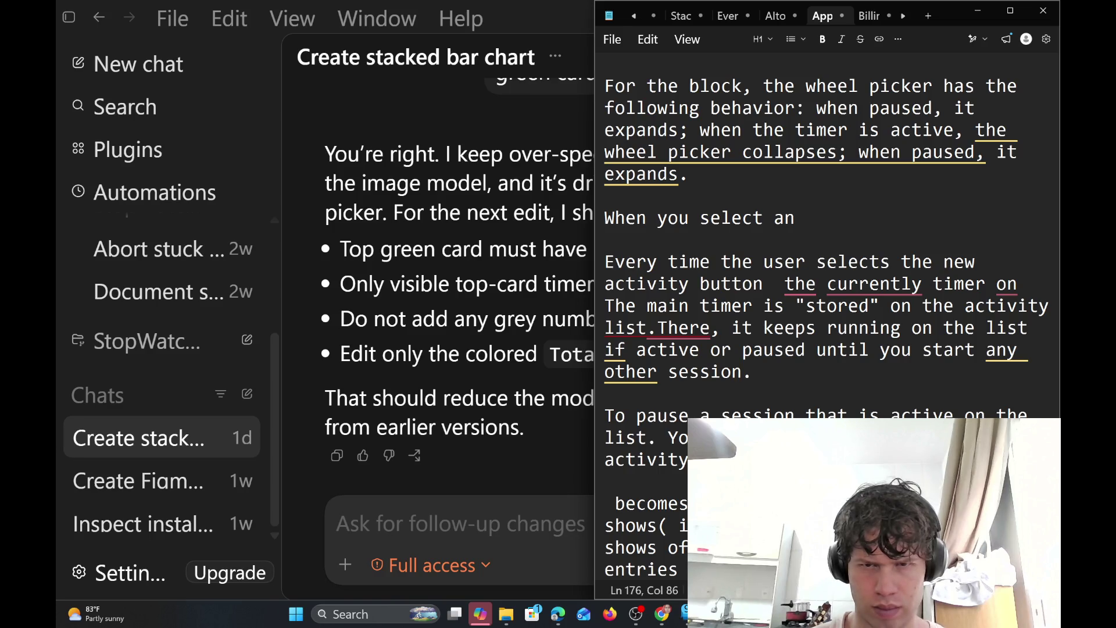
key("BackSpace")
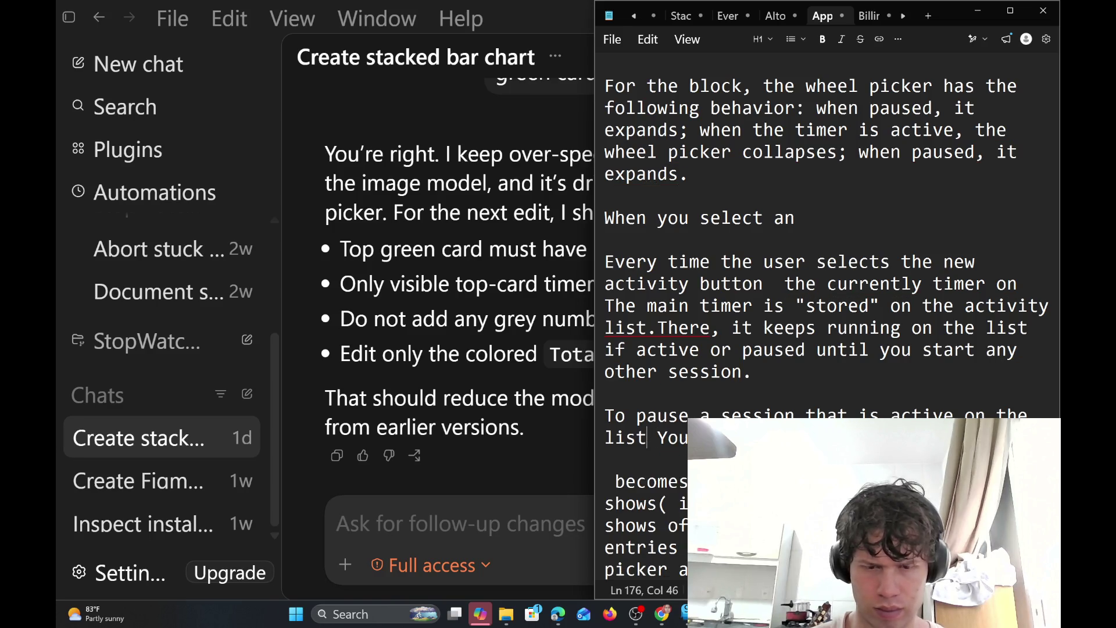
type(",")
key("Right")
key("Right")
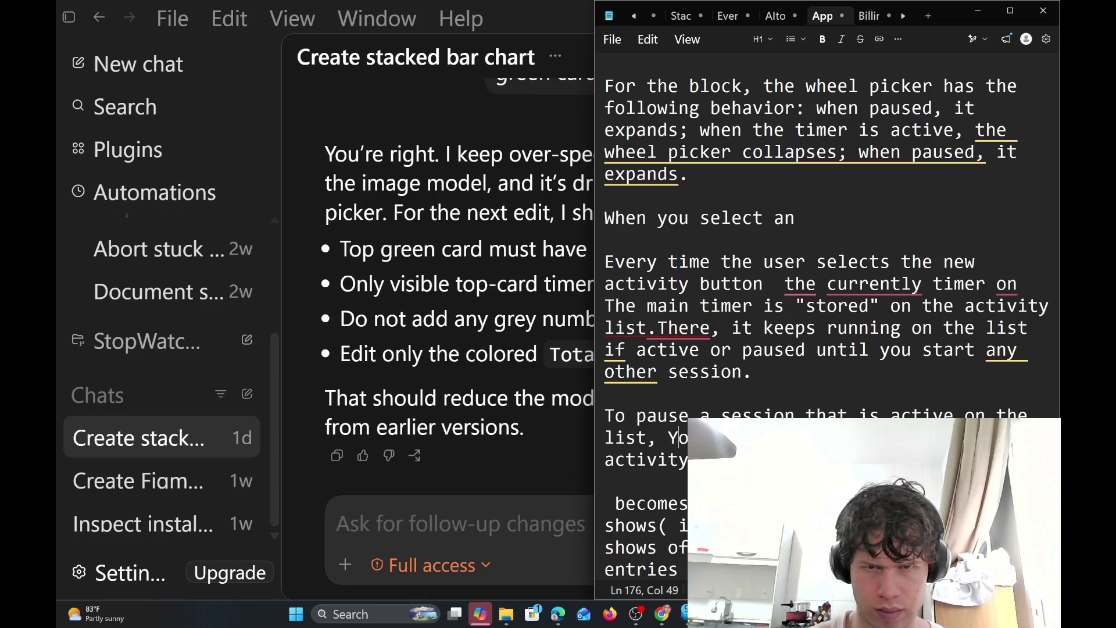
key("BackSpace")
type("y")
key("Down")
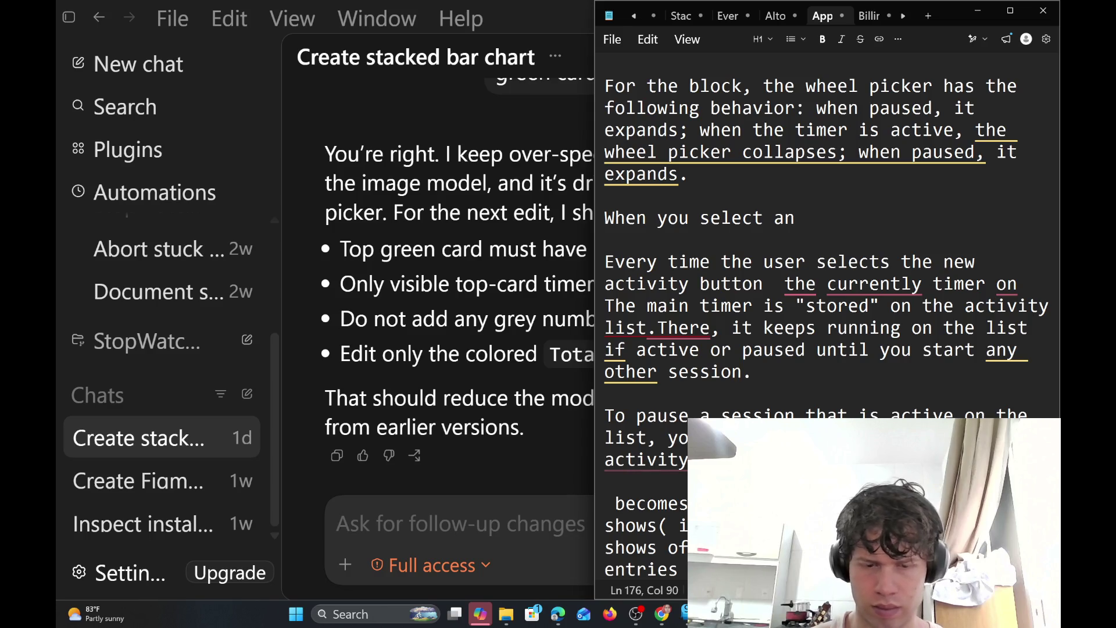
key("ctrl+Right")
key("Right")
key("Right")
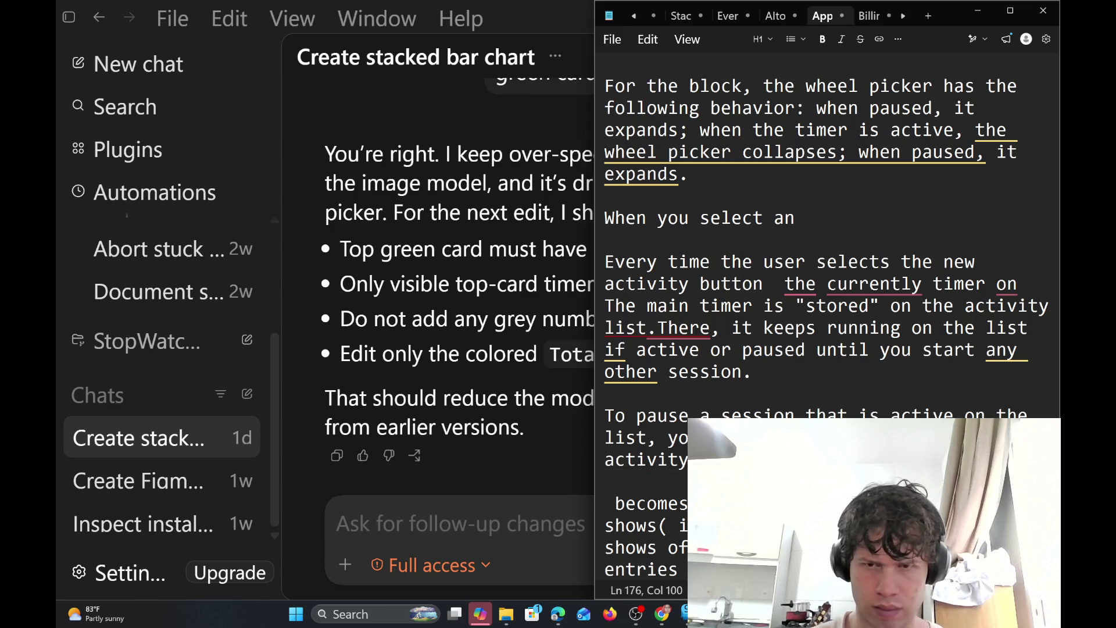
key("Right")
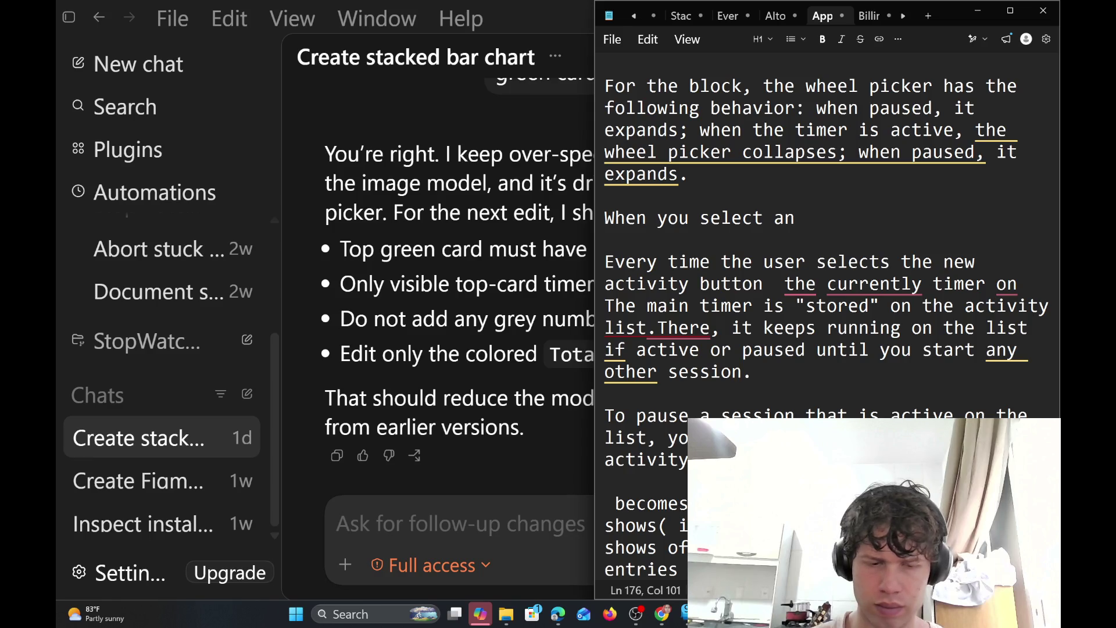
key("Right")
key("Right")
key("Right")
key("Right")
key("Right")
key("Right")
key("Right")
key("Right")
key("Right")
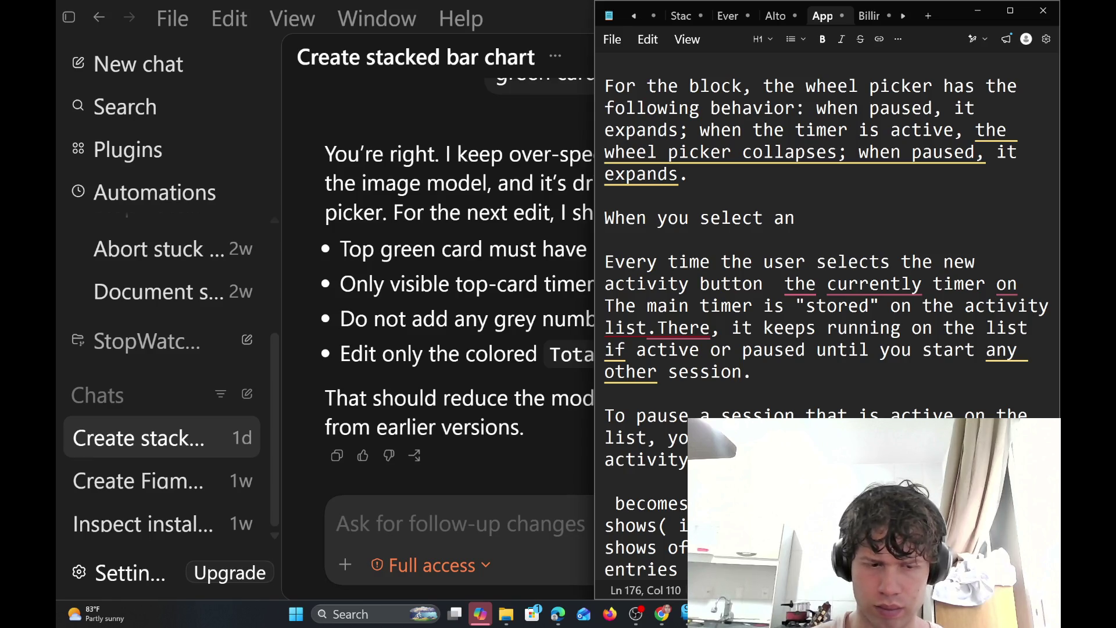
key("Right")
key("Right")
key("Right")
key("Left")
key("Left")
key("Left")
key("Left")
key("Left")
key("Left")
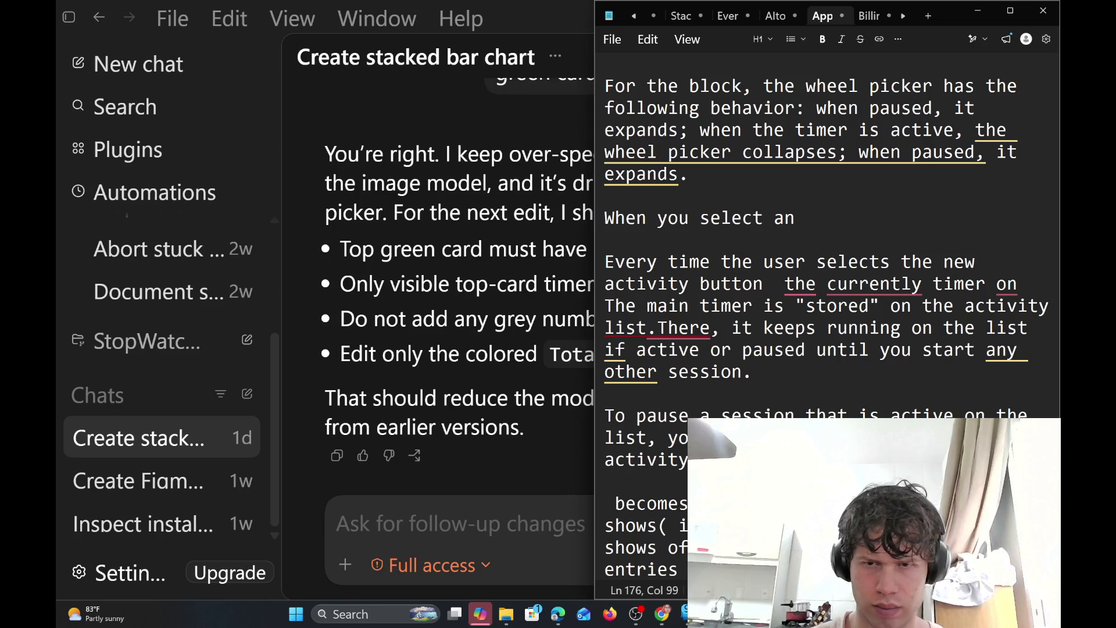
key("Left")
key("Left")
key("Left")
key("Right")
key("Right")
key("Right")
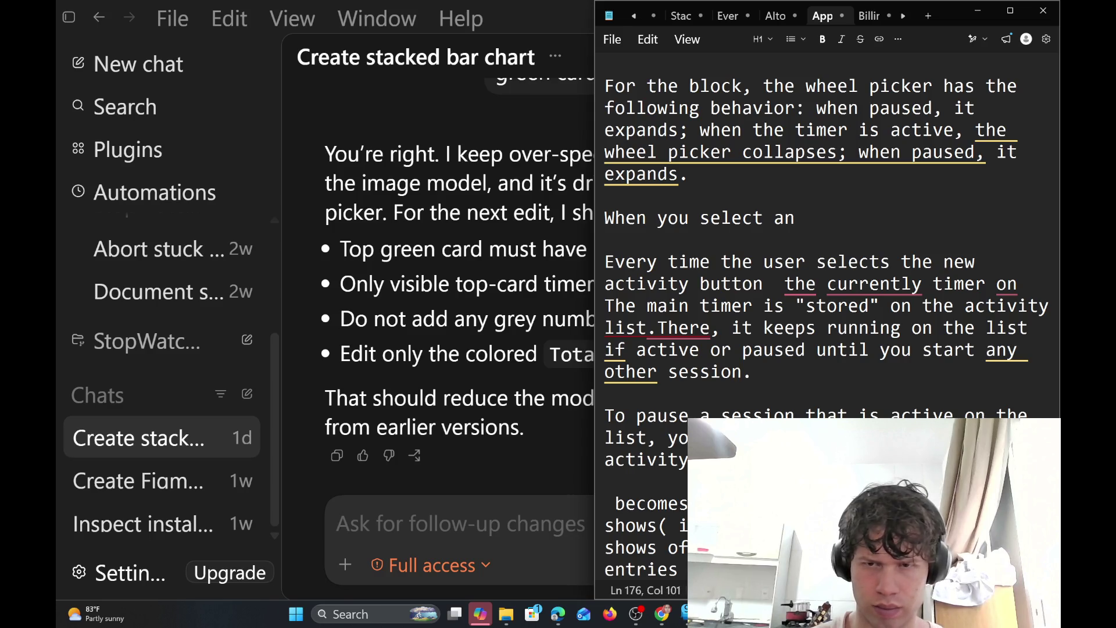
key("Right")
key("Right")
key("Right")
key("Right")
key("Right")
key("Right")
key("Right")
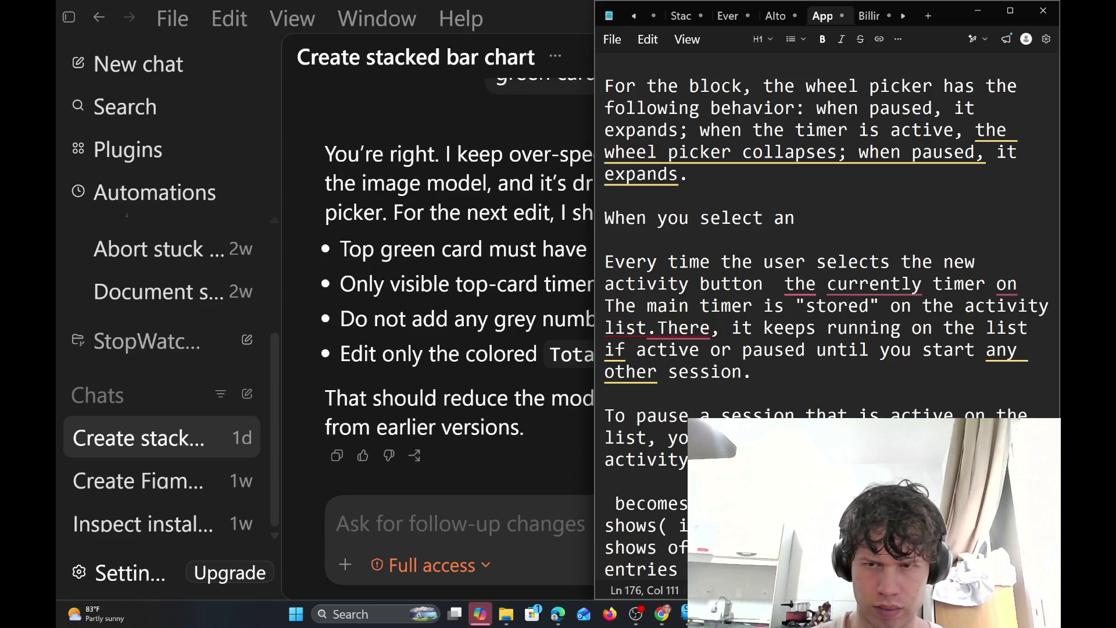
key("Right")
key("Right")
key("Right")
key("Right")
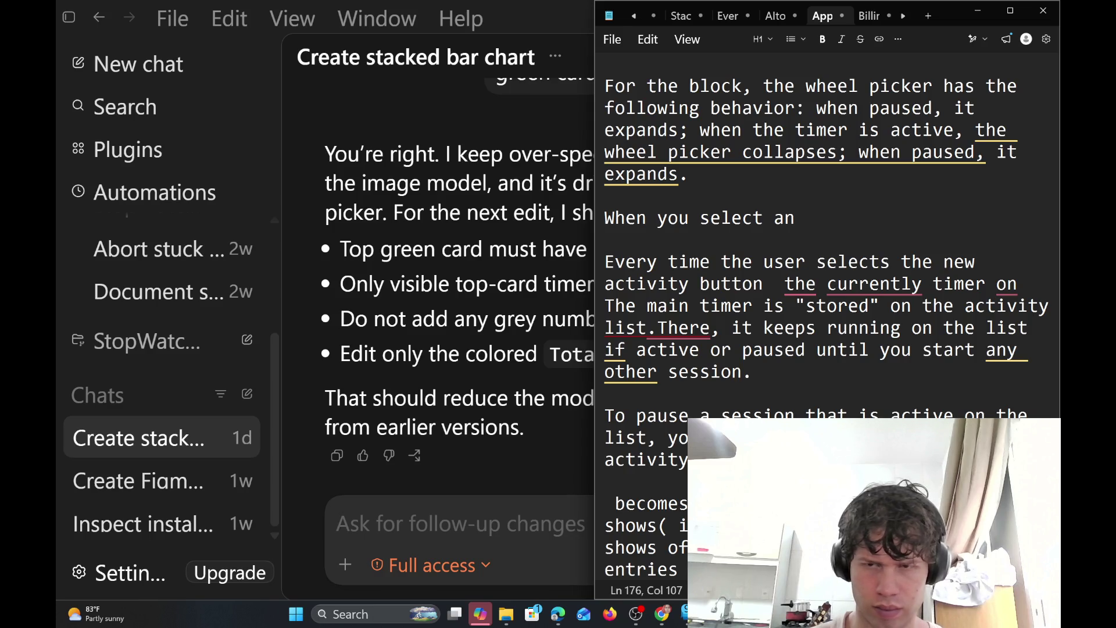
key("Right")
key("Right")
key("Right")
key("Right")
key("Right")
key("Right")
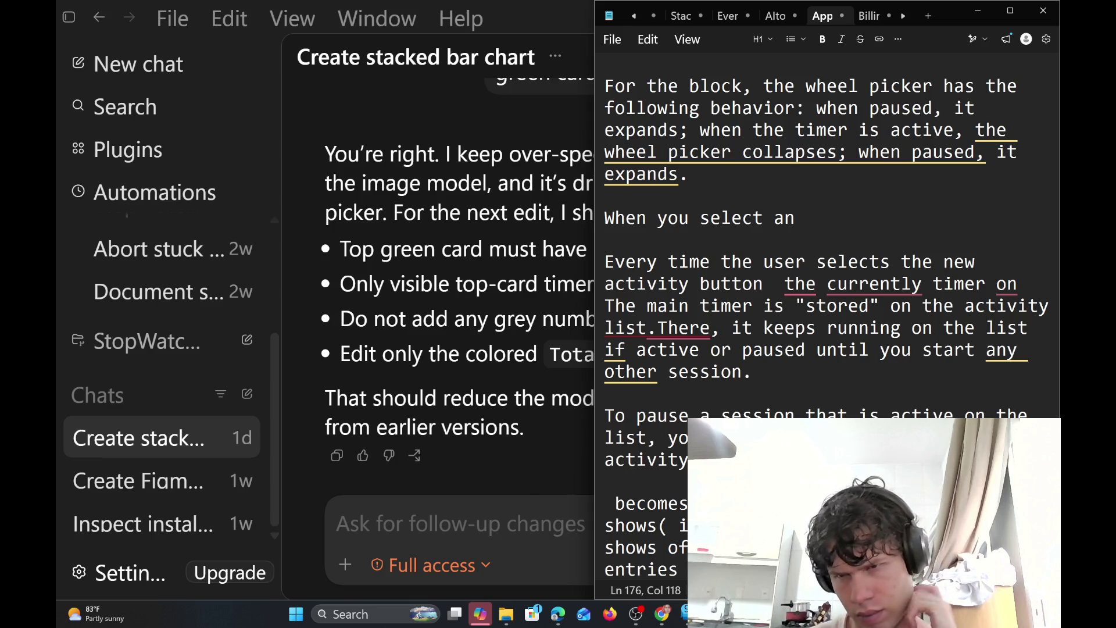
Add 'select it, then' after 'list', end with 'the timer you select pause', and select the paragraph
left_click(649, 437)
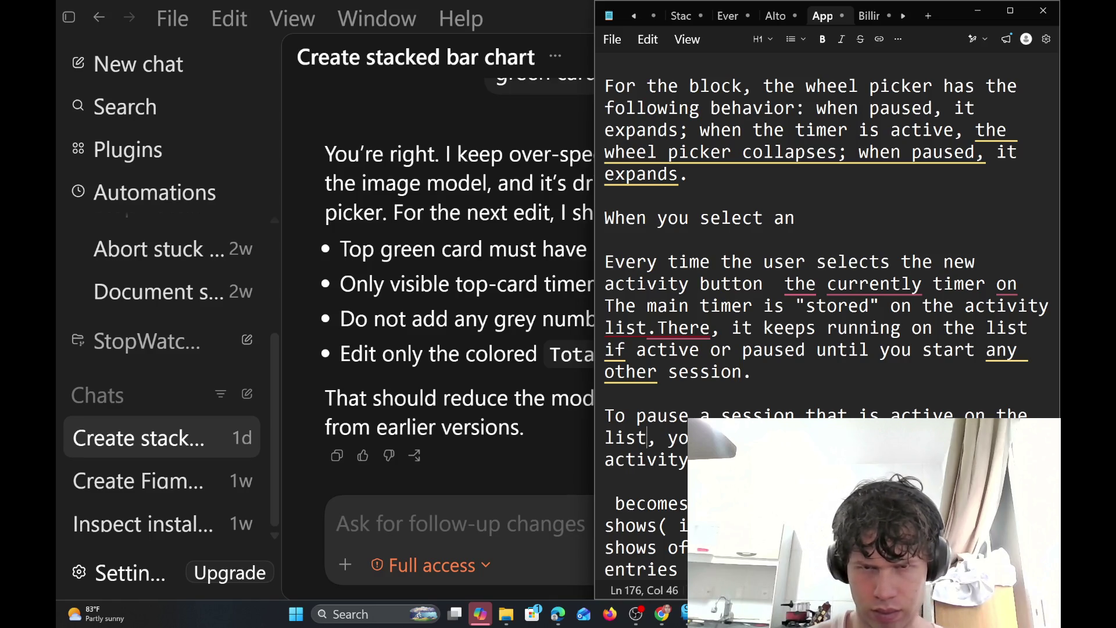
type("wi")
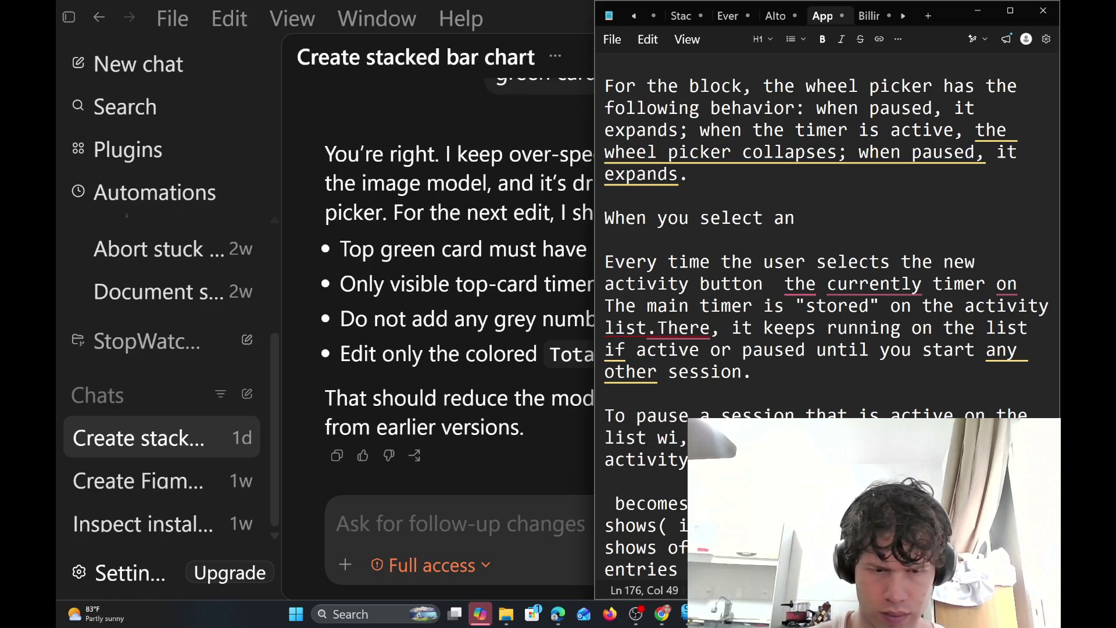
type("t")
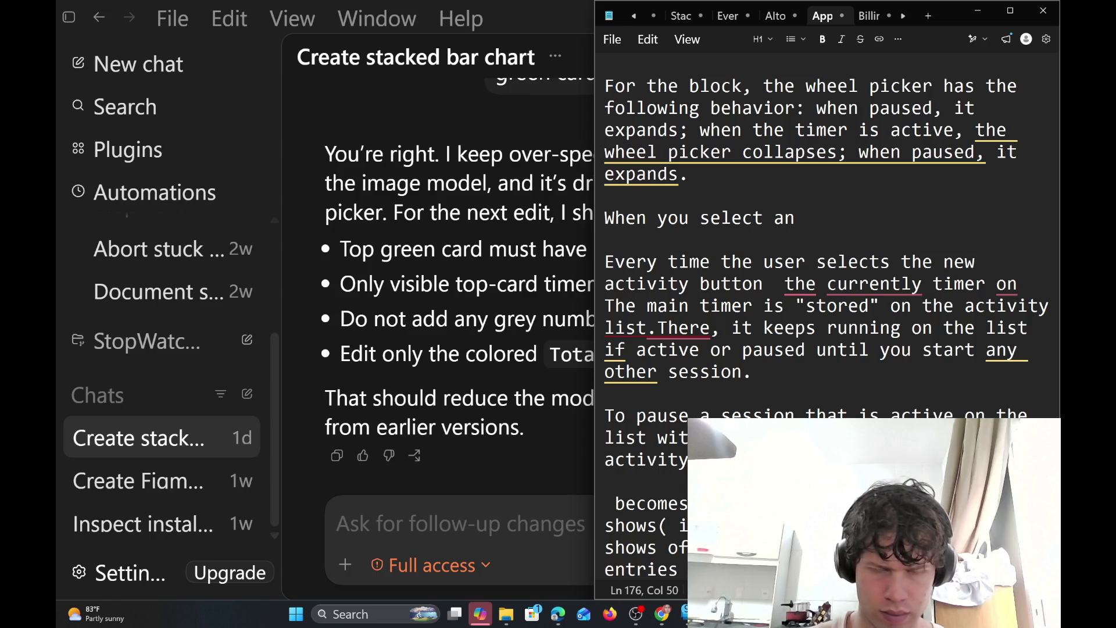
type("h the ma")
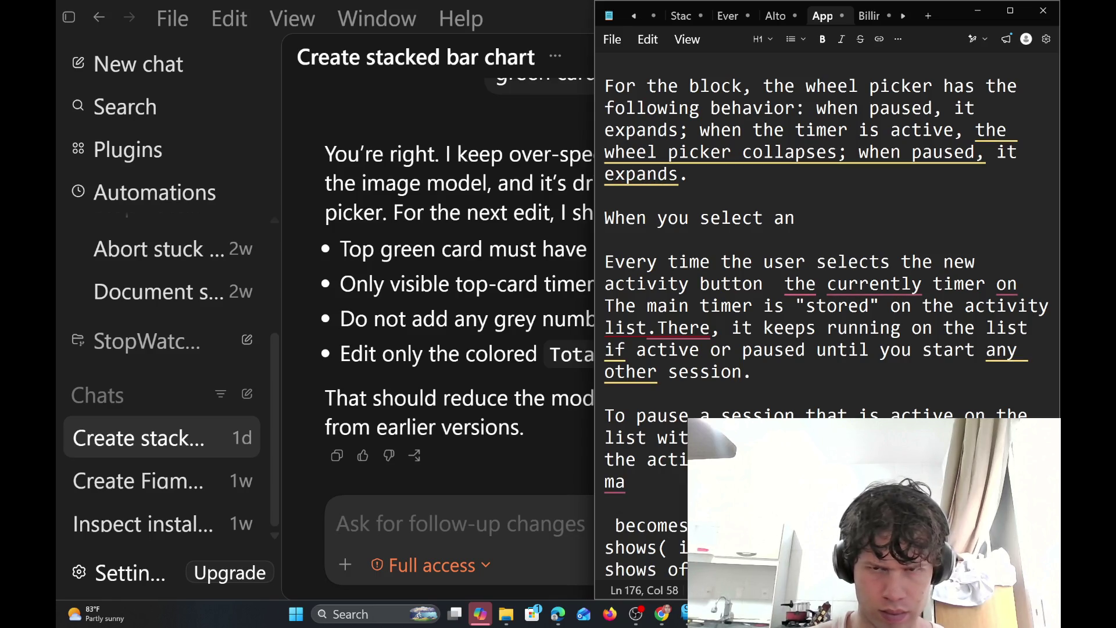
type("select it")
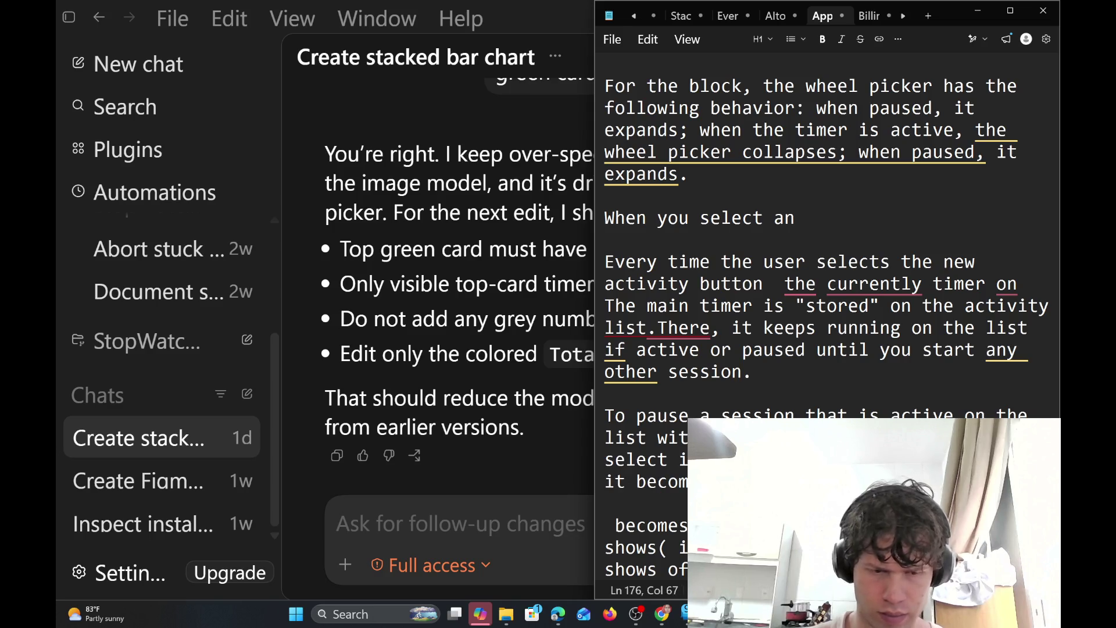
type(", then")
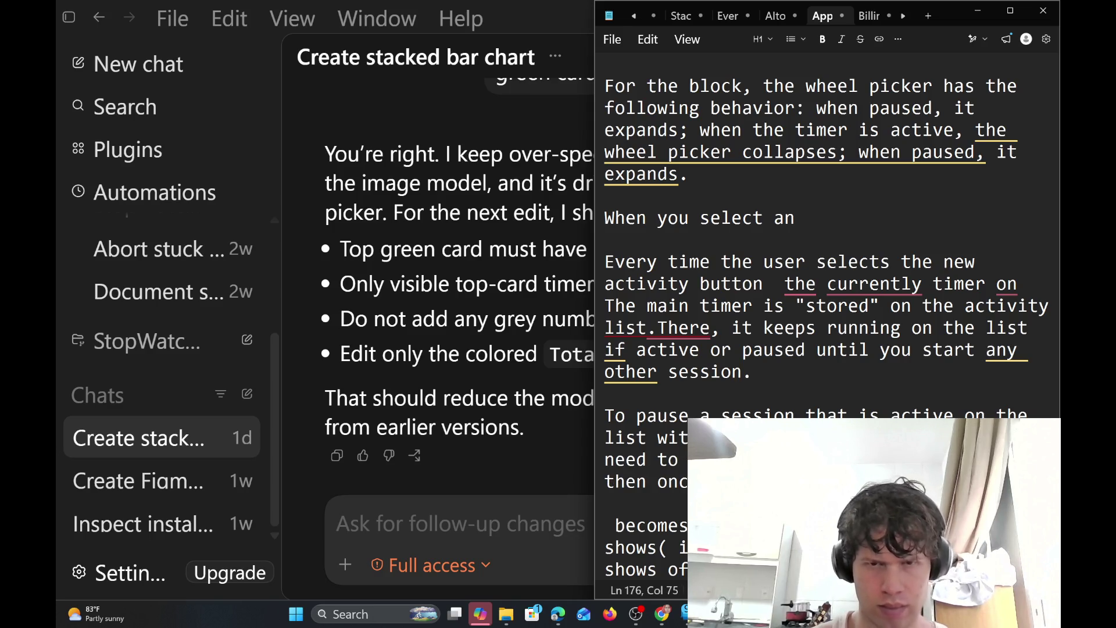
key("End")
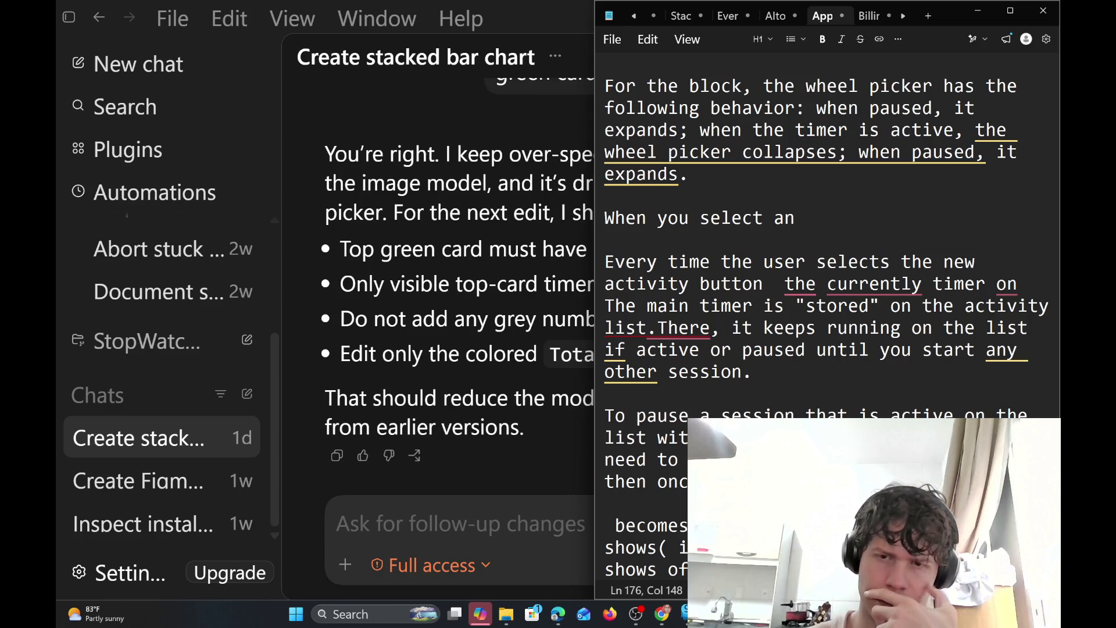
key("Left")
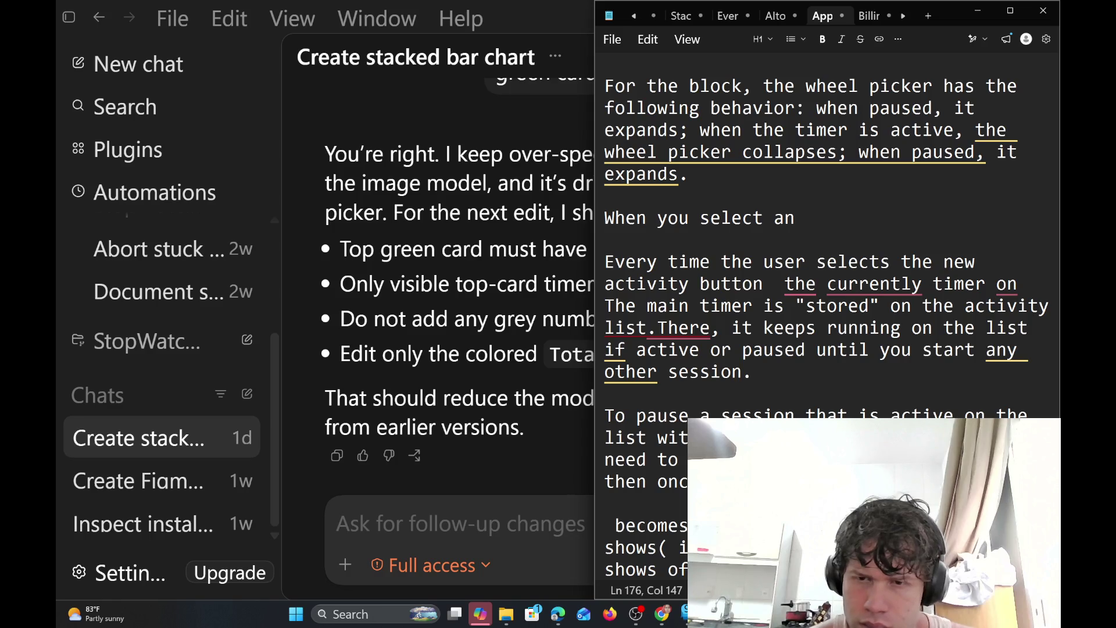
type("the time")
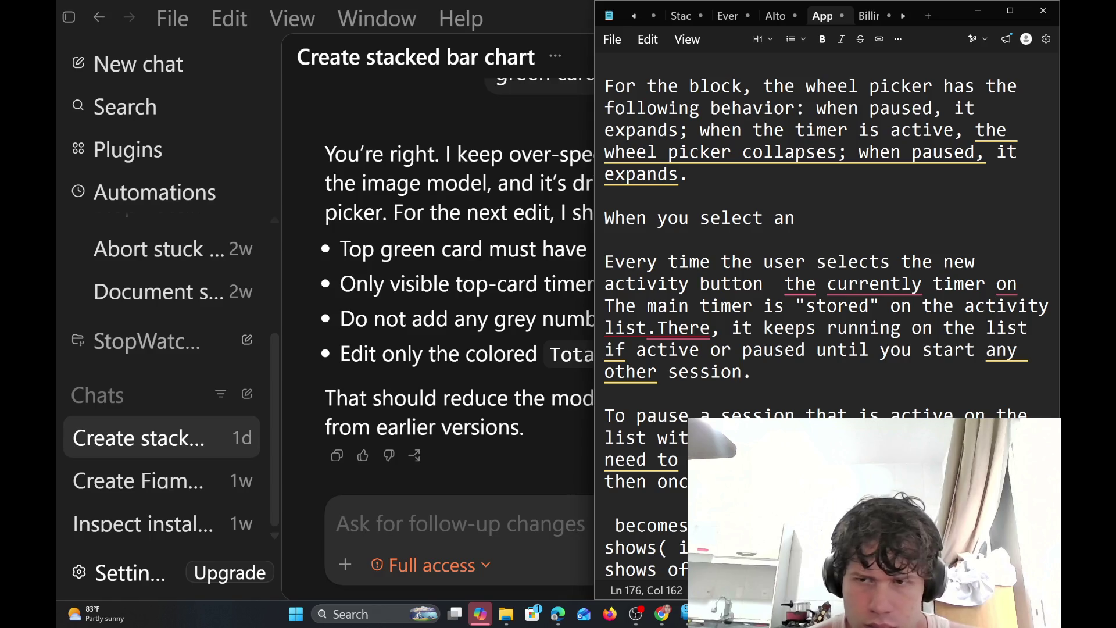
type("r you select ")
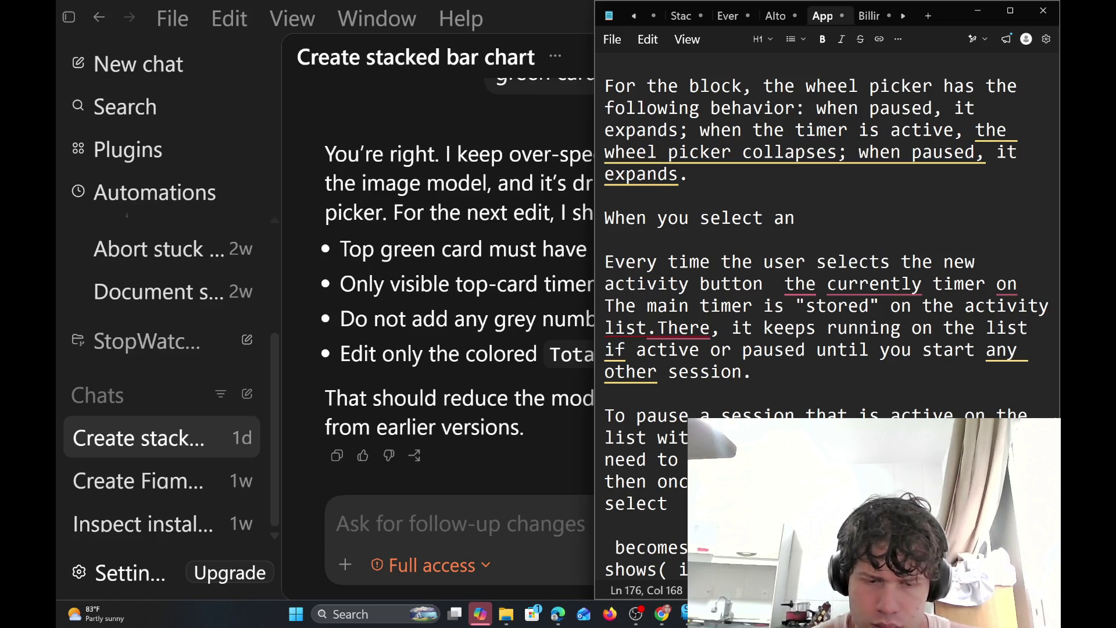
type("p")
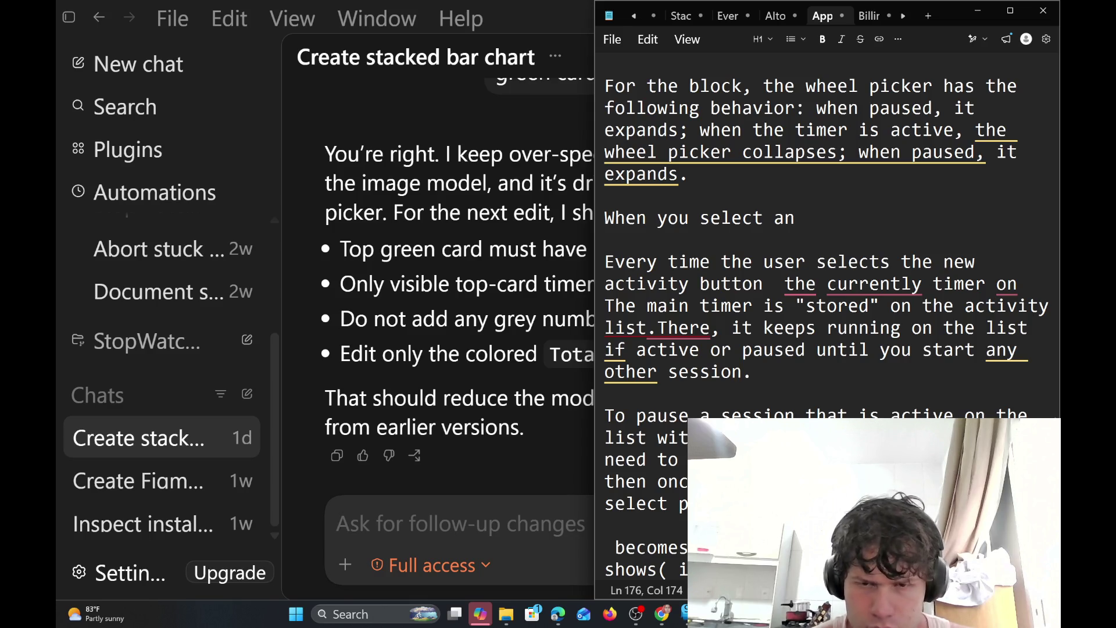
type("ause the")
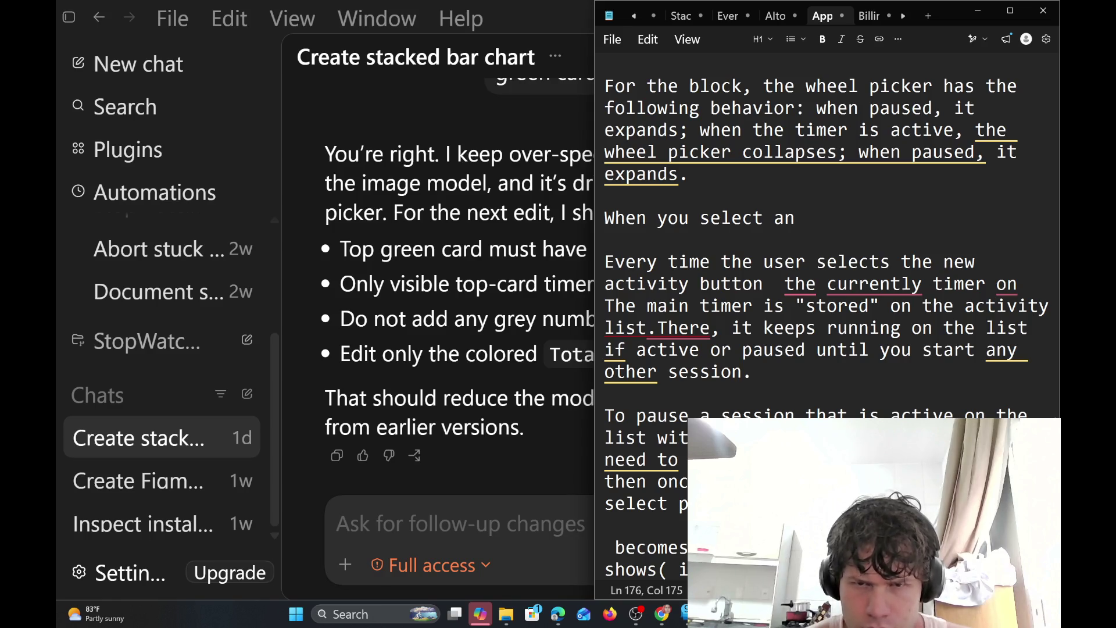
key("ctrl+shift+Up")
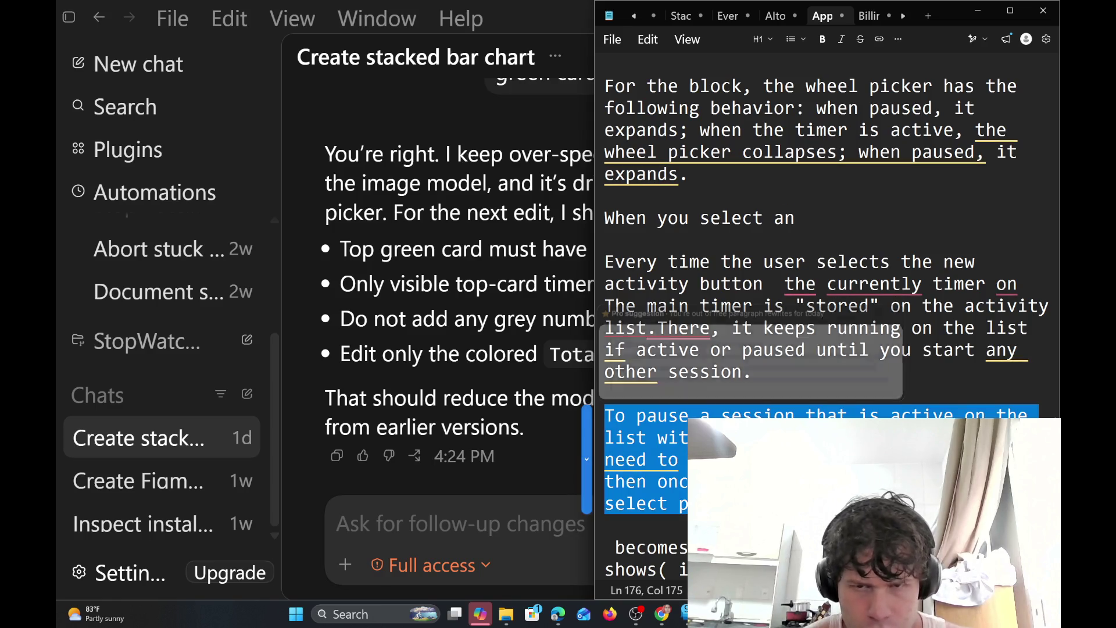
Duplicate the pause paragraph below it and change 'pause' to 'start' in the copy
key("End")
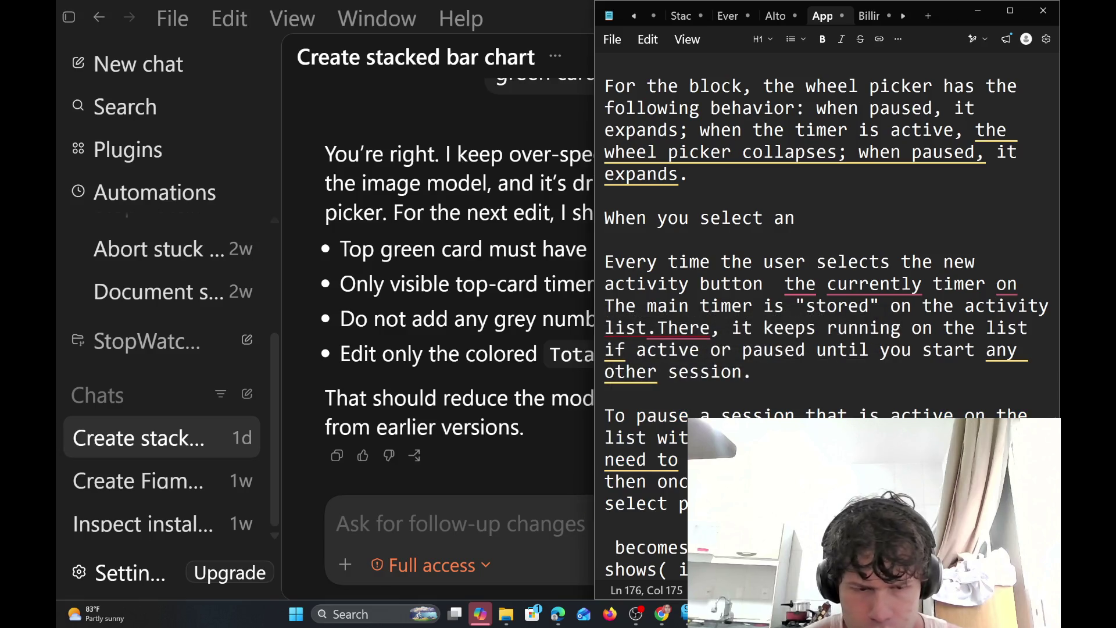
key("Return")
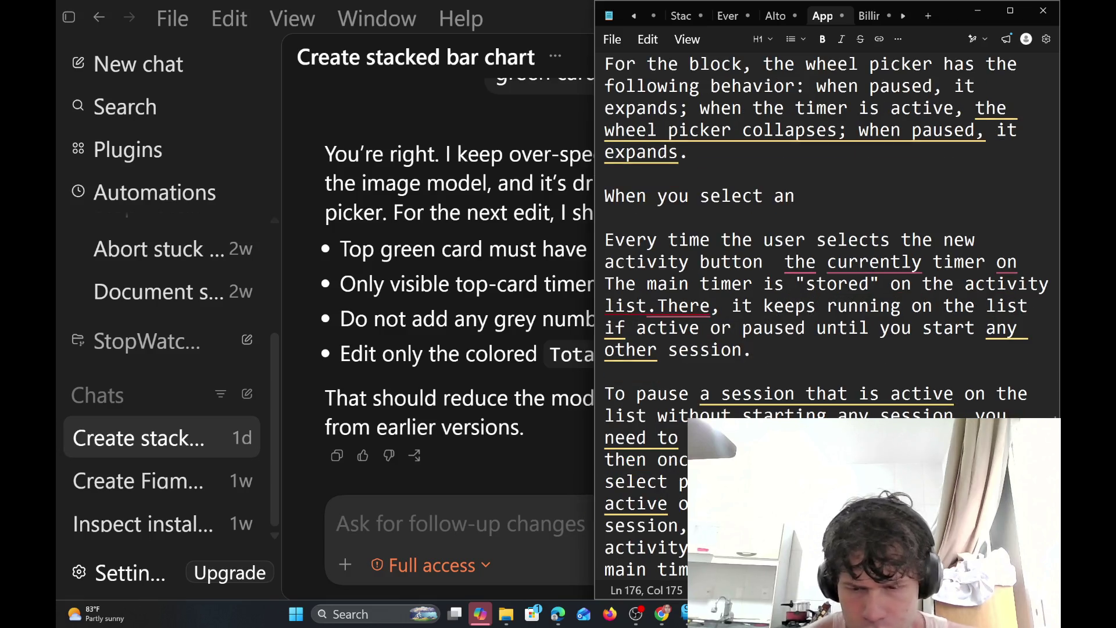
key("Return")
scroll(826, 290, "down", 2)
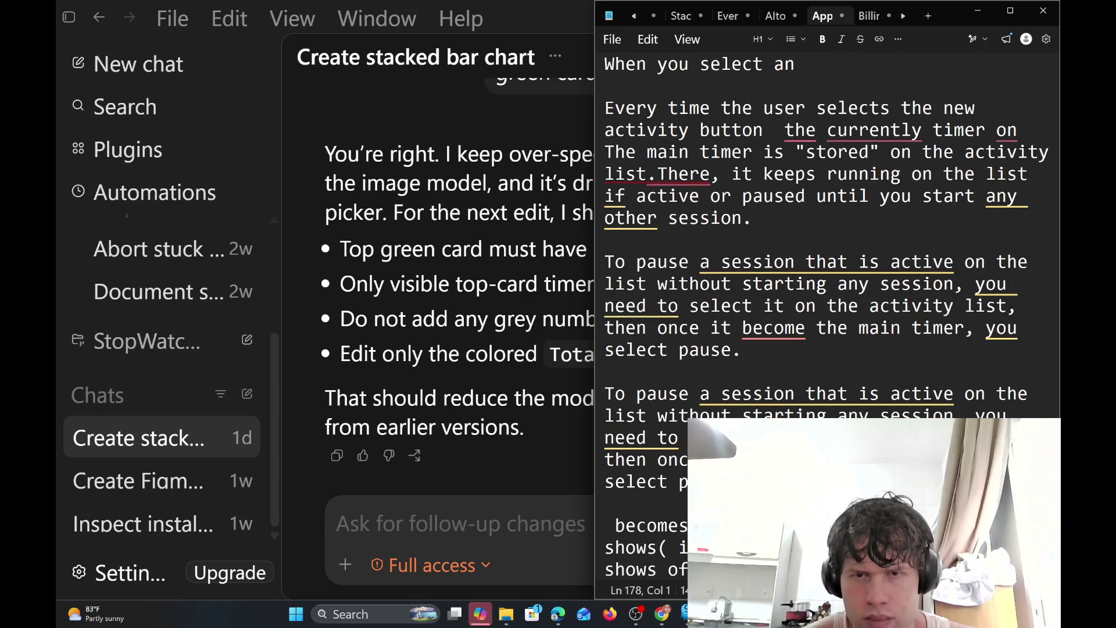
left_click(679, 393)
key("BackSpace")
key("BackSpace")
key("BackSpace")
key("BackSpace")
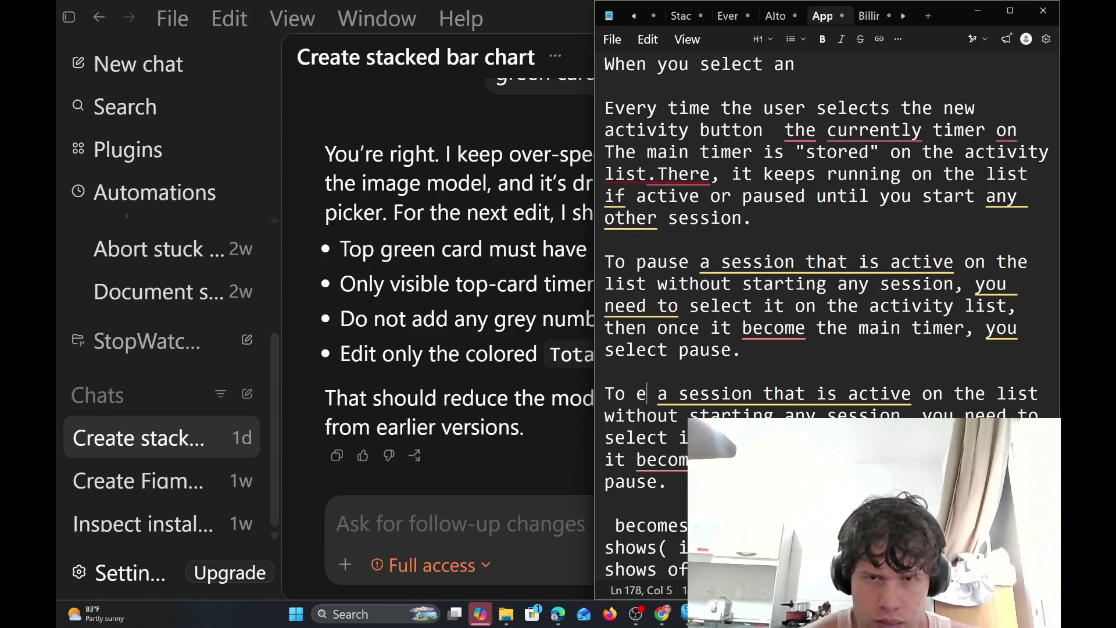
key("Delete")
type("start")
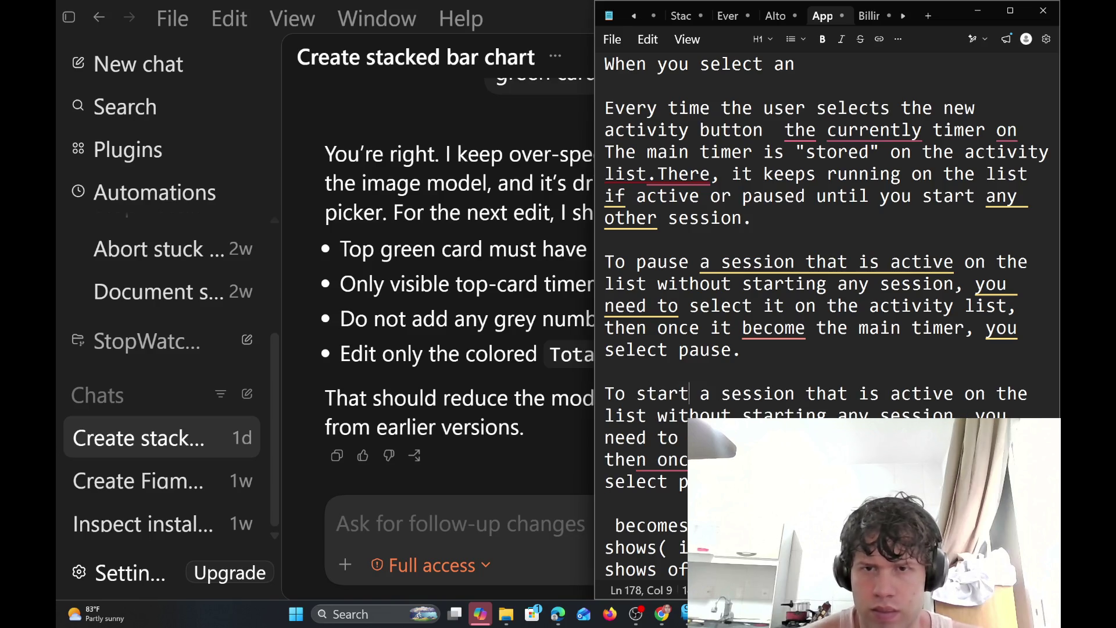
In the copy, change 'active' to 'paused', delete 'without starting any session', and add 'the timer'
key("Right")
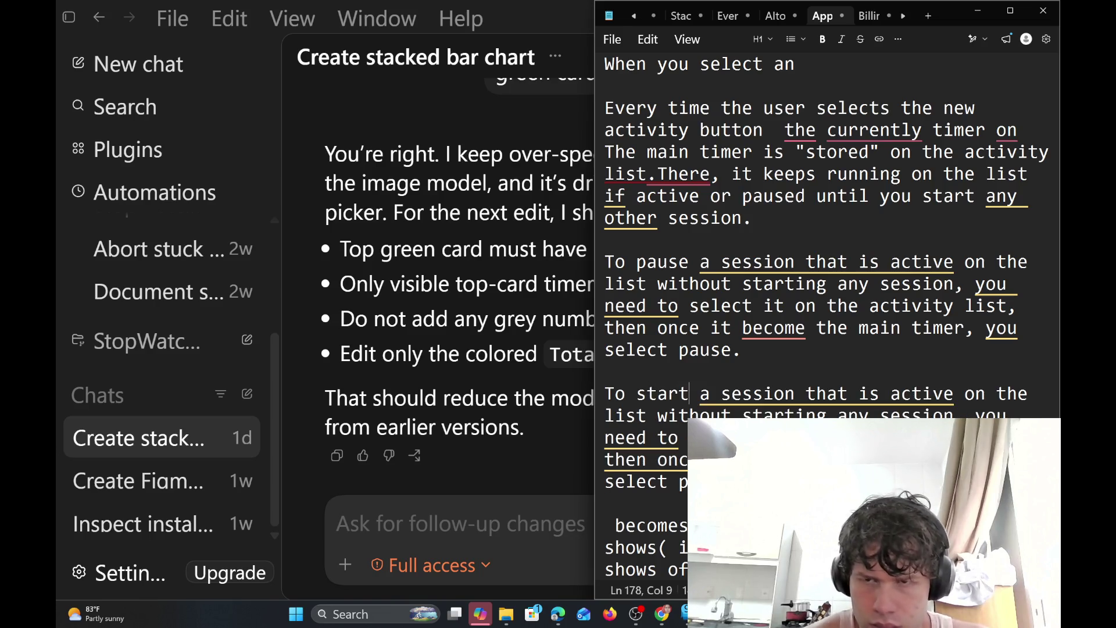
key("Right")
key("Right")
key("Right")
key("Right")
key("Right")
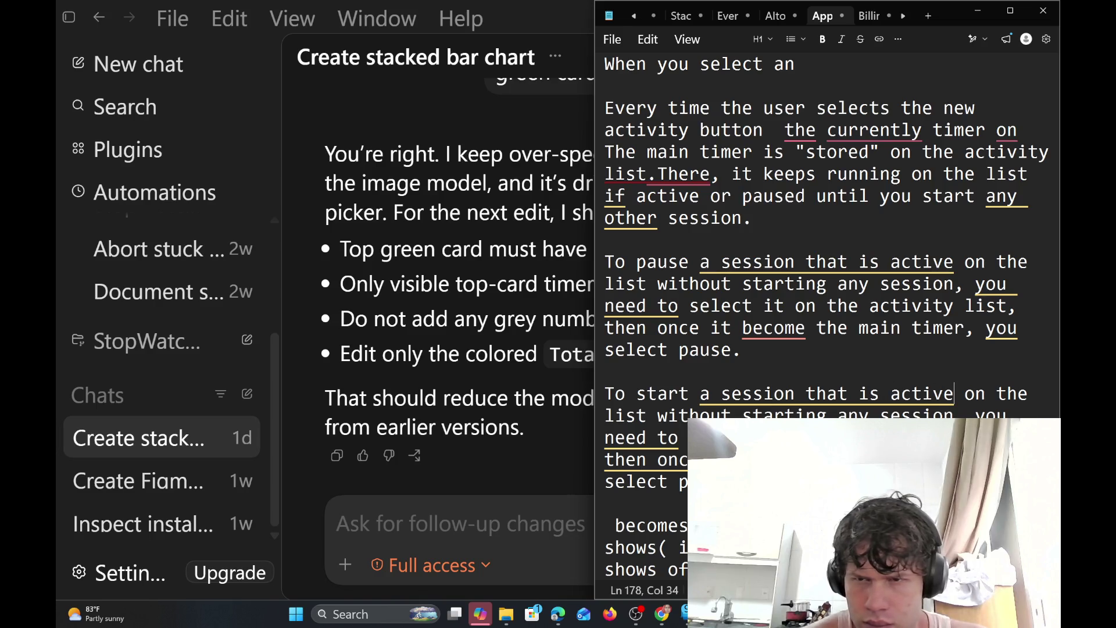
key("Delete")
key("Delete")
key("BackSpace")
key("BackSpace")
key("BackSpace")
key("BackSpace")
type("pa")
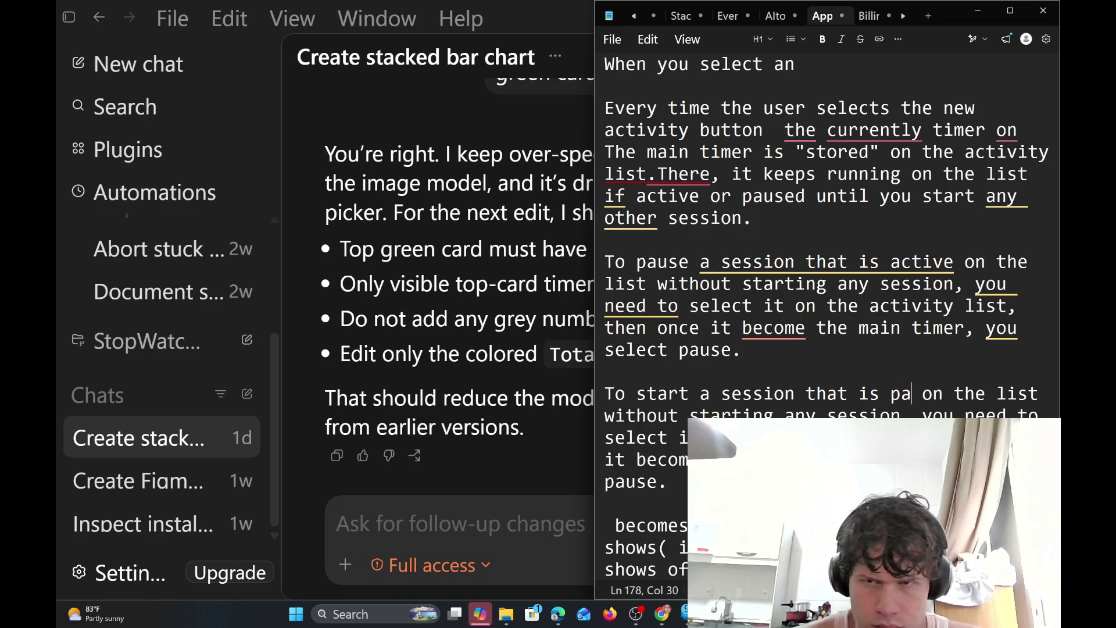
type("used")
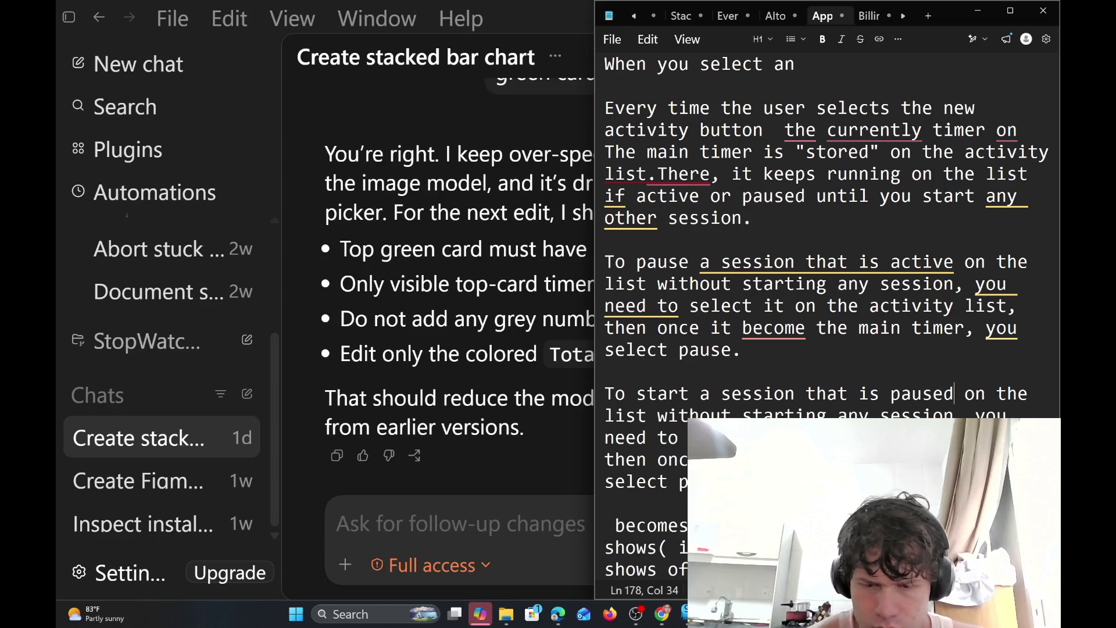
key("Left")
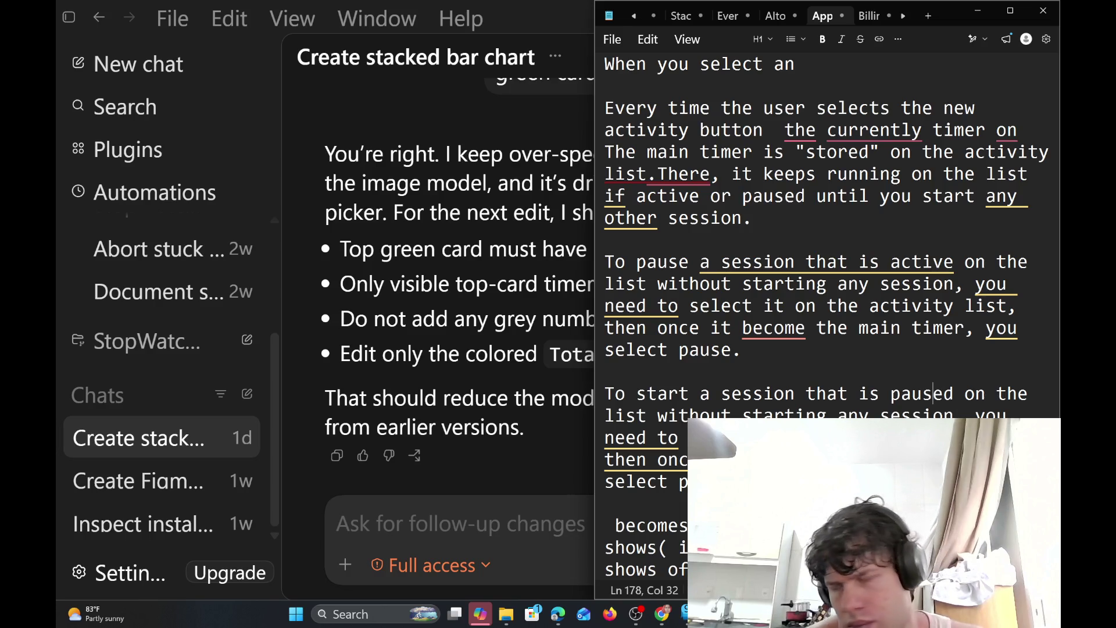
key("Down")
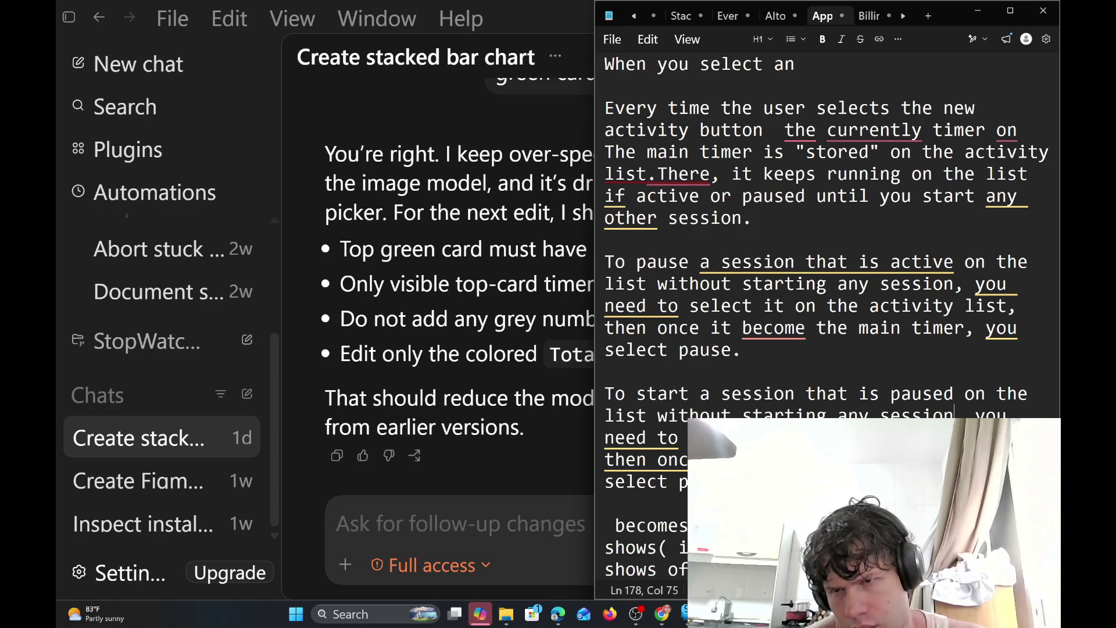
key("ctrl+Delete")
key("ctrl+BackSpace")
key("ctrl+BackSpace")
key("ctrl+BackSpace")
key("ctrl+BackSpace")
key("BackSpace")
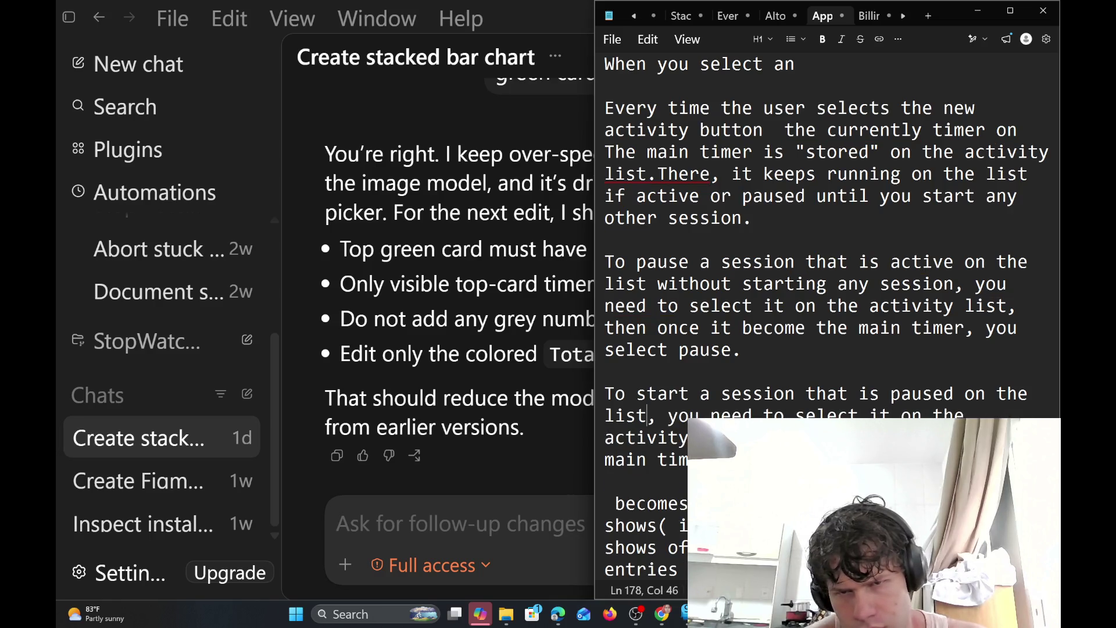
key("Right")
key("Right")
key("Right")
key("Right")
key("Right")
key("Right")
key("Right")
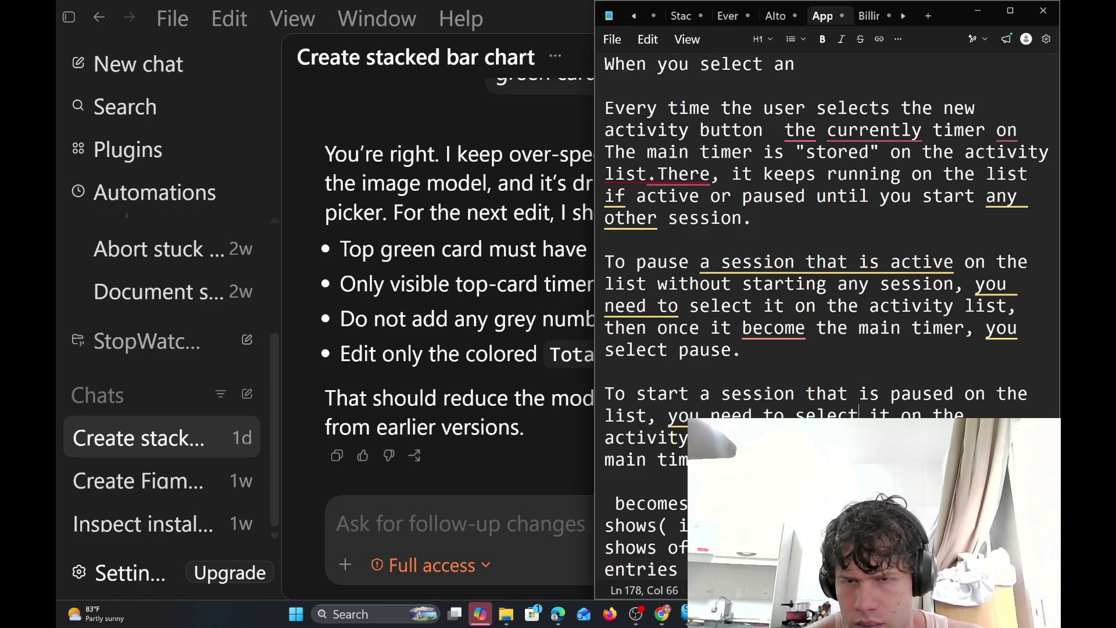
key("End")
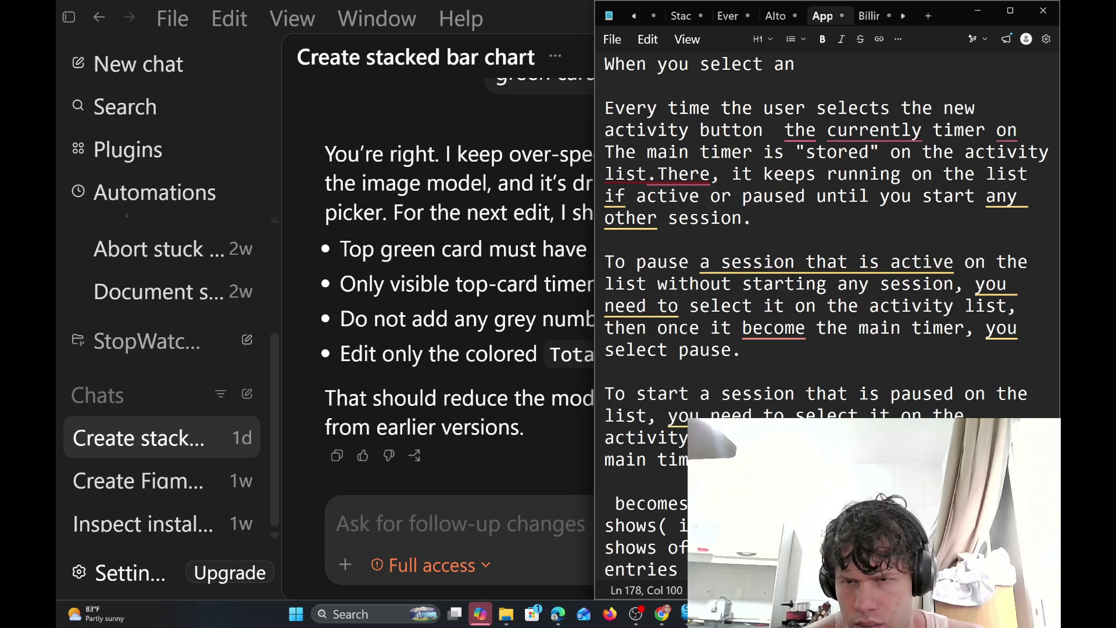
type("the timer")
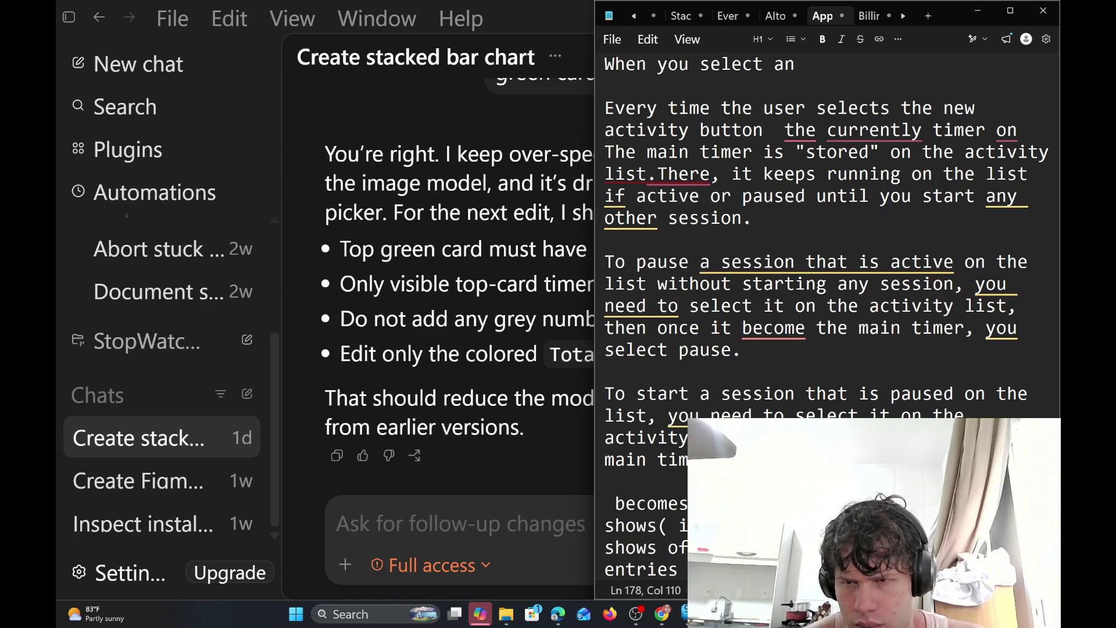
key("End")
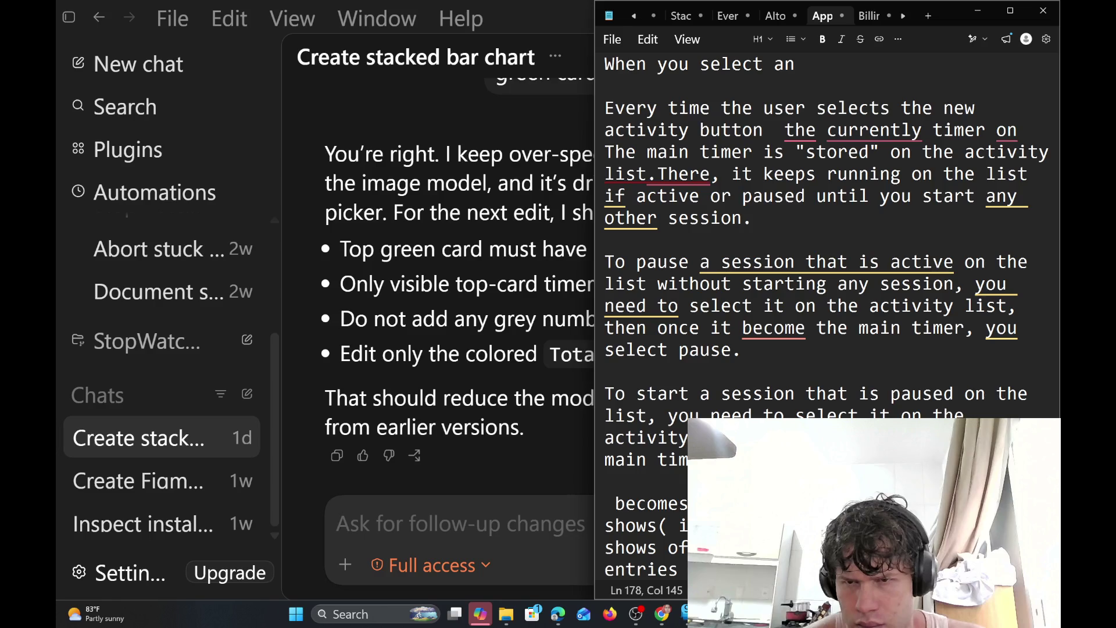
key("BackSpace")
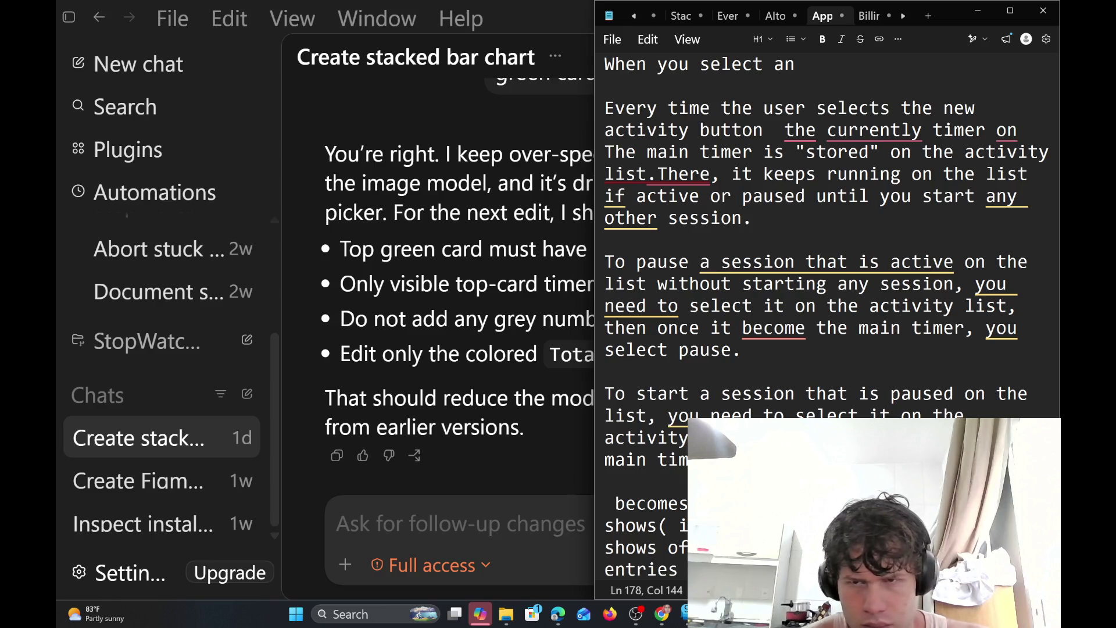
key("Down")
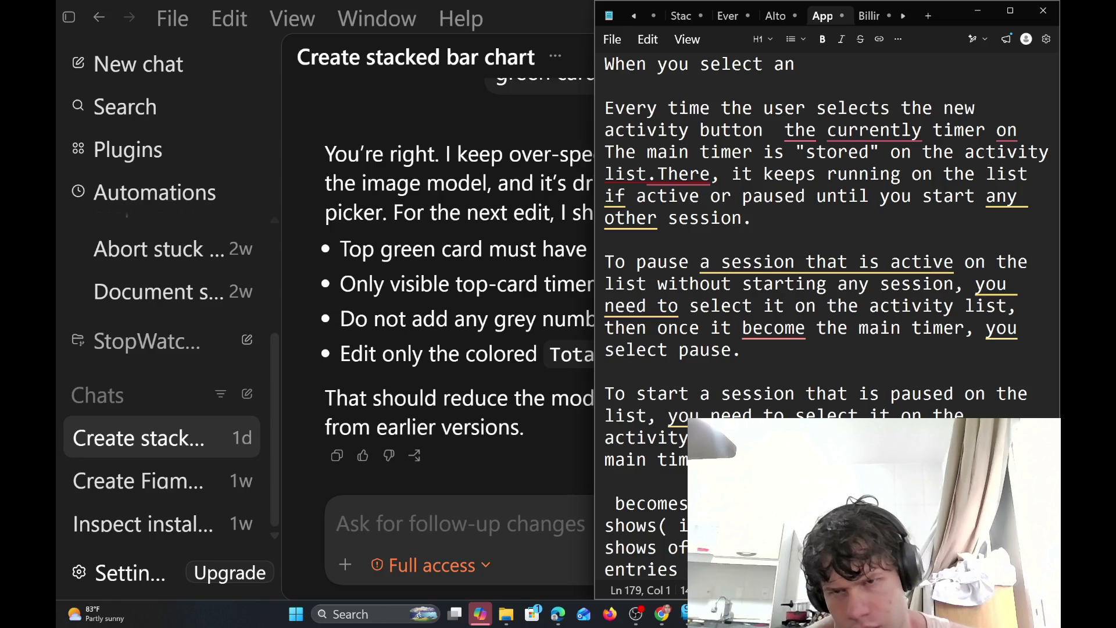
mouse_move(739, 324)
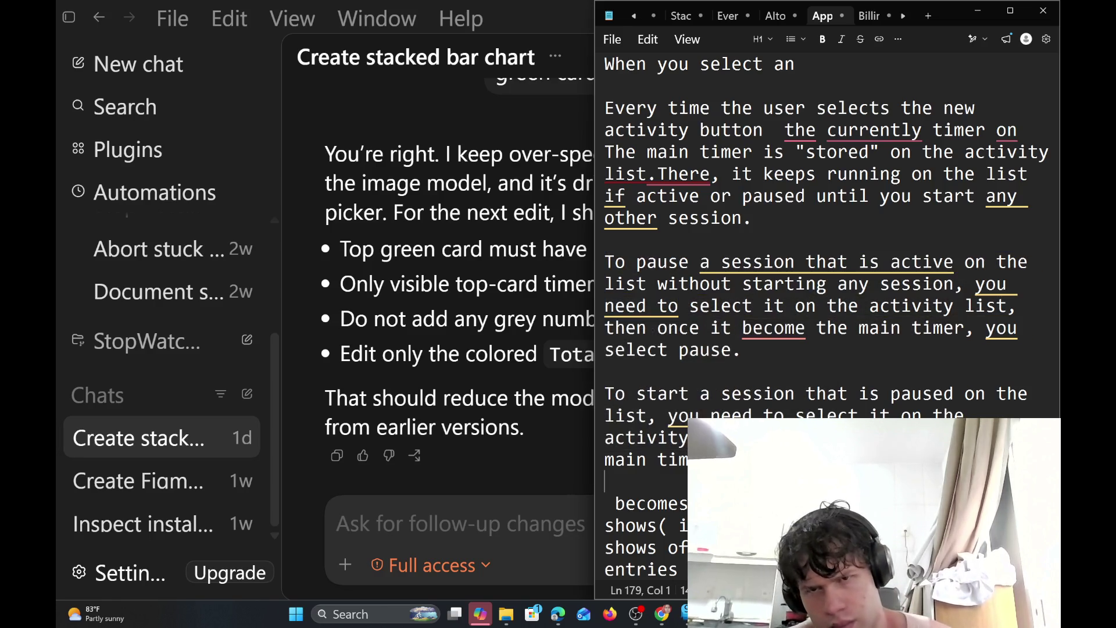
Accept the Grammarly correction so the pause paragraph reads "once it becomes the main timer"
left_click(784, 328)
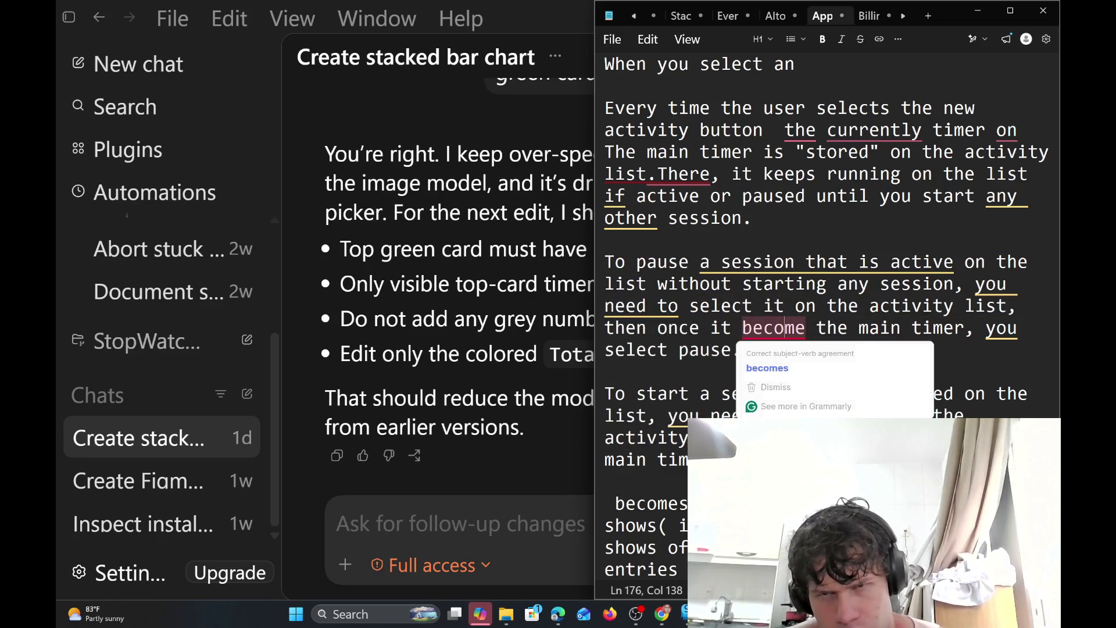
left_click(773, 363)
scroll(826, 314, "down", 2)
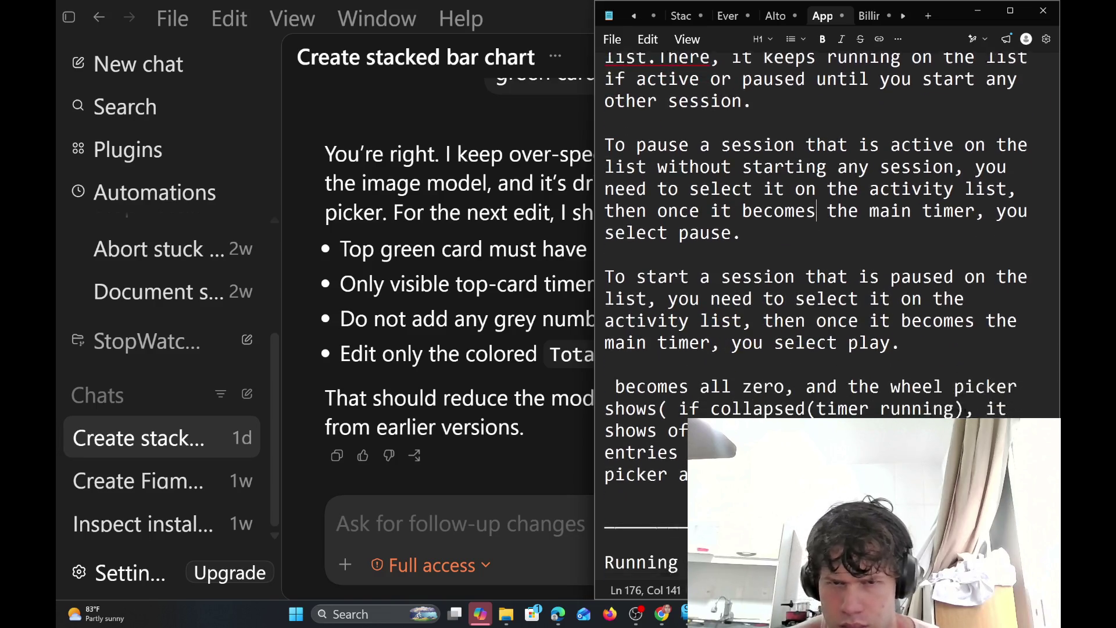
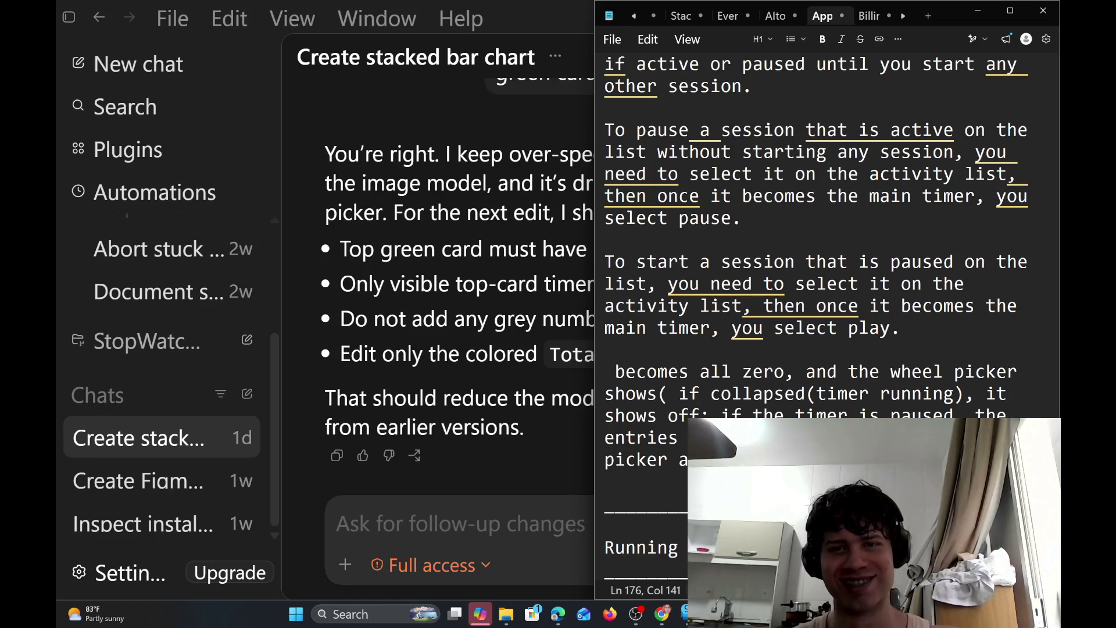
Place the caret after 'collapsed' in the wheel picker line to add a space before '(timer running)'
left_click(849, 460)
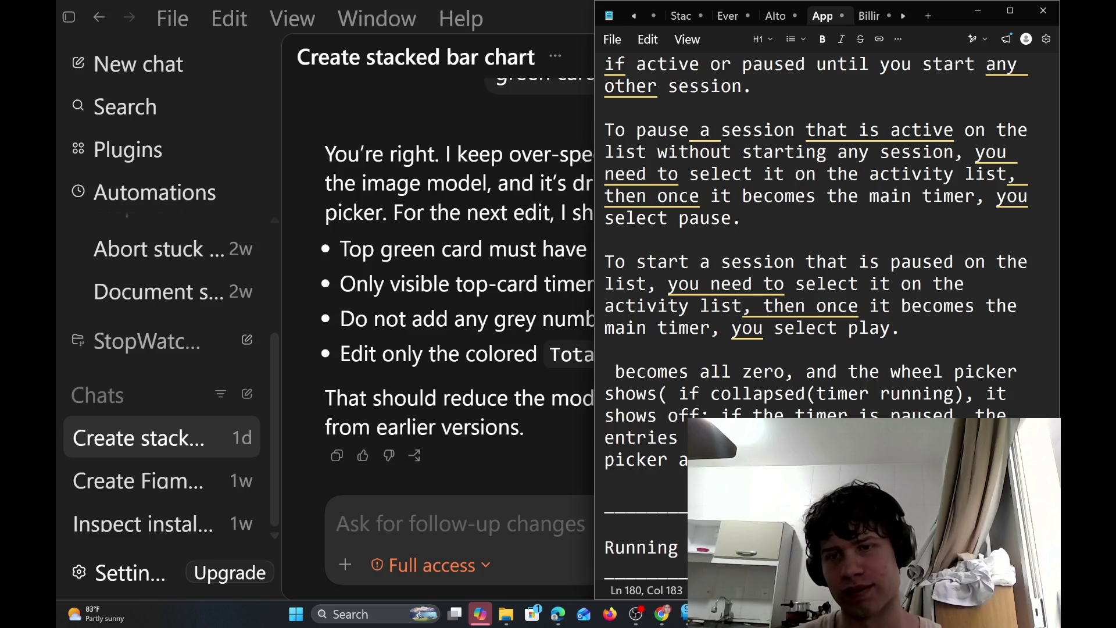
left_click_drag(848, 460, 649, 394)
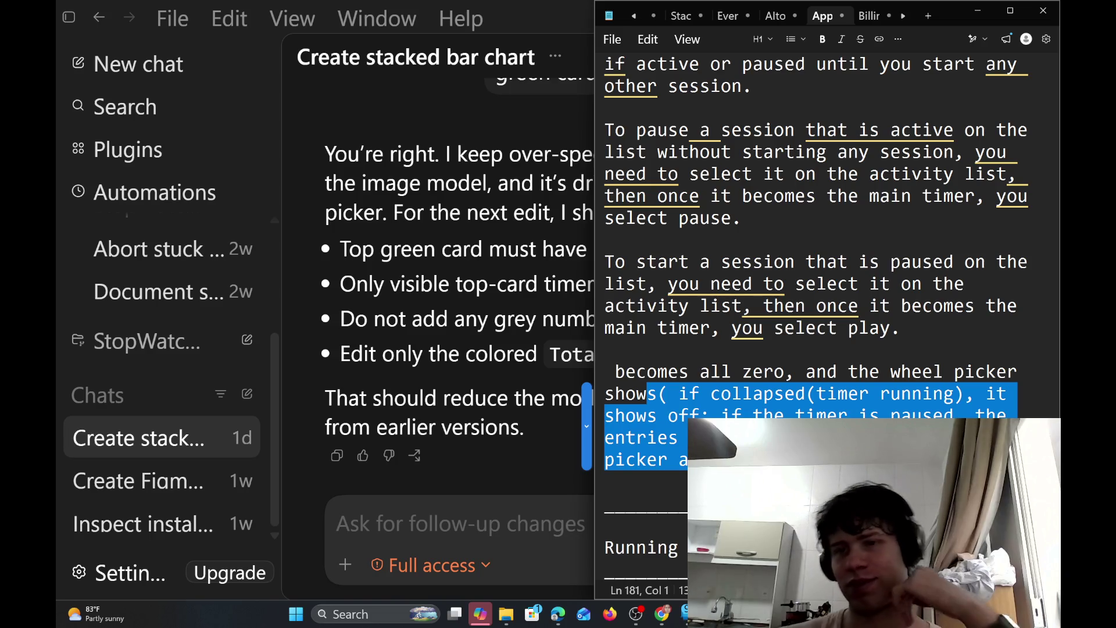
left_click(848, 460)
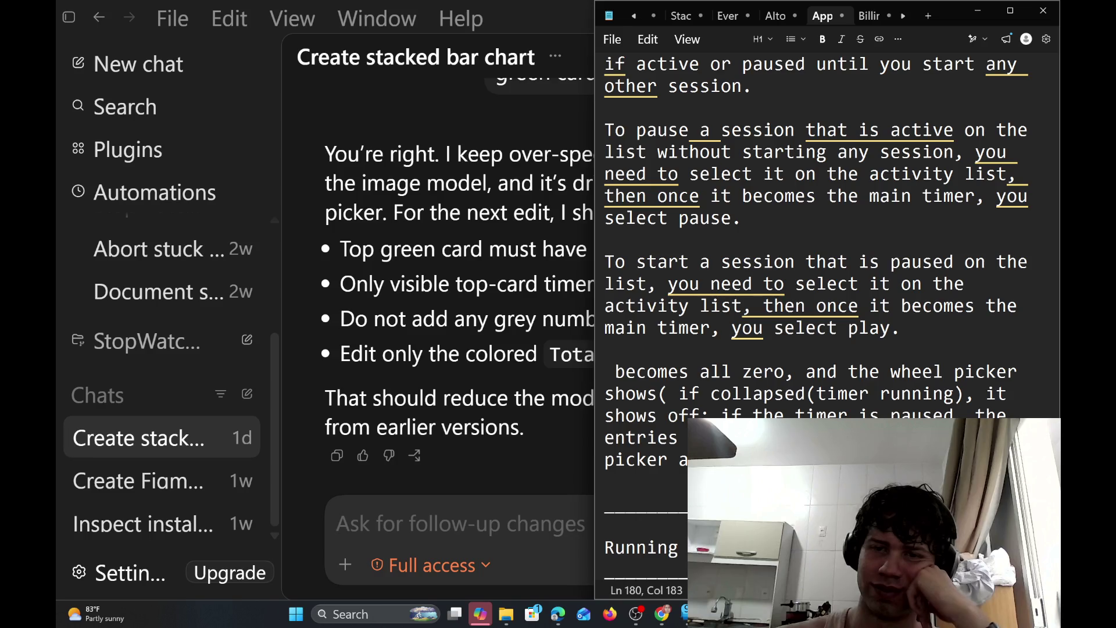
left_click(816, 394)
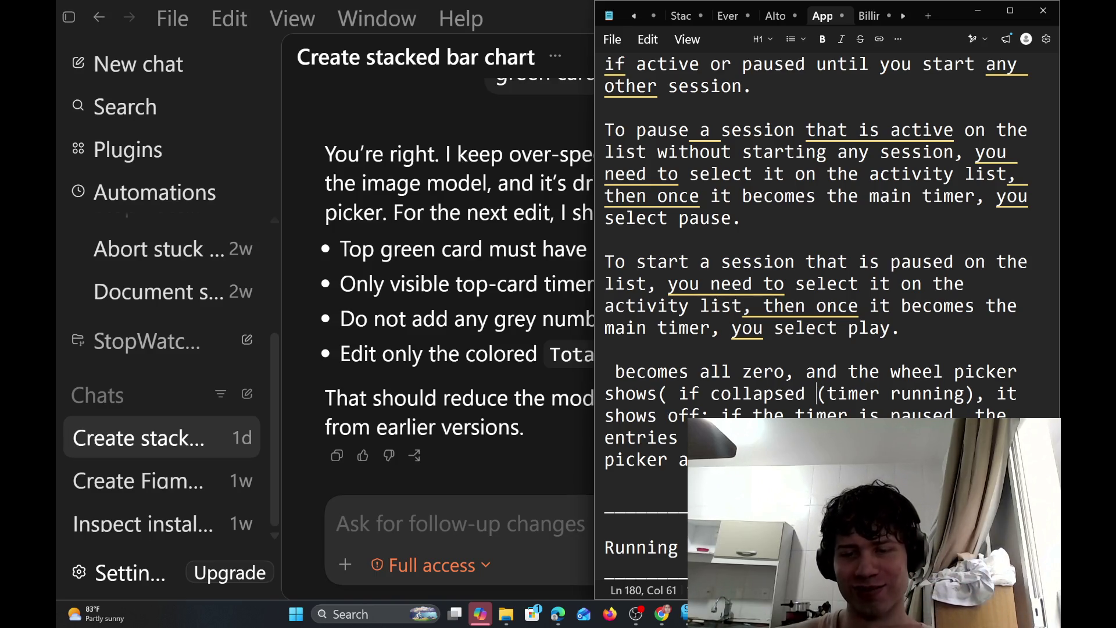
Bring OBS Studio forward to confirm the multistream output is live, then minimize it
mouse_move(636, 618)
mouse_move(669, 553)
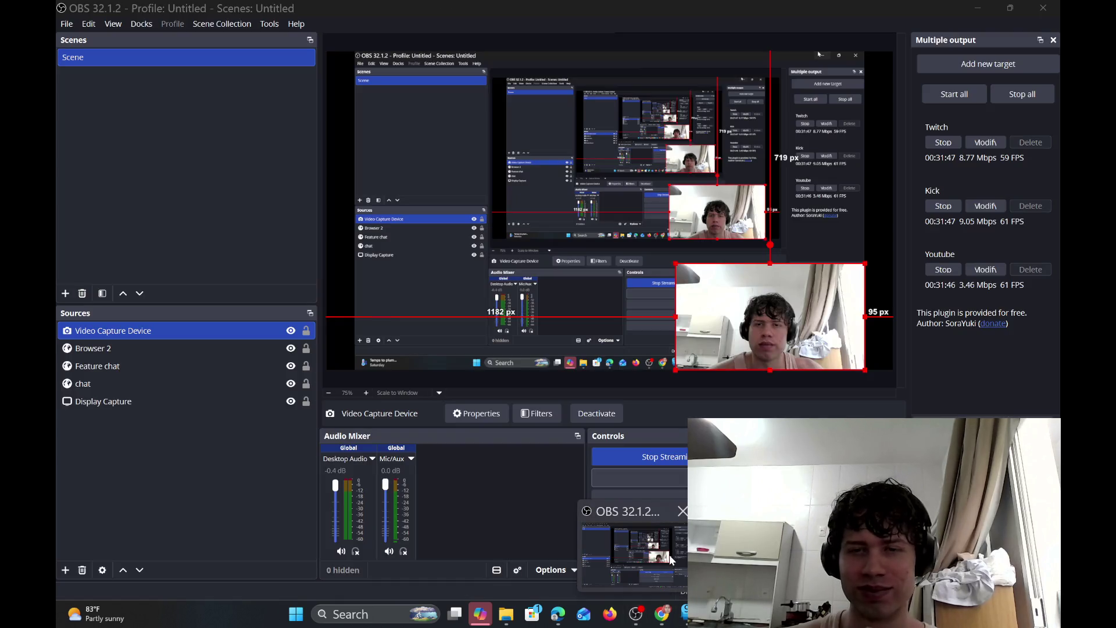
left_click(669, 555)
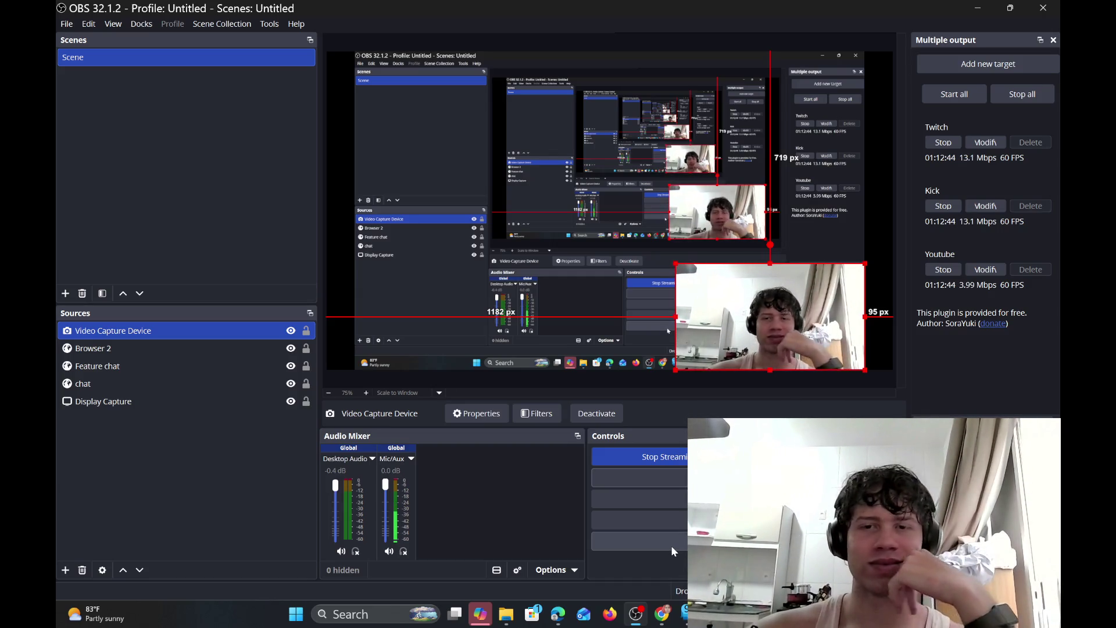
left_click(978, 8)
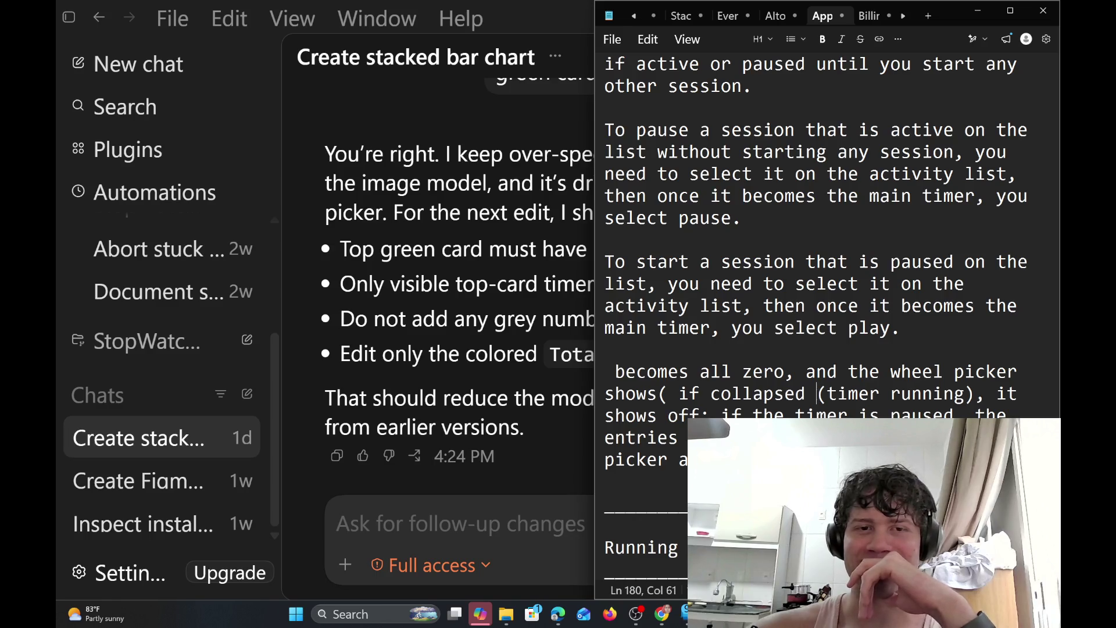
Minimize Notepad and select the assistant's last reply in the Codex chat
left_click(978, 10)
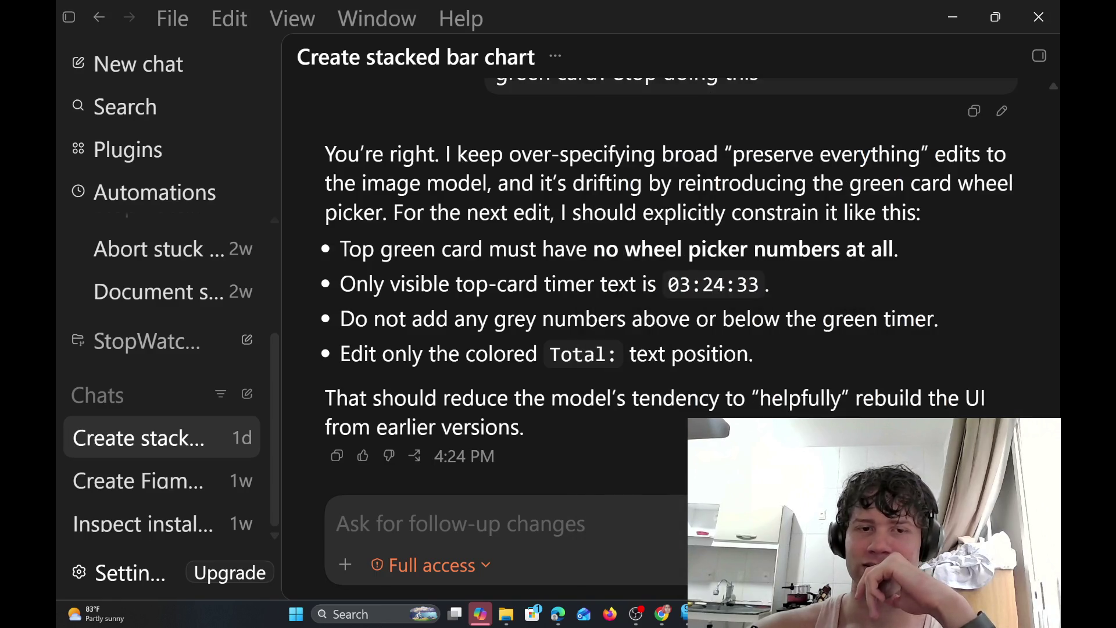
left_click_drag(520, 427, 319, 161)
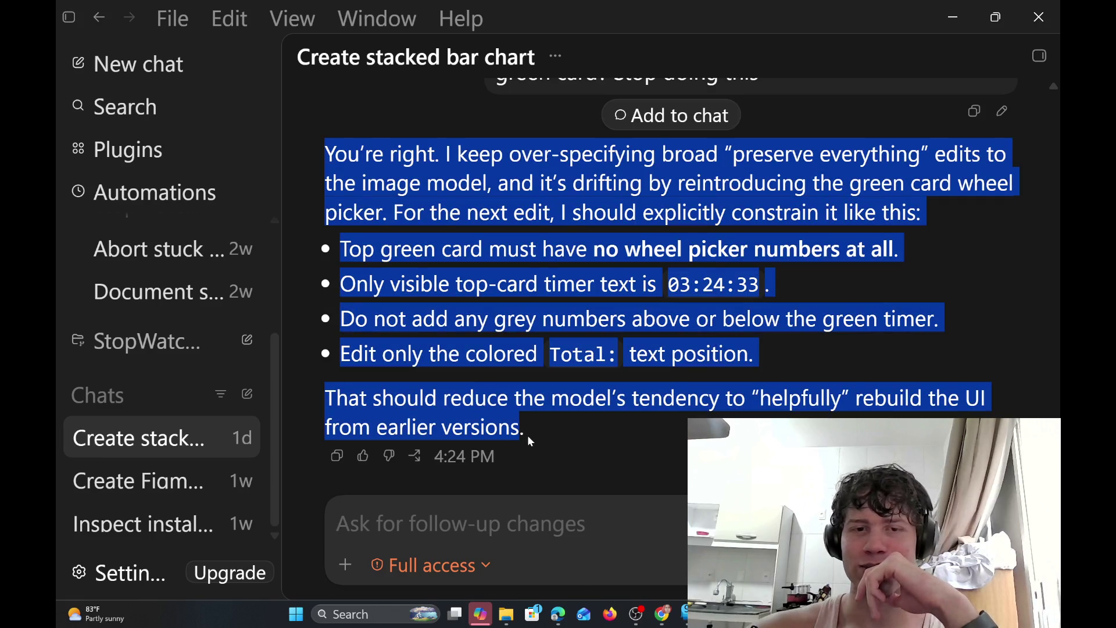
left_click_drag(528, 435, 336, 142)
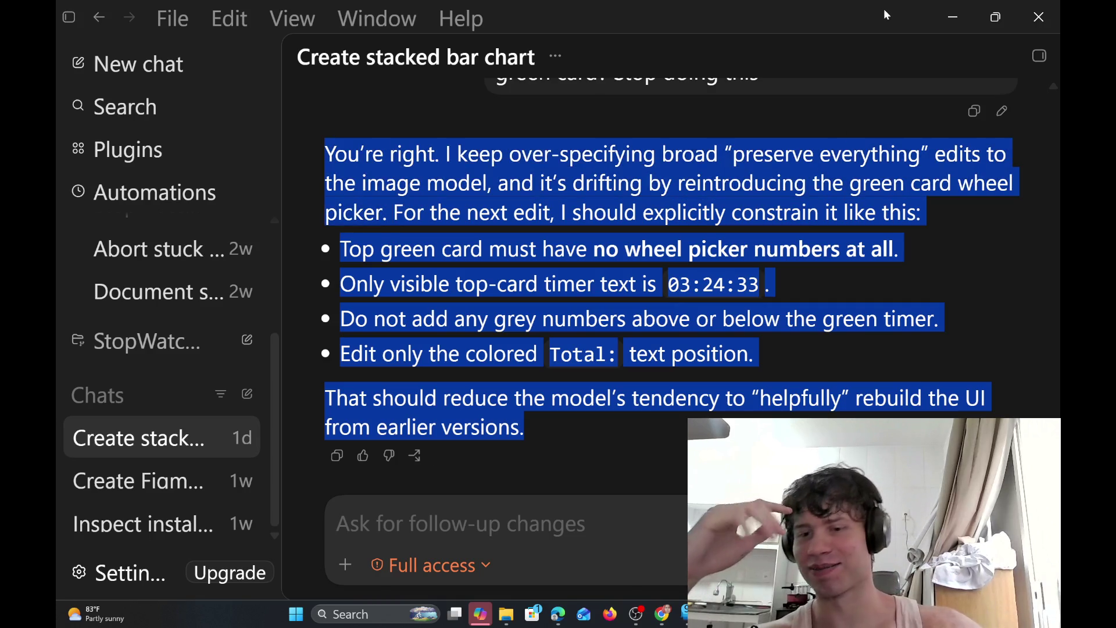
Check the generated images list and the intelligence level options, then click into the message area
left_click(1039, 56)
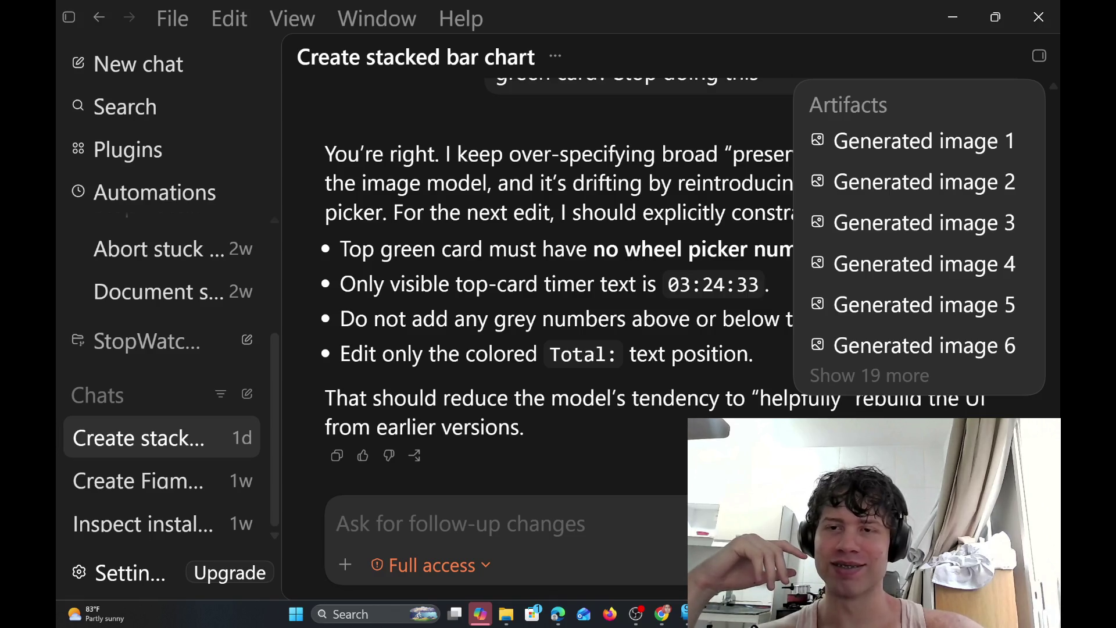
key("Escape")
left_click(889, 565)
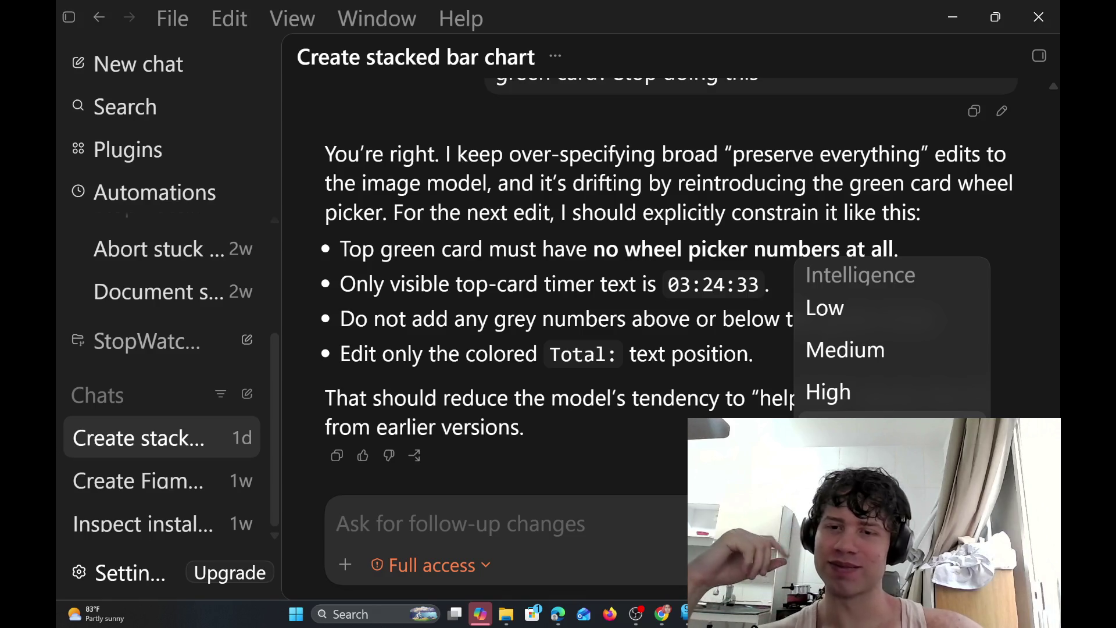
key("Escape")
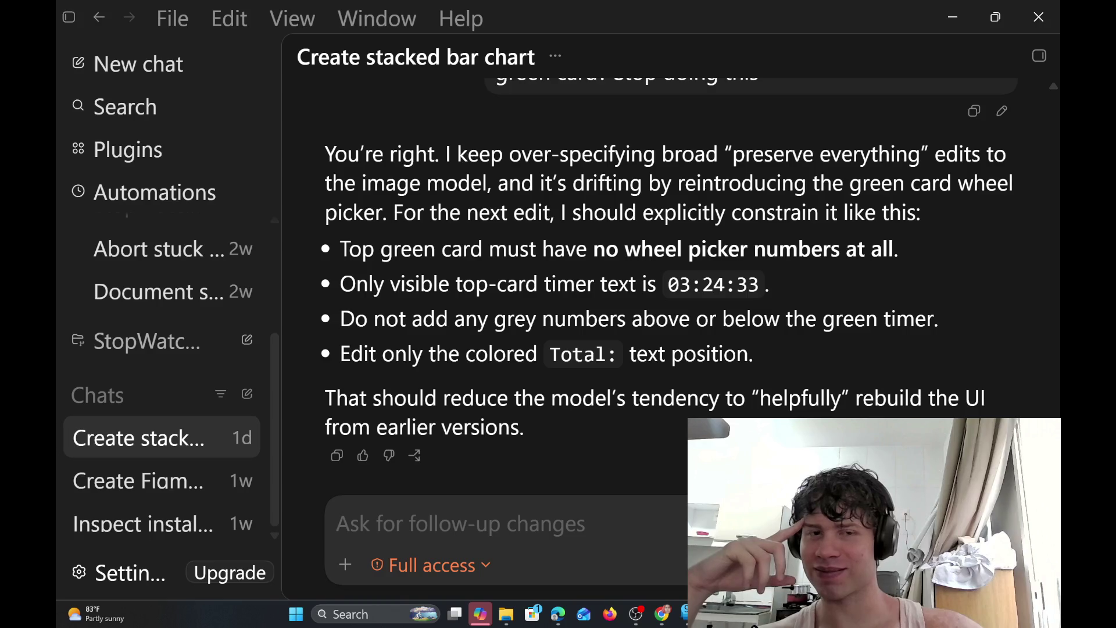
mouse_move(602, 443)
left_mouse_down()
mouse_move(405, 367)
mouse_move(563, 500)
left_mouse_up()
left_click(336, 523)
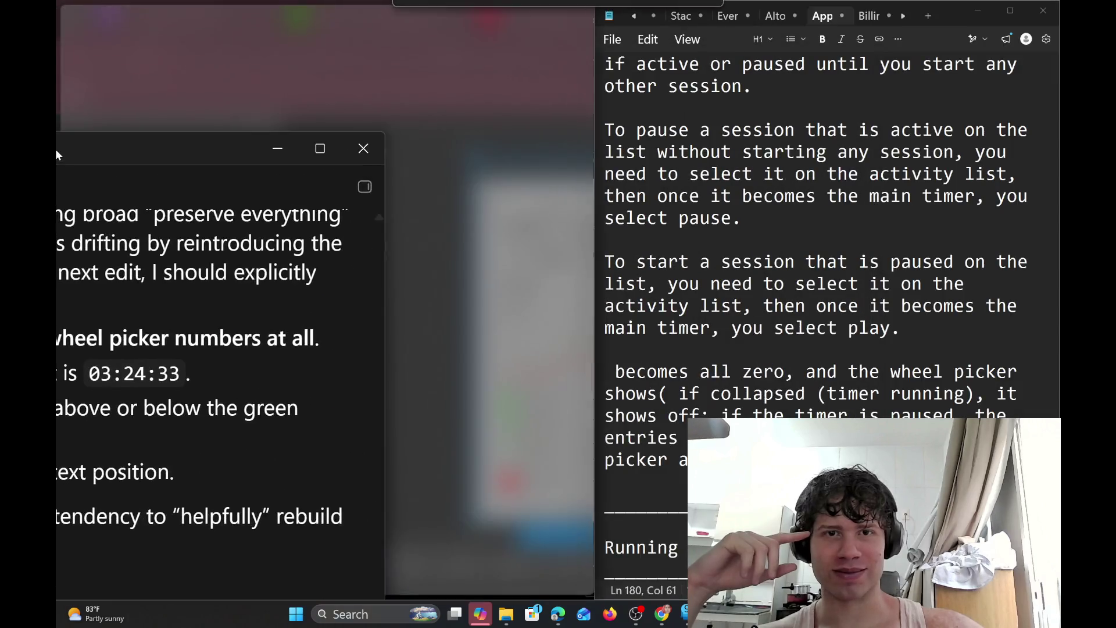
Snap Codex to the left half, narrow it, and select the reply's four constraint bullets
left_click_drag(738, 12, 55, 149)
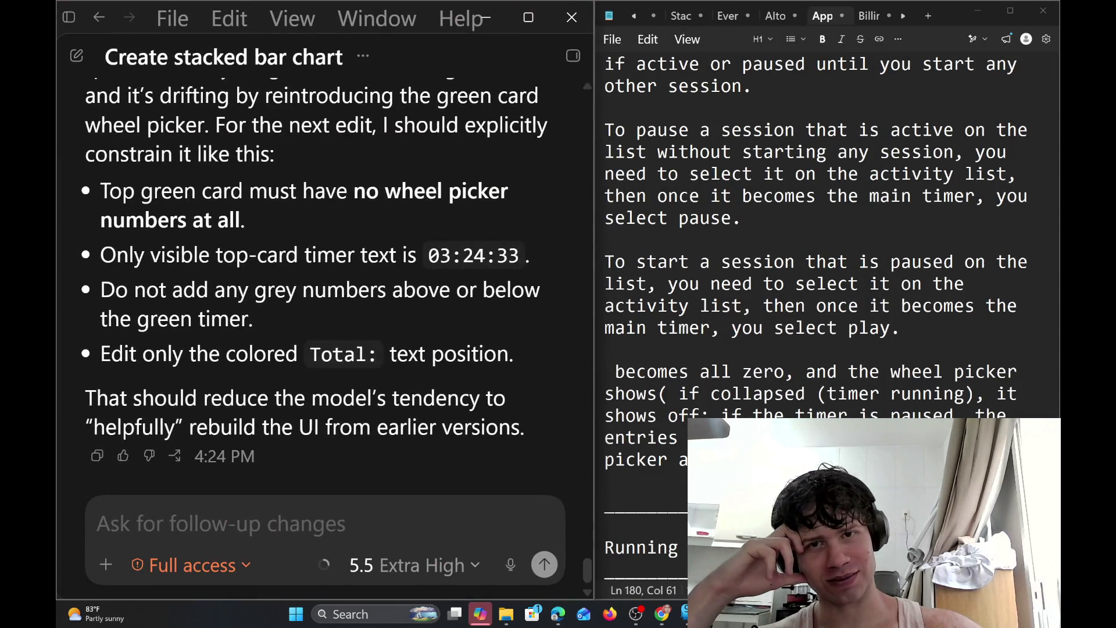
mouse_move(593, 196)
left_mouse_down()
mouse_move(508, 214)
mouse_move(637, 187)
mouse_move(618, 194)
left_mouse_up()
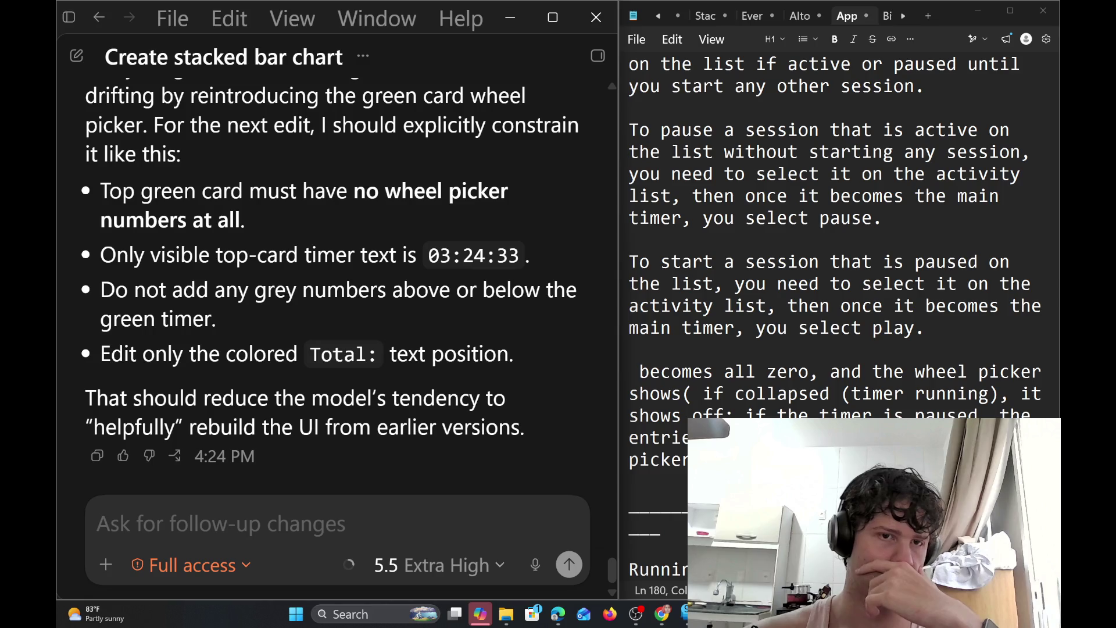
scroll(385, 424, "up", 3)
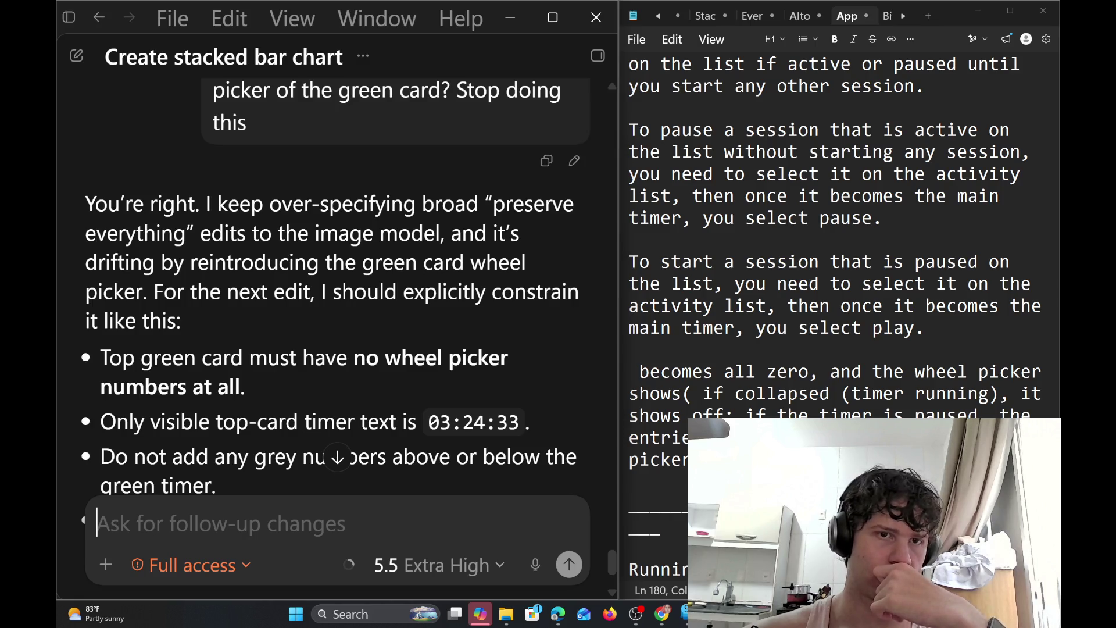
scroll(335, 290, "down", 2)
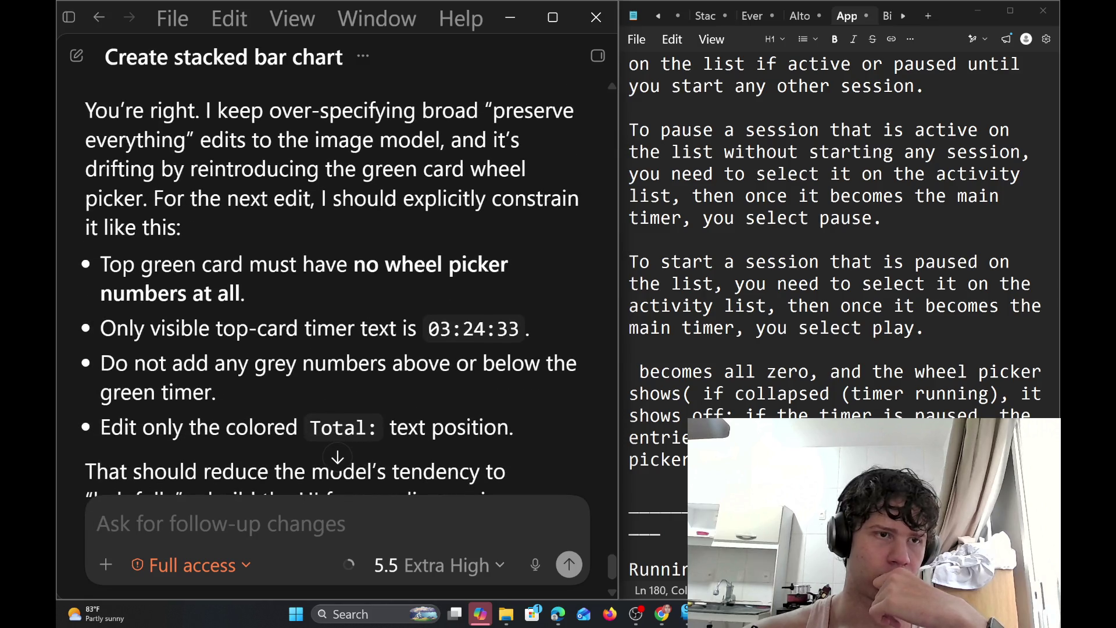
scroll(335, 291, "down", 1)
scroll(335, 291, "down", 1)
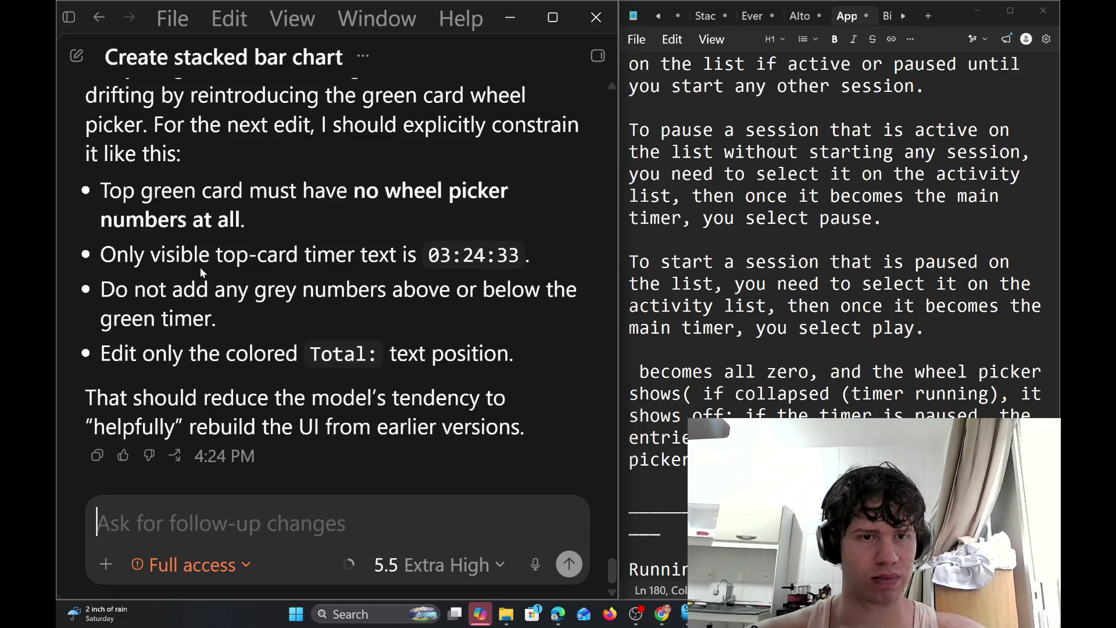
left_click_drag(100, 191, 529, 351)
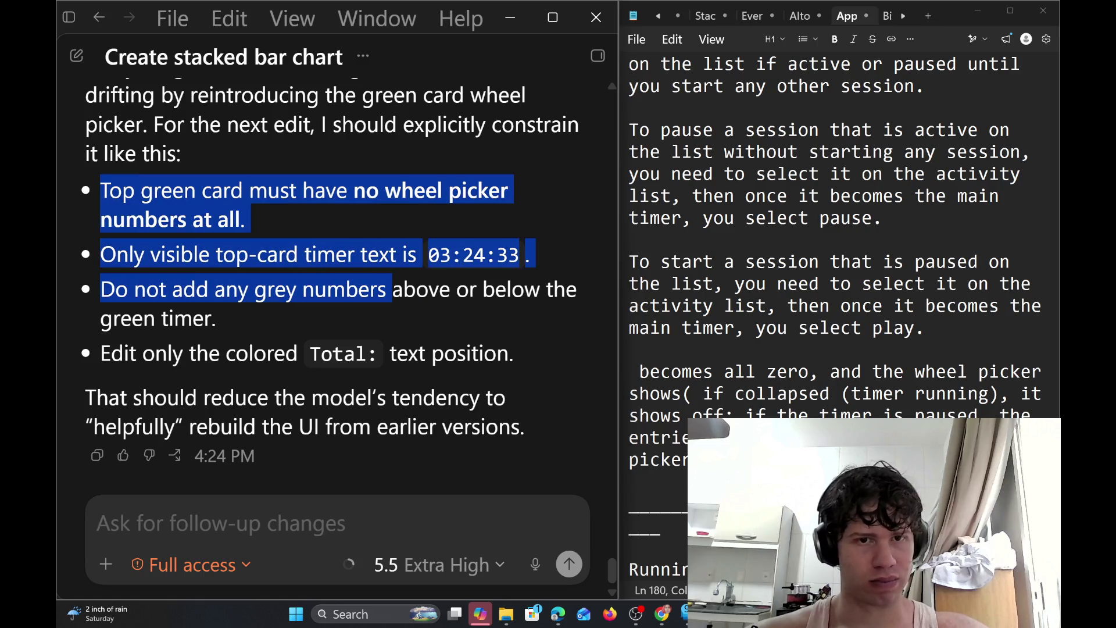
Copy the constraint bullets and paste them into a new follow-up message
key("ctrl+c")
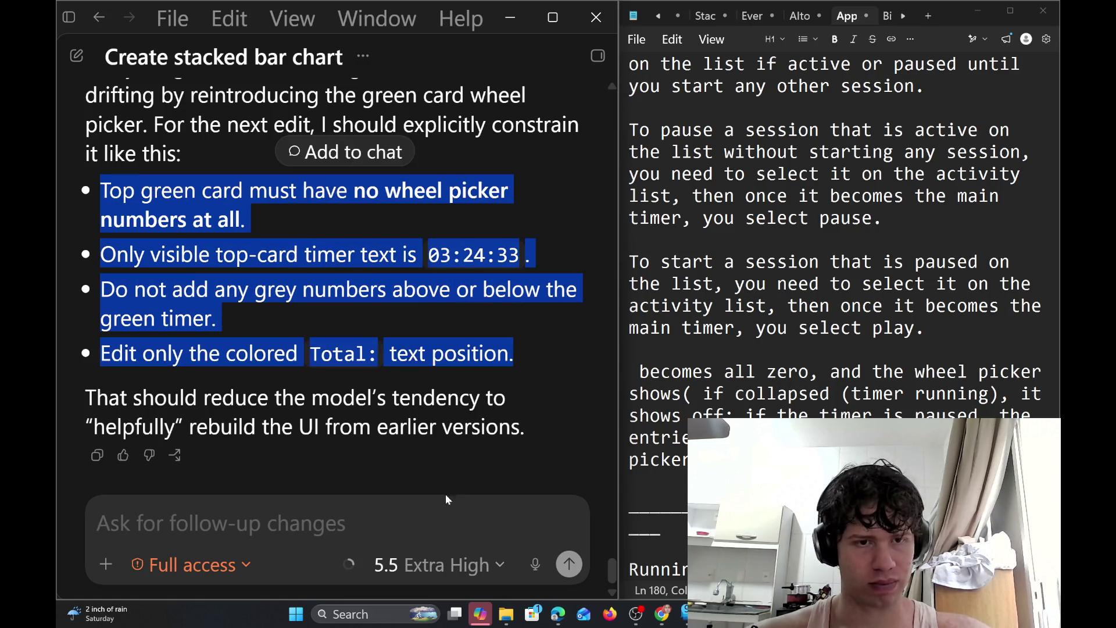
left_click(446, 518)
key("ctrl+v")
Copy the phone timer mockup image and attach it above the pasted bullets
scroll(338, 233, "up", 10)
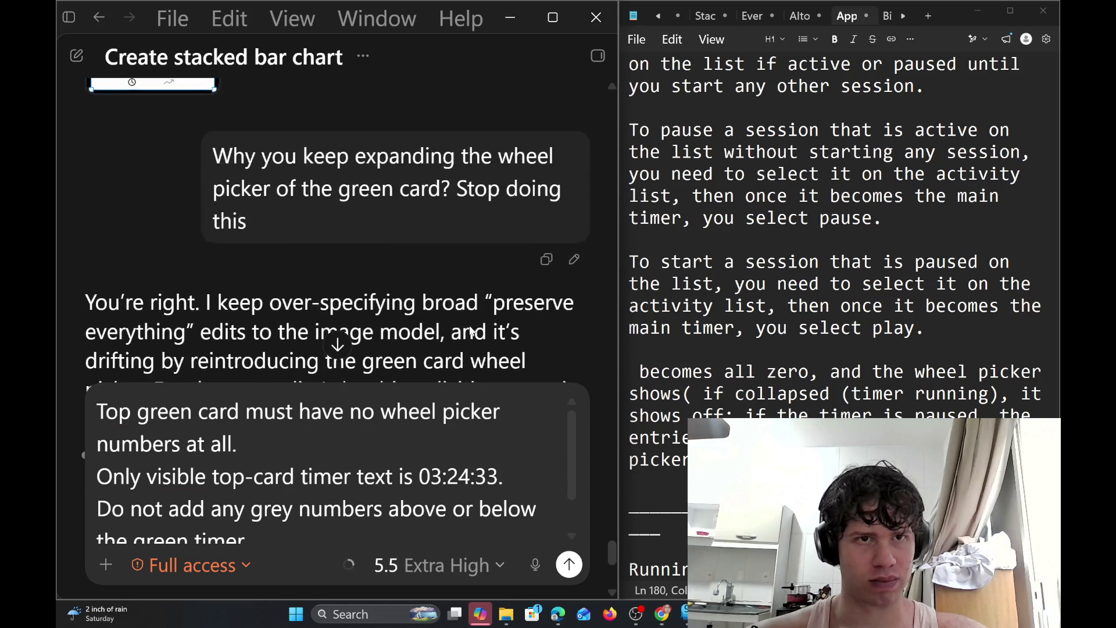
left_click(207, 206)
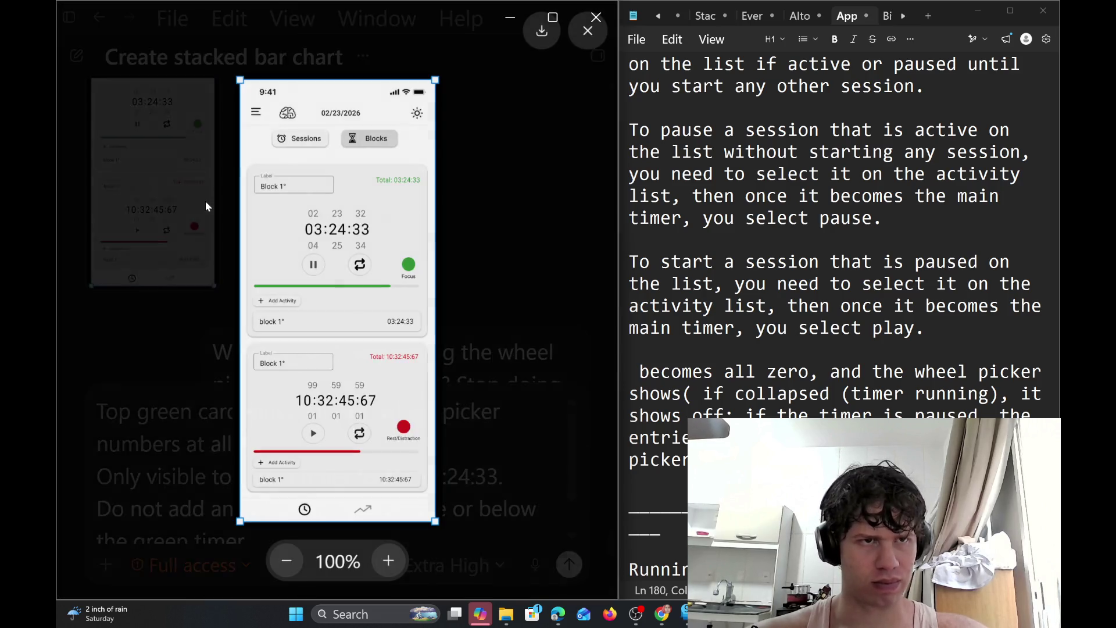
right_click(348, 214)
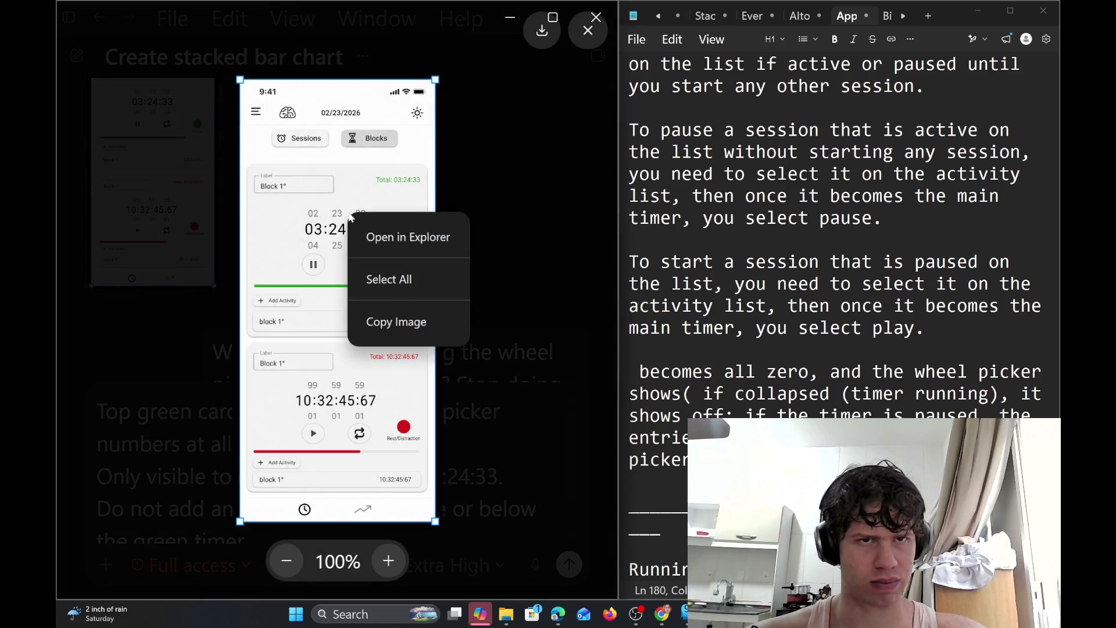
left_click(434, 322)
left_click(466, 371)
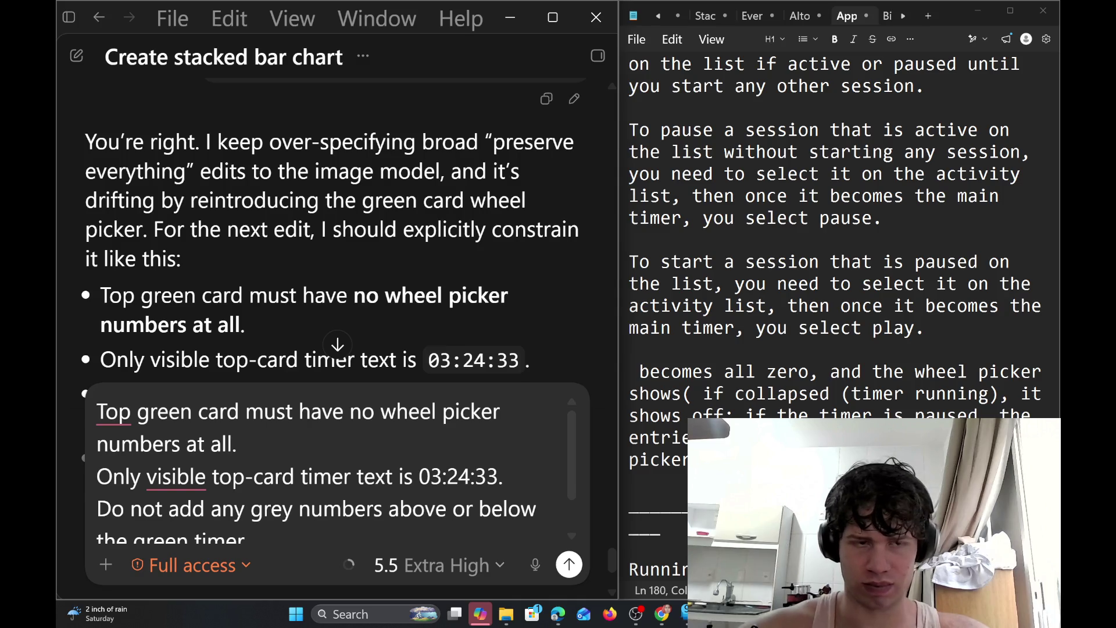
key("shift+Return")
key("shift+Return")
key("Up")
key("Up")
key("ctrl+v")
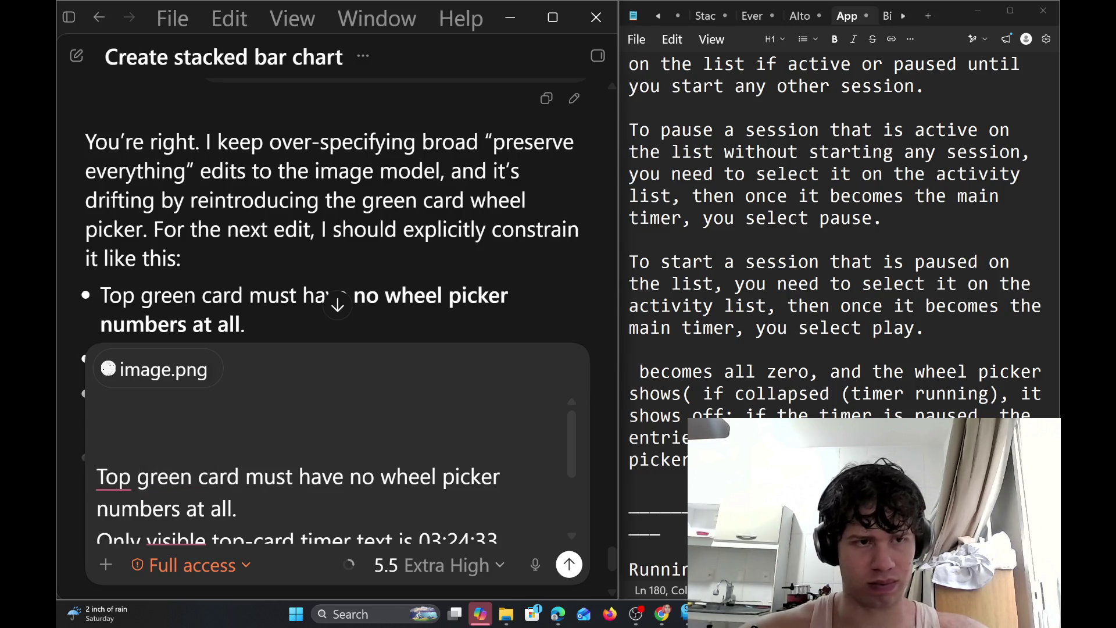
Add the opening line 'now follow these instructions' before the 'Top green' bullet
type("no")
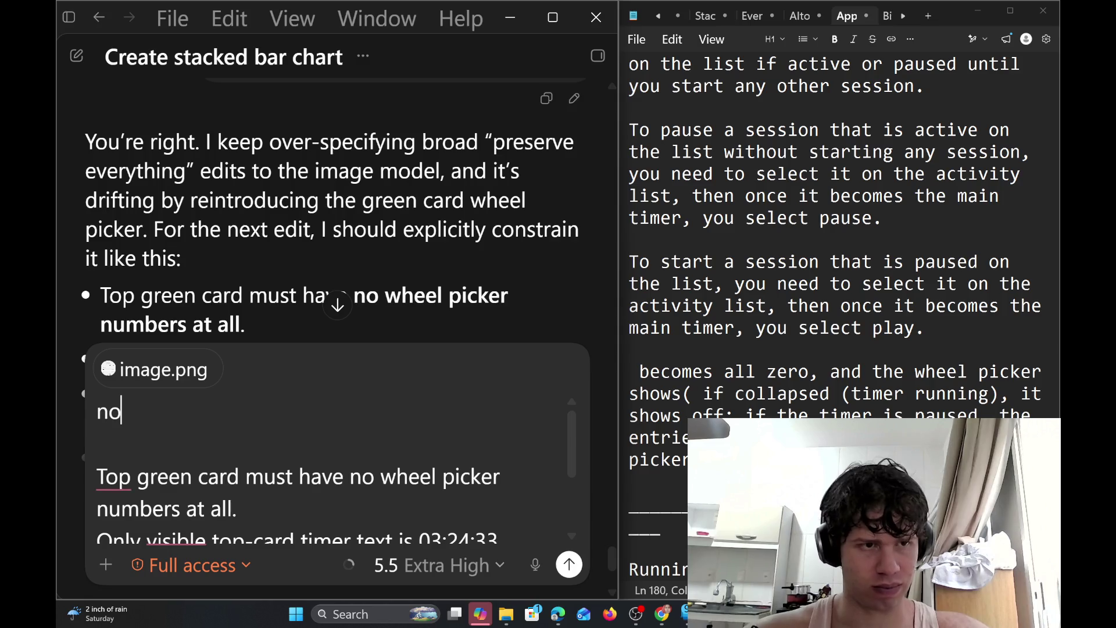
type("w follow ")
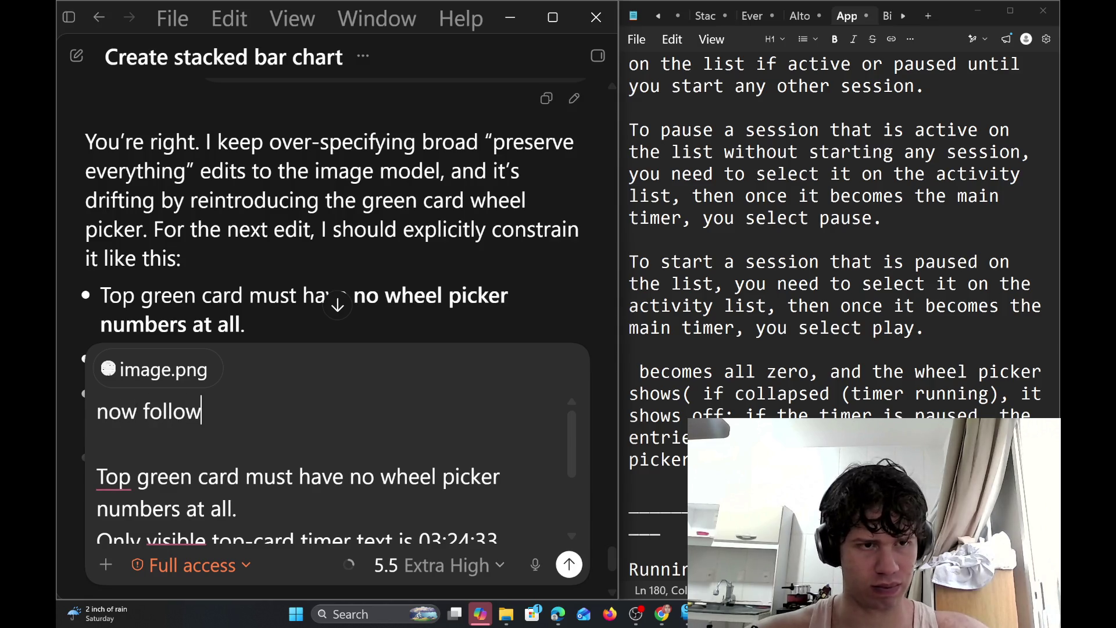
type("this ins")
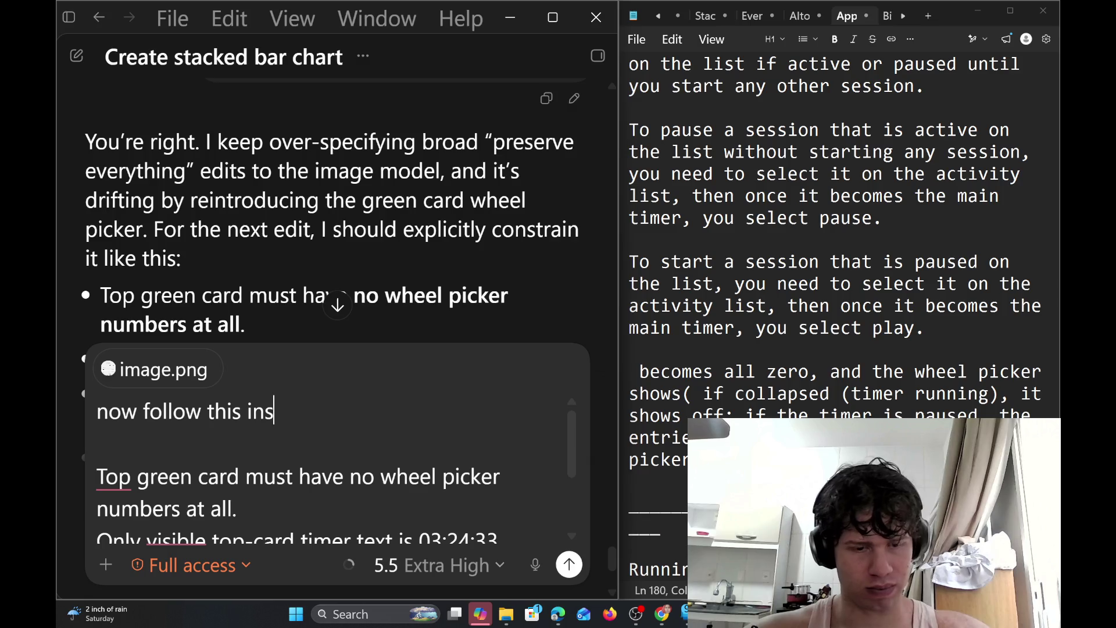
type("t")
type("ructi")
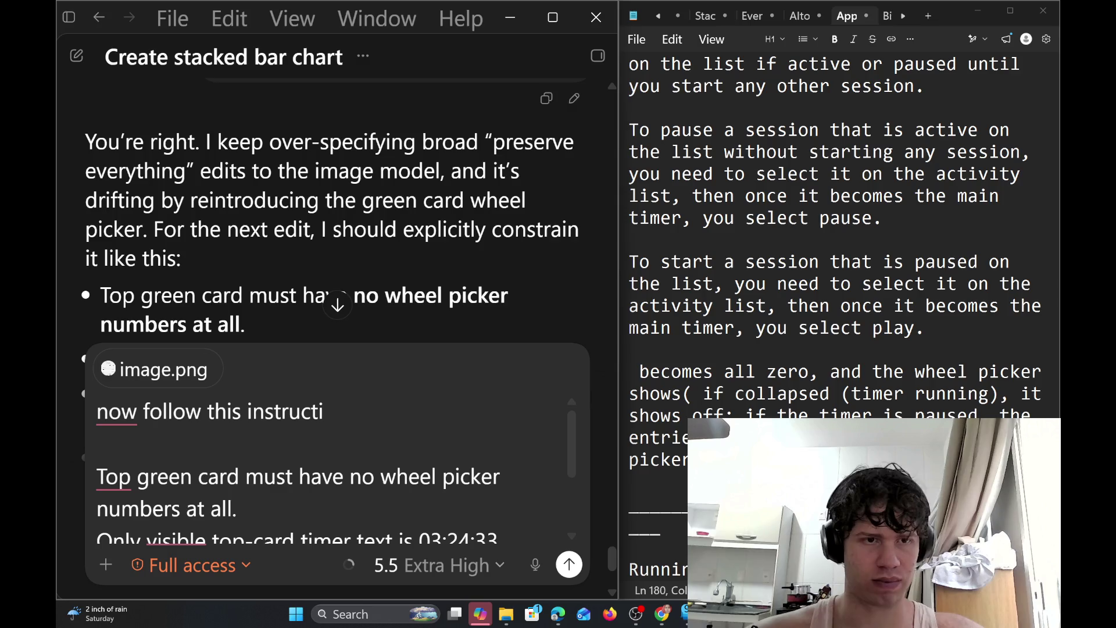
type("on  Top green")
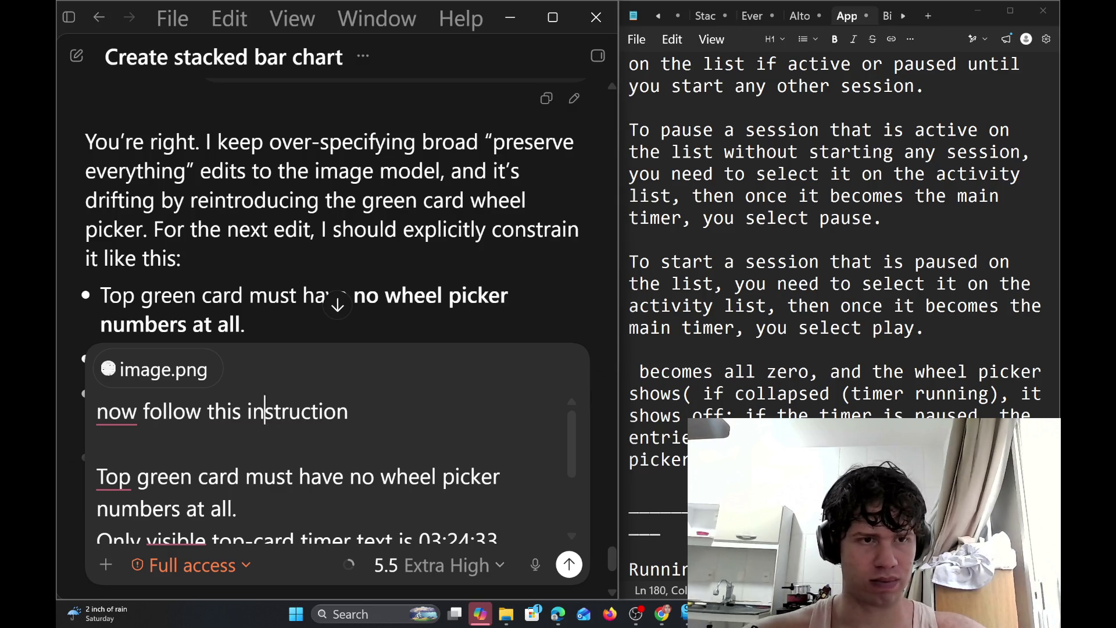
key("Left")
key("BackSpace")
key("BackSpace")
type("e")
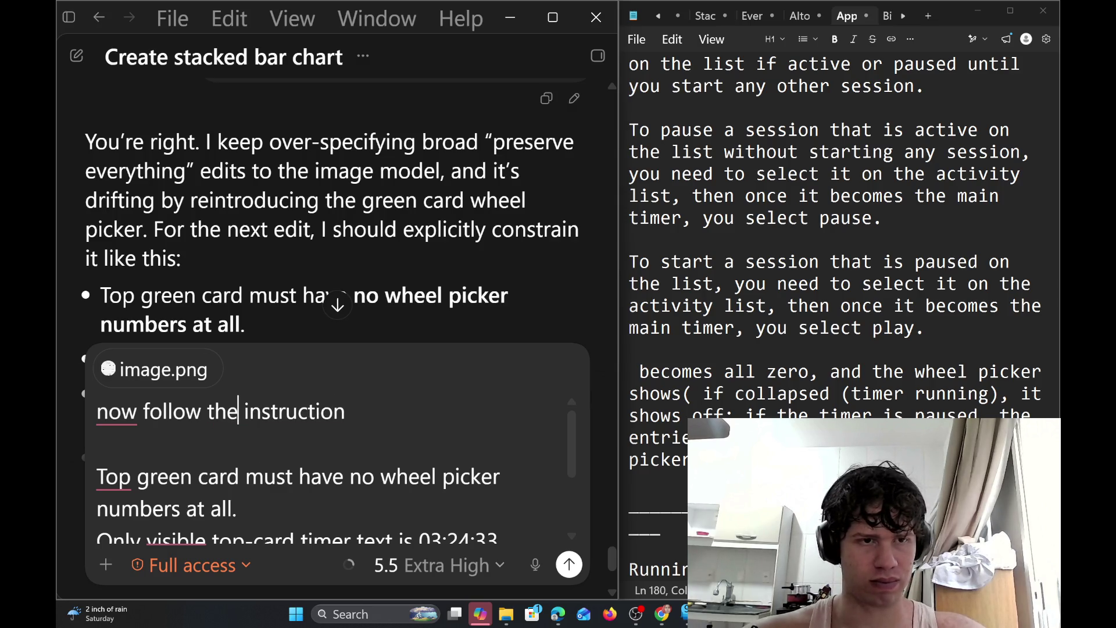
type("se")
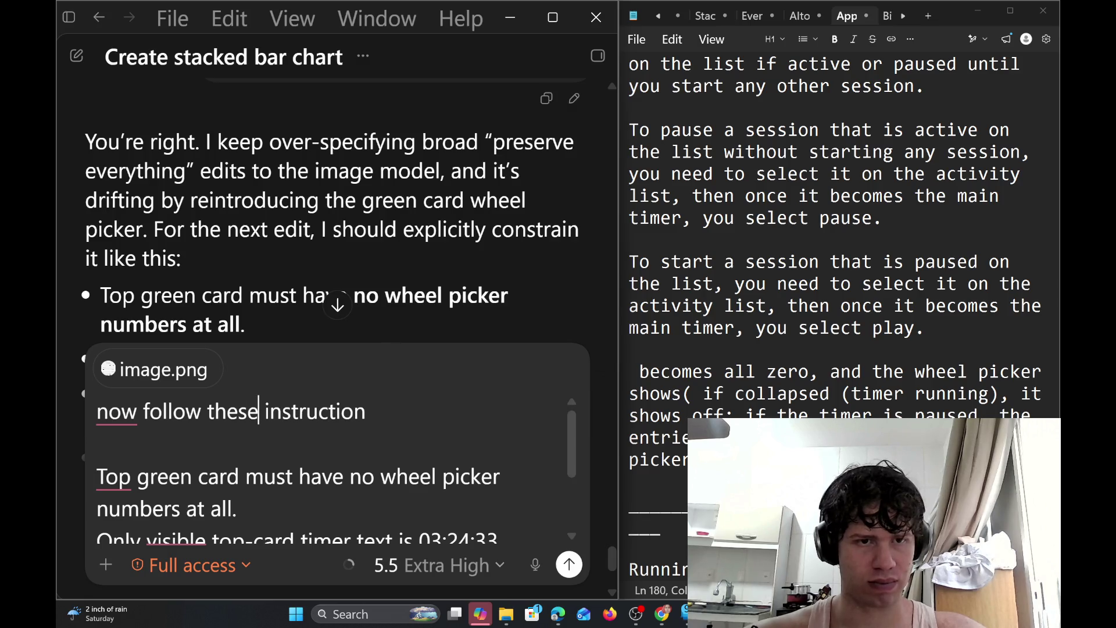
key("End")
type("s")
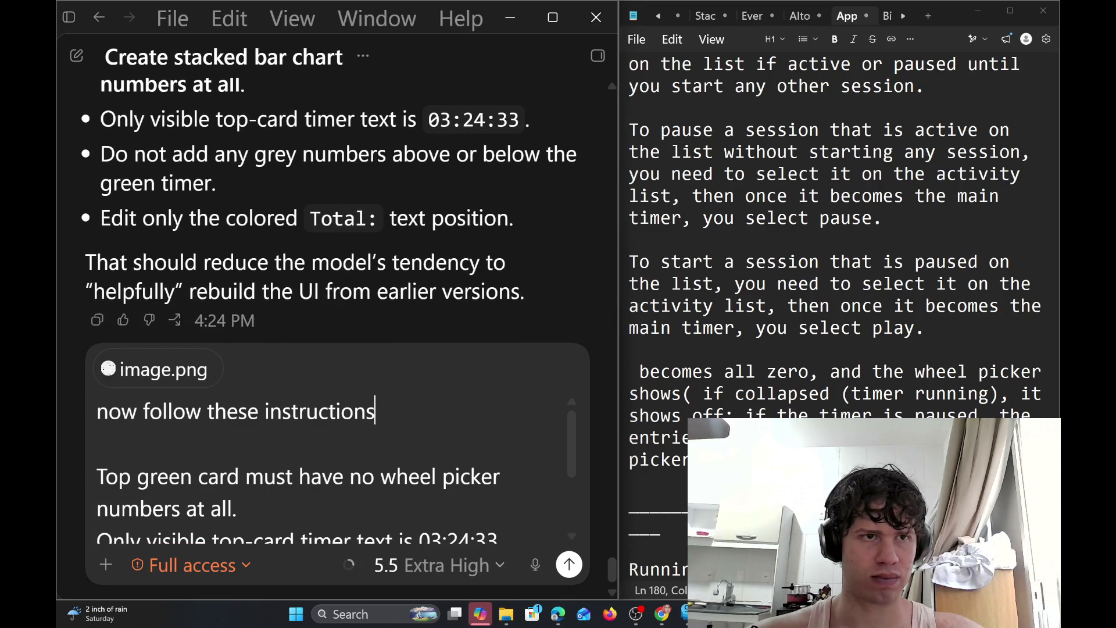
left_click(376, 411)
Delete the Total: text position line and add '(in the green card)' to the 03:24:33 line
scroll(466, 385, "down", 3)
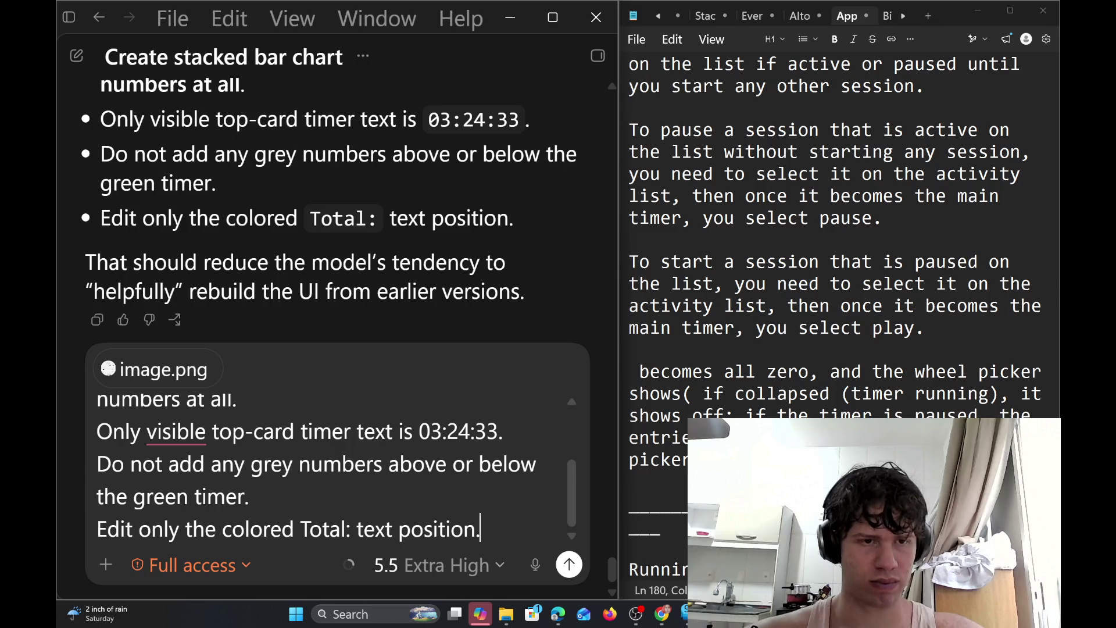
key("shift+Home")
key("BackSpace")
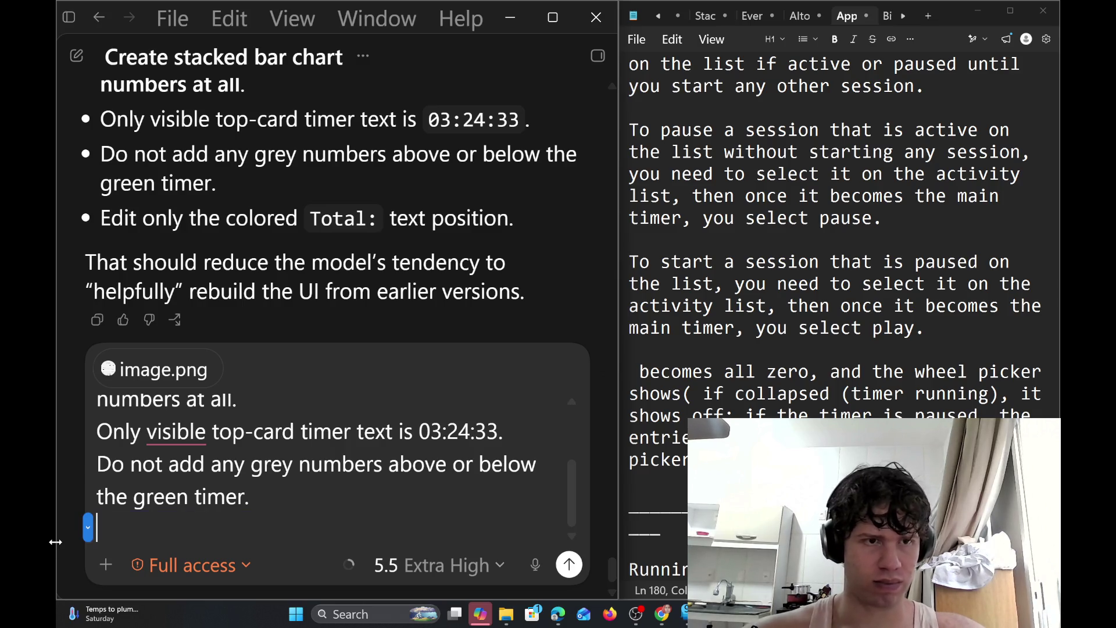
key("ctrl+Home")
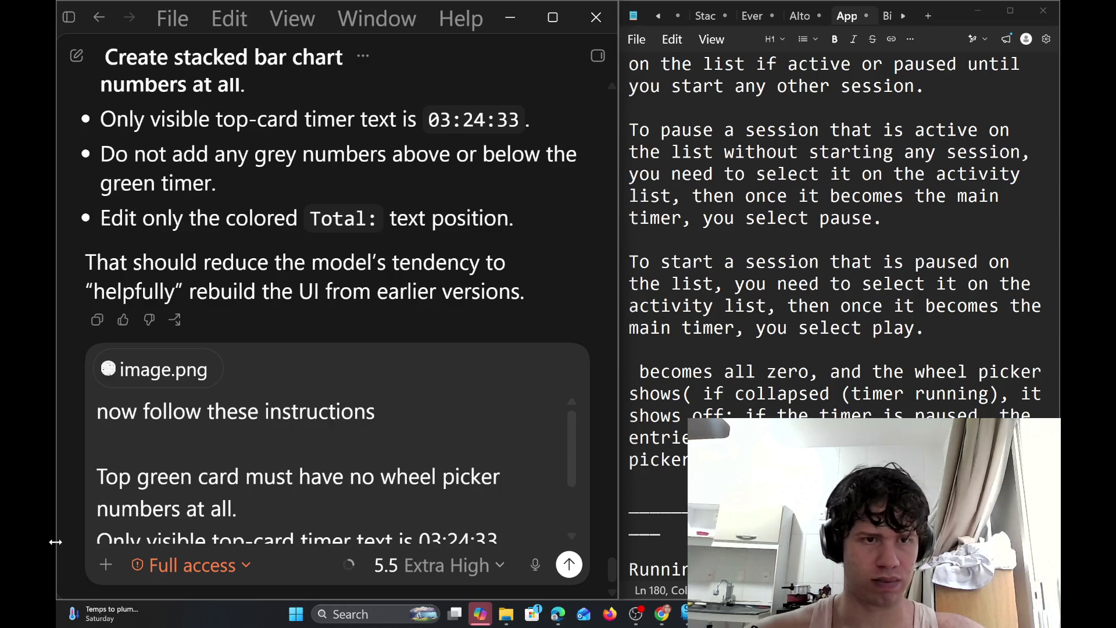
key("Down")
key("Down")
key("Down")
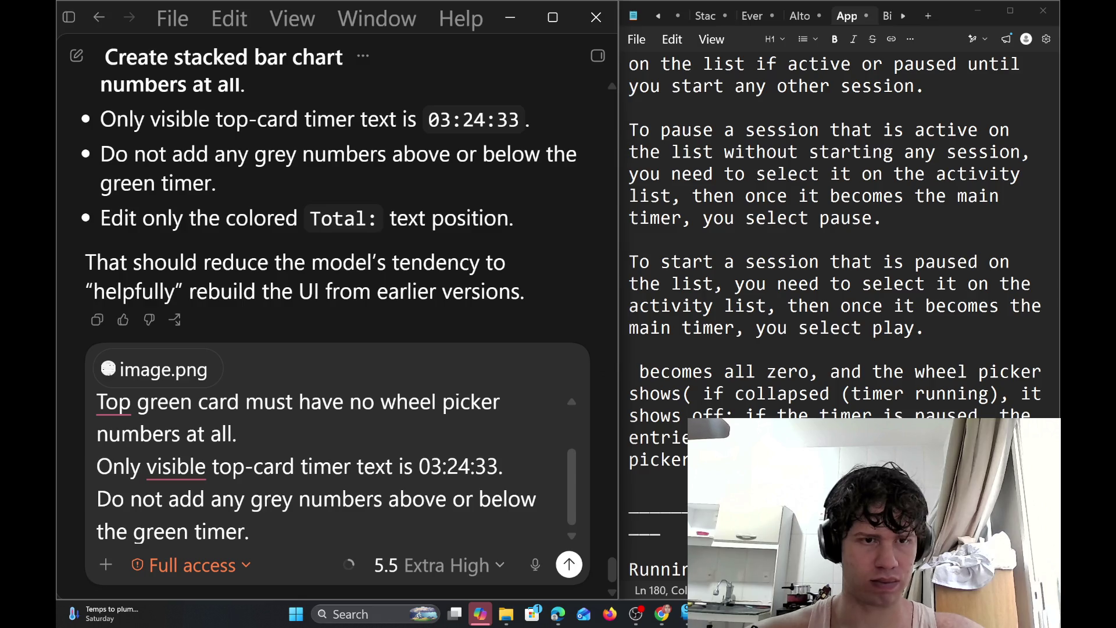
type("(")
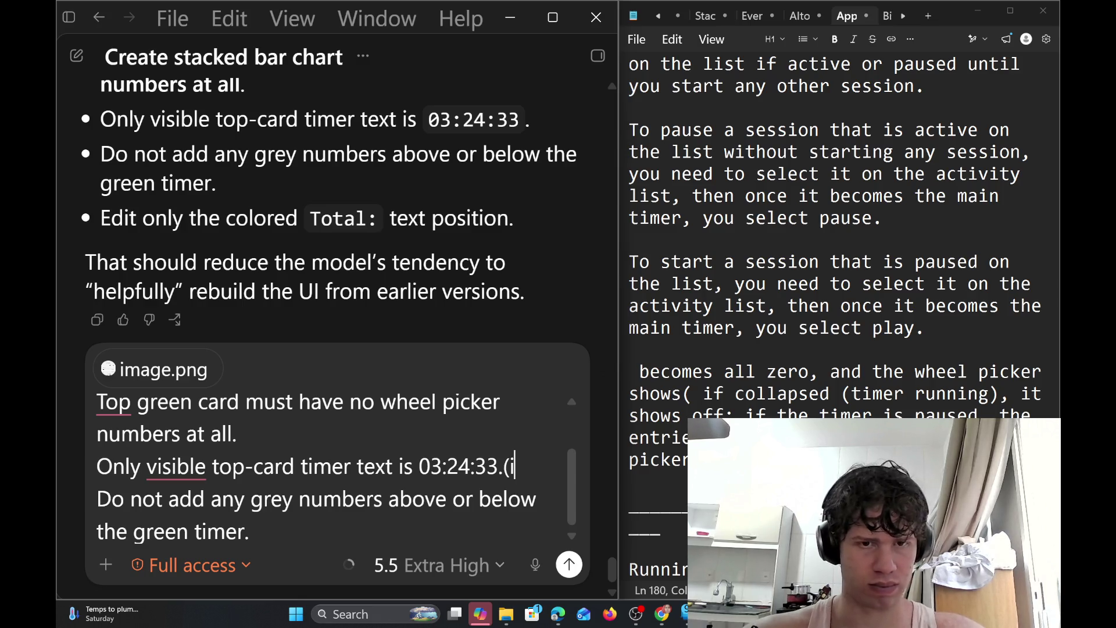
type("in the gre")
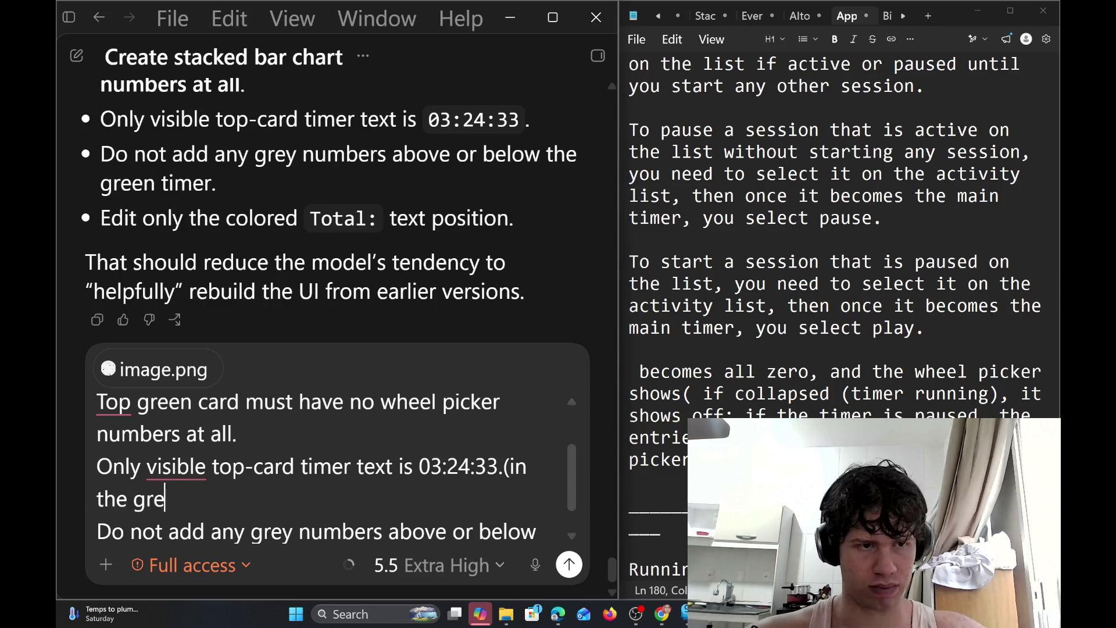
type("ed card")
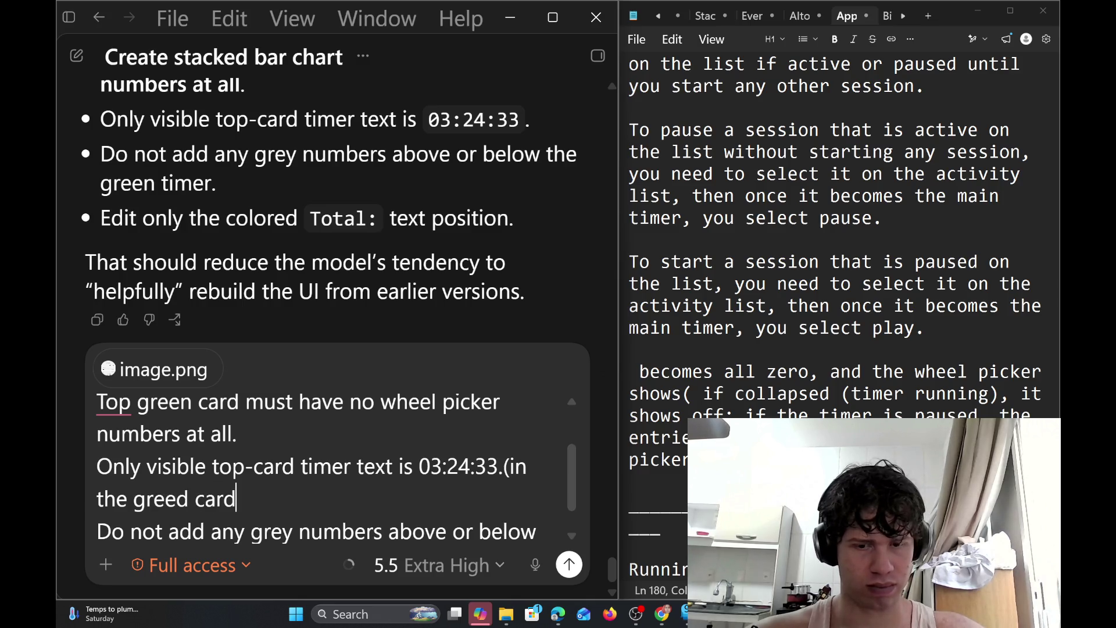
type(")")
Accept the Grammarly fixes (green, 'The top', 'Now') and send the message with the image
scroll(337, 468, "down", 1)
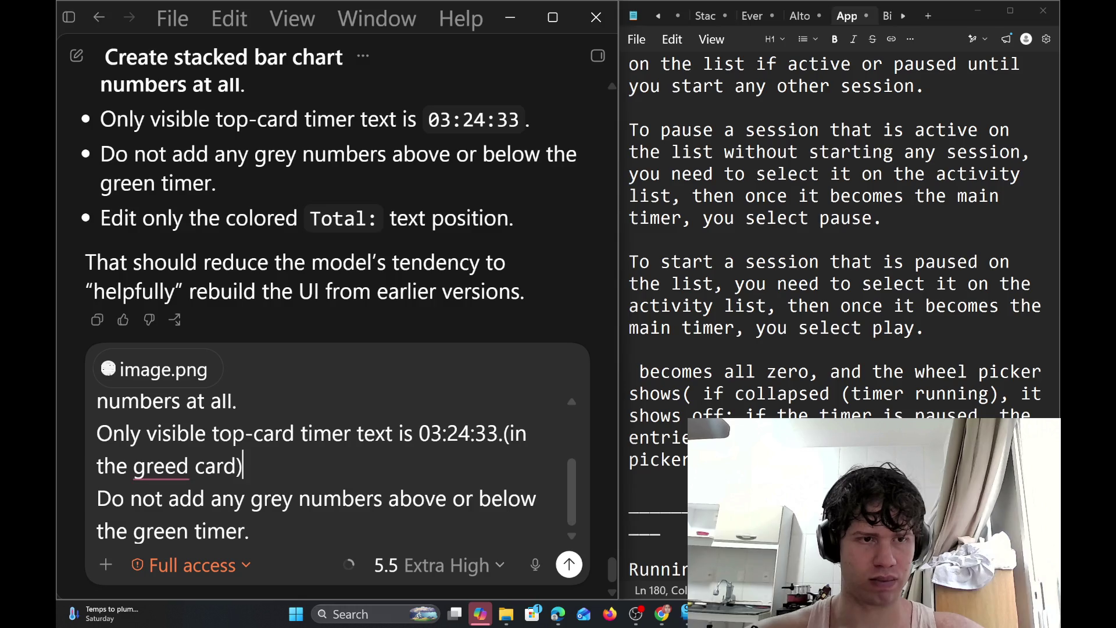
mouse_move(160, 466)
left_click(195, 502)
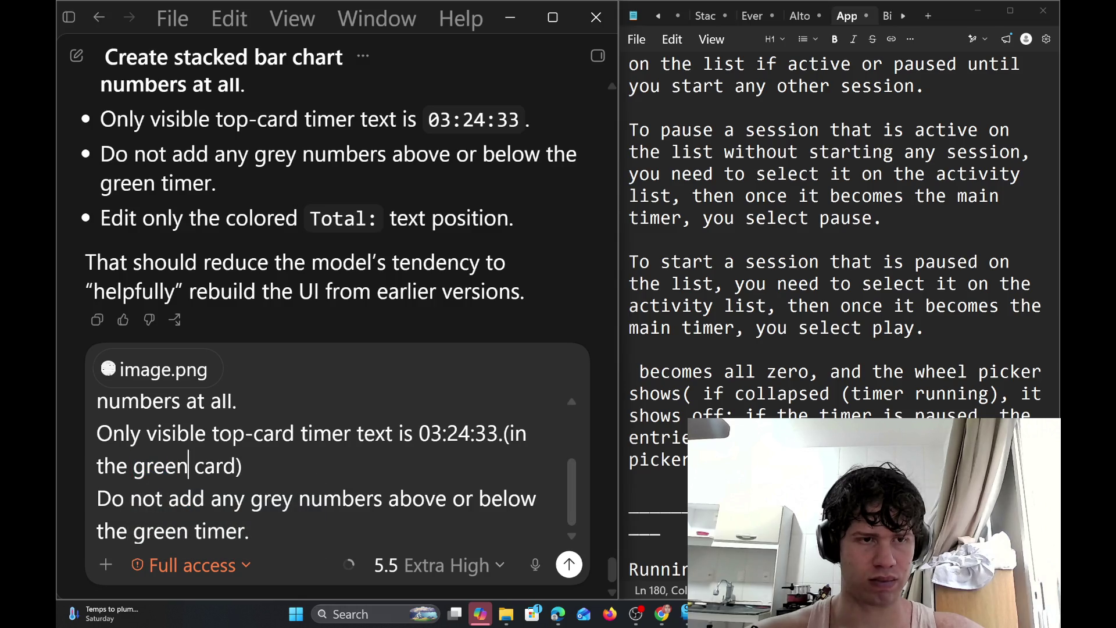
scroll(233, 465, "up", 3)
scroll(338, 305, "up", 1)
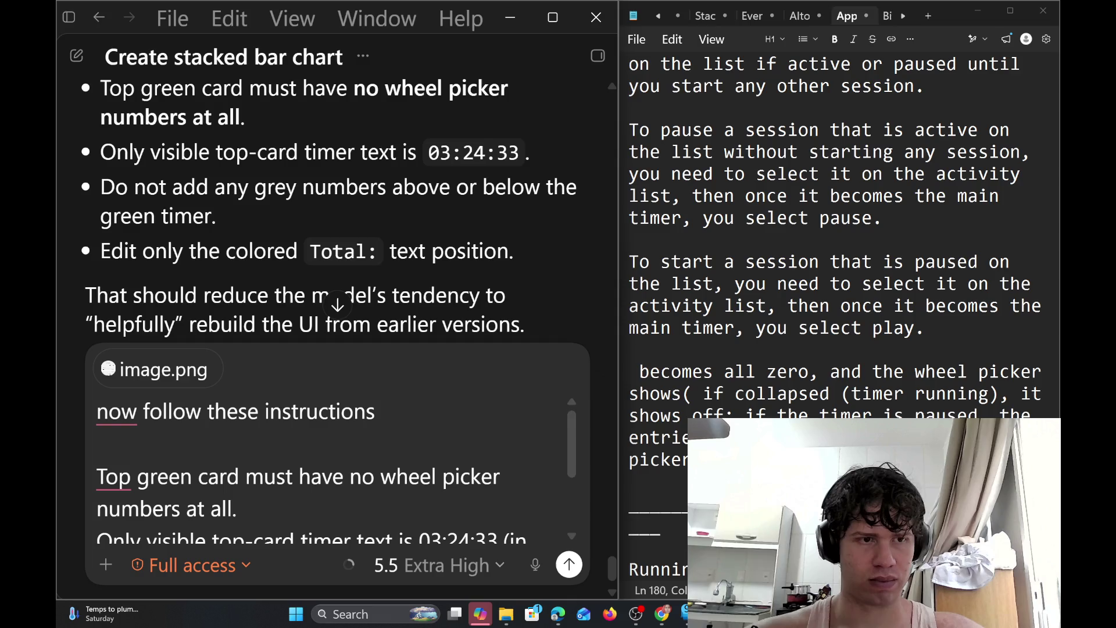
mouse_move(116, 483)
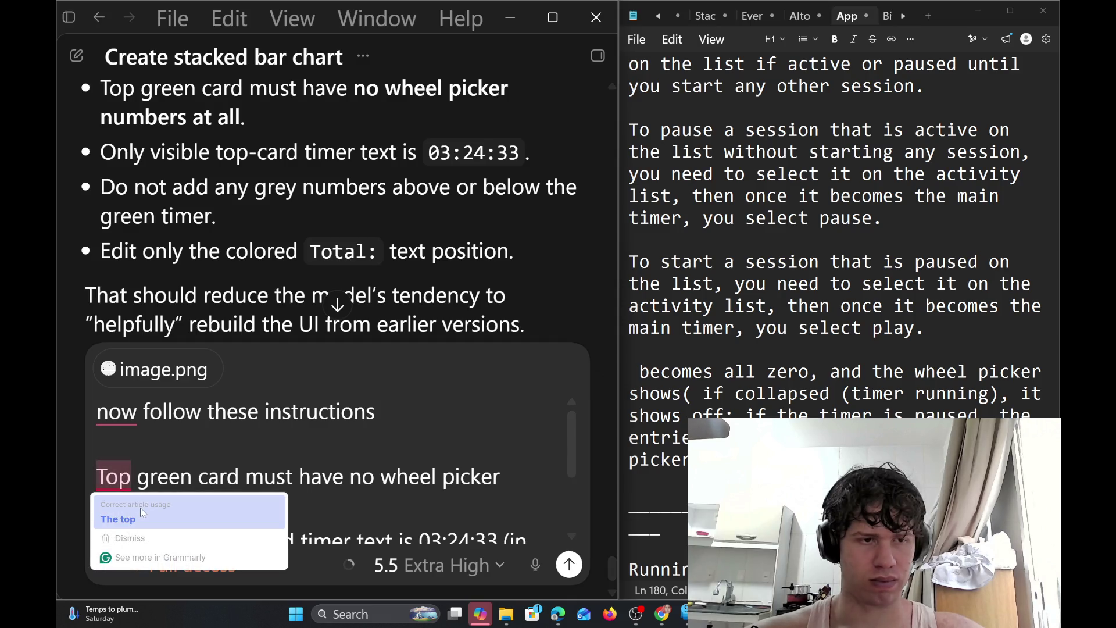
left_click(118, 520)
mouse_move(116, 414)
left_click(123, 443)
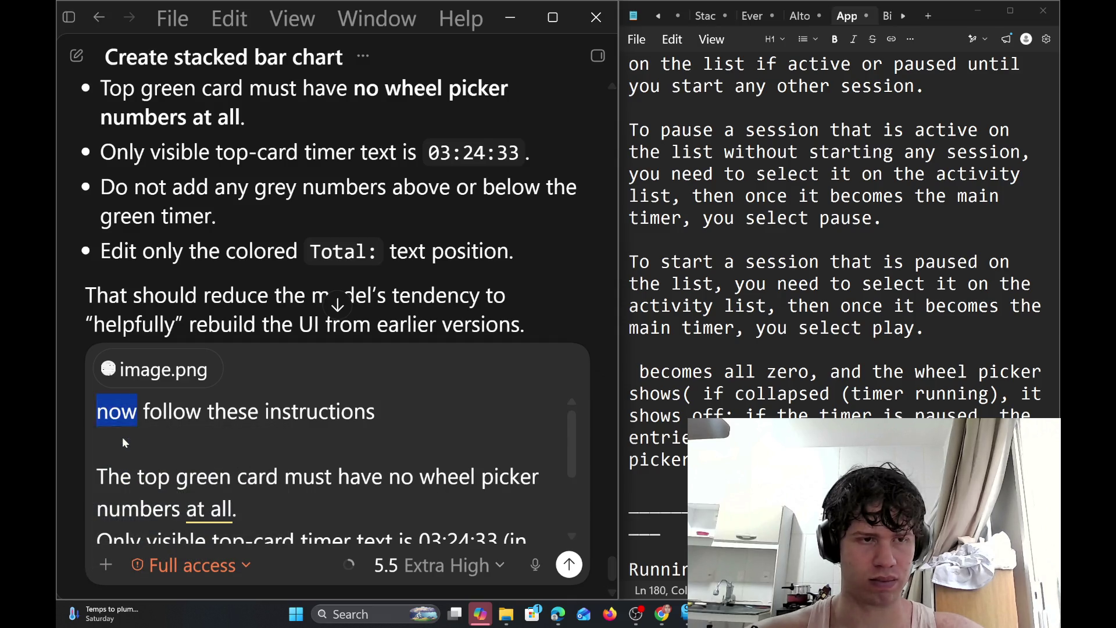
scroll(123, 443, "down", 3)
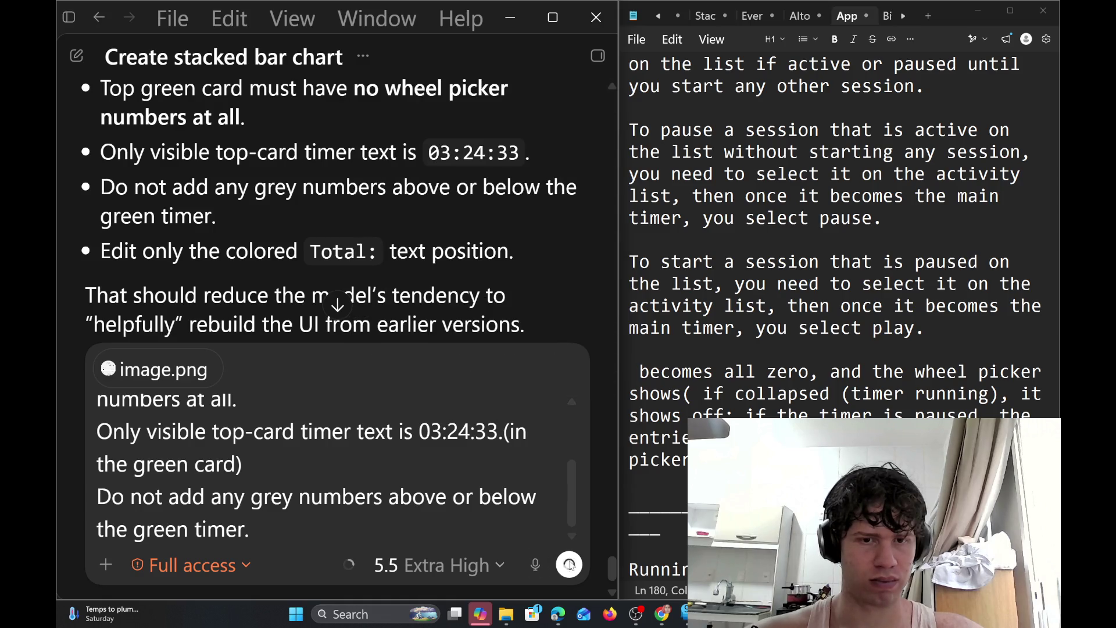
left_click(569, 565)
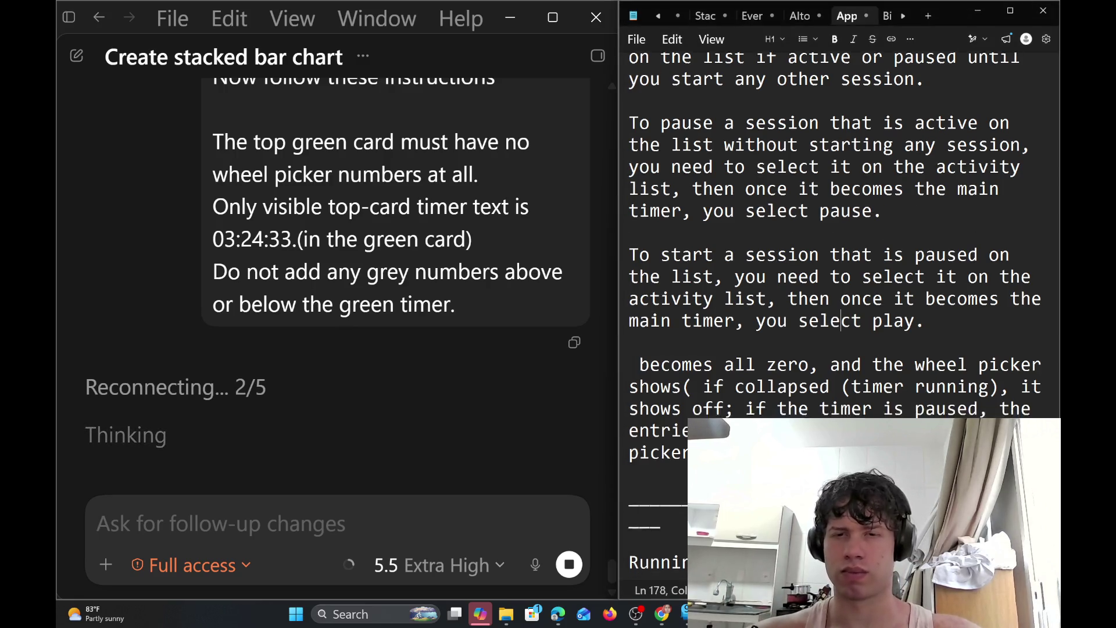
Scroll the notes to the stored-on-activity-list paragraph and check the 'list.There' spelling flag
scroll(837, 291, "down", 5)
scroll(837, 291, "up", 1)
scroll(837, 291, "up", 2)
scroll(841, 191, "up", 1)
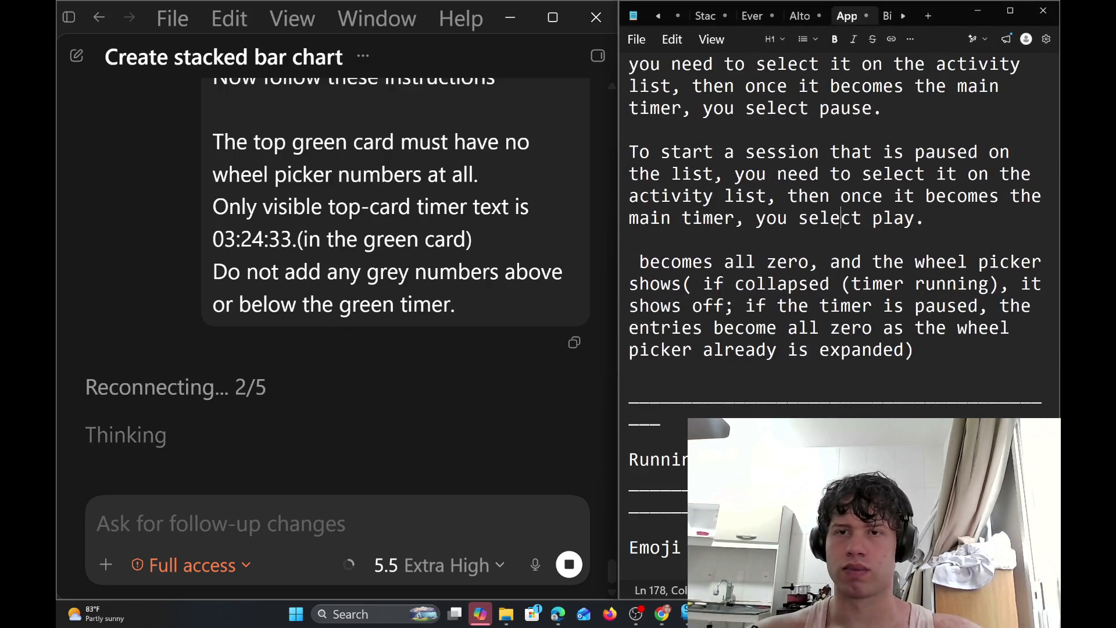
scroll(841, 192, "up", 1)
scroll(841, 192, "up", 2)
scroll(841, 192, "up", 2)
scroll(841, 192, "up", 1)
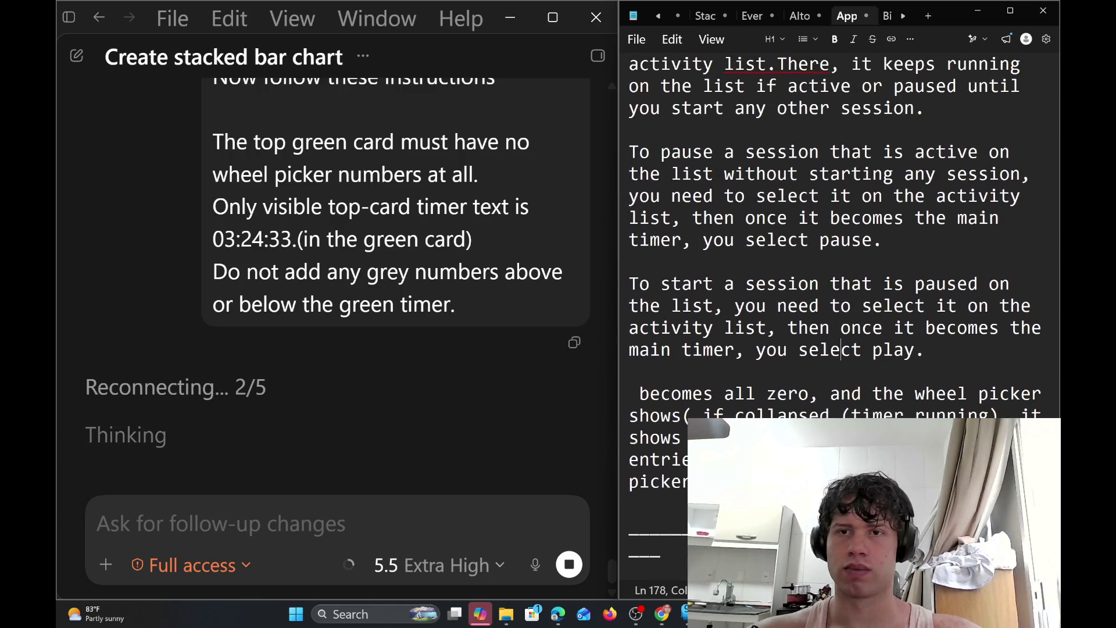
scroll(841, 192, "up", 2)
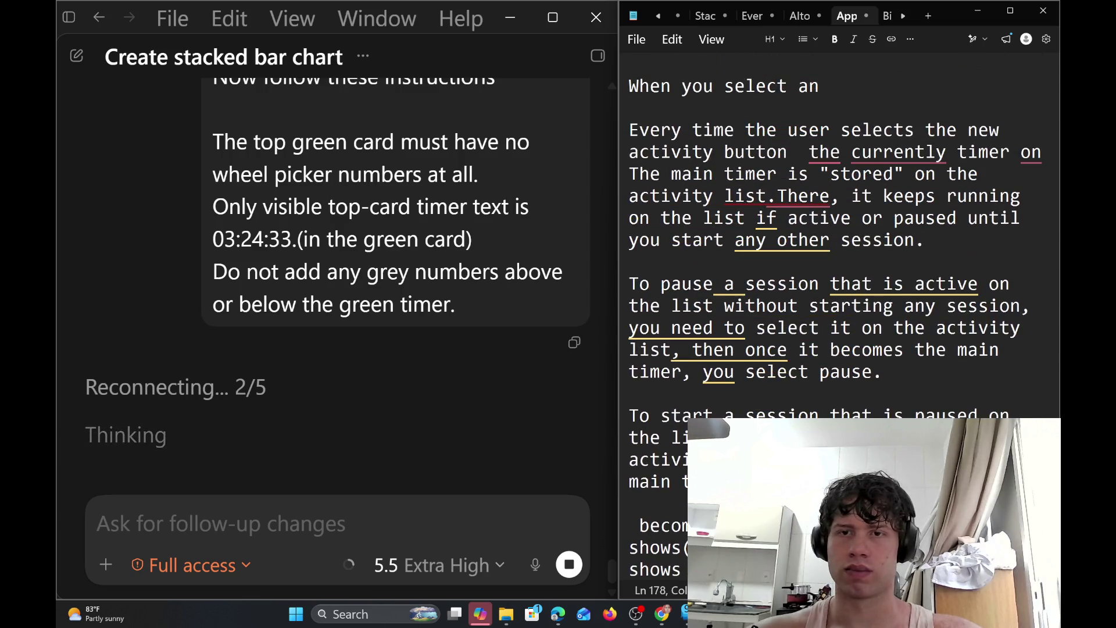
scroll(841, 192, "up", 1)
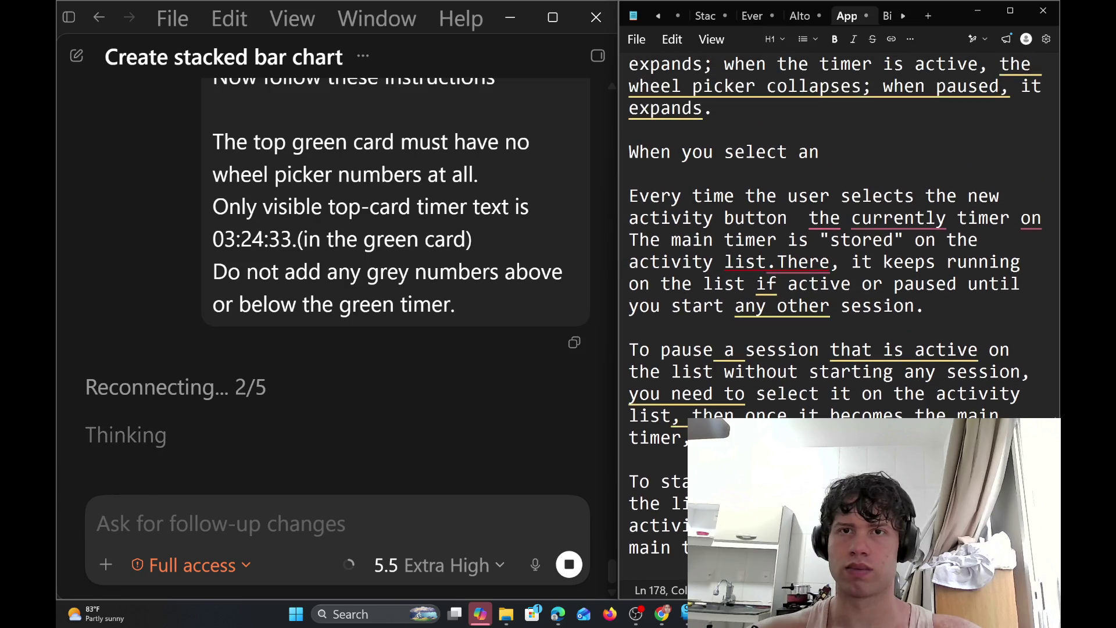
scroll(841, 192, "up", 3)
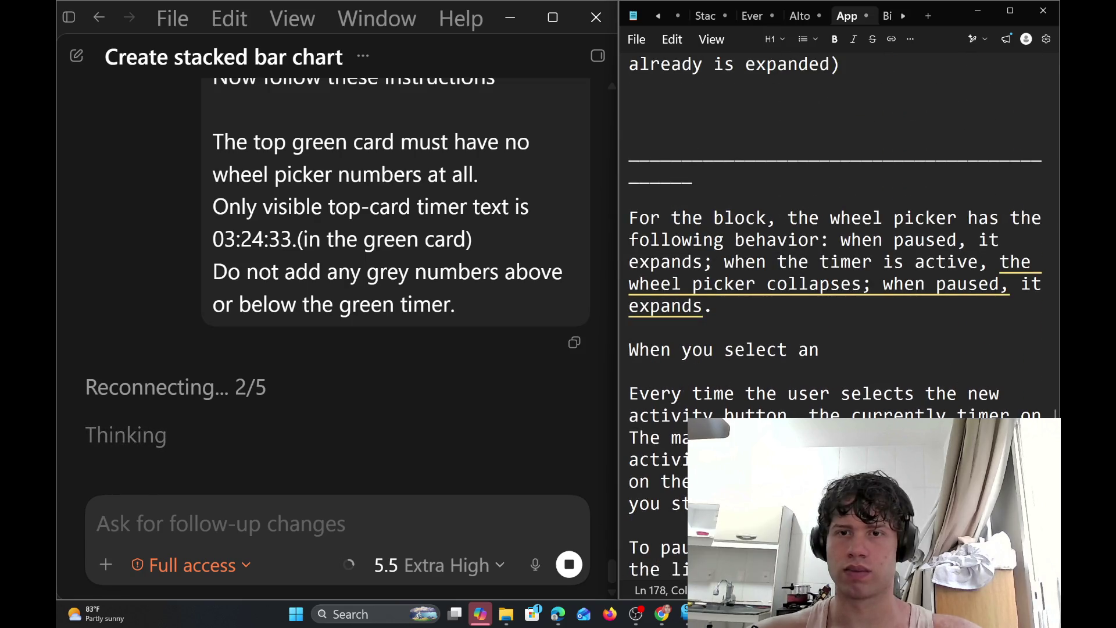
scroll(841, 192, "down", 1)
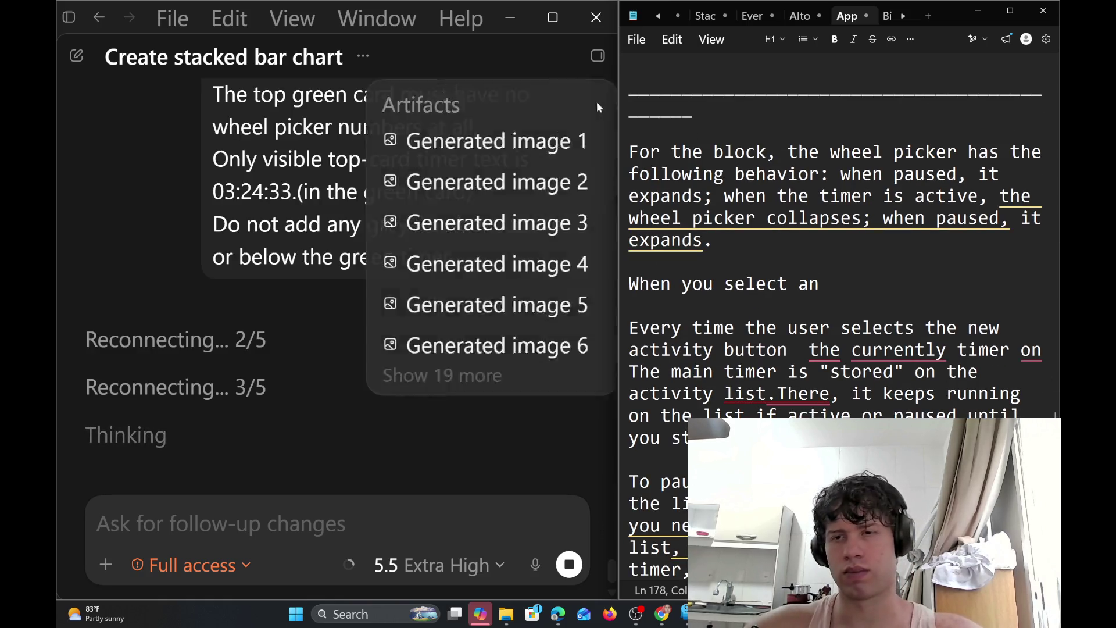
scroll(841, 192, "down", 1)
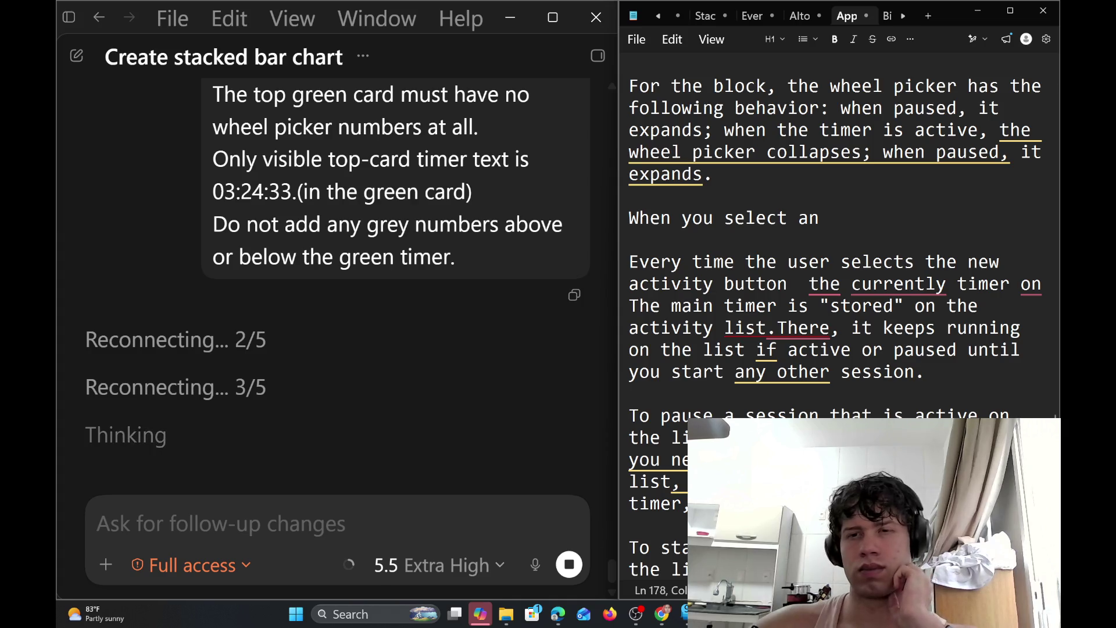
scroll(841, 232, "down", 1)
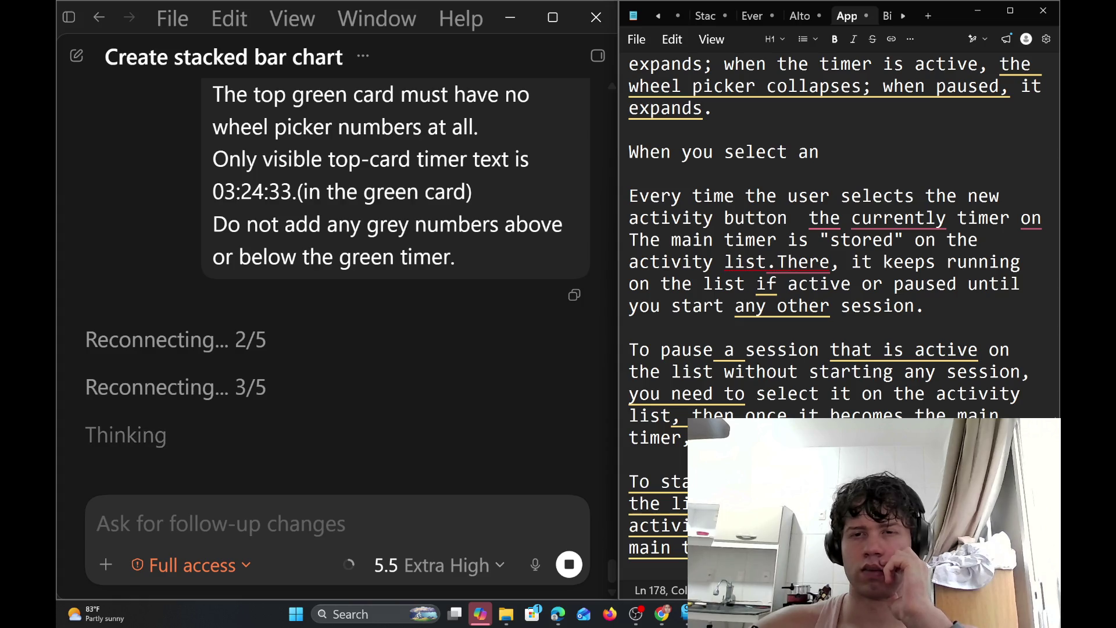
scroll(841, 233, "down", 1)
scroll(841, 233, "down", 1)
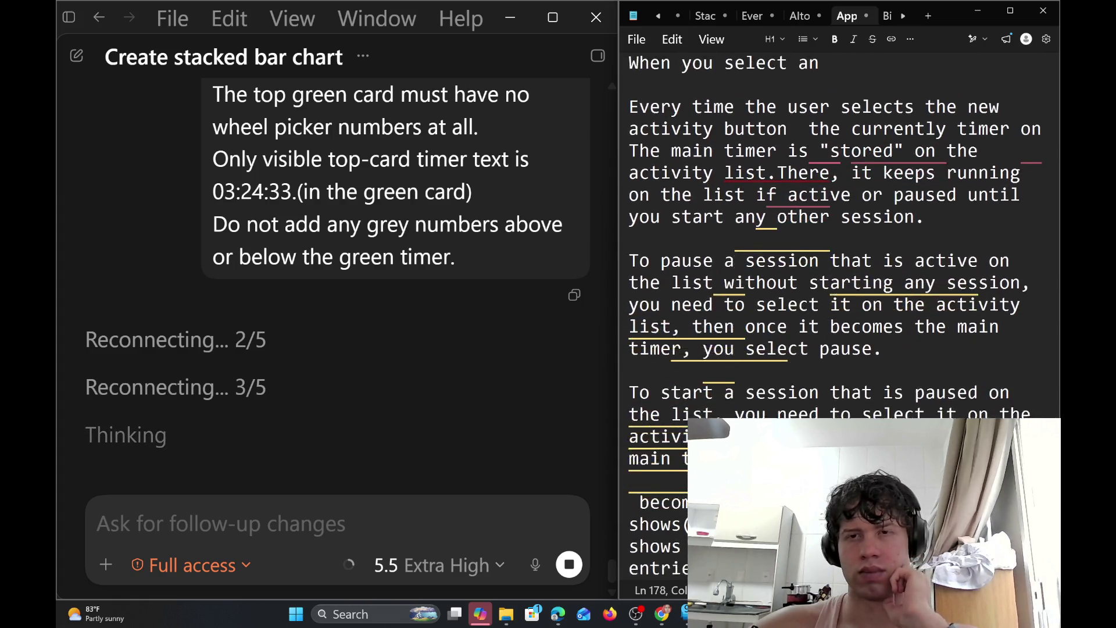
scroll(841, 232, "up", 1)
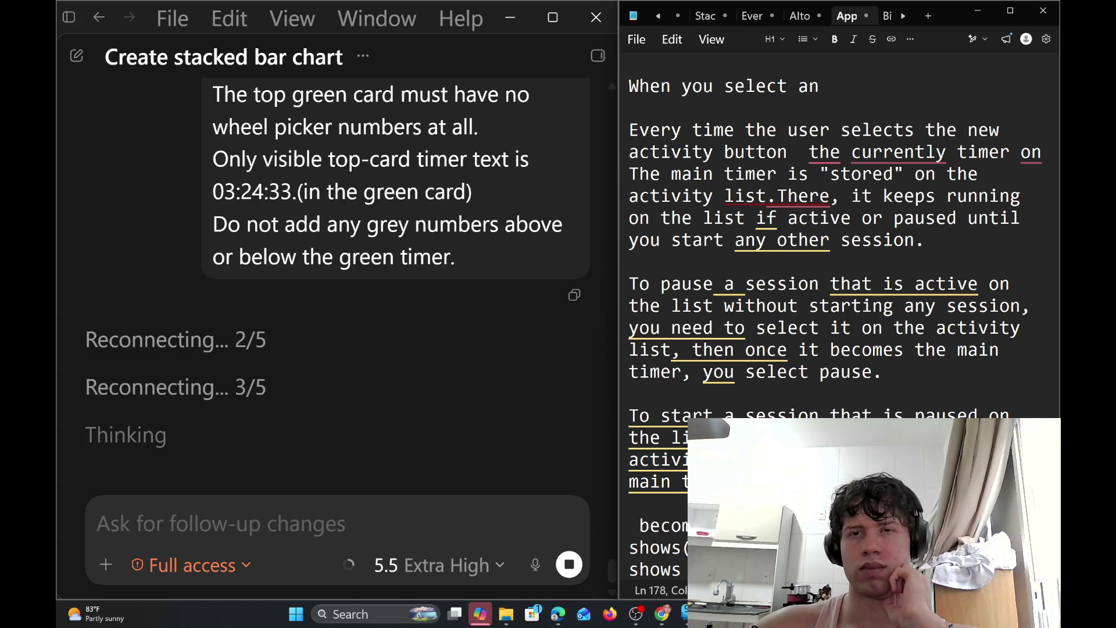
left_click(777, 196)
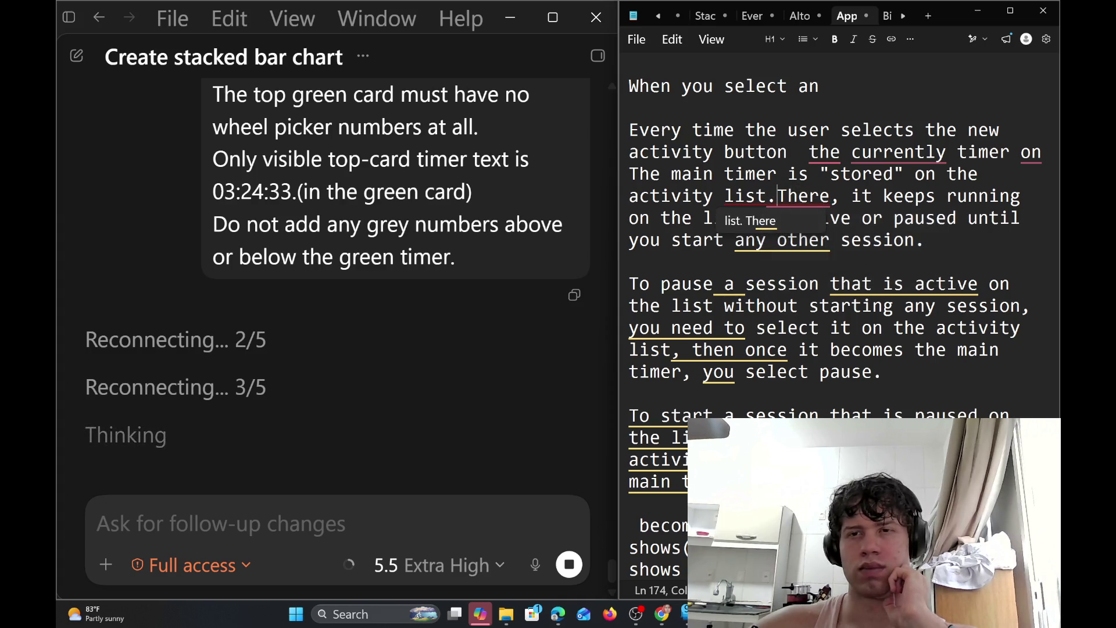
After 'session.', type 'Meanwhile, the main timer becomes all zero', dropping the word 'entries'
left_click(928, 240)
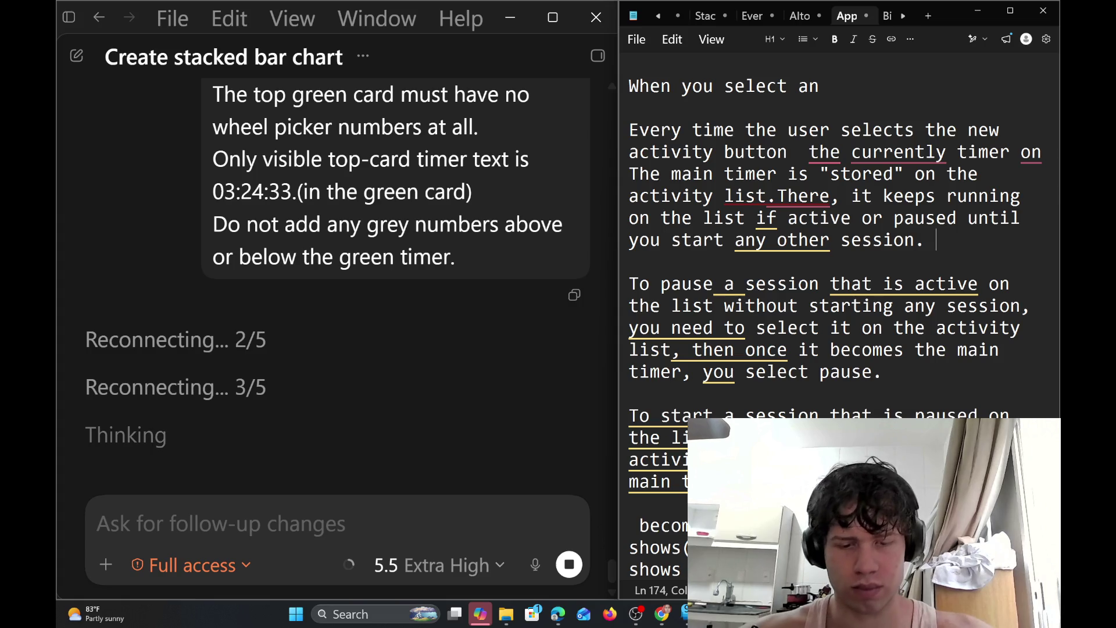
type("Mean")
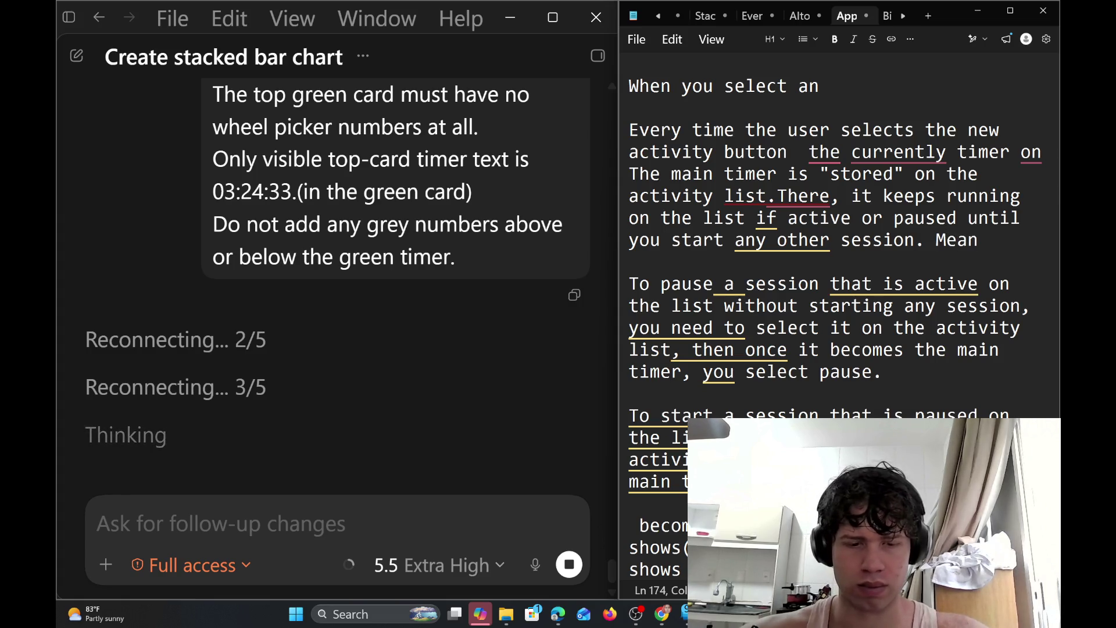
type("while")
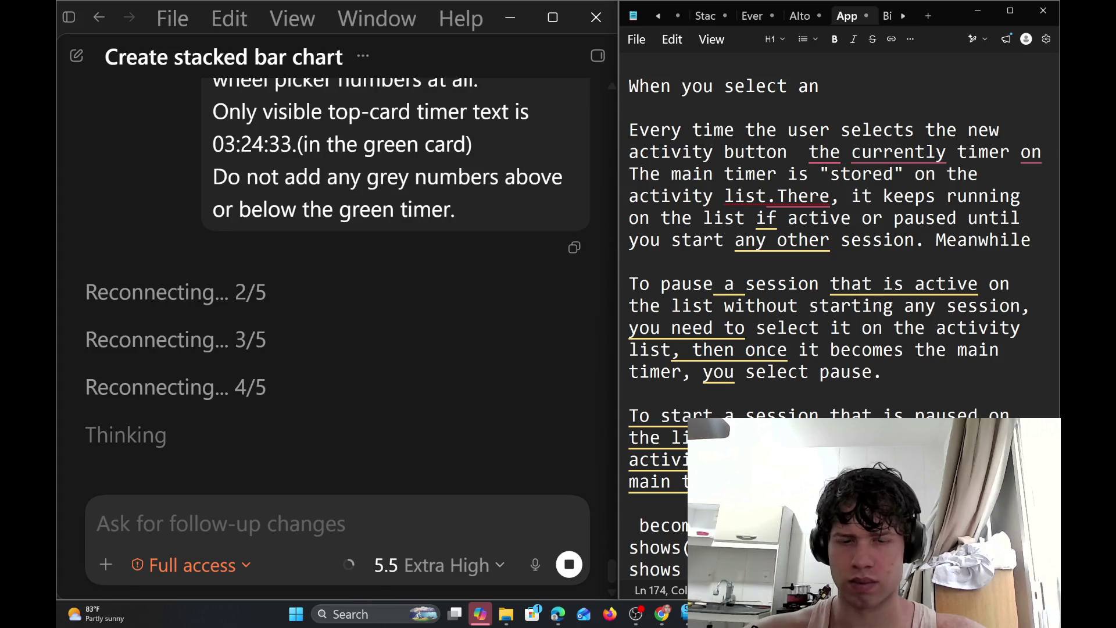
type(", the m")
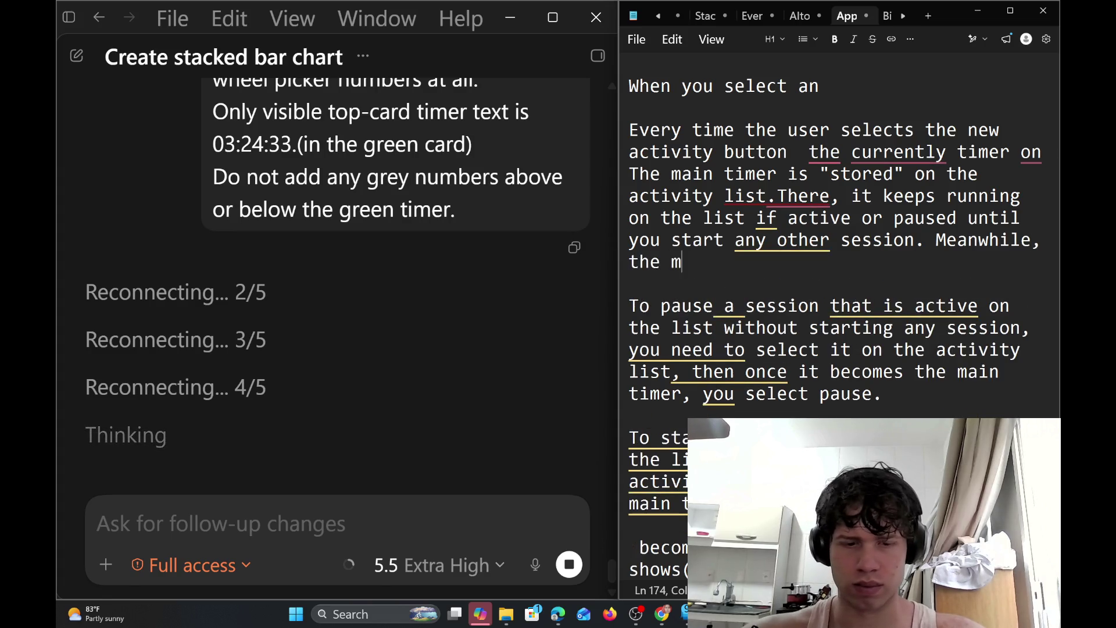
type("ain timer")
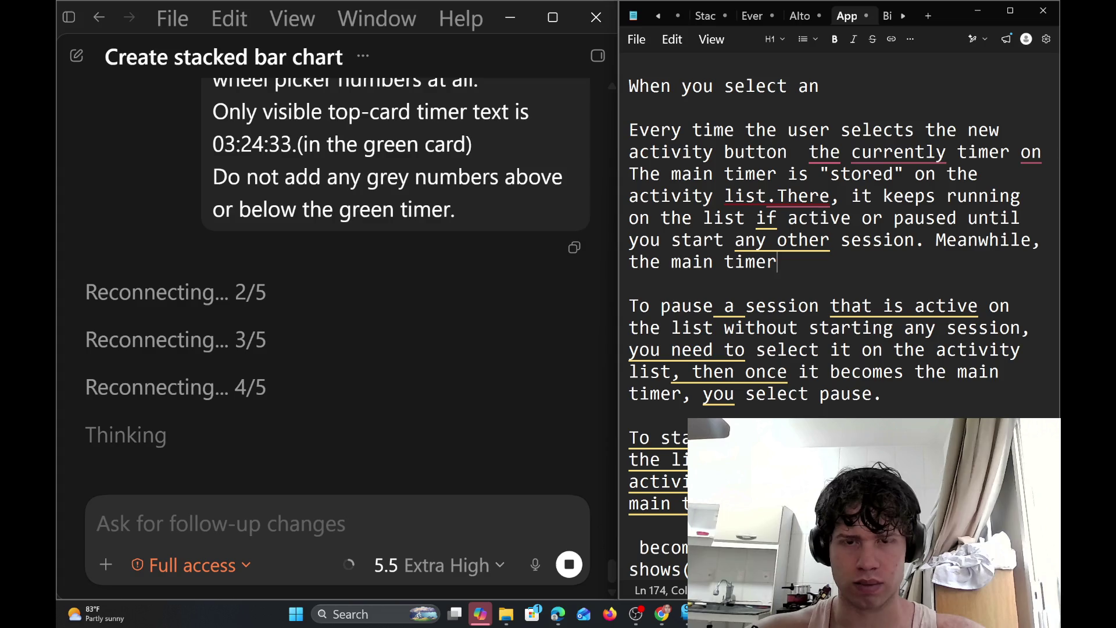
type(" entries ")
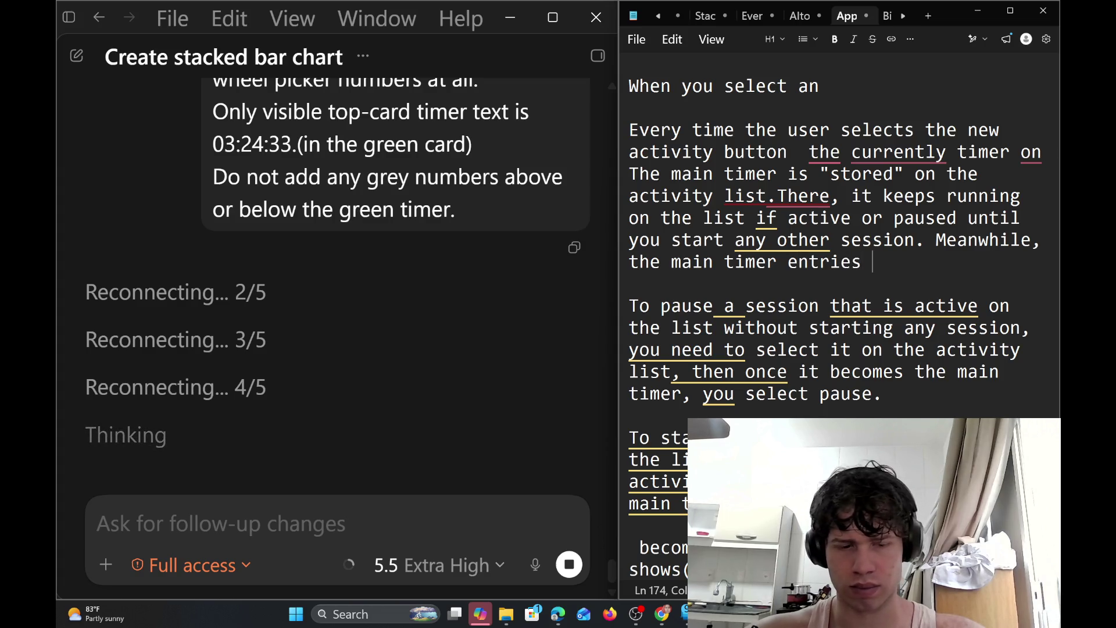
type("become")
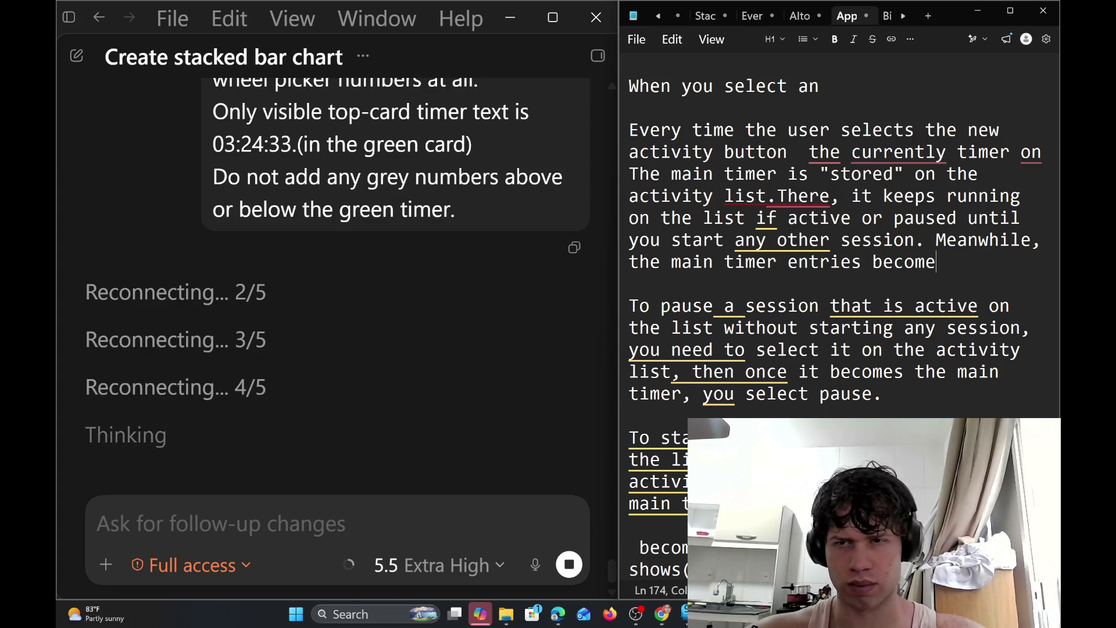
type("s all z")
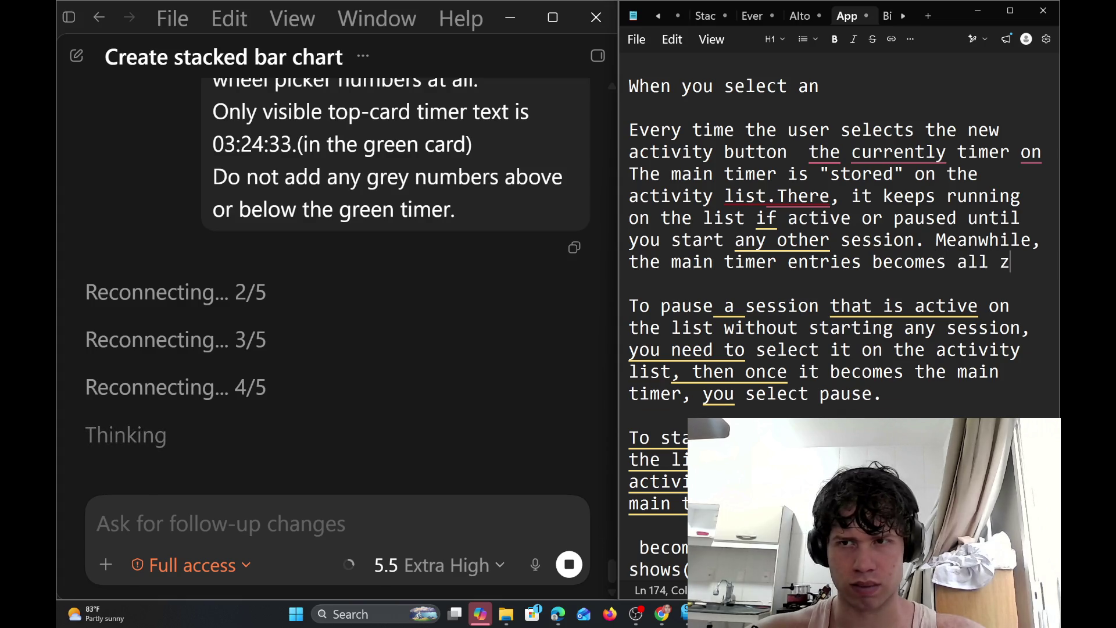
type("ero")
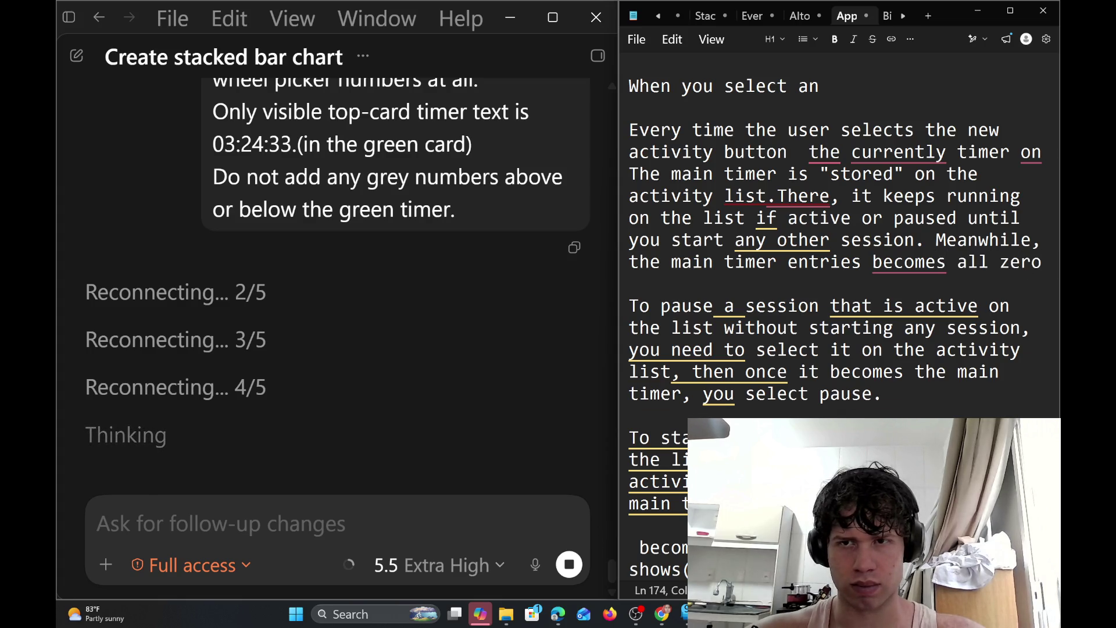
key("Left")
key("Left")
key("Left")
key("Left")
key("Left")
key("Left")
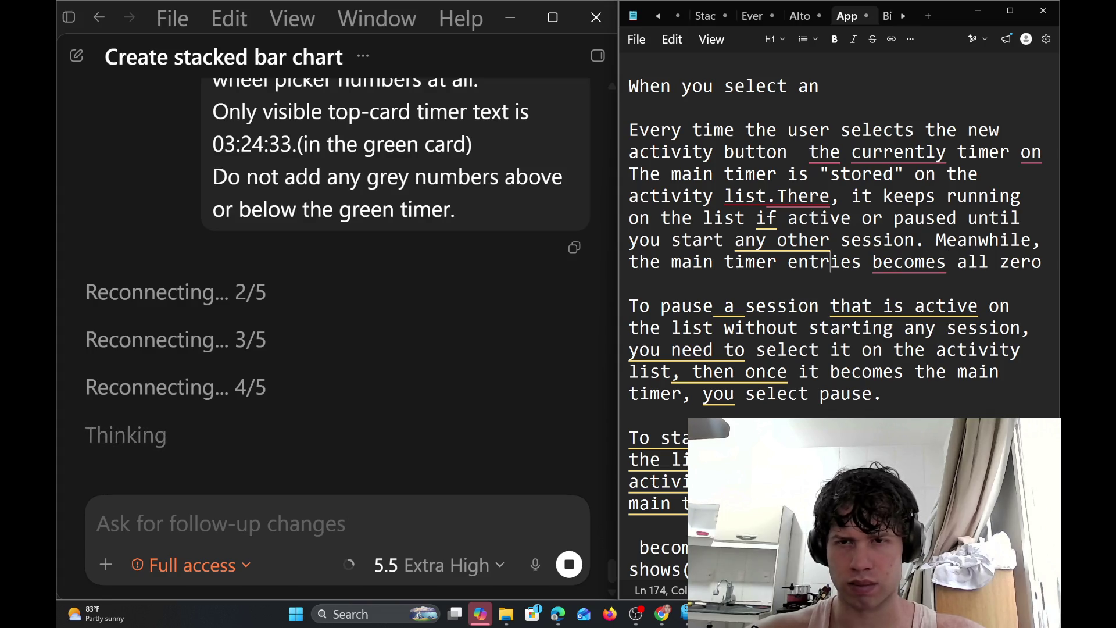
key("Right")
key("Delete")
key("Delete")
key("BackSpace")
key("BackSpace")
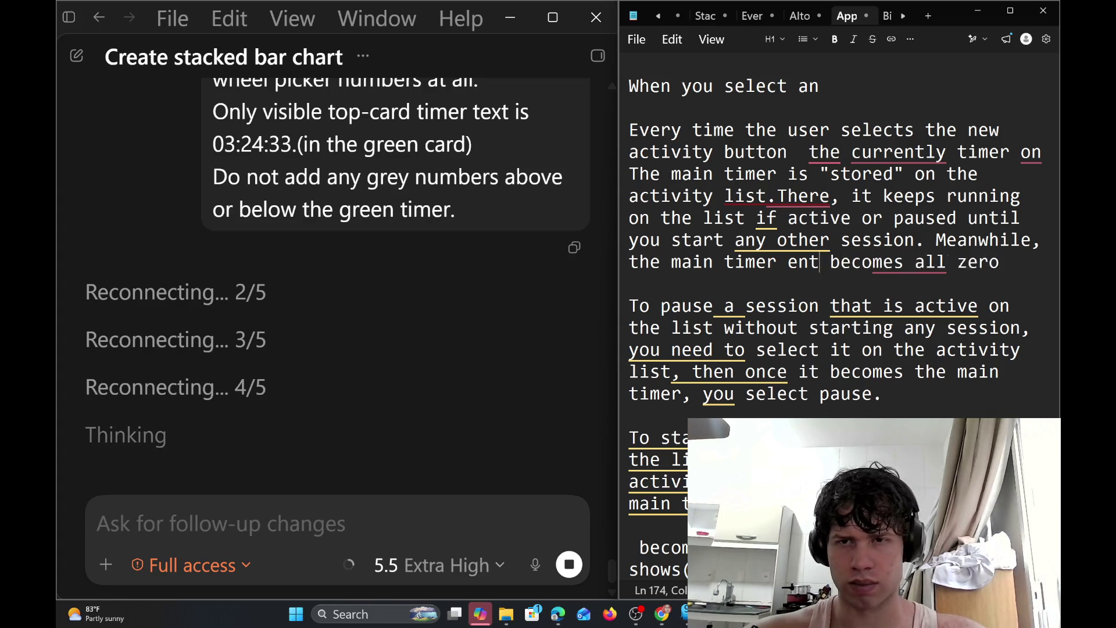
key("BackSpace")
key("BackSpace")
key("BackSpace")
key("Delete")
key("Right")
key("Right")
key("Right")
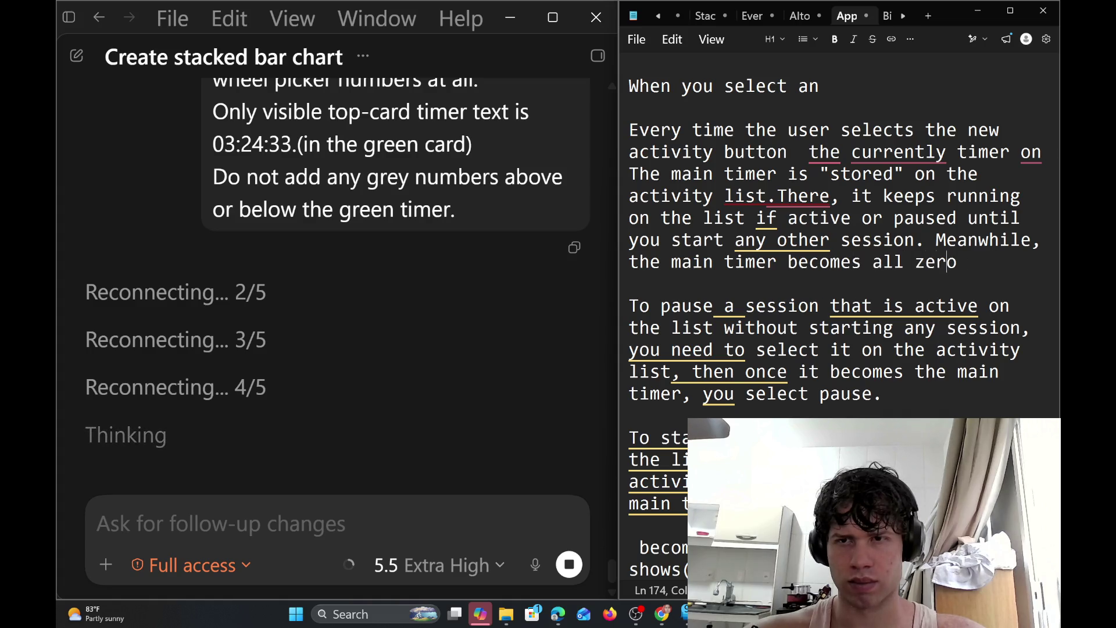
Change 'becomes' to 'display' and end with 'all zeros waiting for the user start it from zero.'
key("Left")
key("Left")
key("Left")
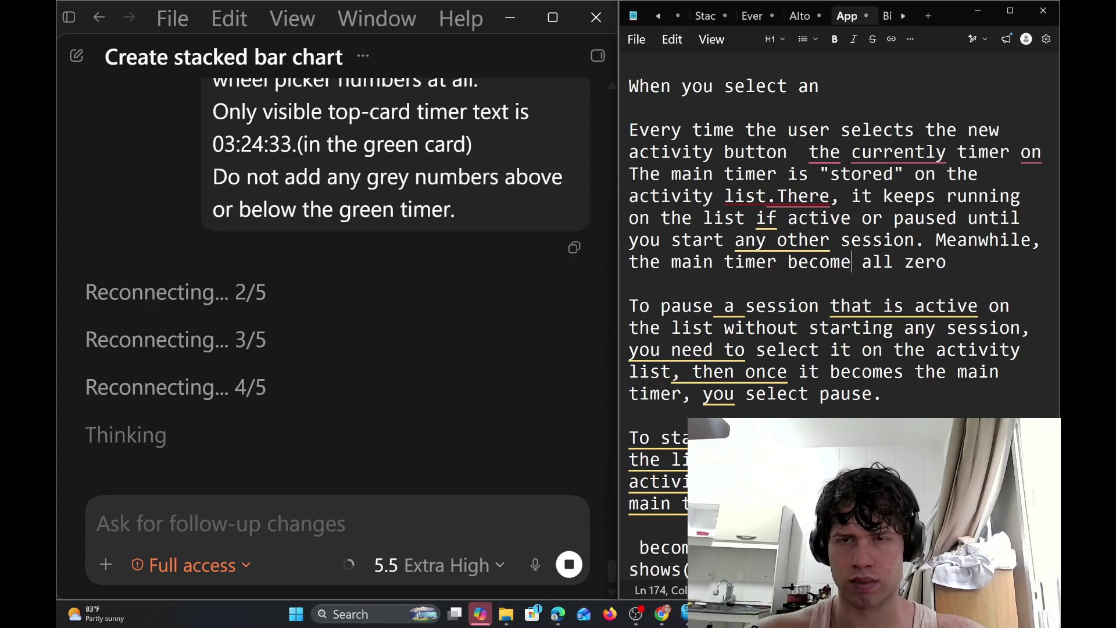
key("BackSpace")
key("BackSpace")
key("BackSpace")
key("BackSpace")
key("BackSpace")
key("BackSpace")
type("dis")
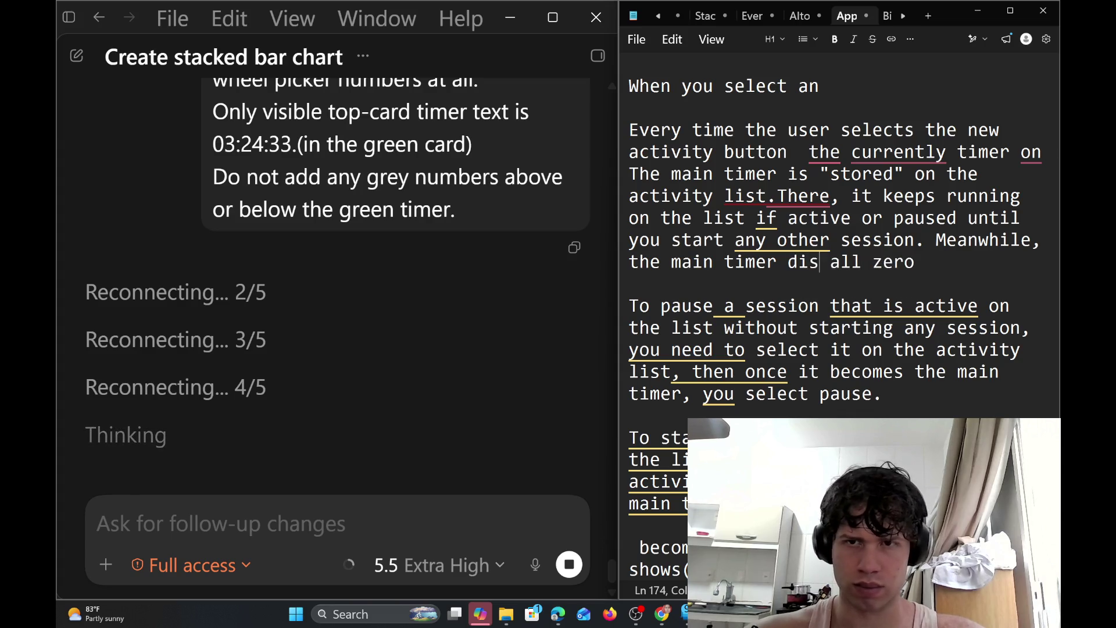
type("play")
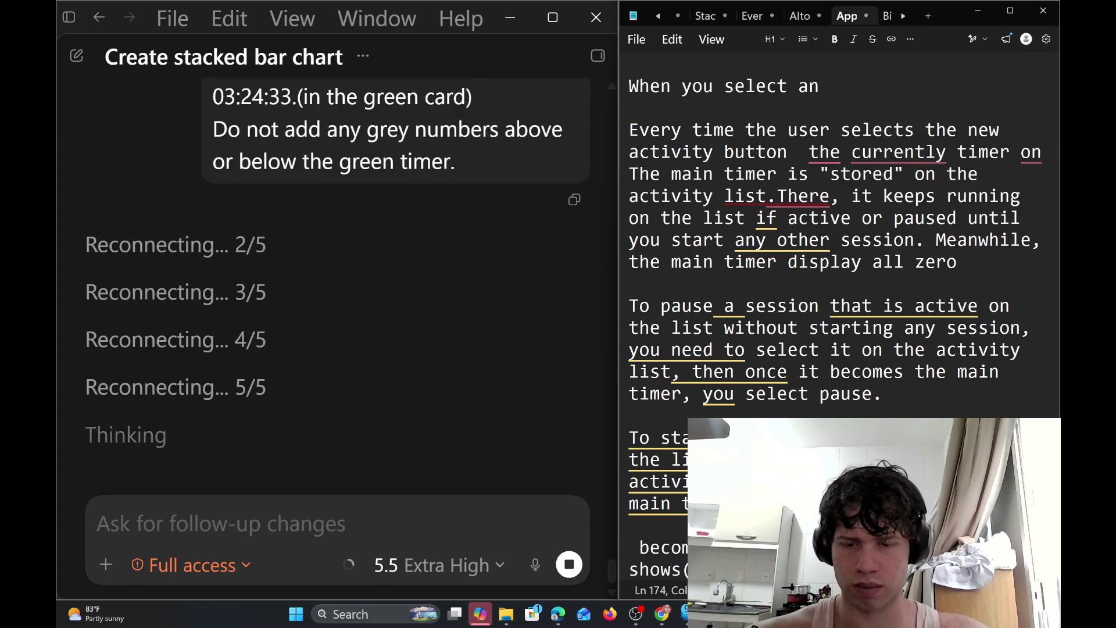
key("End")
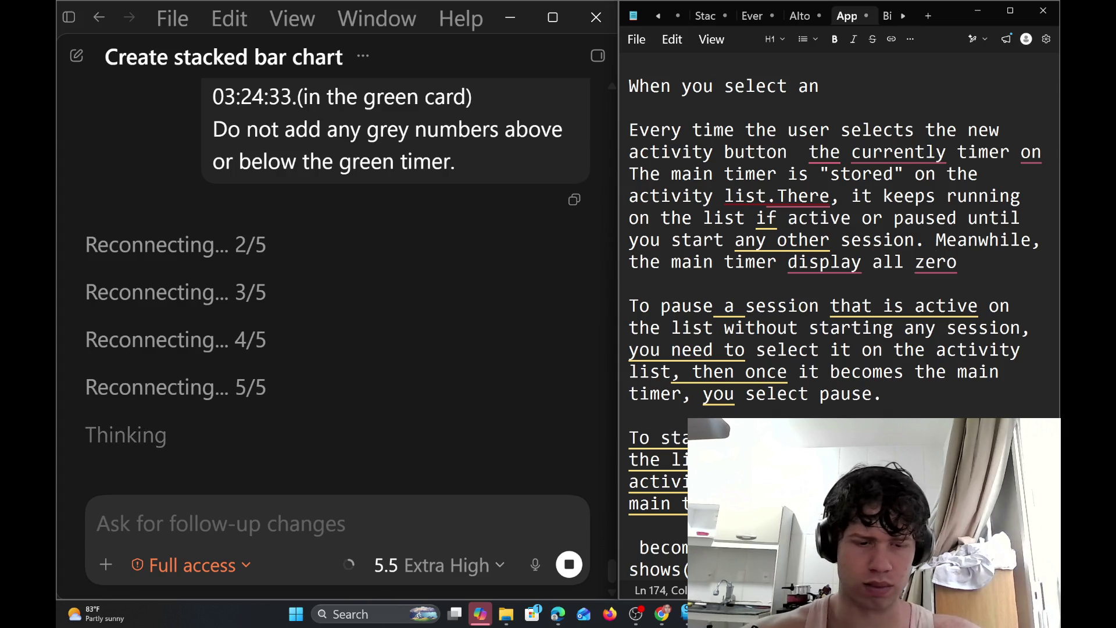
type("s waiting ")
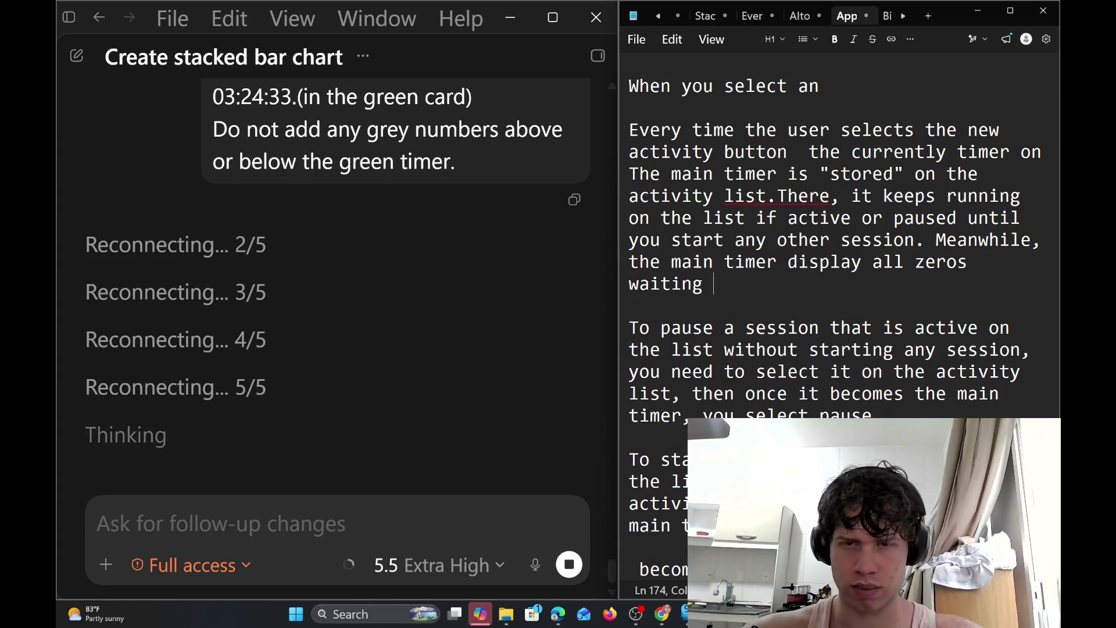
type("for the user")
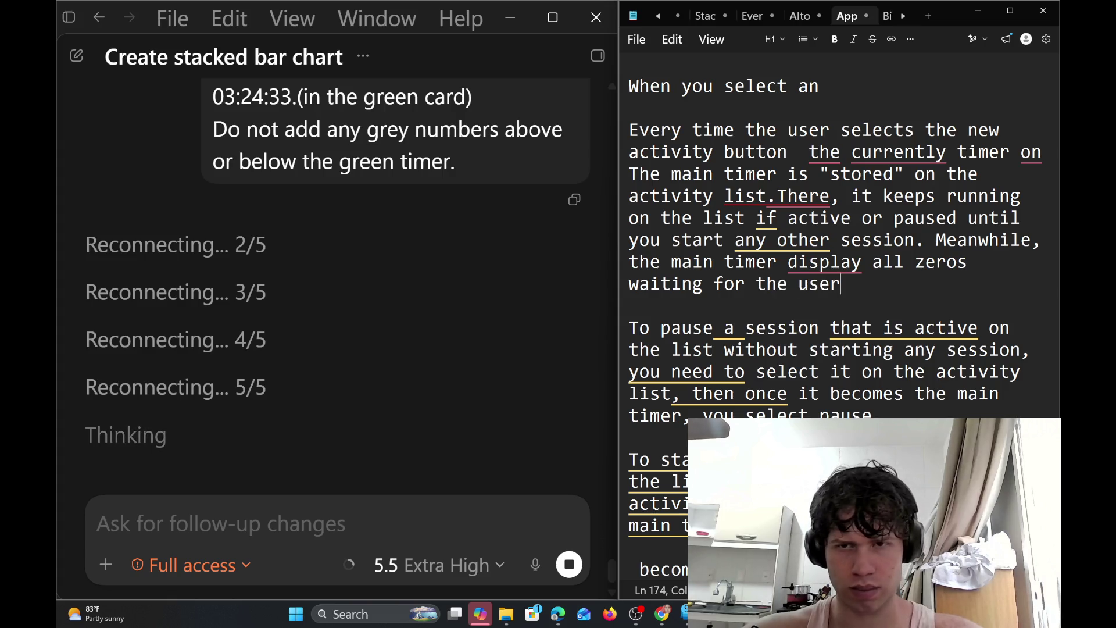
type(" star")
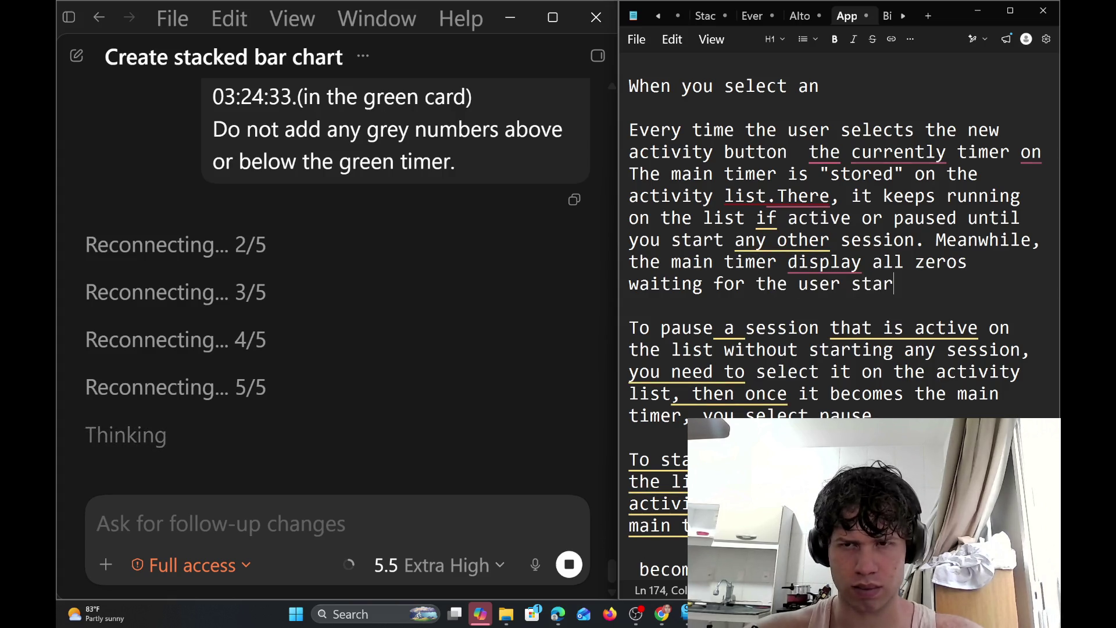
type("t it f")
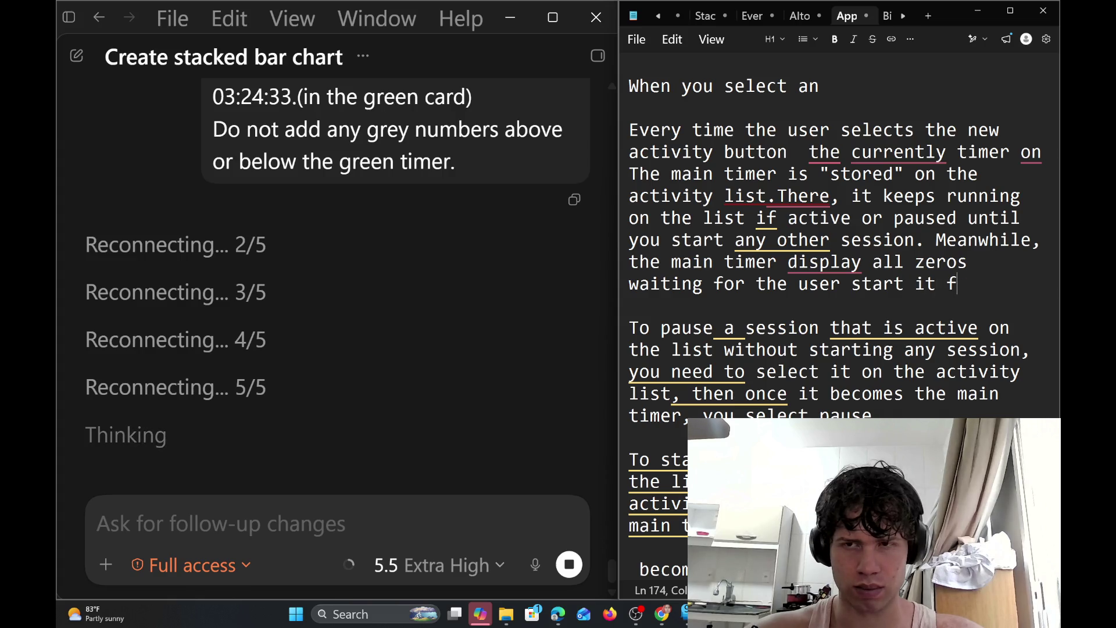
type("rom zero")
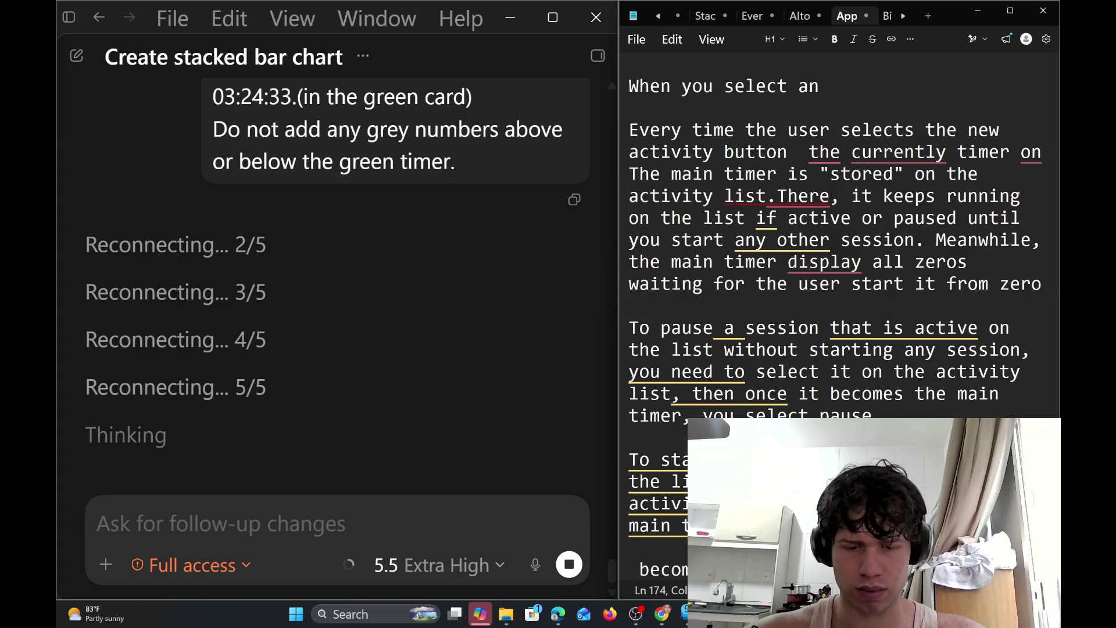
type(".")
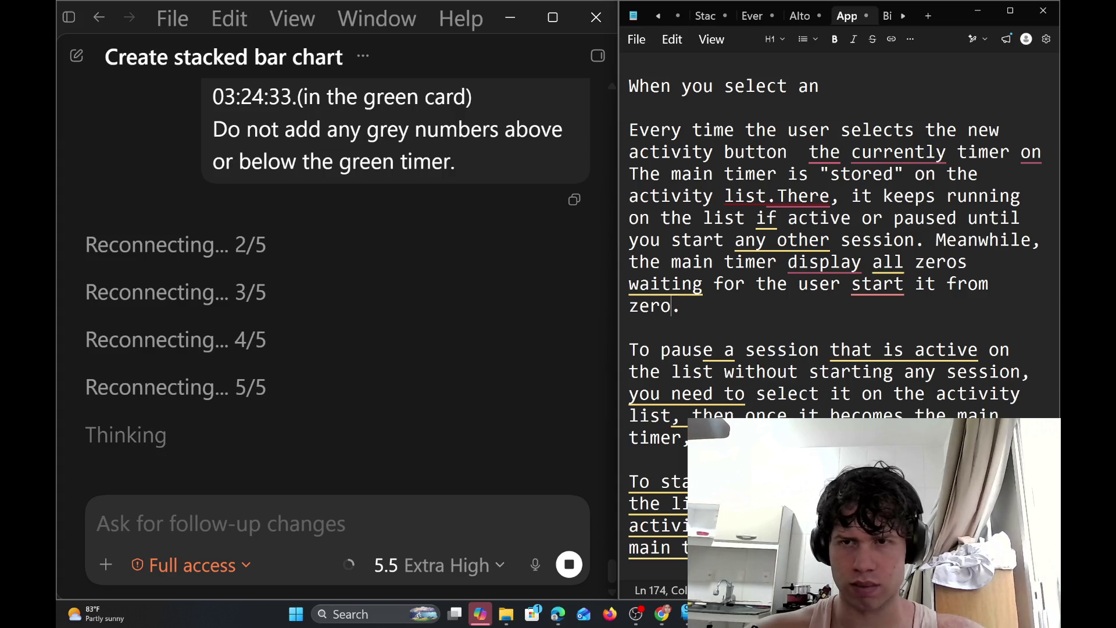
left_click(895, 285)
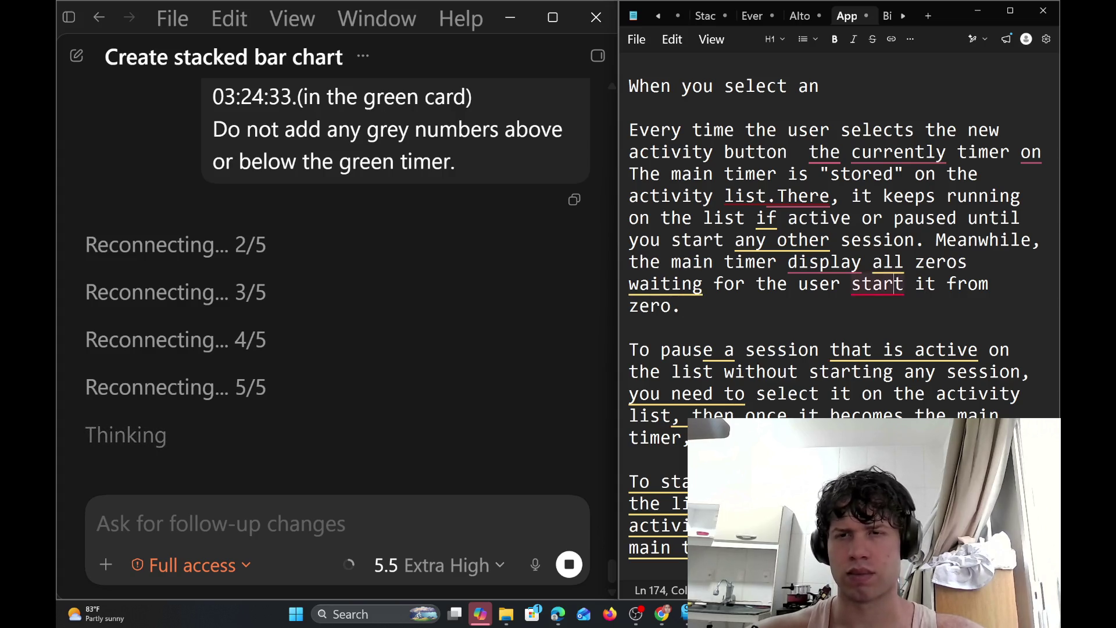
Accept the 'to start' suggestion so the note reads 'the user to start it'
left_click(860, 318)
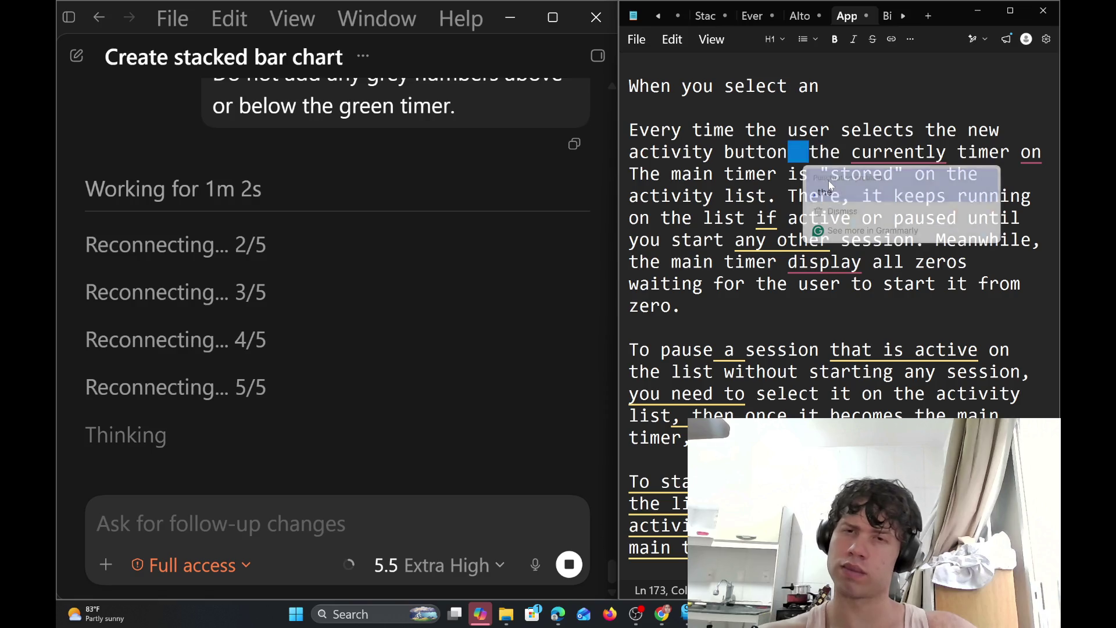
Accept Grammarly fixes: commas after 'activity button' and 'zeros', 'current', and 'displays'
left_click(828, 180)
mouse_move(898, 153)
left_click(867, 187)
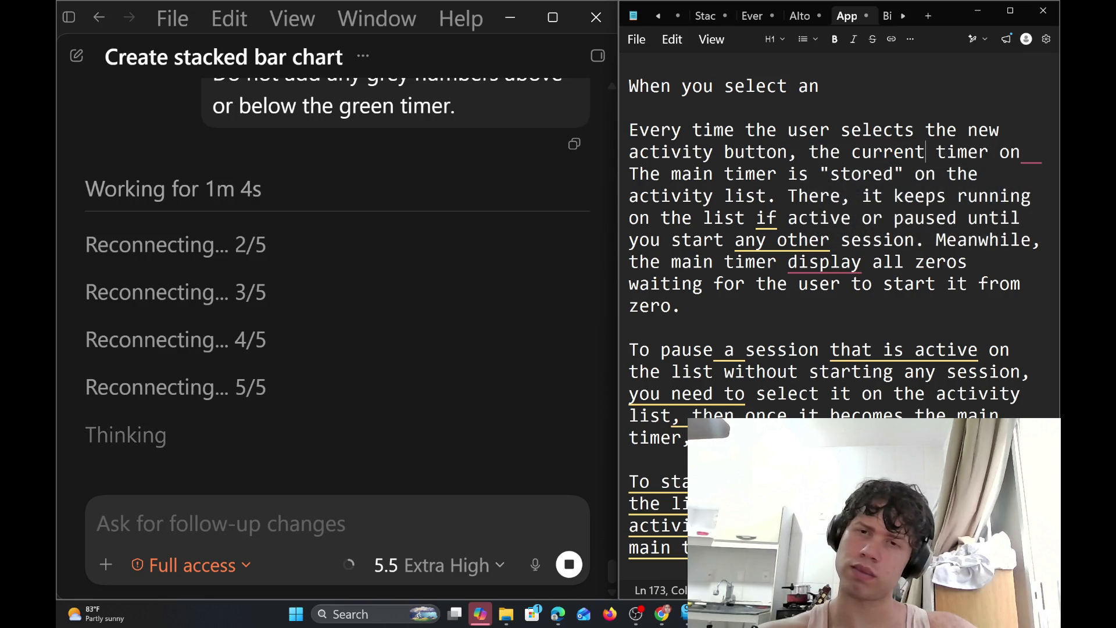
mouse_move(825, 263)
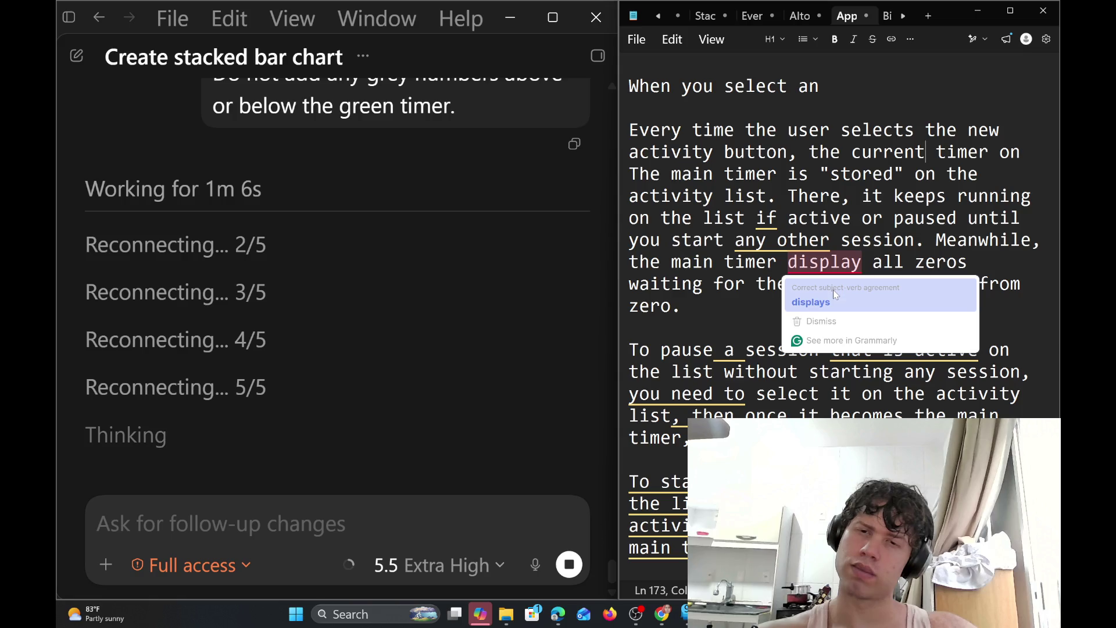
left_click(814, 302)
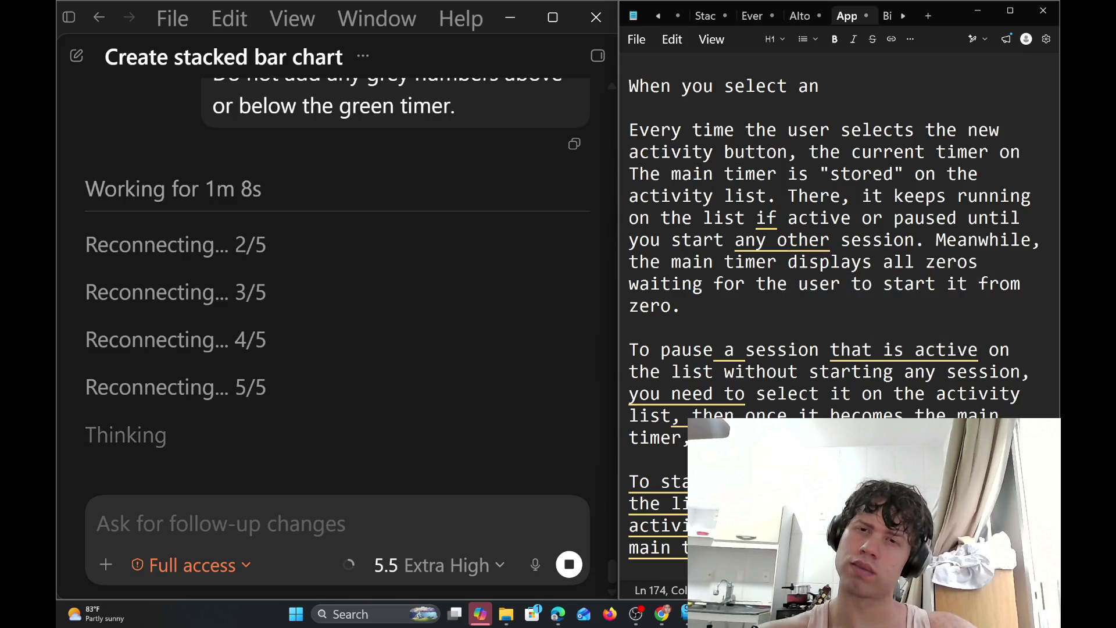
mouse_move(666, 284)
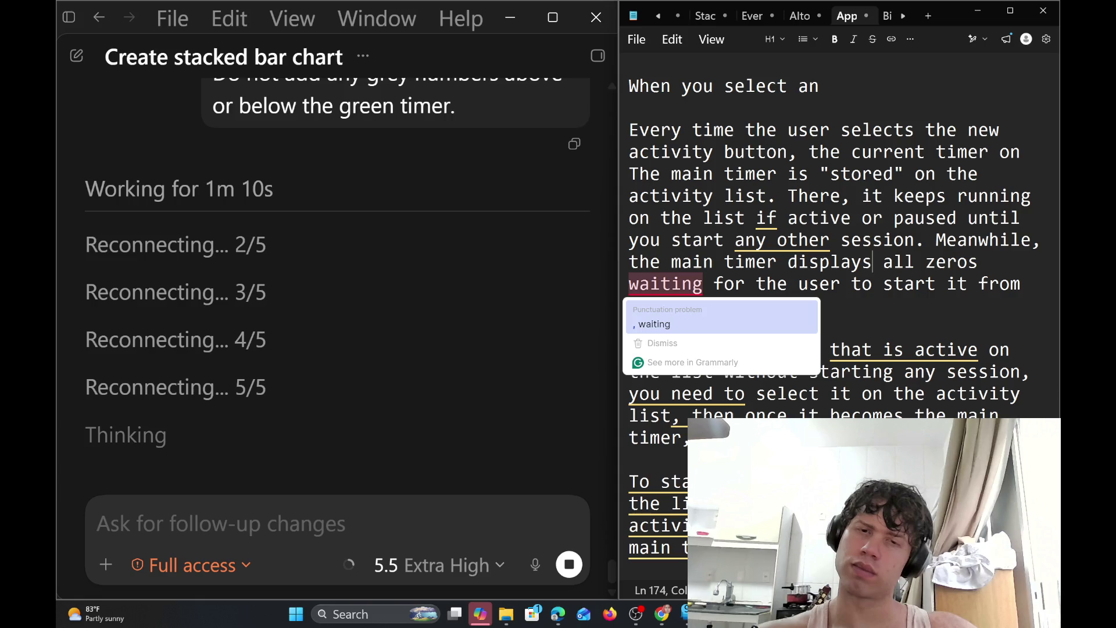
left_click(663, 324)
Bring up the context options for the updated mockup image in Codex
scroll(837, 291, "down", 2)
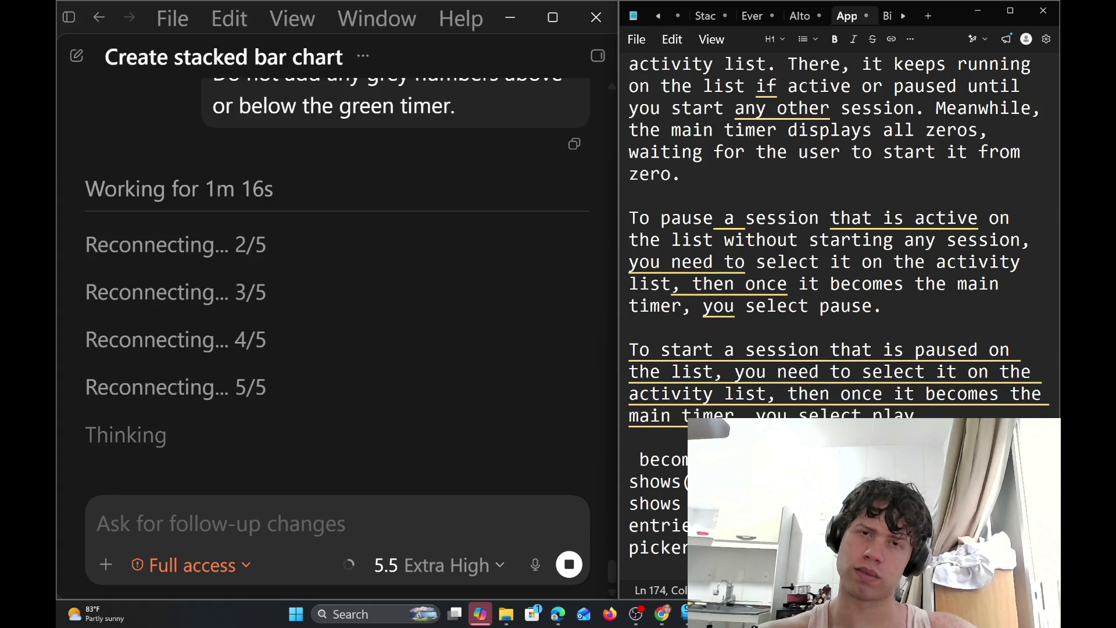
scroll(837, 291, "up", 2)
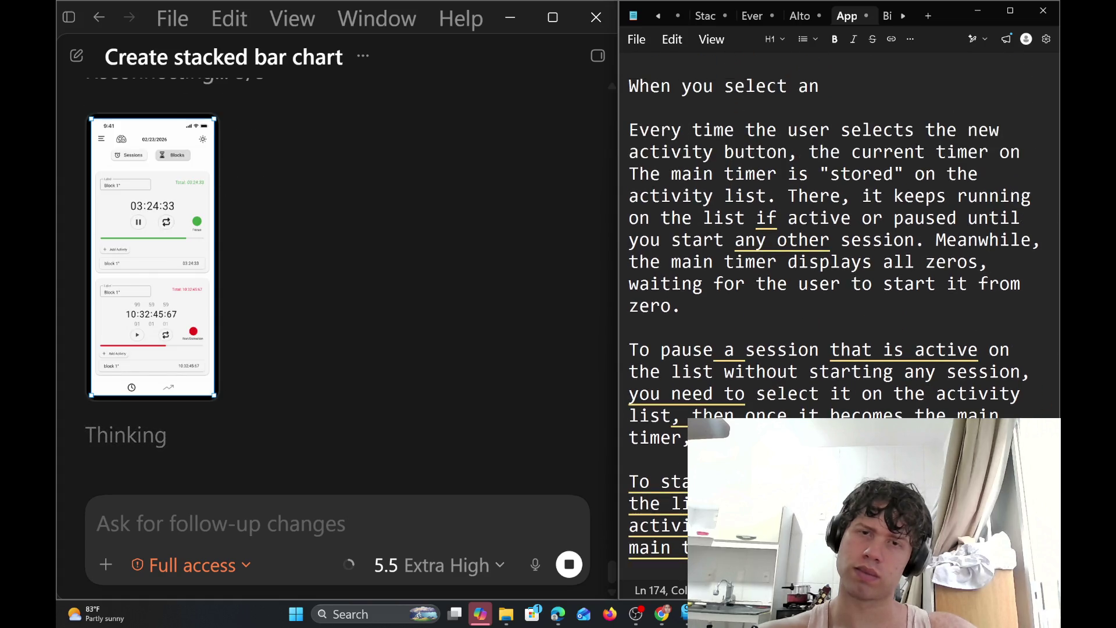
right_click(185, 268)
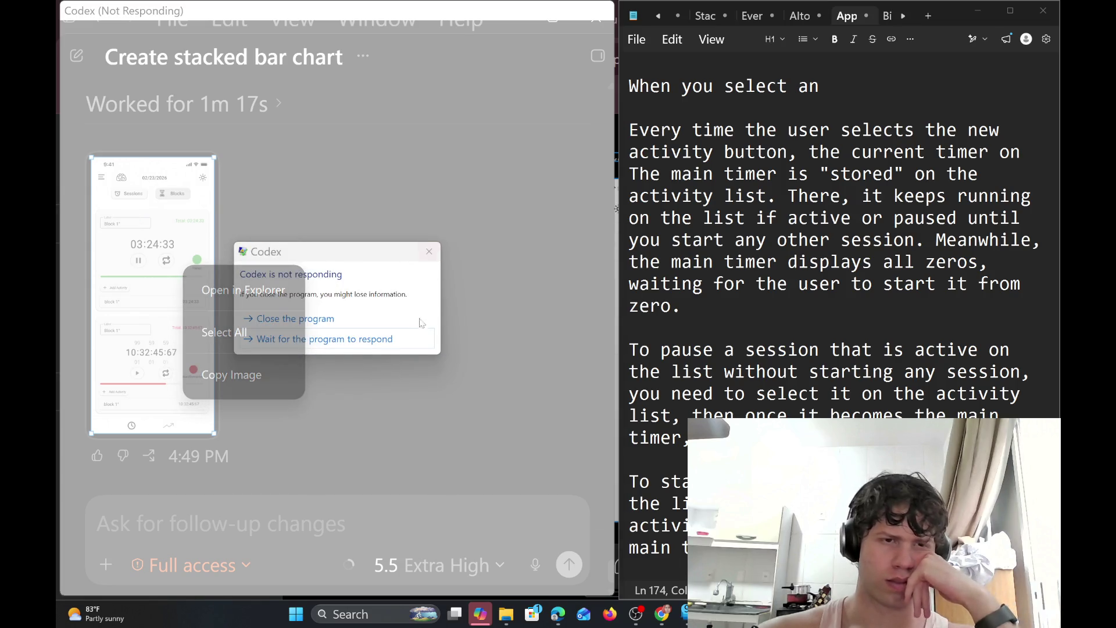
left_click(410, 339)
left_click(630, 328)
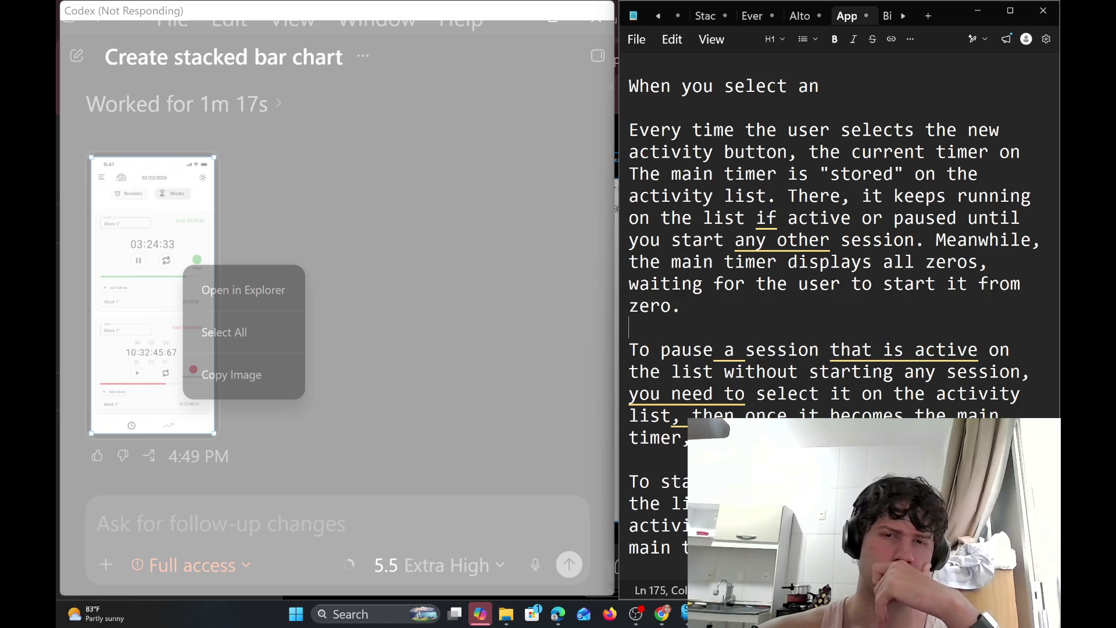
scroll(829, 317, "up", 1)
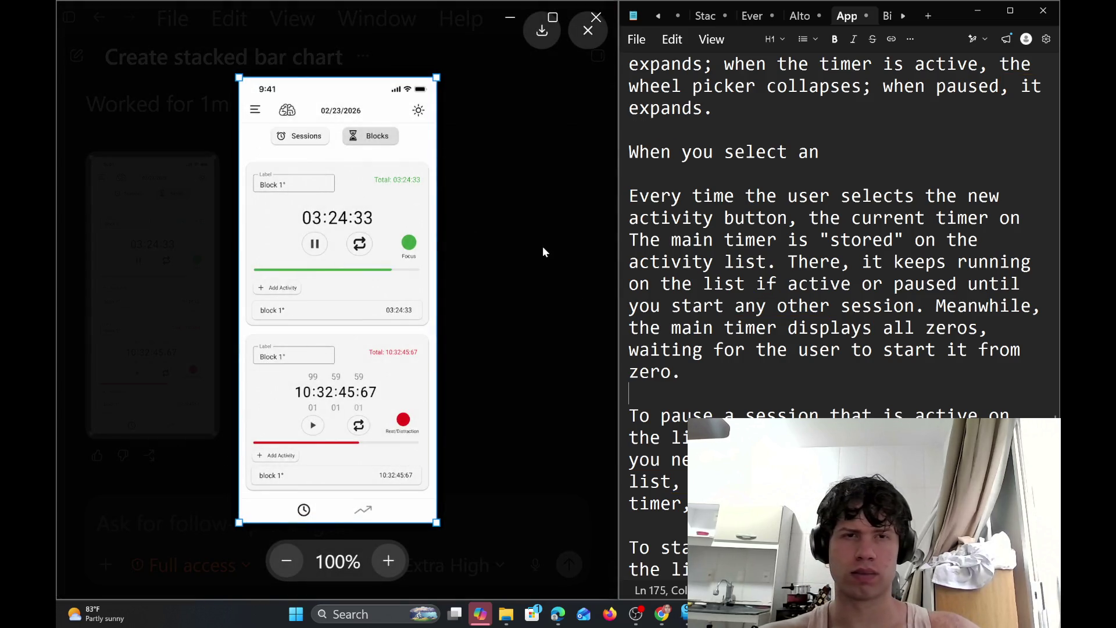
left_click(548, 247)
right_click(549, 247)
left_click(684, 372)
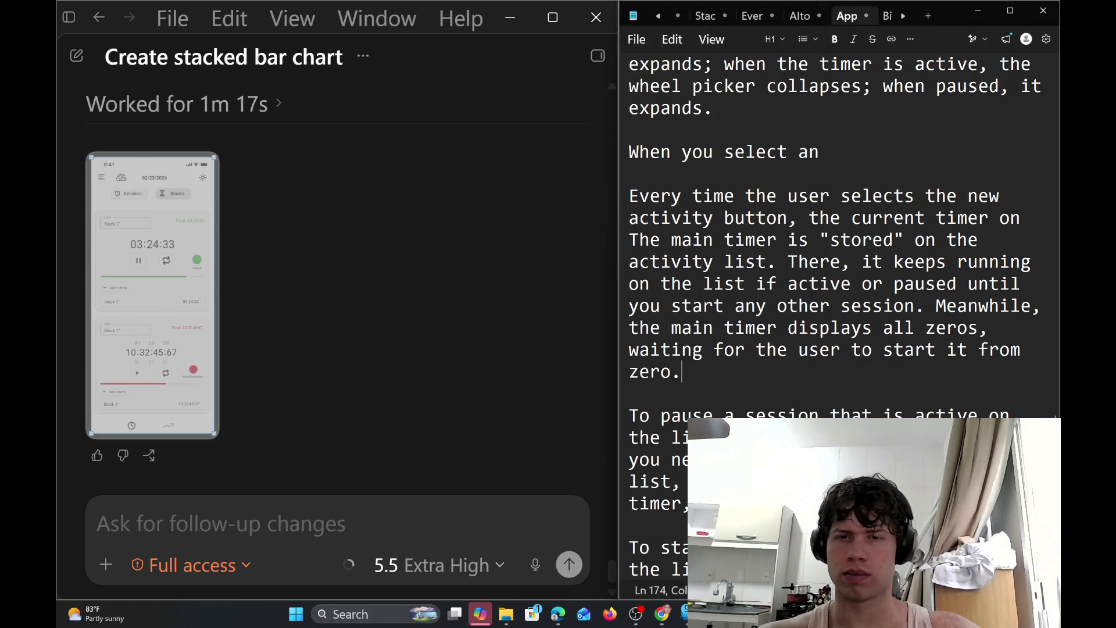
Change 'The main timer' to 'The main stopwatch' in the stored-session paragraph
scroll(831, 262, "down", 3)
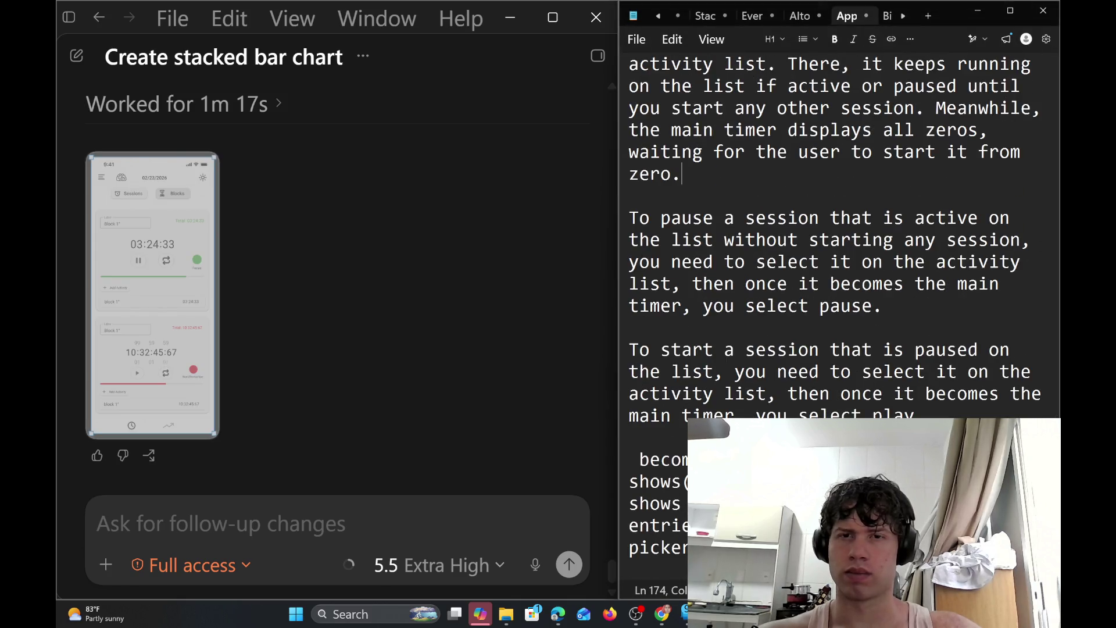
scroll(832, 262, "down", 3)
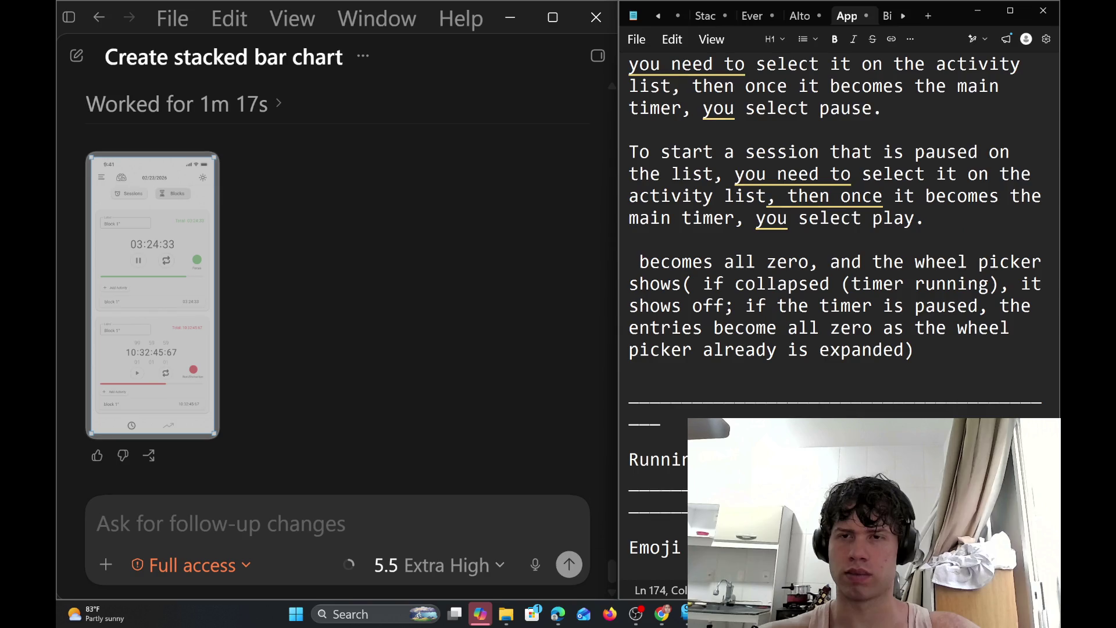
scroll(831, 262, "up", 1)
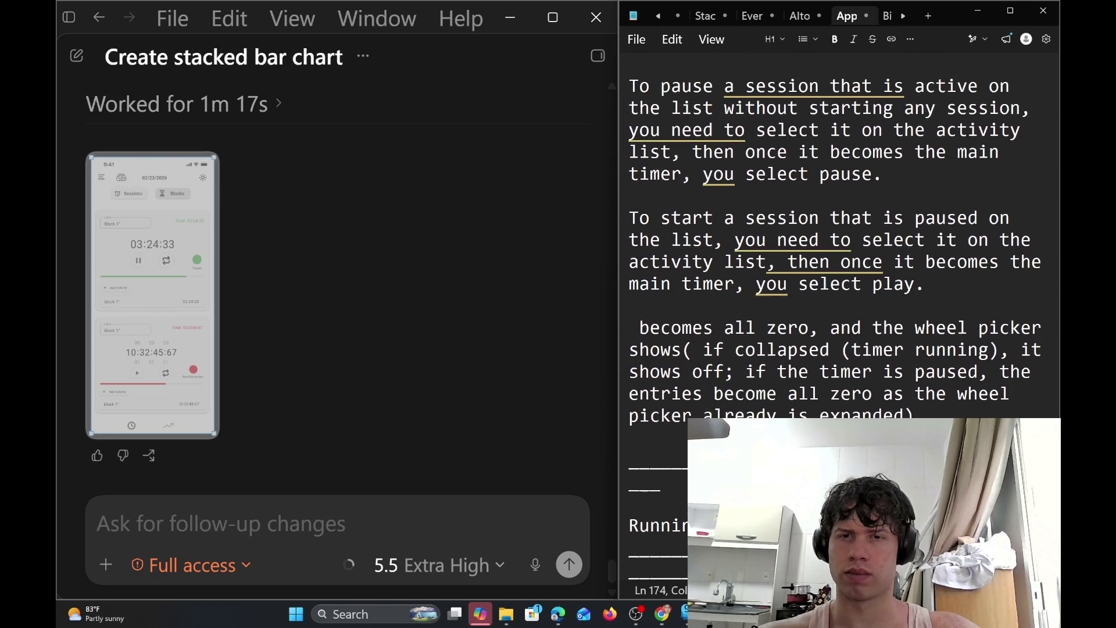
scroll(831, 262, "up", 3)
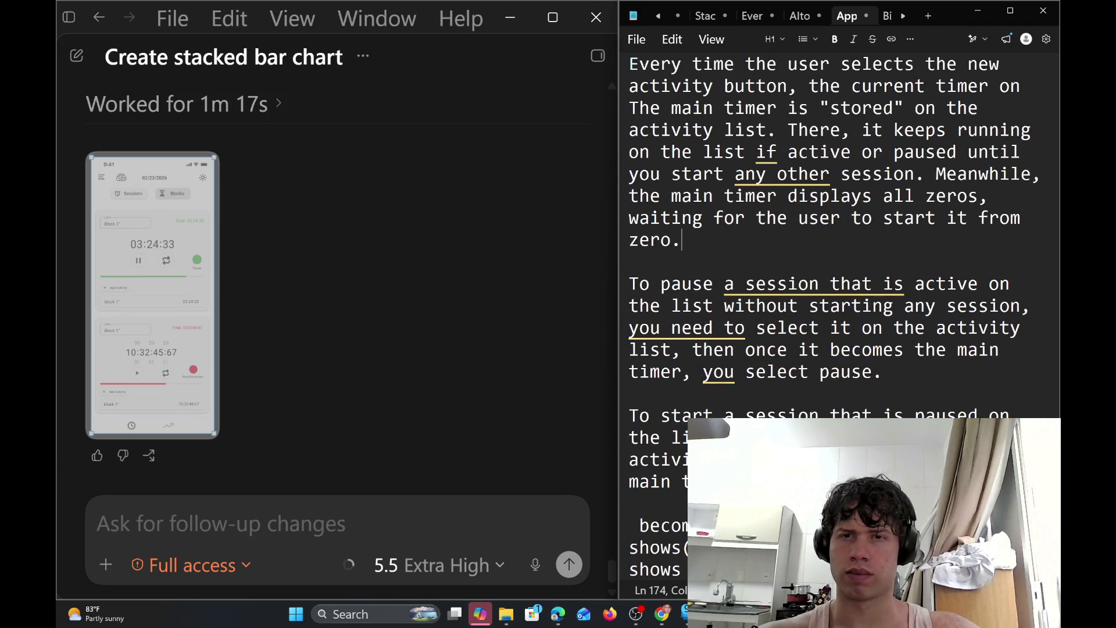
scroll(831, 262, "up", 2)
scroll(832, 262, "up", 2)
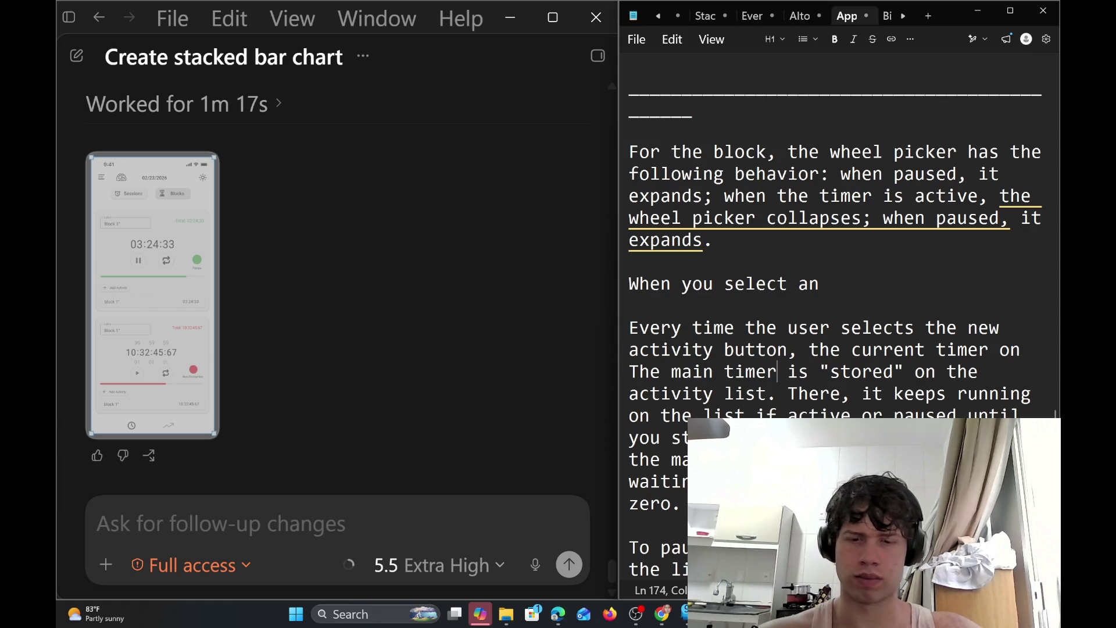
double_click(750, 371)
key("BackSpace")
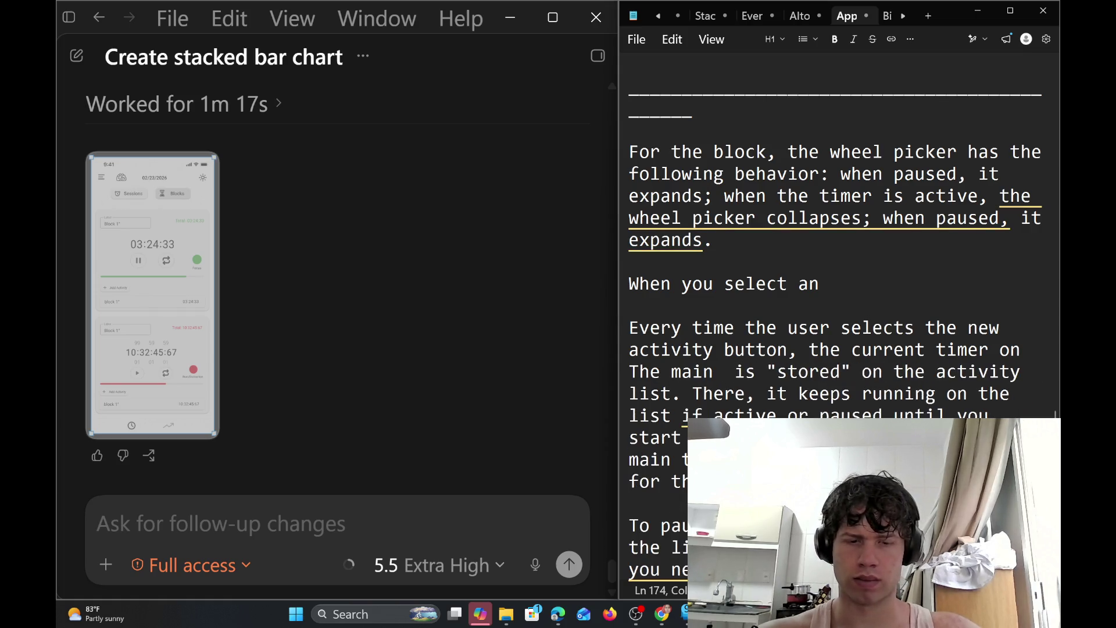
type("sopt")
key("BackSpace")
key("BackSpace")
key("BackSpace")
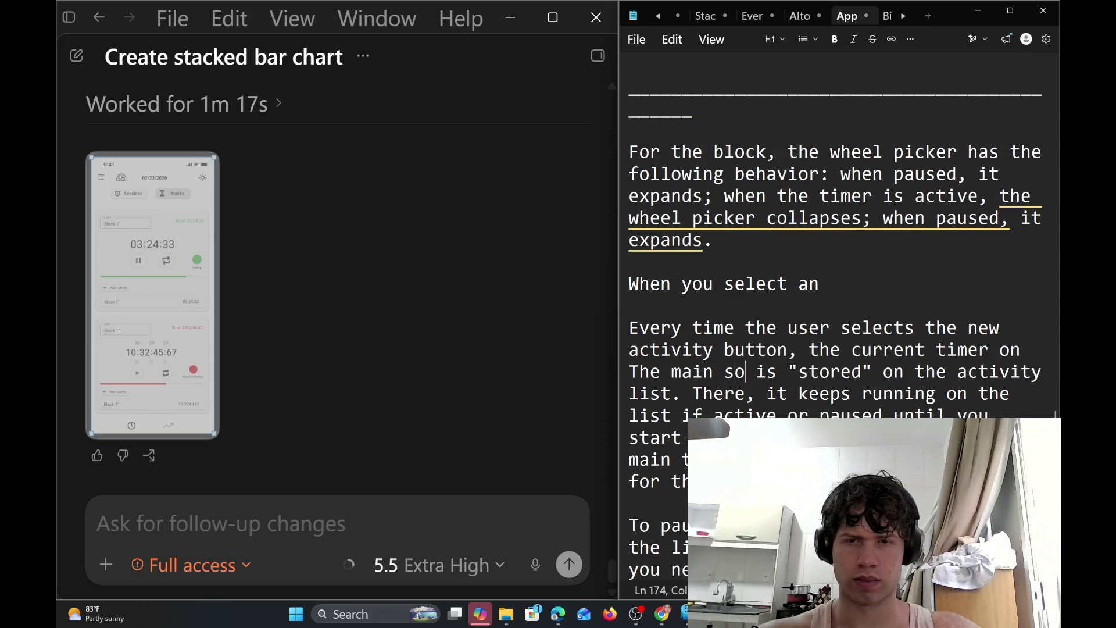
type("topwatc")
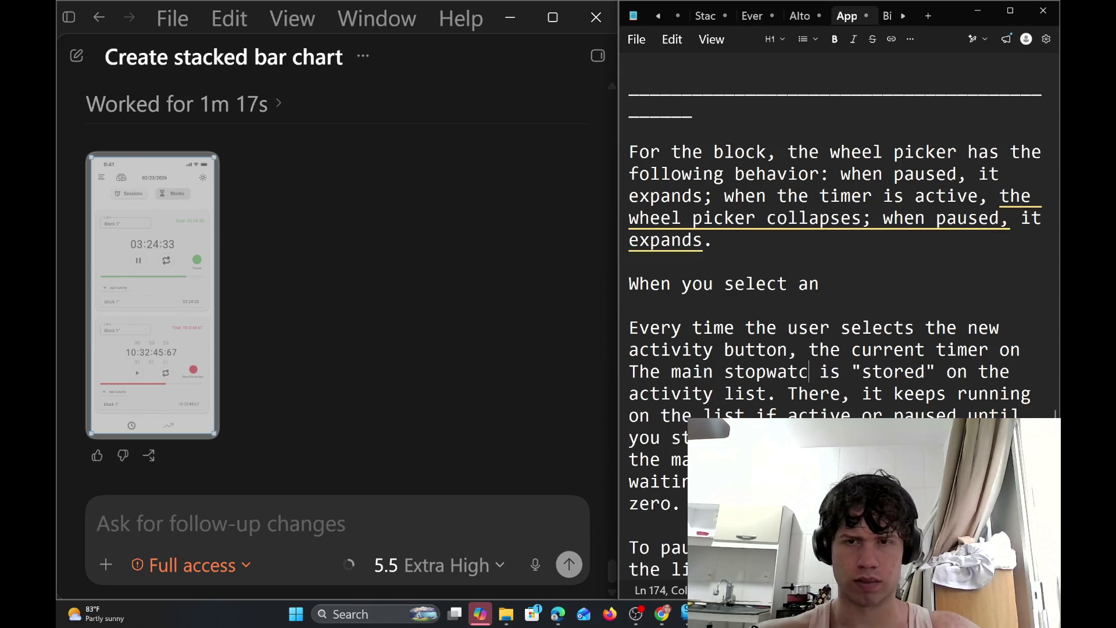
type("h")
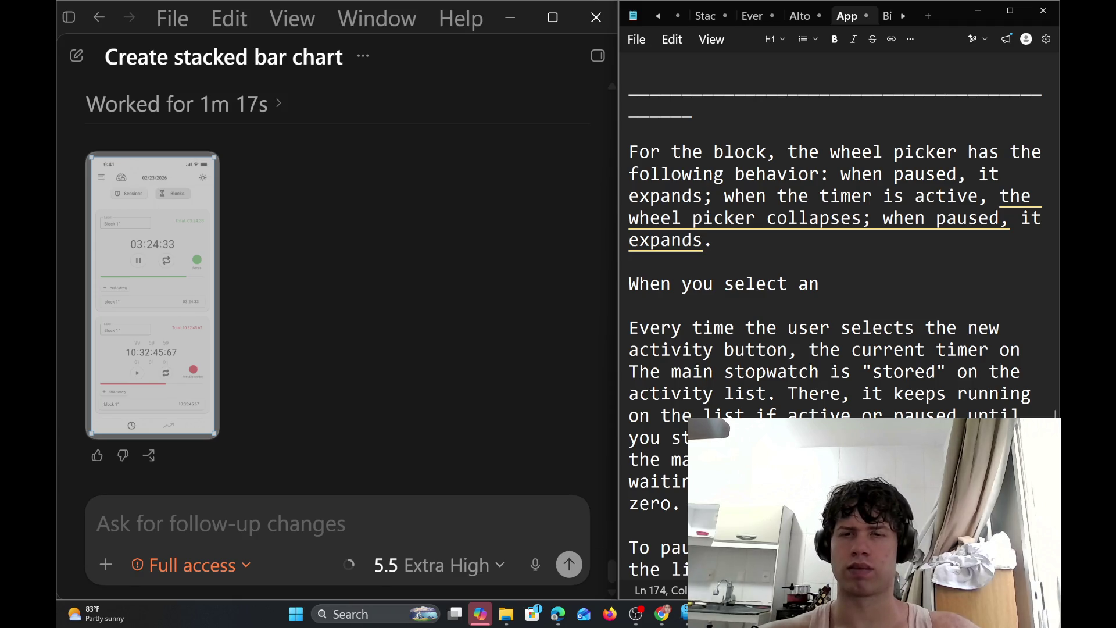
Add a comma after 'if active' and rename 'the main timer displays' to stopwatch
scroll(836, 325, "down", 2)
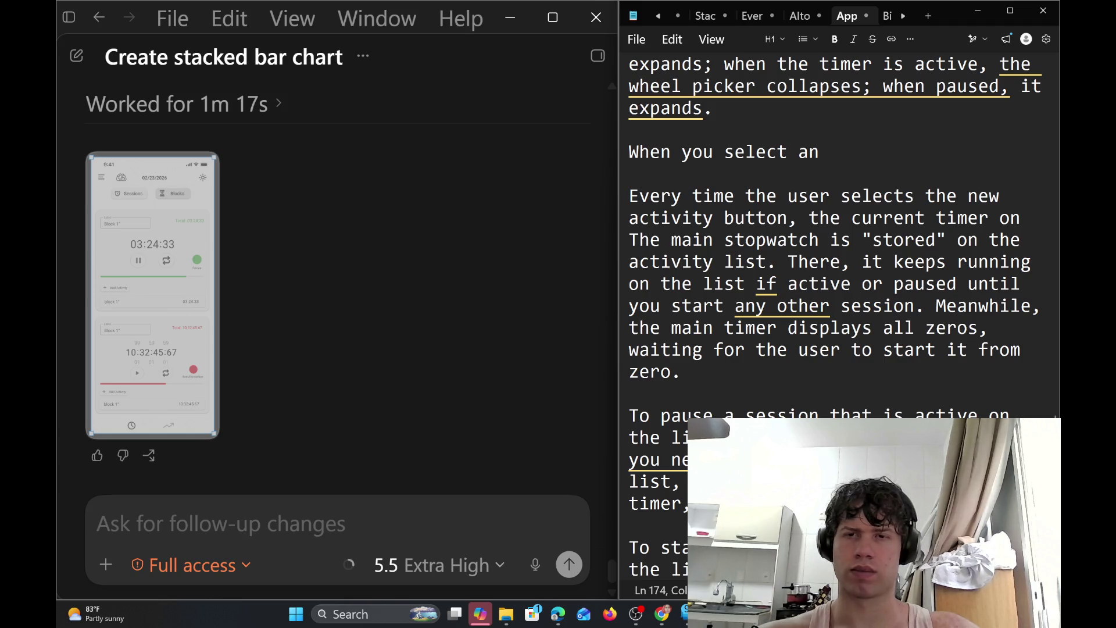
type(",")
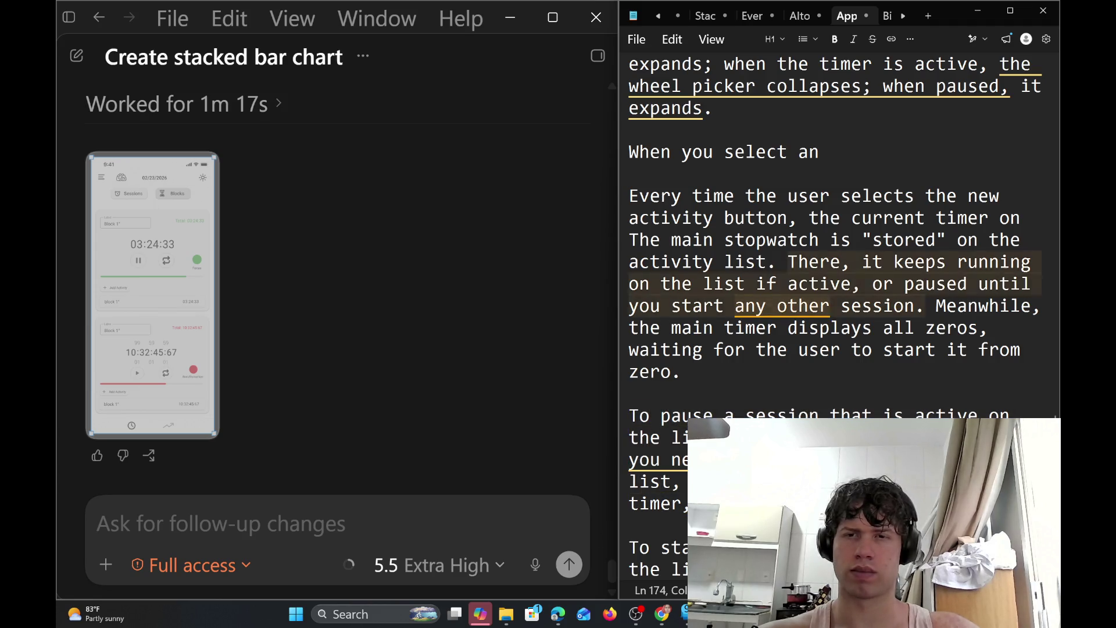
scroll(835, 317, "up", 1)
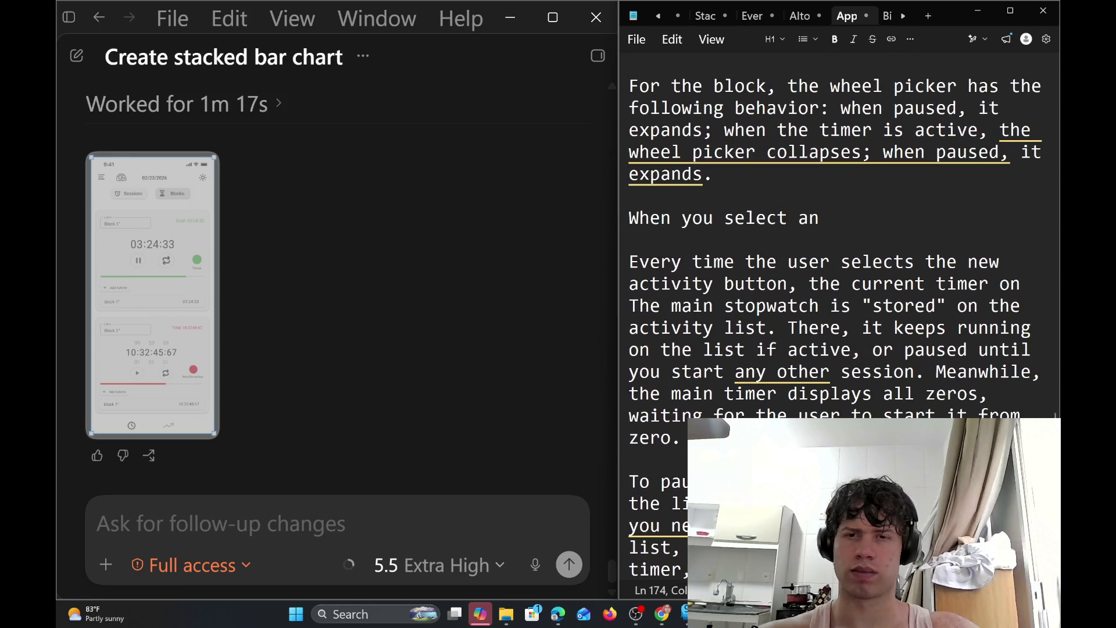
left_click(778, 393)
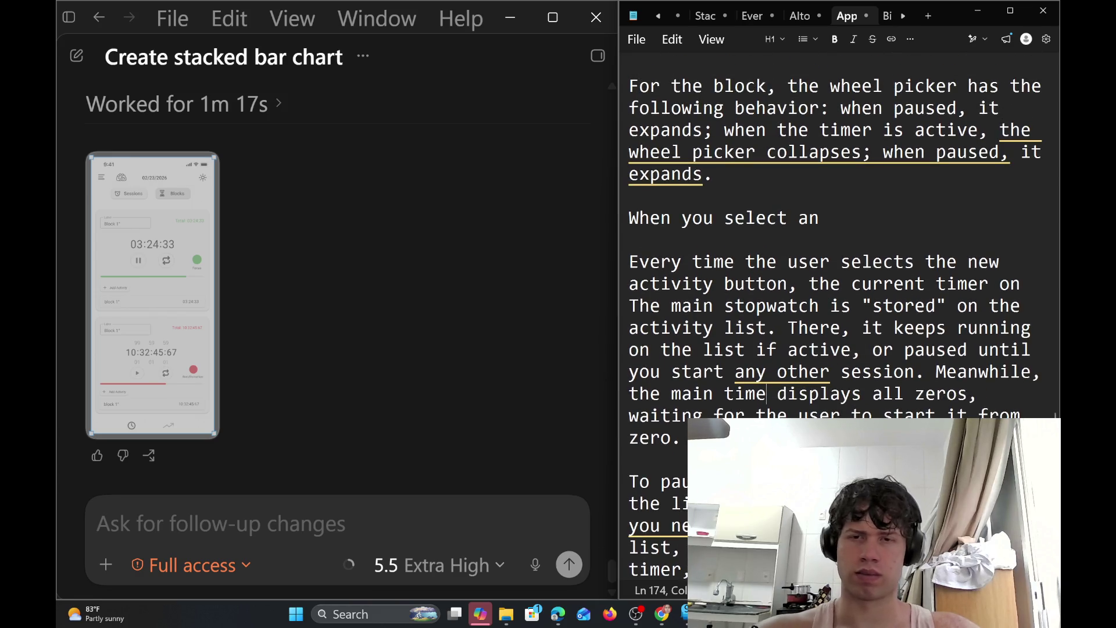
key("BackSpace")
key("BackSpace")
key("BackSpace")
key("BackSpace")
type("stop")
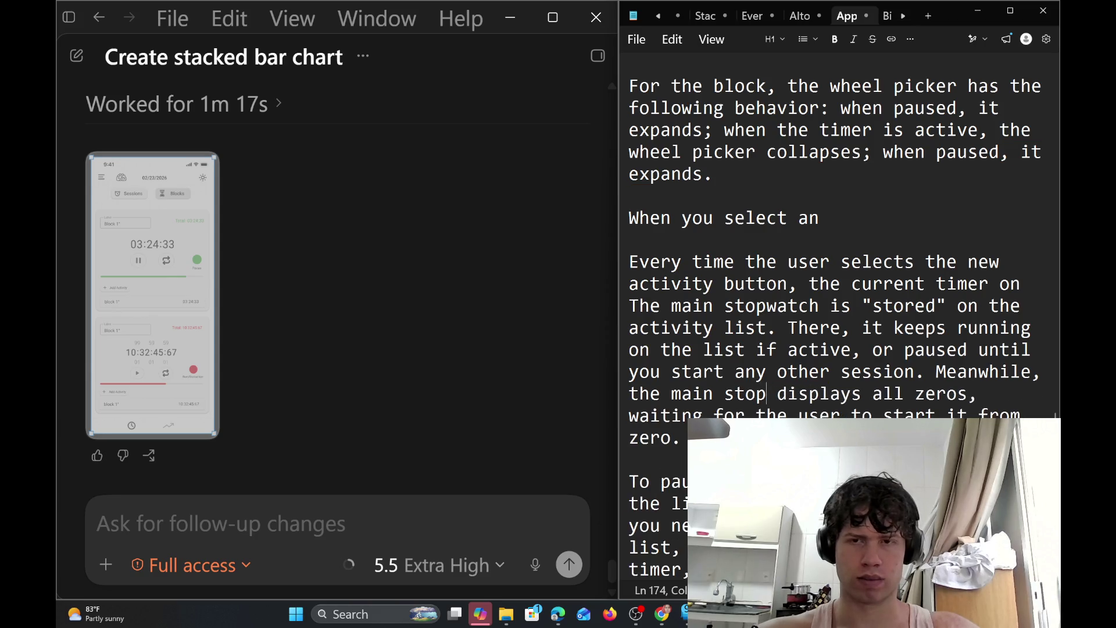
type("watcg")
key("BackSpace")
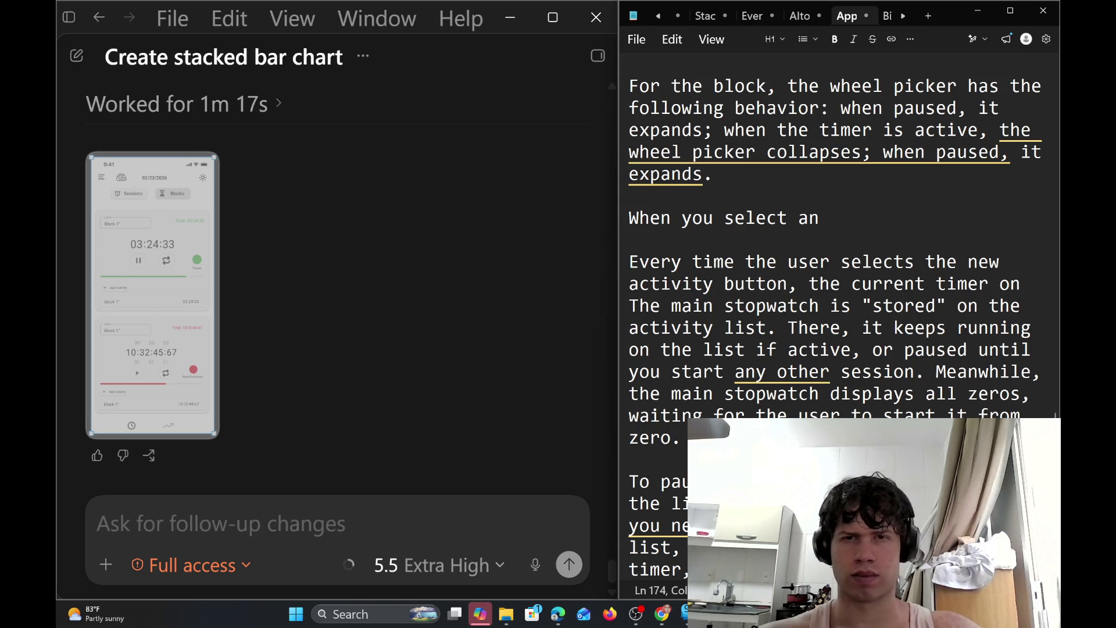
Select the leftover fragment paragraph running from 'becom' to 'picker'
scroll(838, 233, "up", 3)
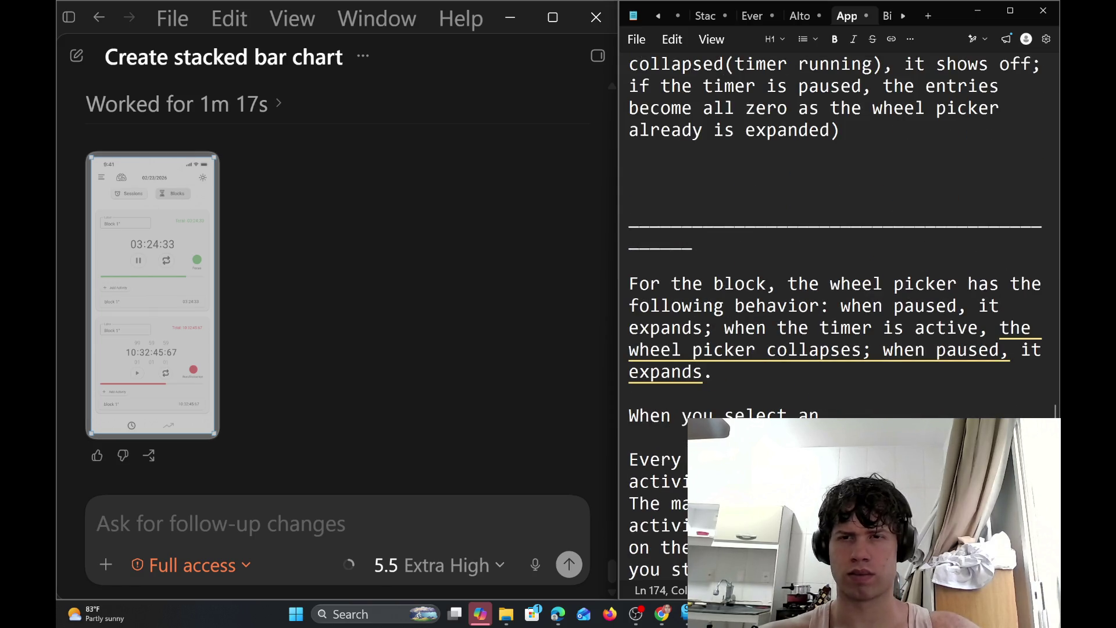
scroll(838, 317, "down", 1)
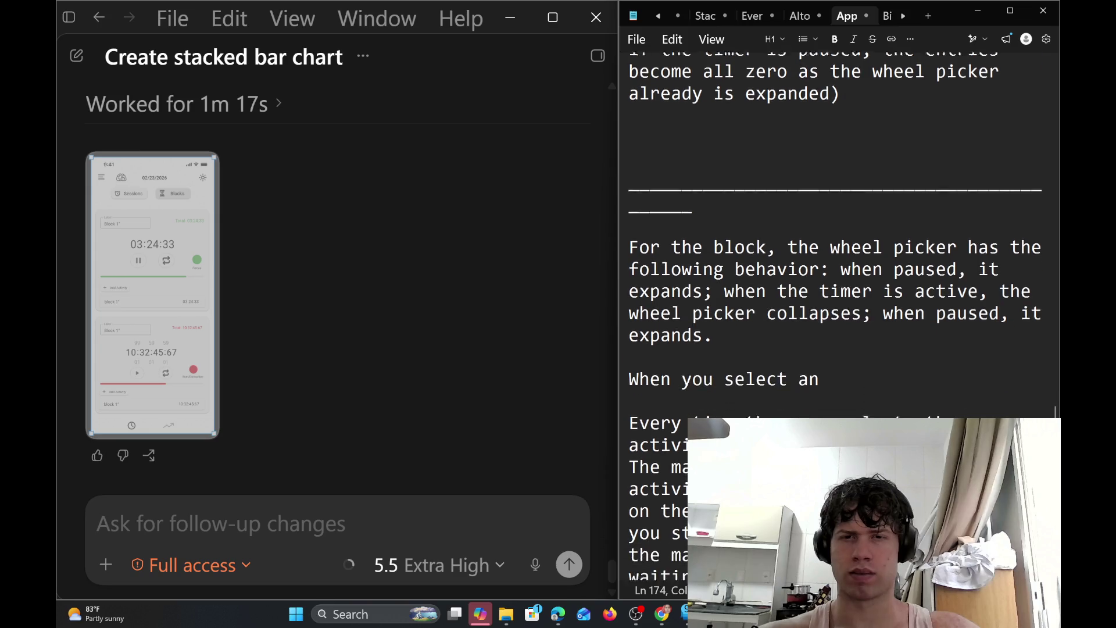
scroll(837, 316, "down", 3)
scroll(837, 317, "down", 3)
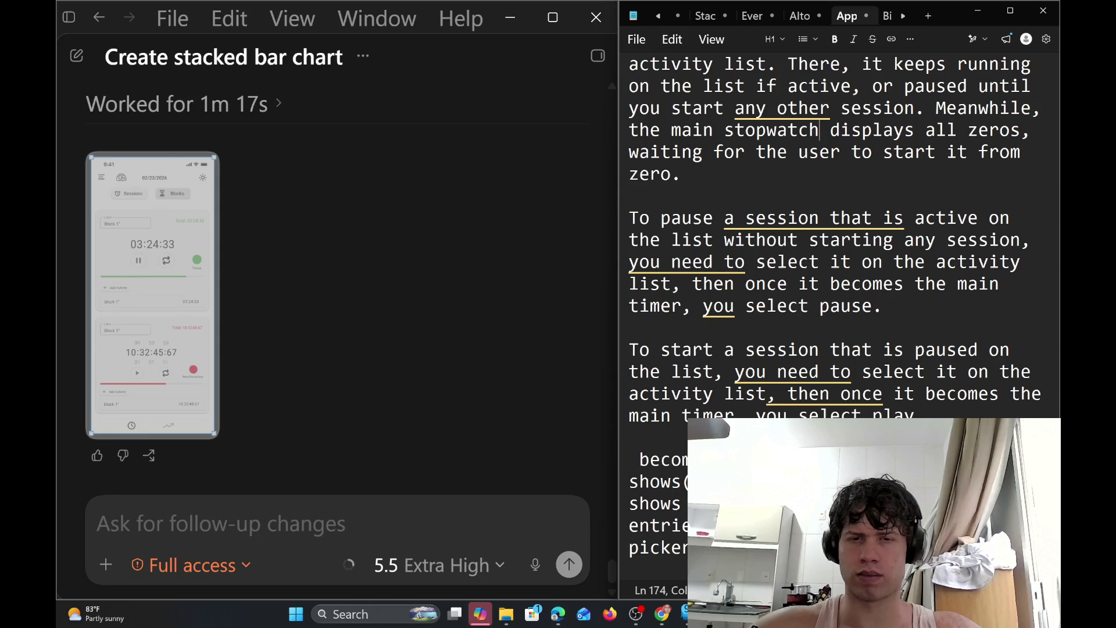
left_click_drag(640, 459, 634, 569)
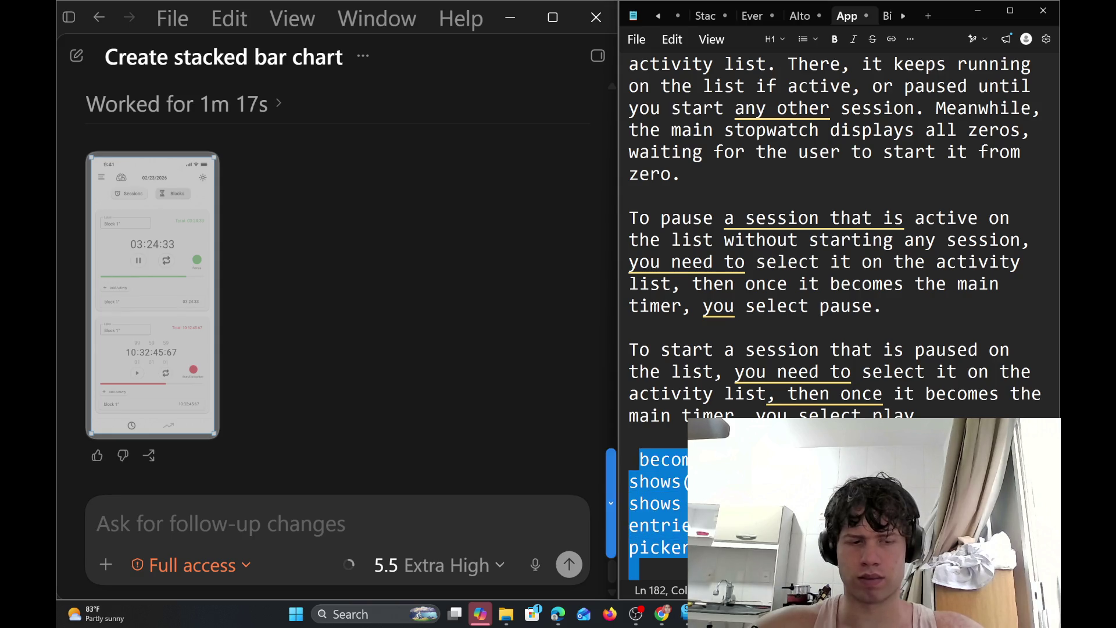
Delete the leftover fragment and paste the all-zeros paragraph on a new line after 'expands.'
key("Delete")
scroll(837, 290, "up", 3)
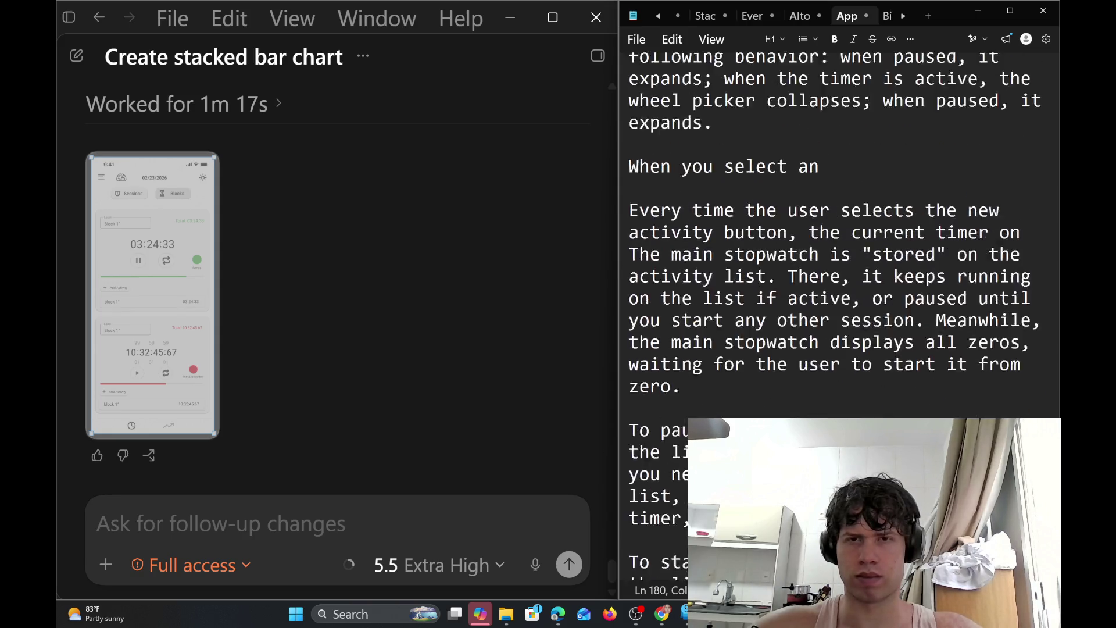
scroll(837, 291, "up", 3)
left_click(825, 324)
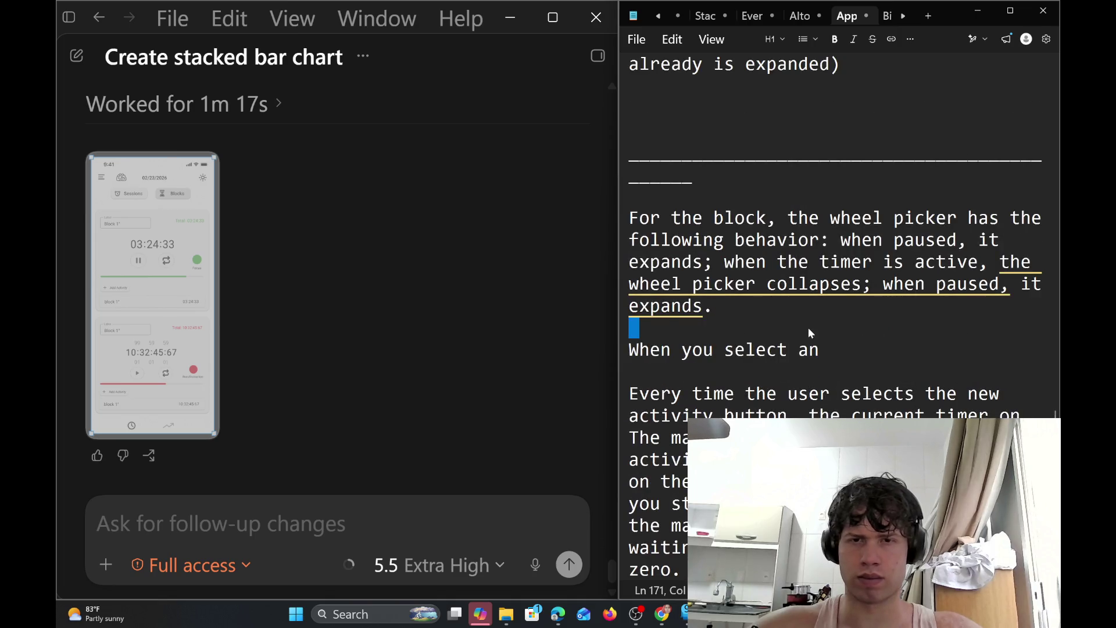
key("BackSpace")
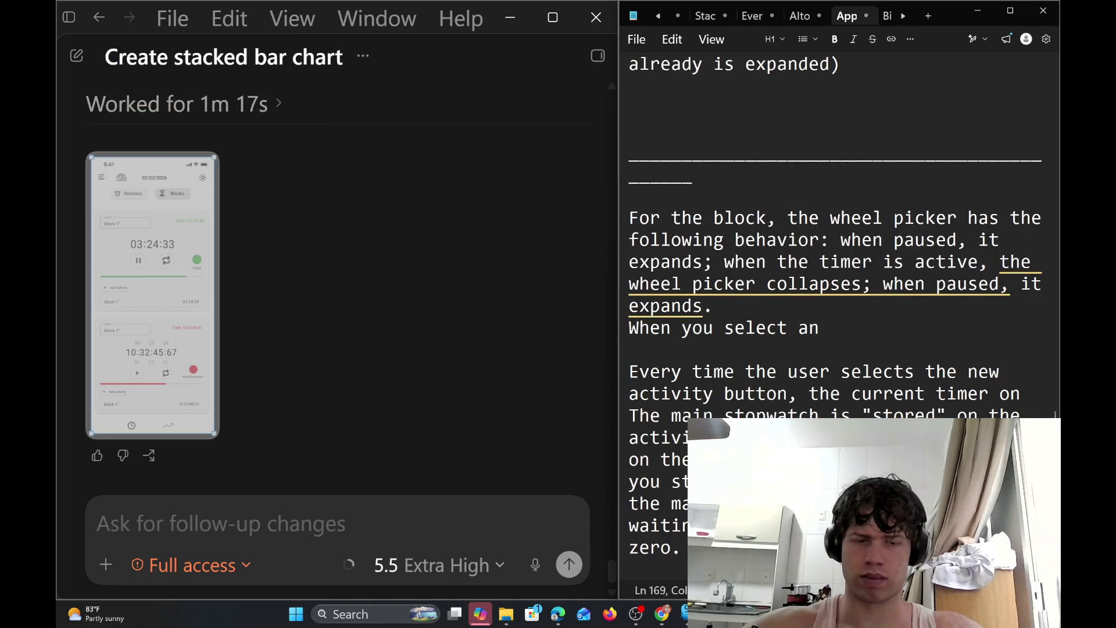
key("Return")
key("Return")
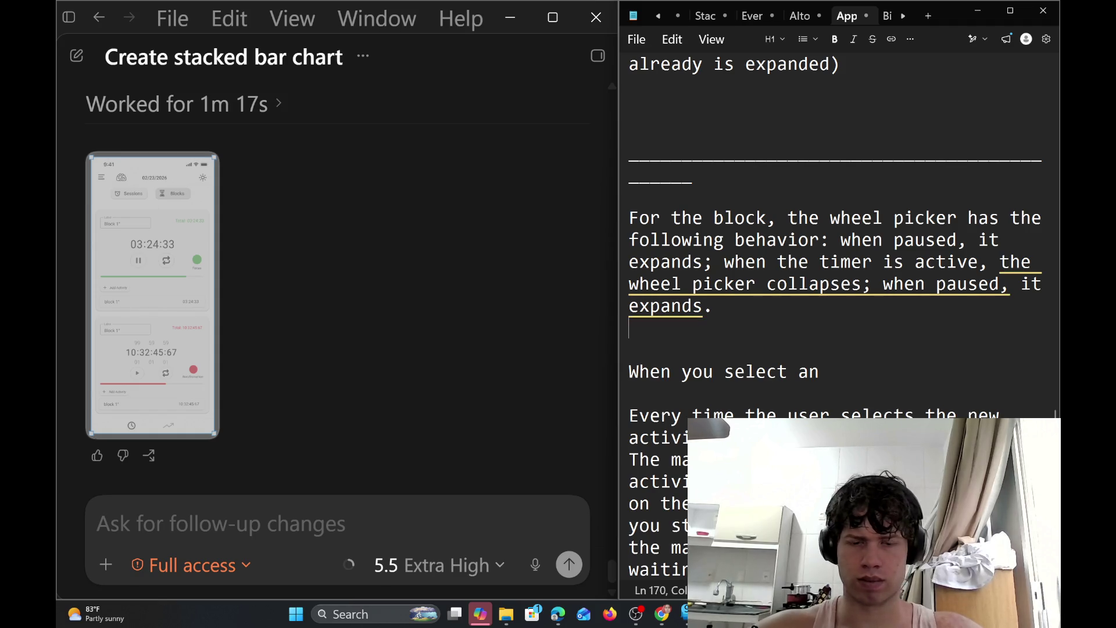
key("Return")
key("ctrl+v")
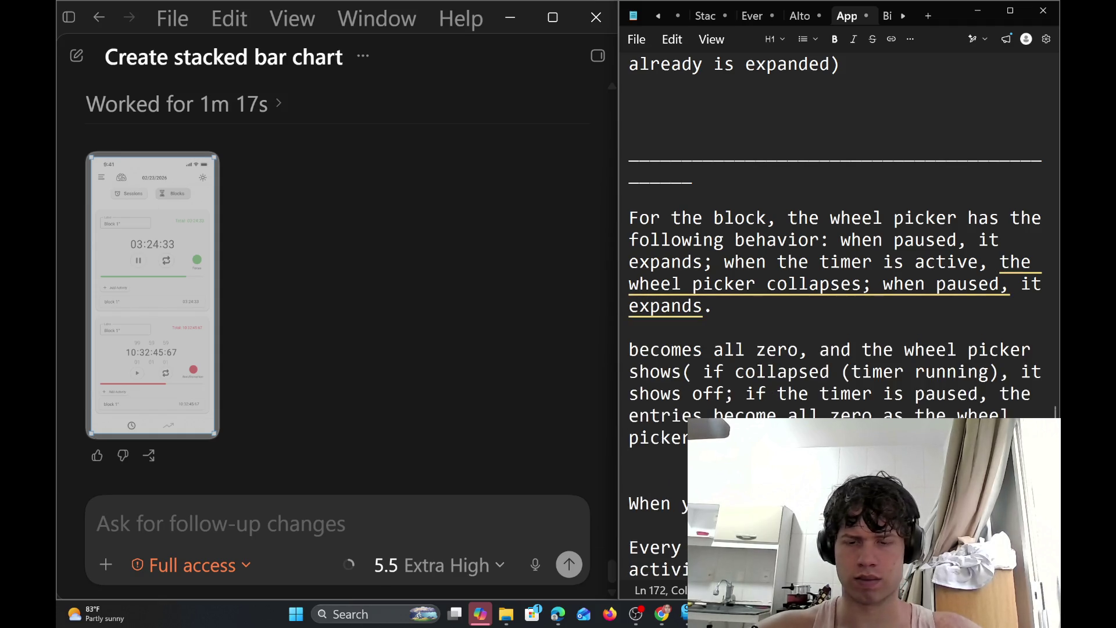
Select the paragraphs about starting and pausing a session, then enlarge the phone timer mockup
key("Down")
key("Down")
key("Down")
key("Down")
key("Down")
key("Down")
key("Down")
key("Down")
key("Down")
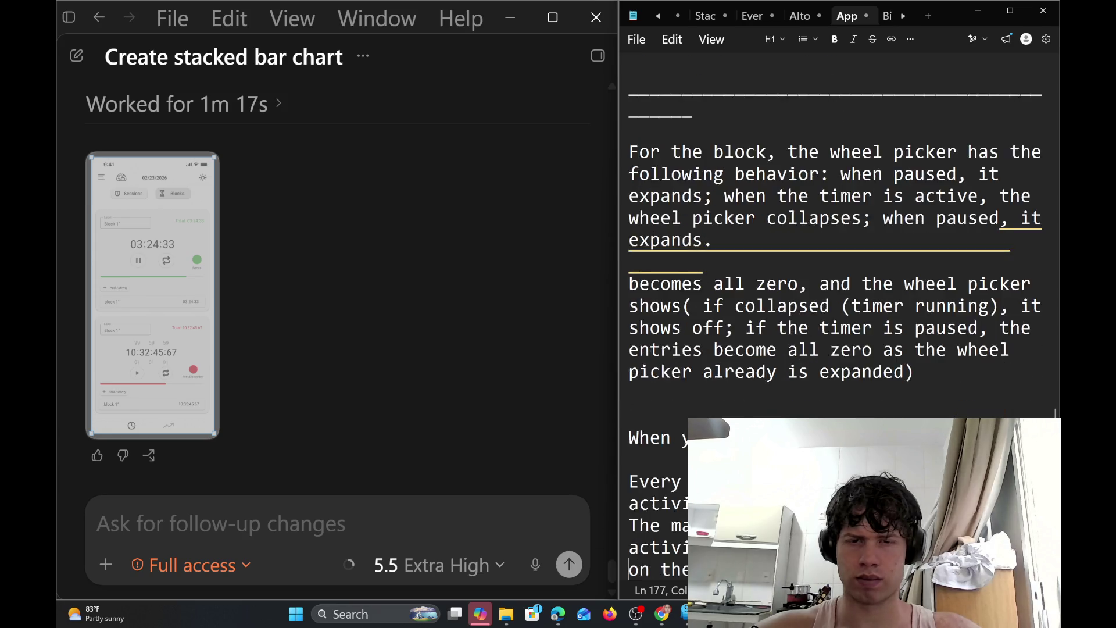
key("Down")
key("Down")
key("Down")
key("Down")
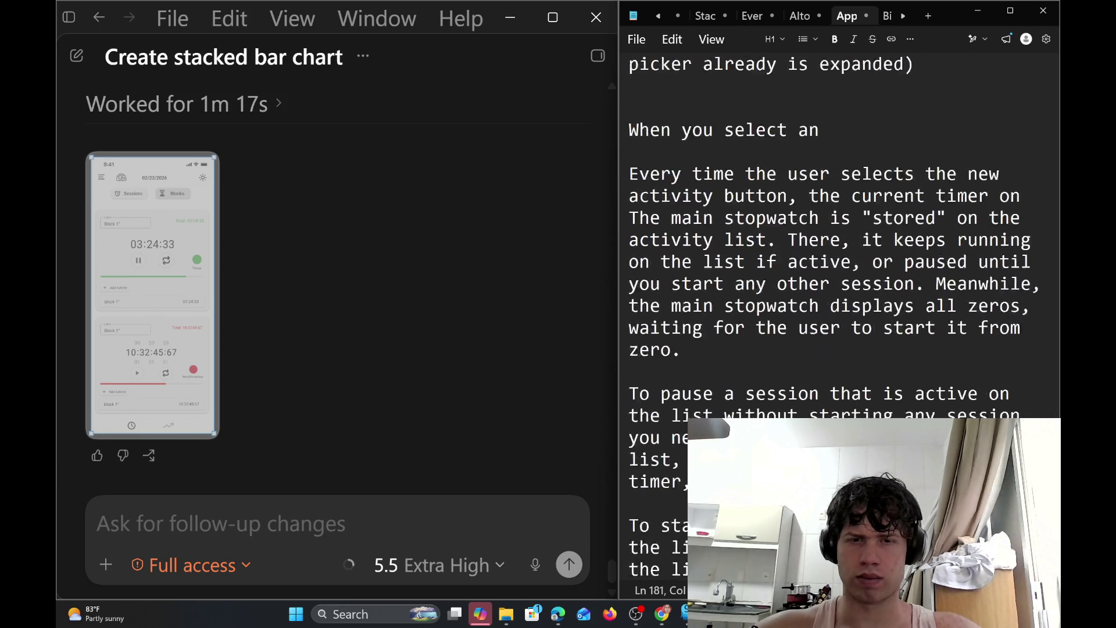
key("Down")
key("Down")
key("Down")
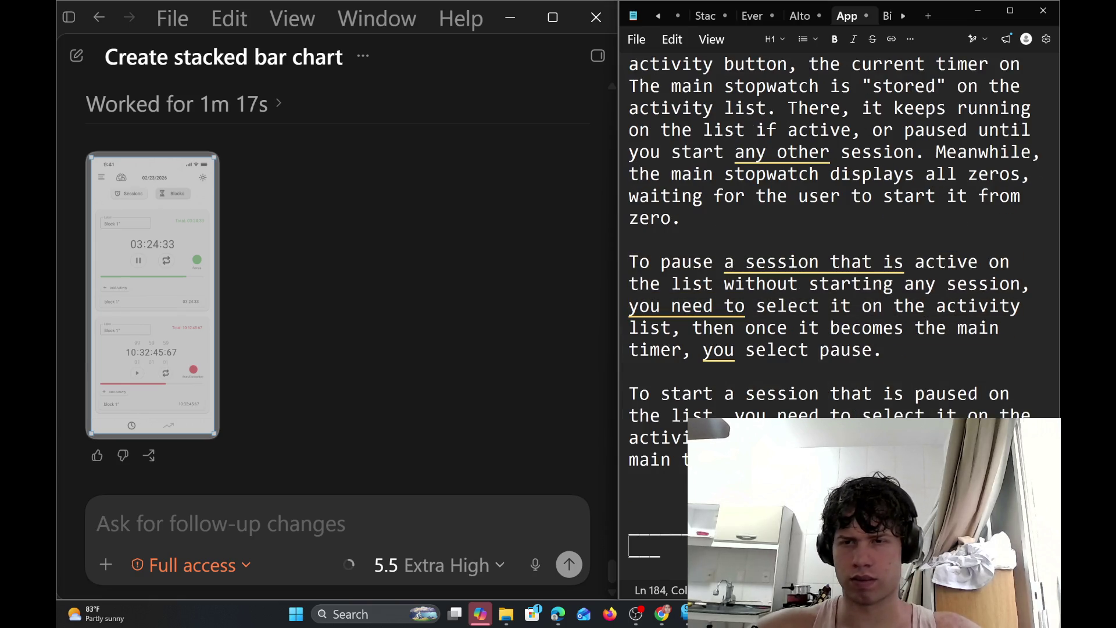
key("shift+Up")
key("shift+Up")
key("shift+Up")
key("shift+Down")
key("shift+Down")
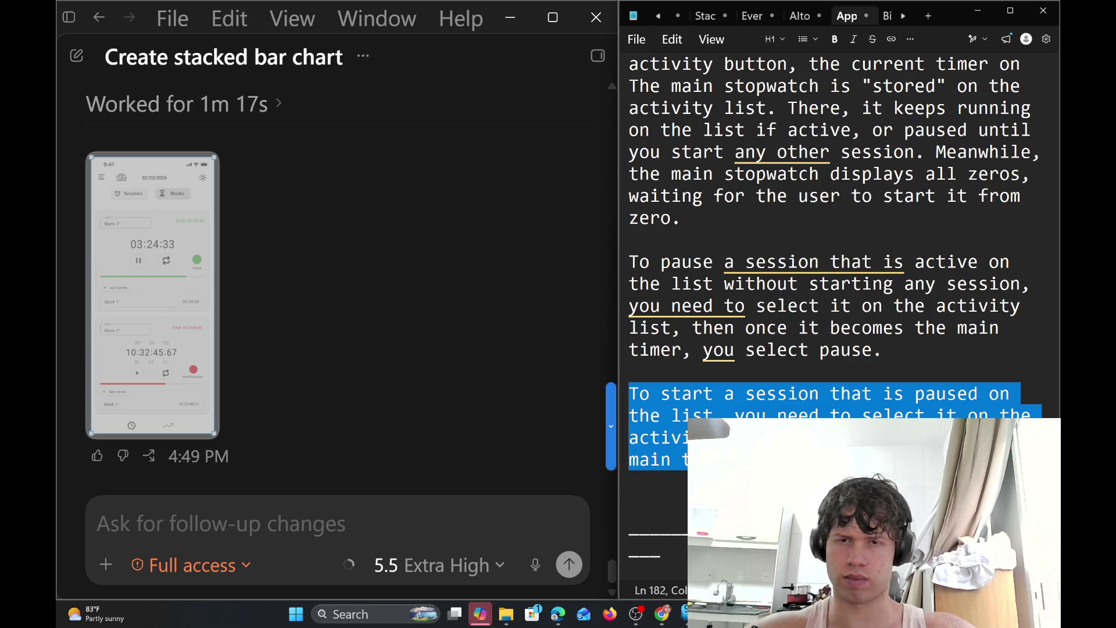
left_click_drag(882, 350, 631, 238)
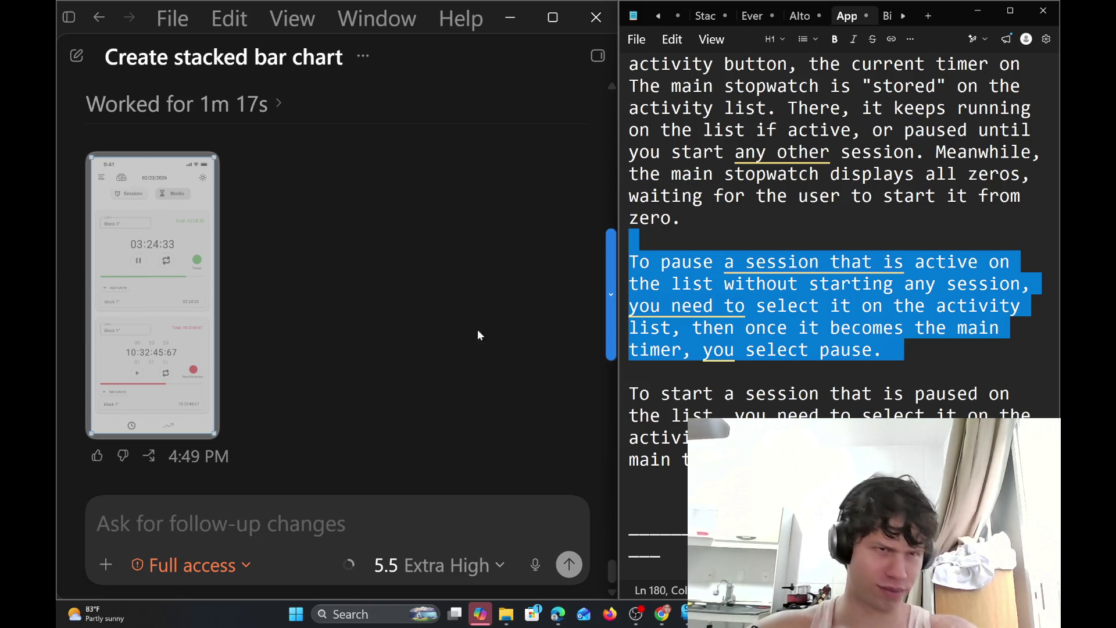
left_click(103, 288)
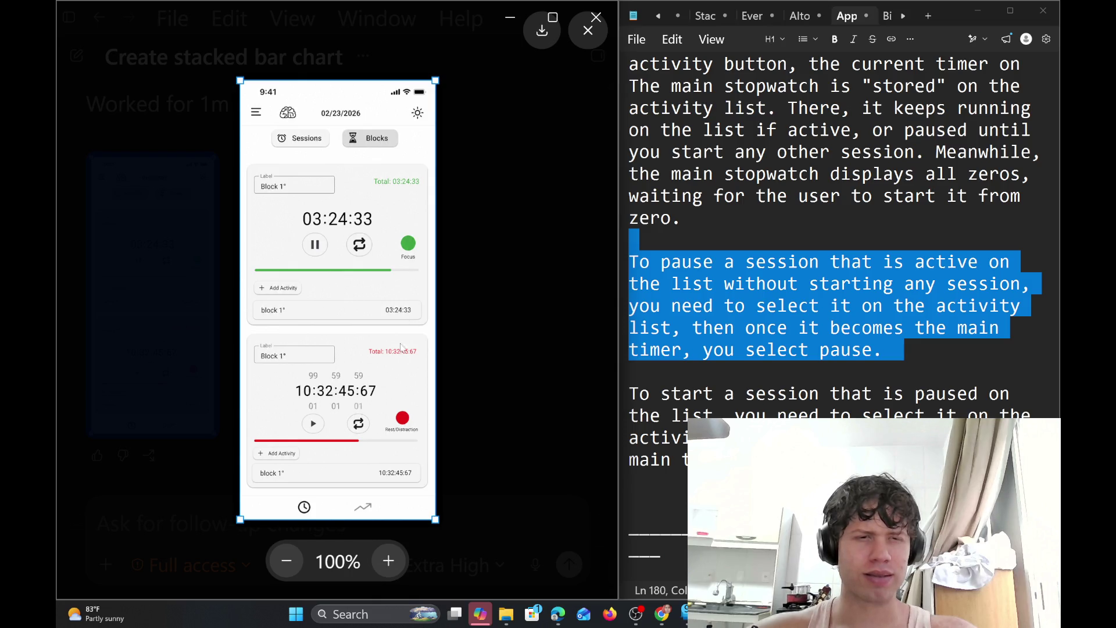
Close the enlarged mockup and type 'there is another mistake in the', fixing 'nother' to 'another'
left_click(511, 351)
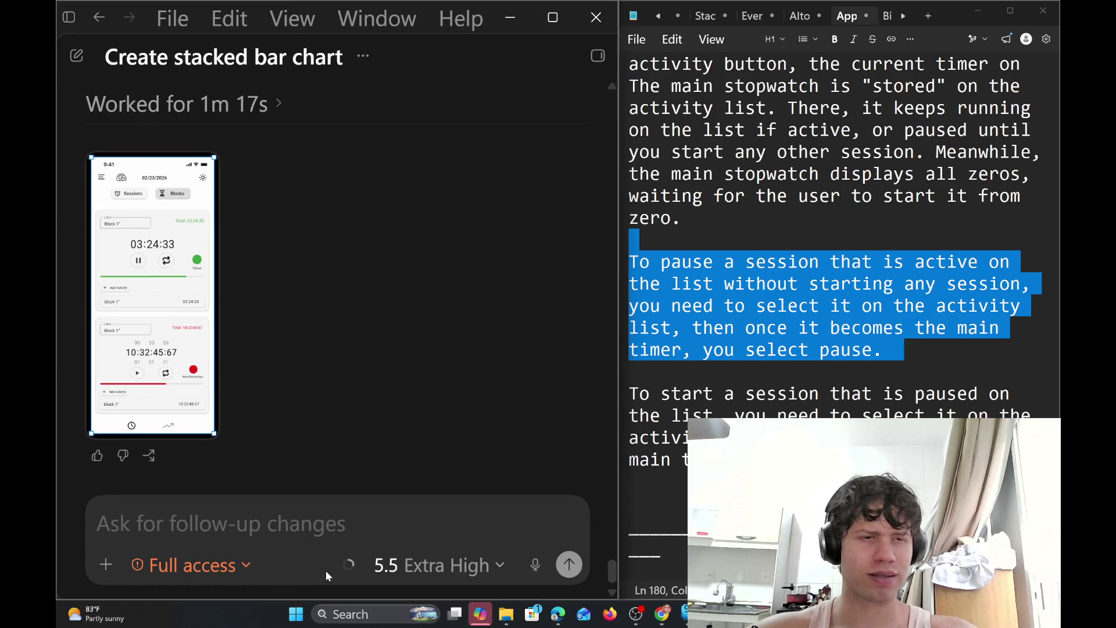
type("the")
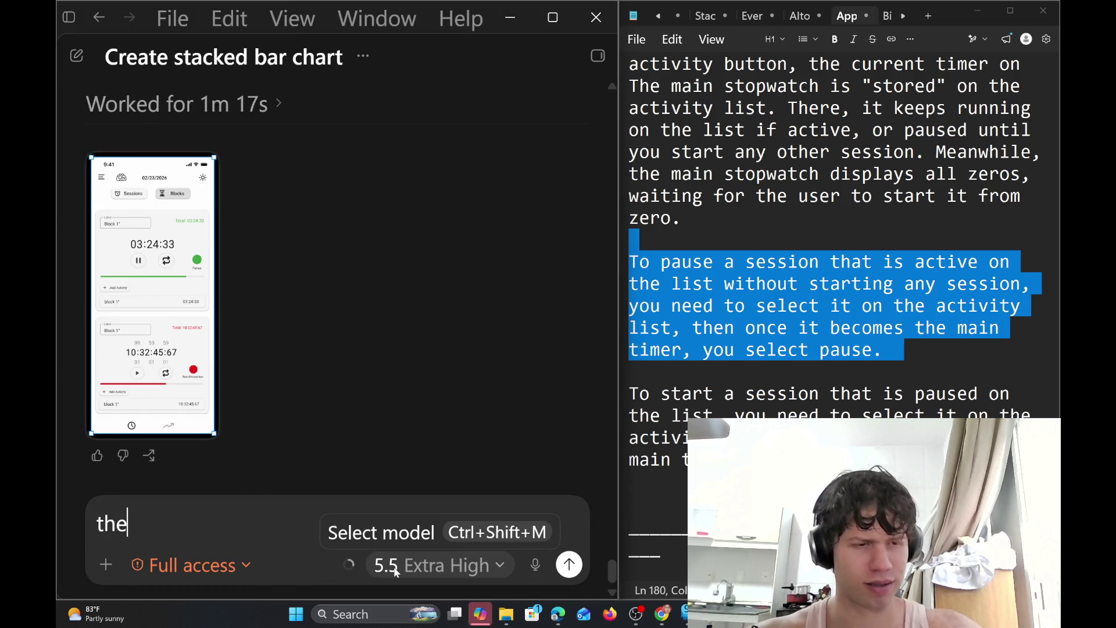
type("re is nother mis")
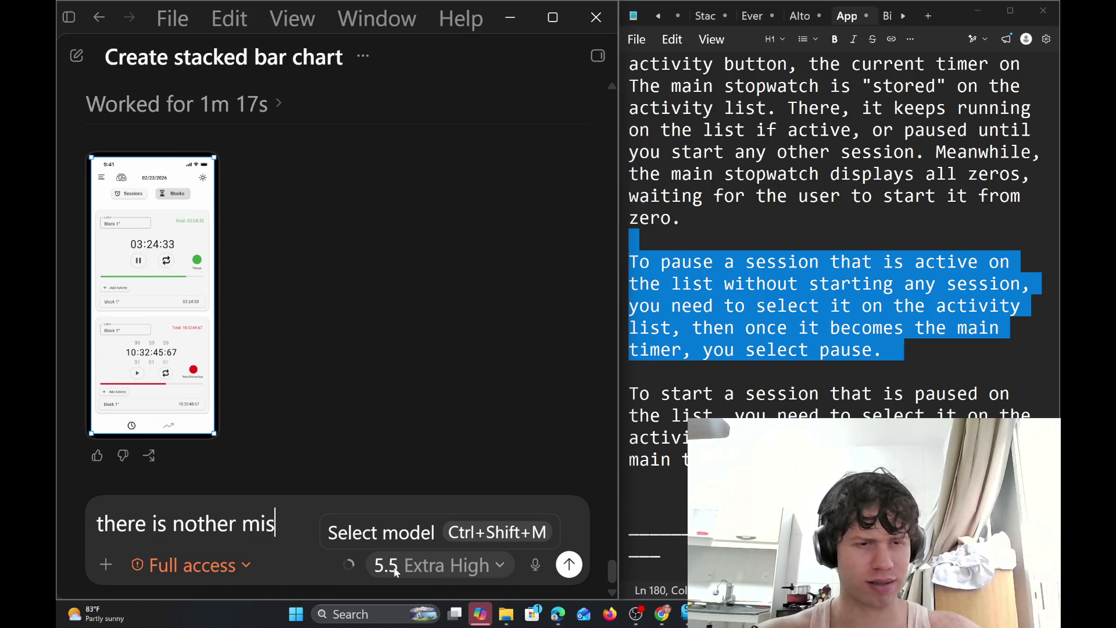
type("take")
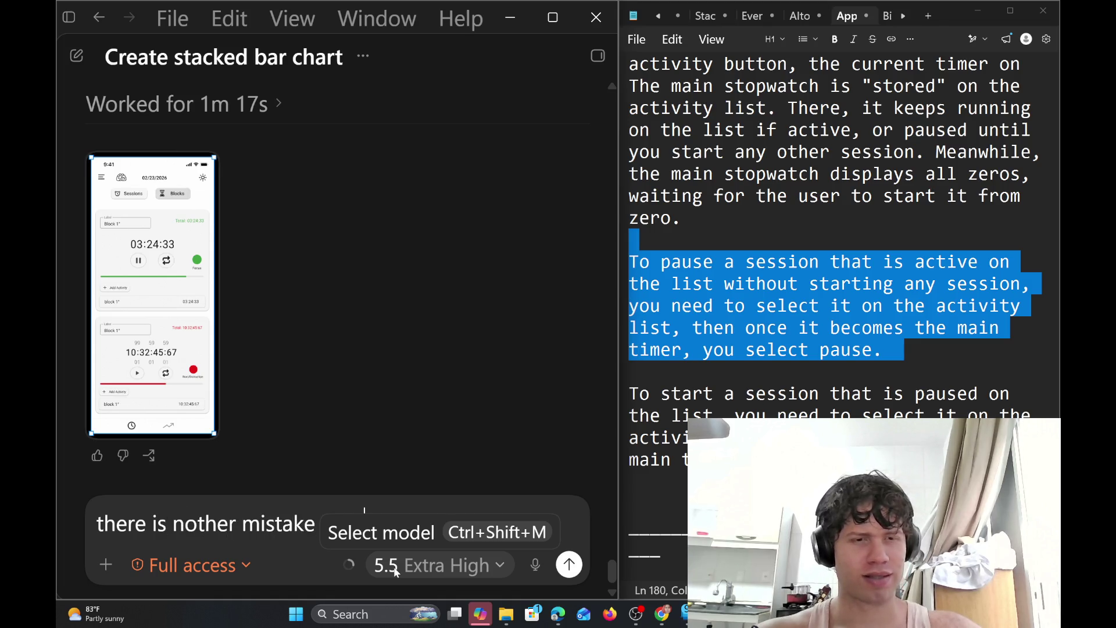
type(" in the")
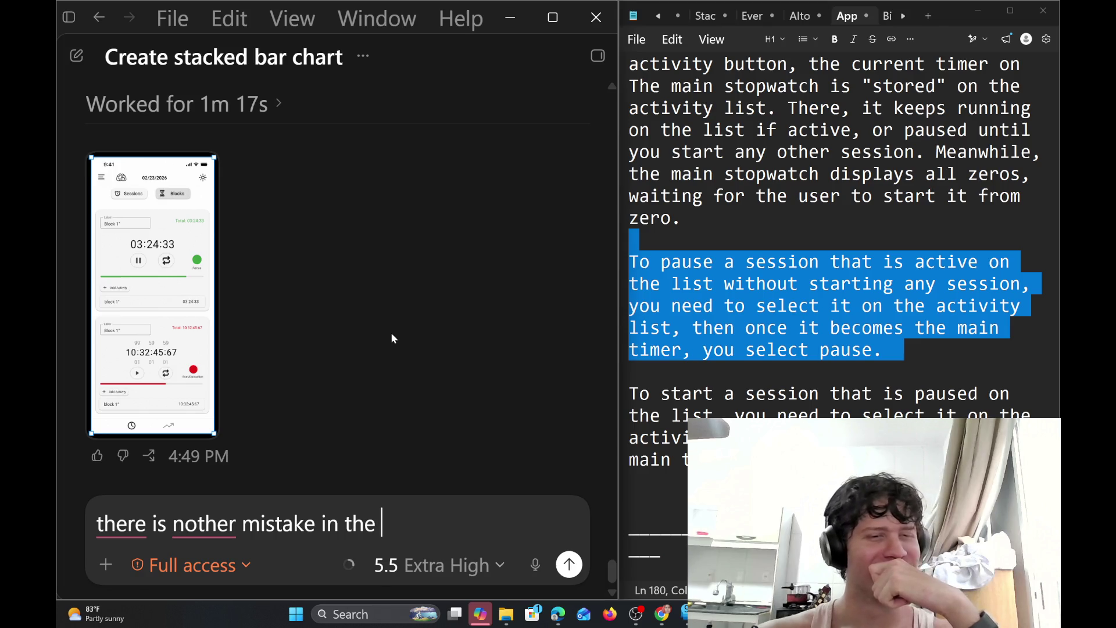
key("ctrl+Left")
key("ctrl+Left")
key("ctrl+Left")
key("Left")
key("Left")
key("Left")
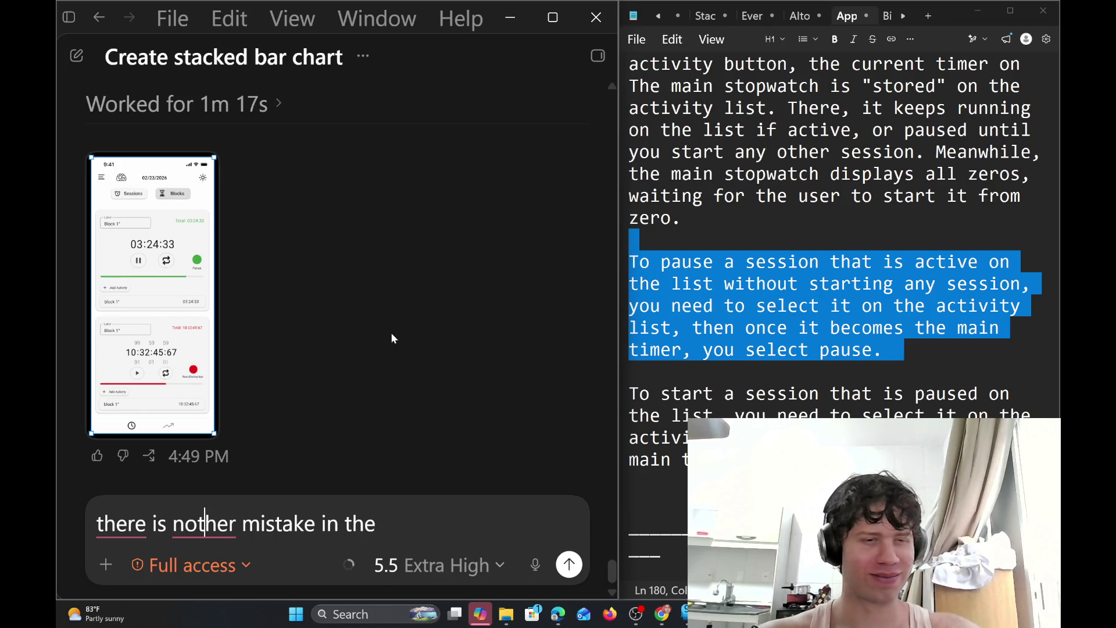
key("Left")
key("Left")
key("Left")
type("a")
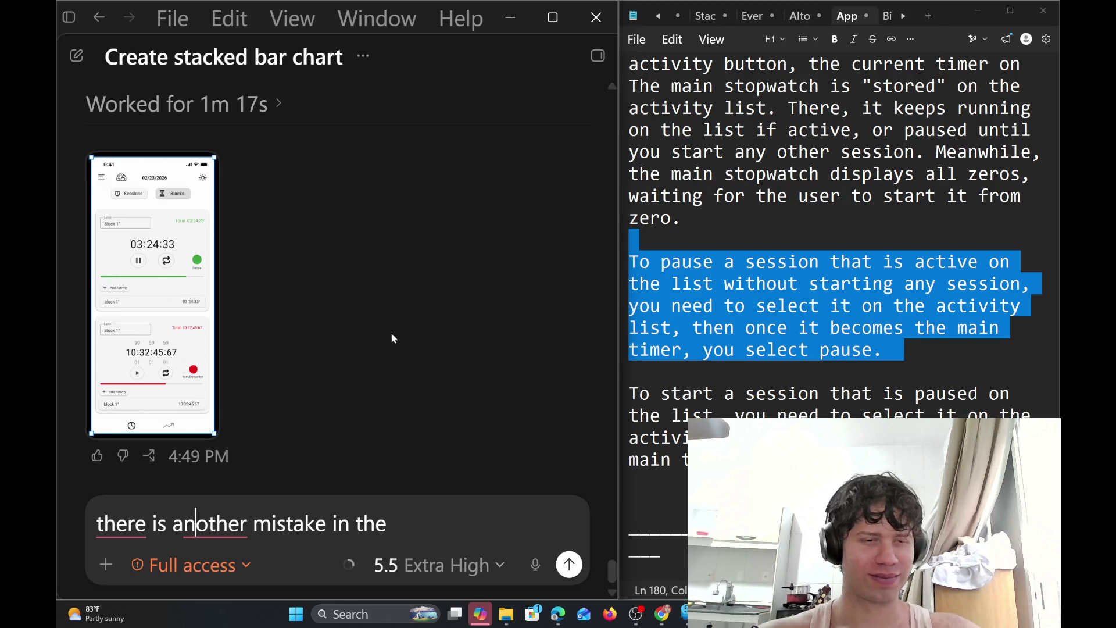
key("Right")
key("Right")
key("Right")
key("Right")
key("Right")
key("Right")
key("Right")
key("Right")
key("Right")
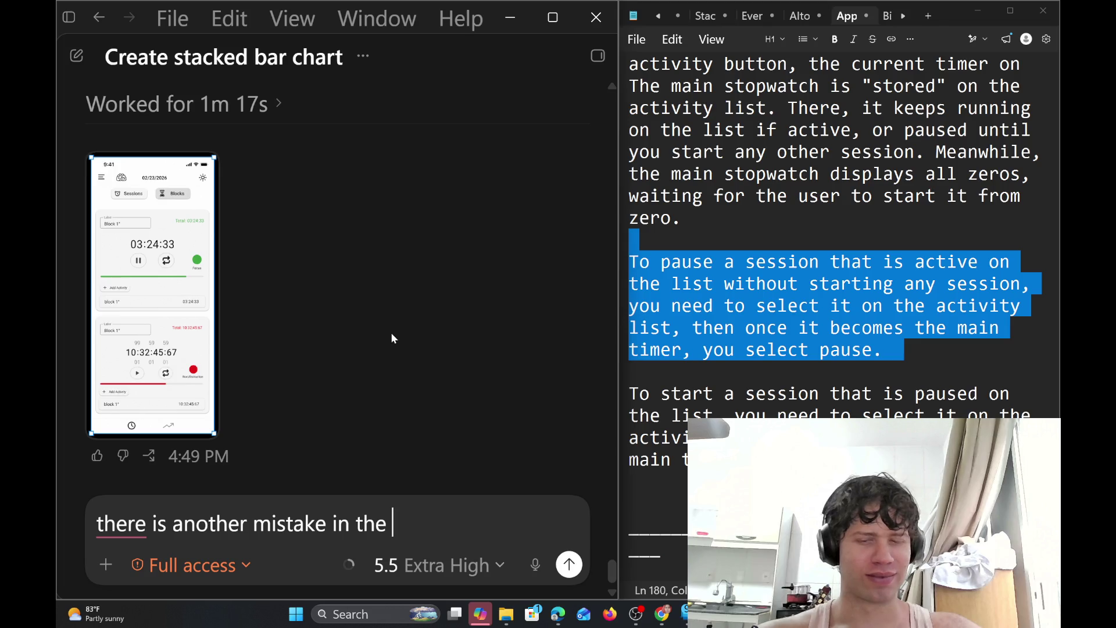
Capitalise the message so it starts with 'There'
key("Left")
key("Left")
key("Left")
key("Left")
key("Left")
key("Left")
key("Left")
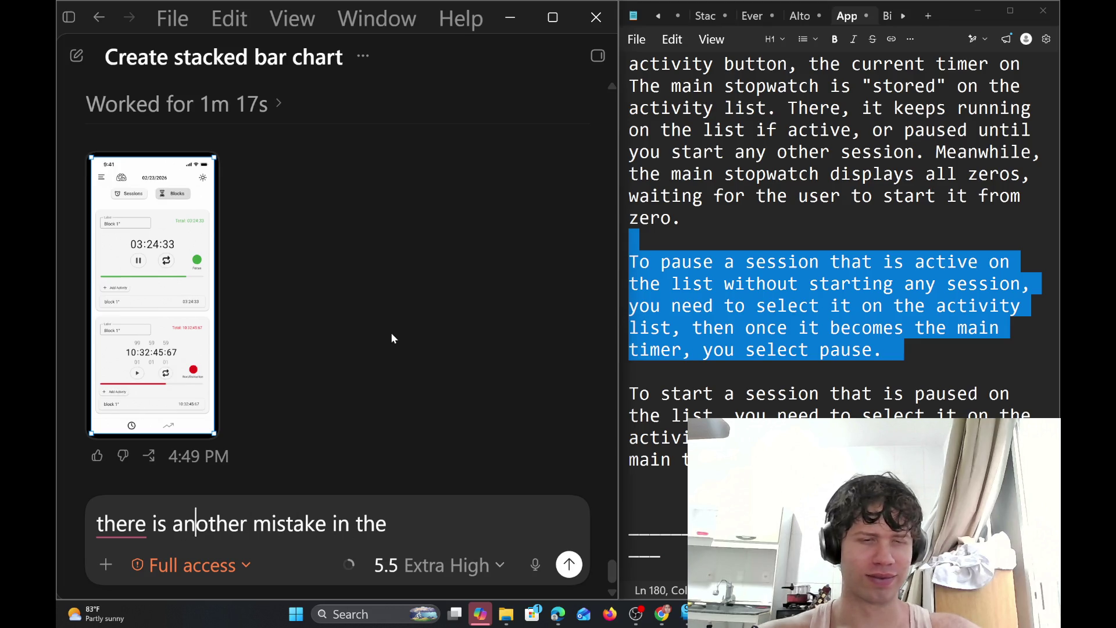
key("Left")
key("Left")
key("Left")
key("Left")
key("Left")
key("Left")
key("BackSpace")
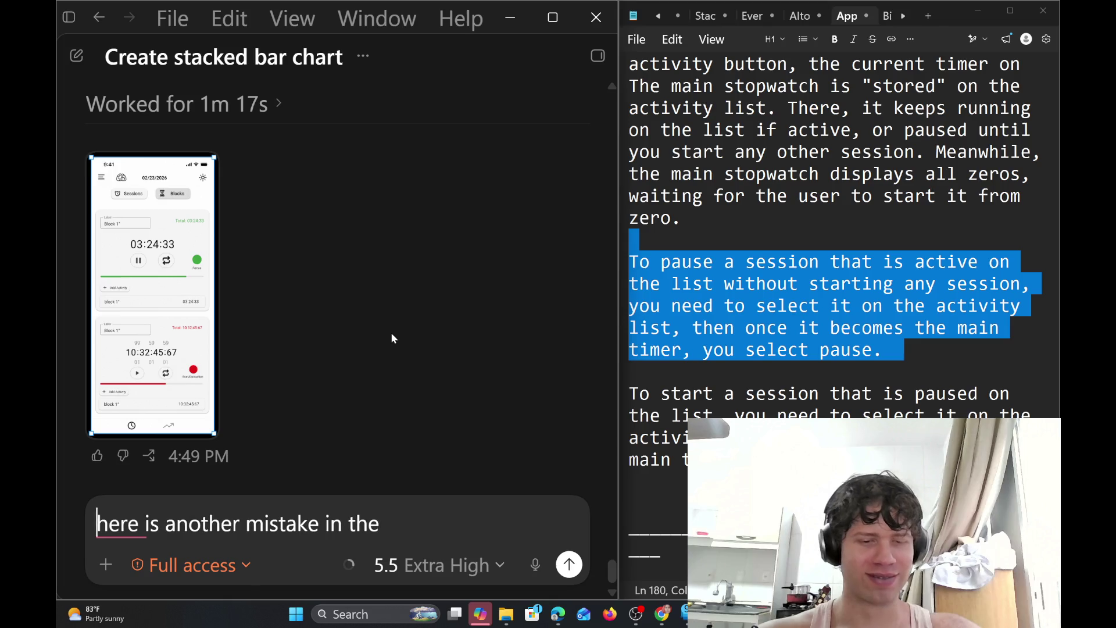
type("T")
key("Right")
key("Right")
key("Right")
key("Right")
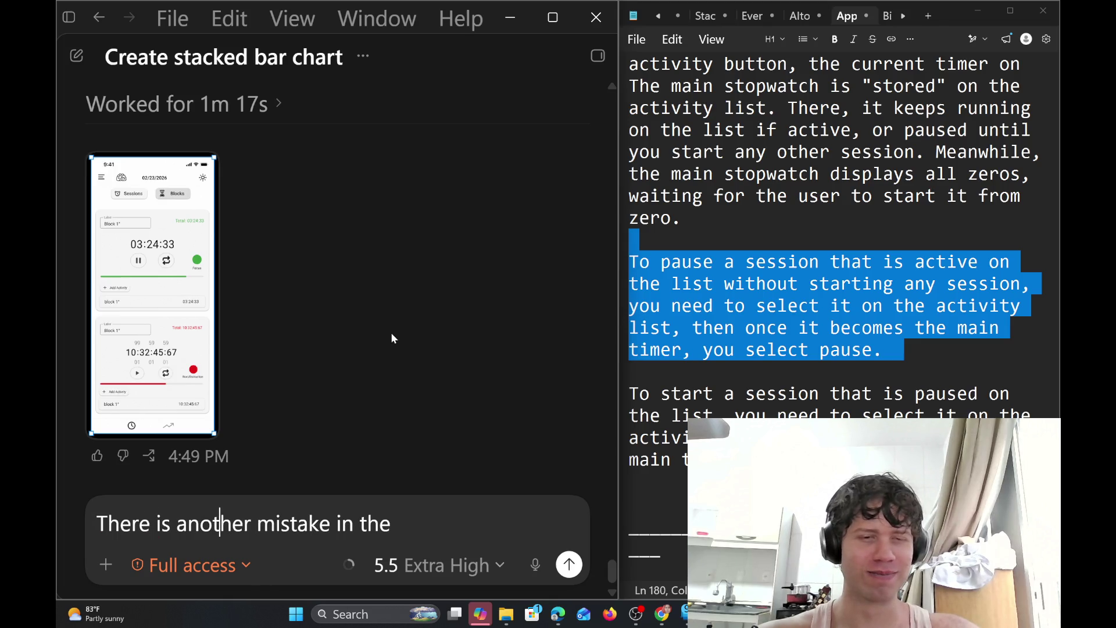
key("Right")
key("Right")
key("Right")
key("Right")
key("Right")
key("Right")
key("Right")
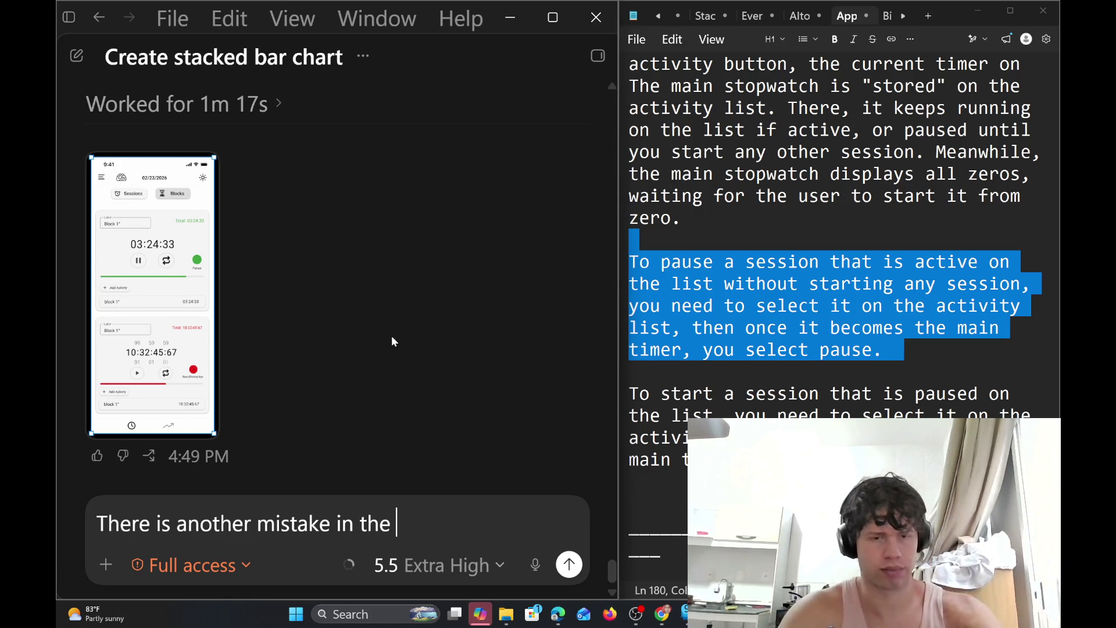
type("tim")
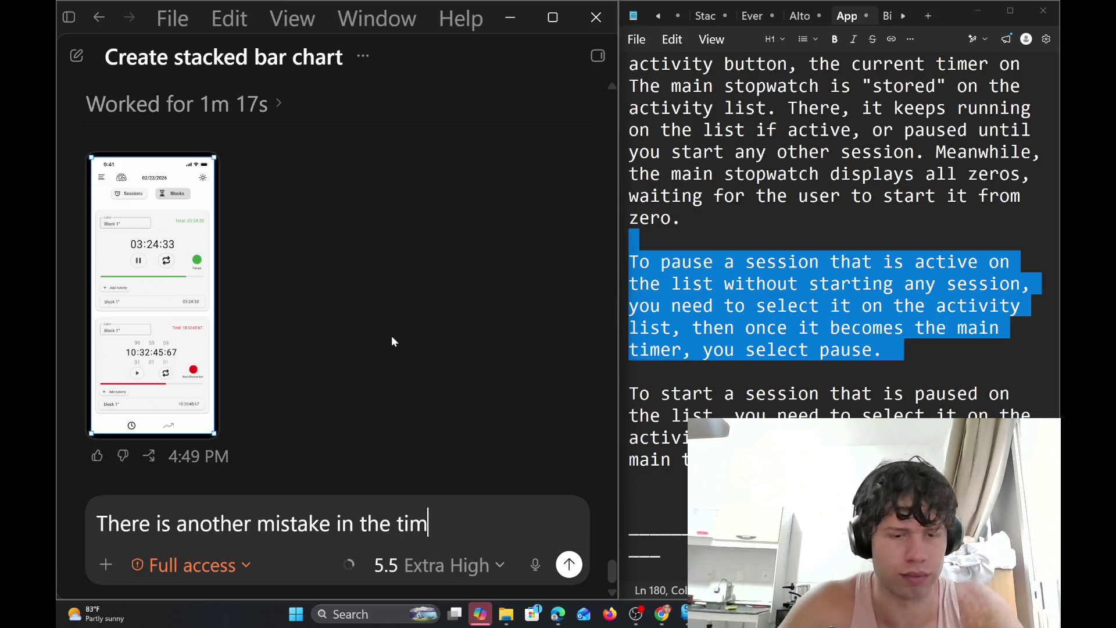
Draft the prompt: the red card should be a timer but shows a milliseconds field; make it a timer again
key("BackSpace")
key("BackSpace")
key("BackSpace")
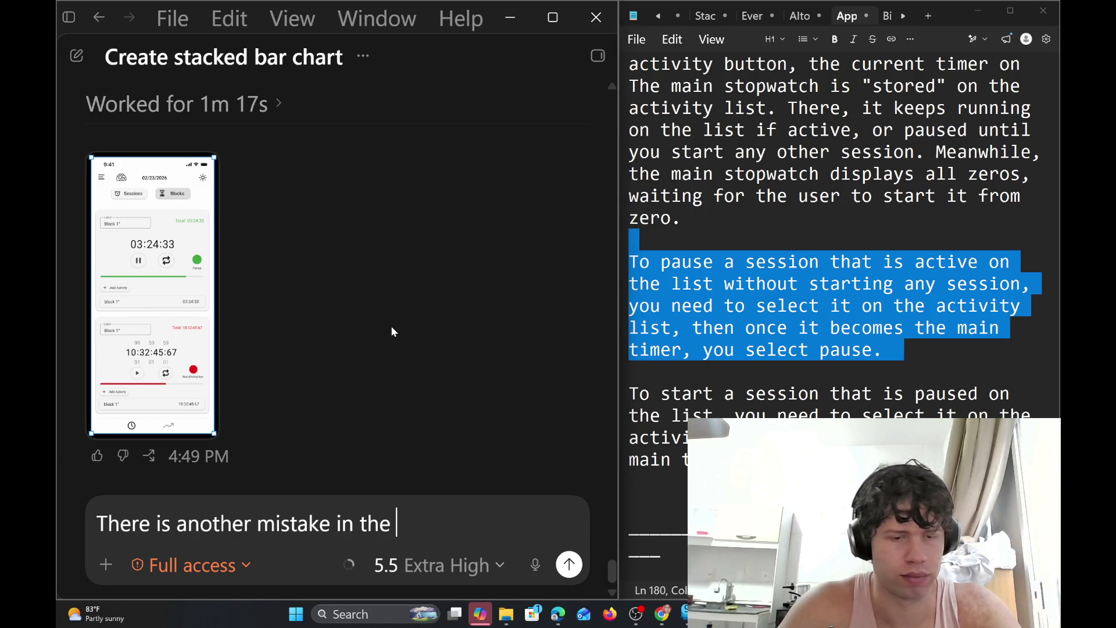
type("red card ")
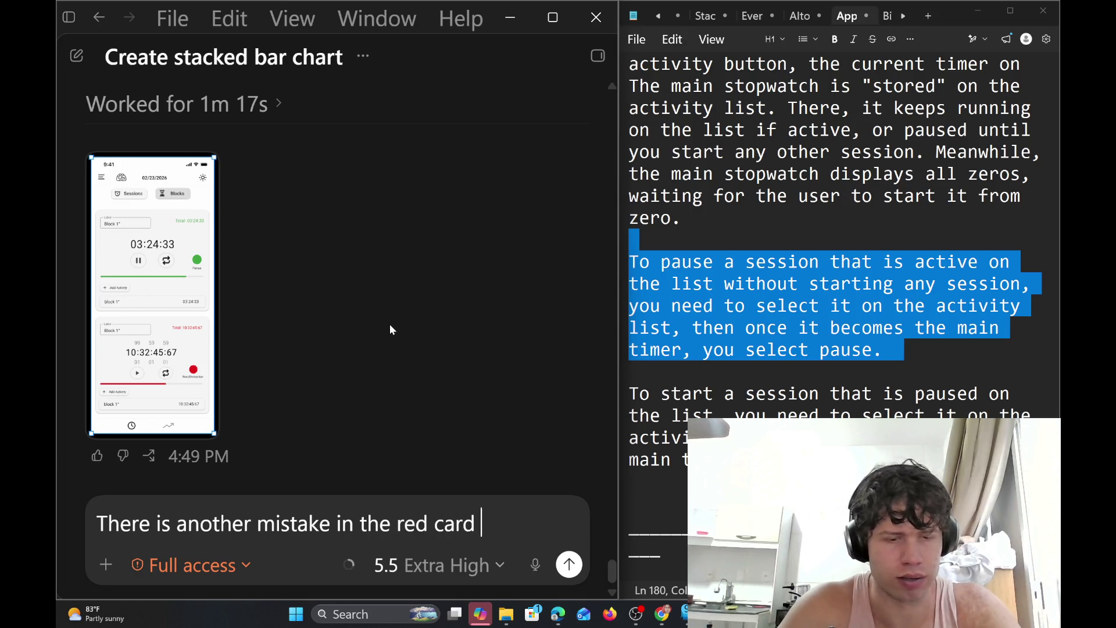
type("is suppo")
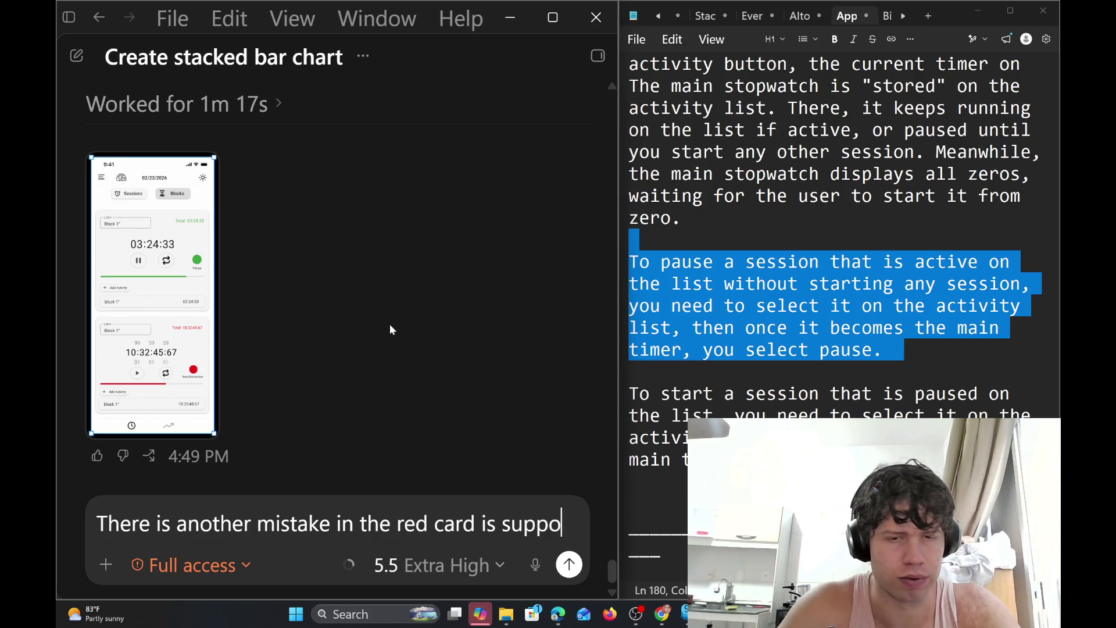
type("se to be a t")
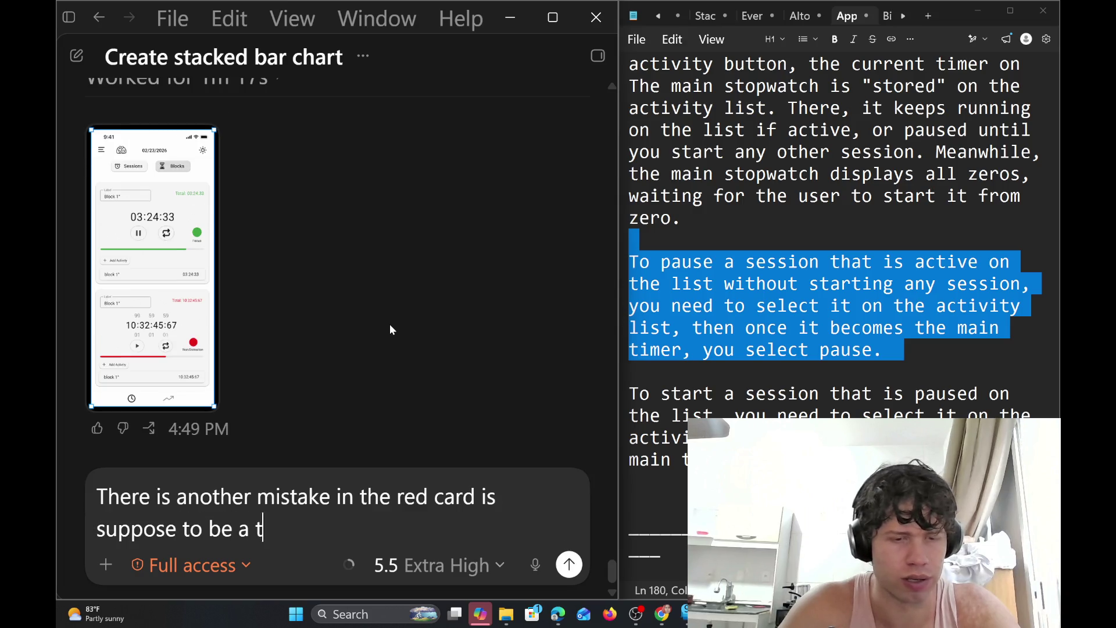
type("imer, but he")
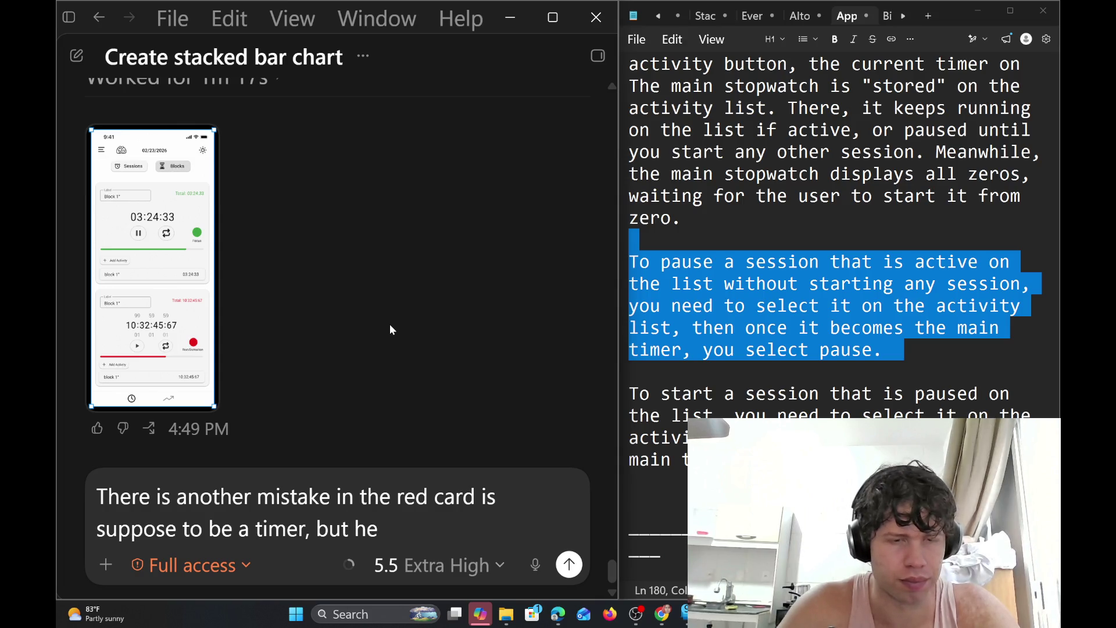
key("BackSpace")
key("BackSpace")
type("the mi")
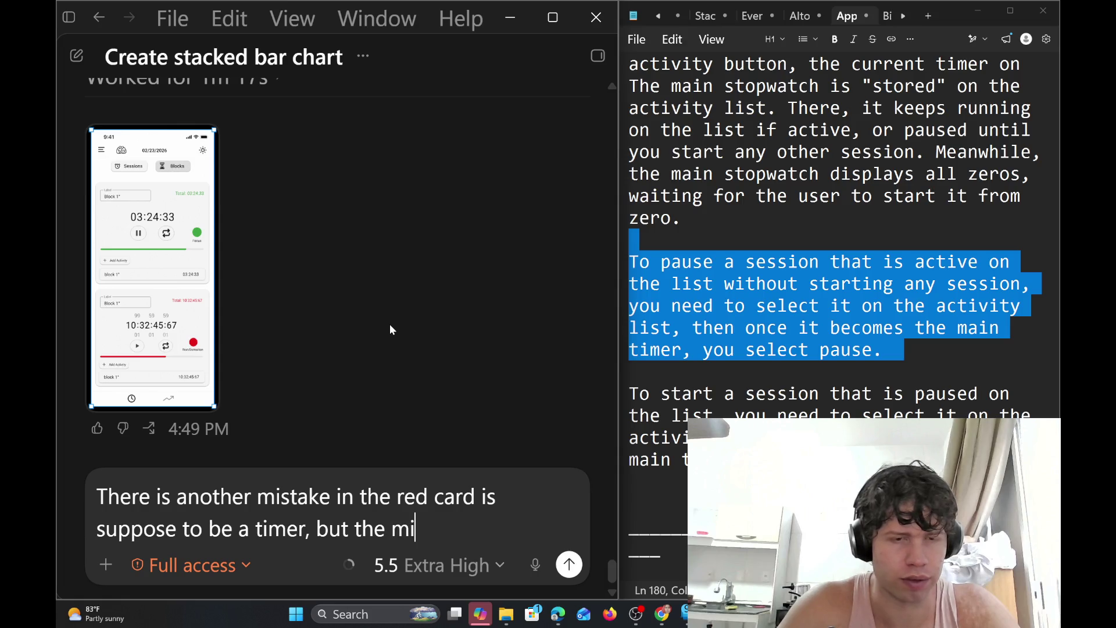
type("lliseco")
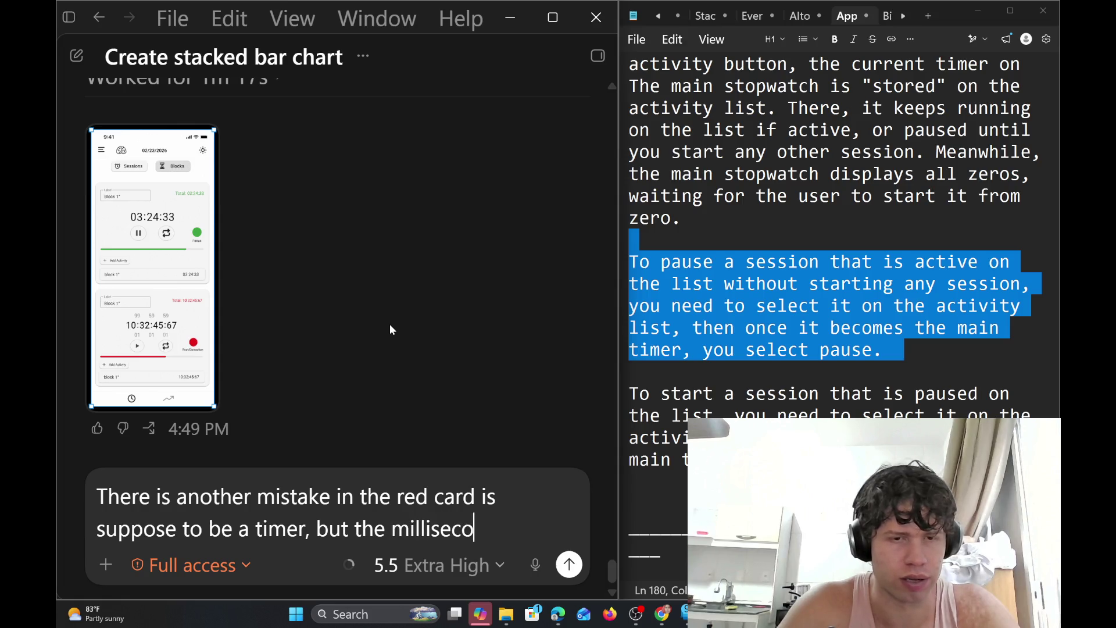
type("nds field ")
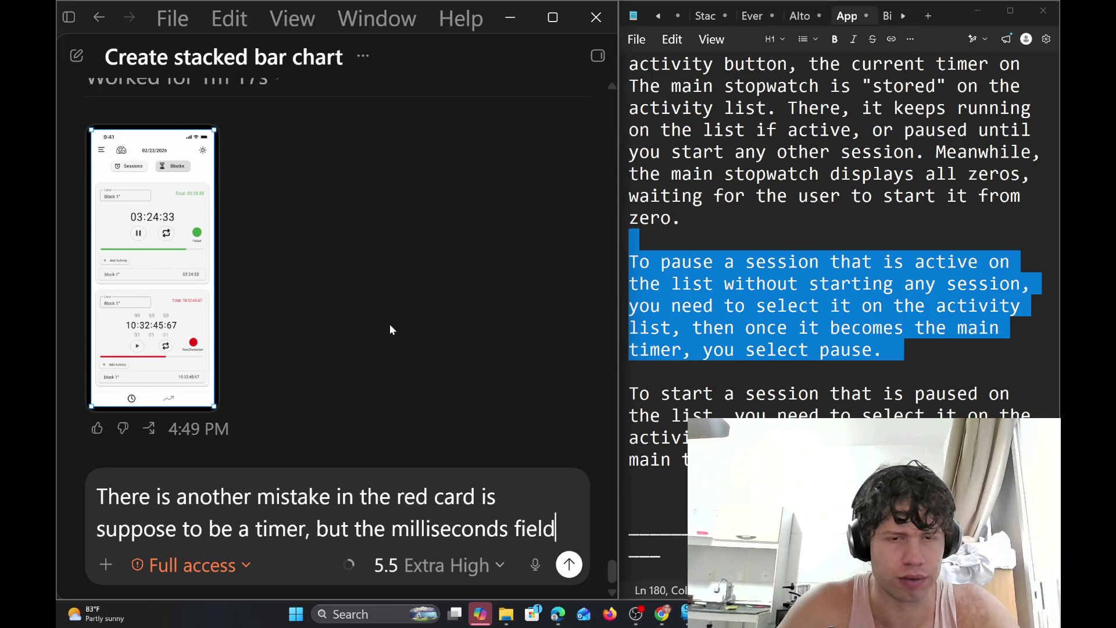
type("is there")
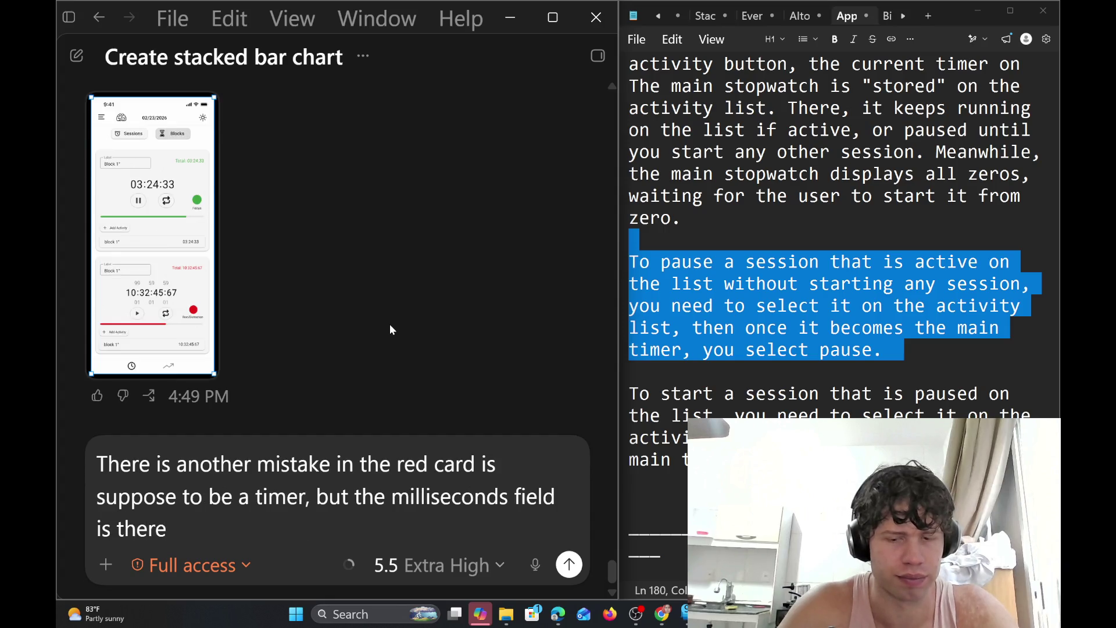
type(". Please cha")
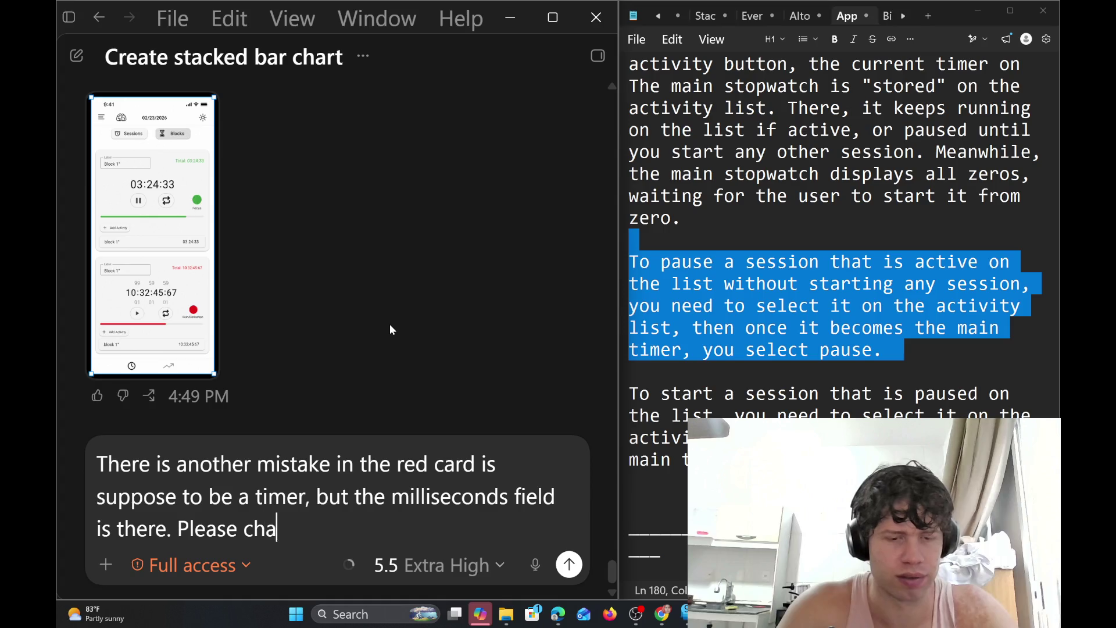
type("nge this")
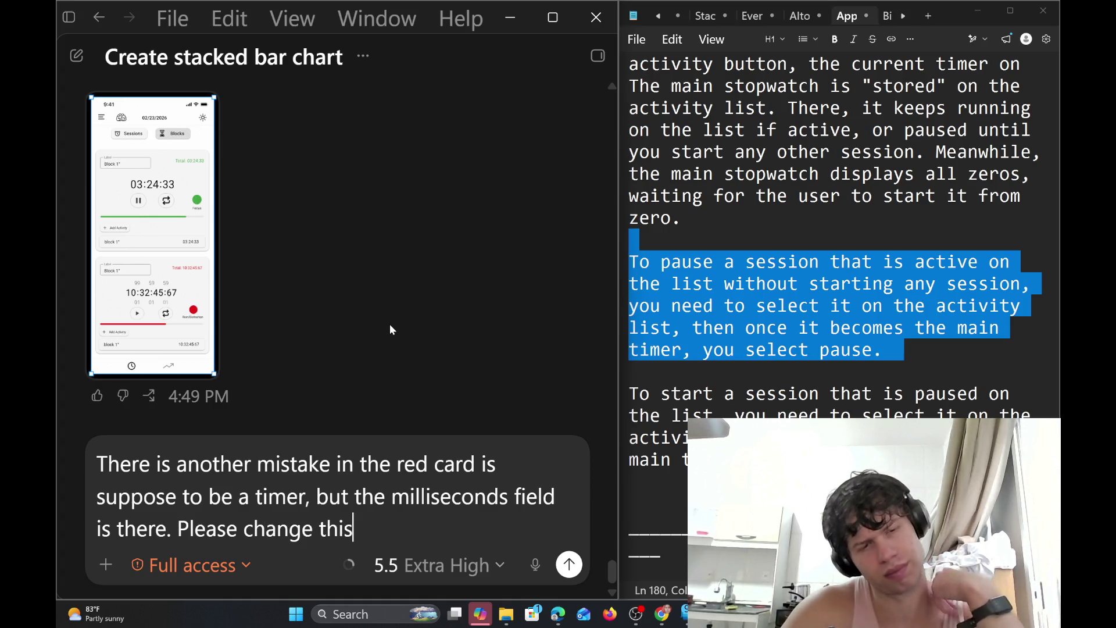
key("BackSpace")
key("BackSpace")
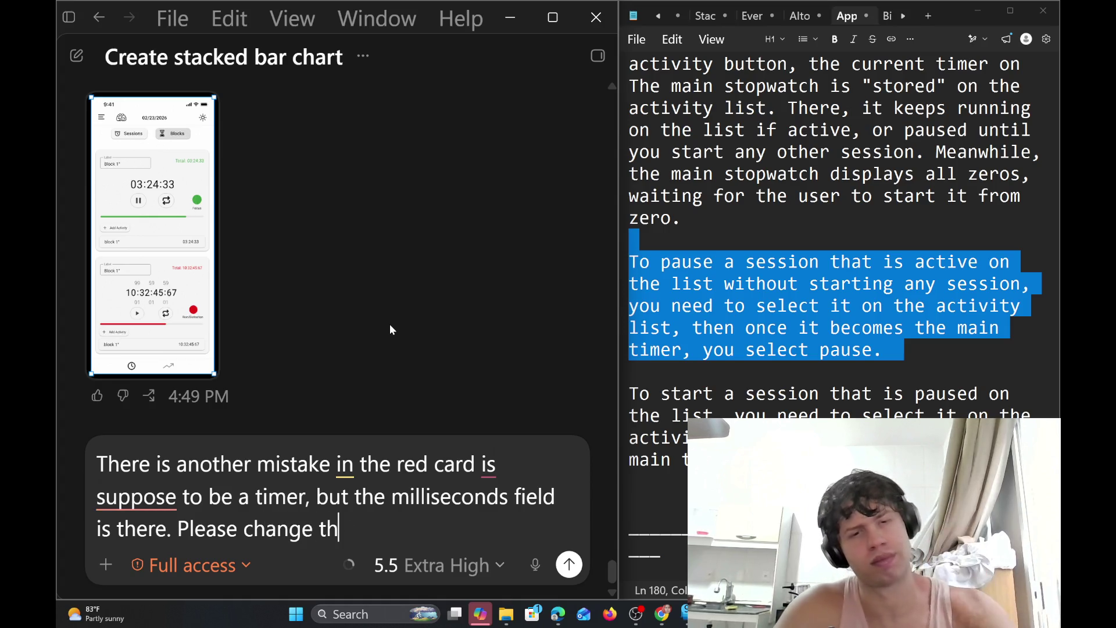
key("BackSpace")
key("BackSpace")
type("make it ")
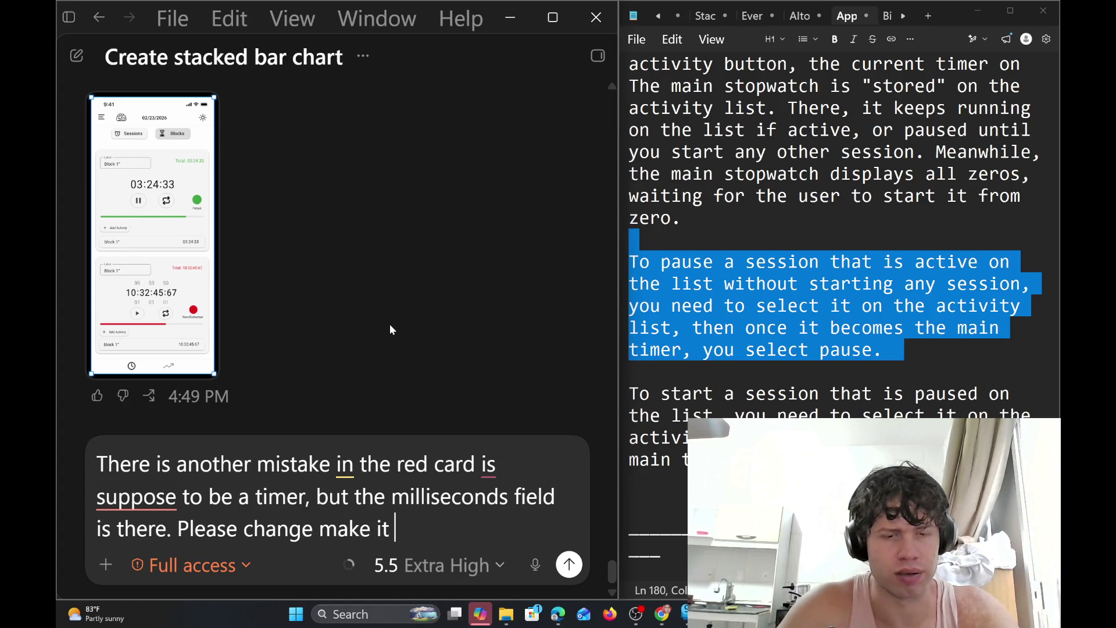
type("a timer ")
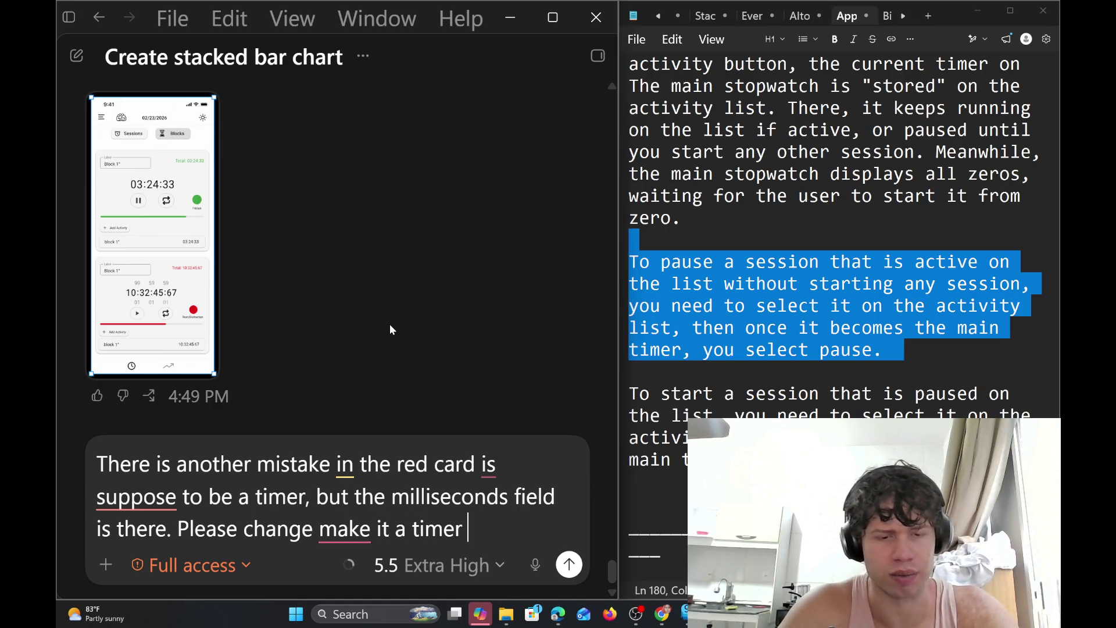
type("again")
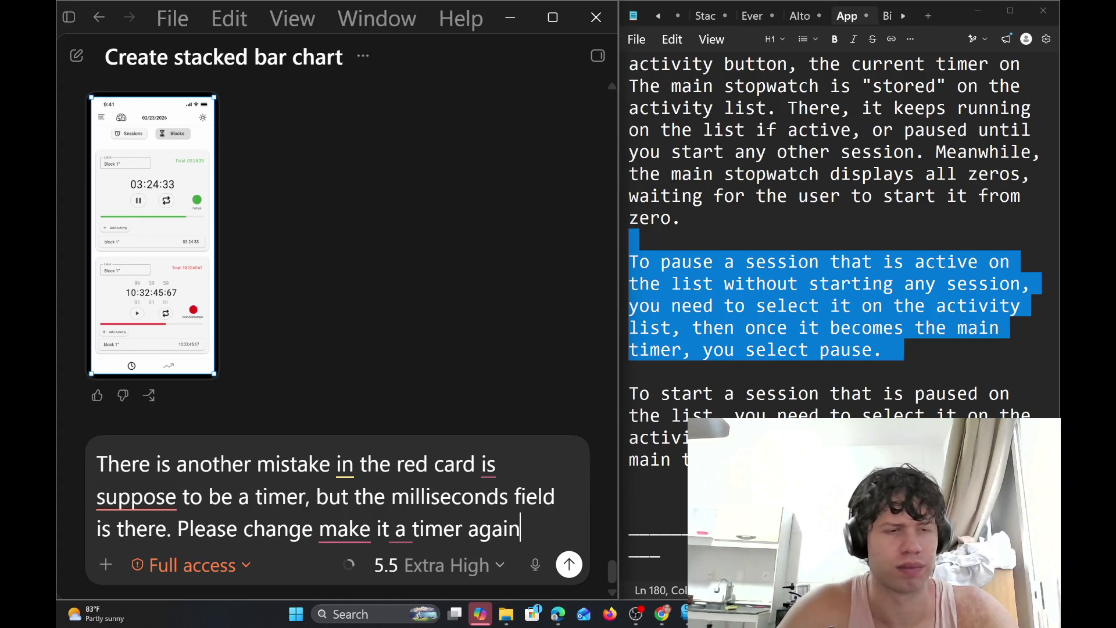
Correct 'suppose' to 'supposed' via spell-check, add 'that', and send the request
right_click(139, 497)
left_click(169, 528)
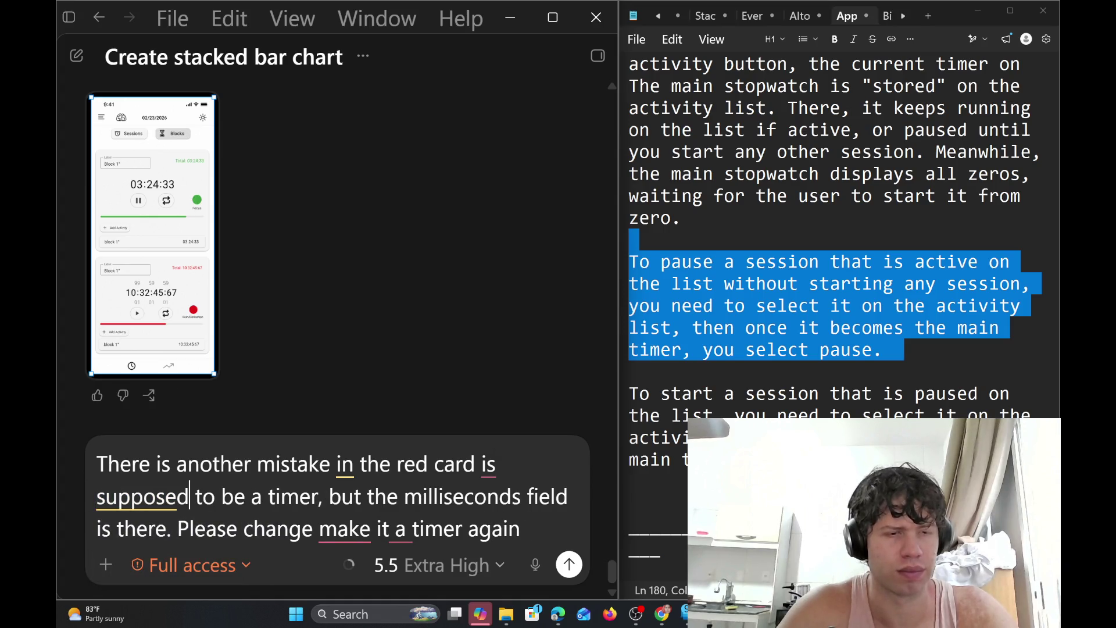
mouse_move(345, 529)
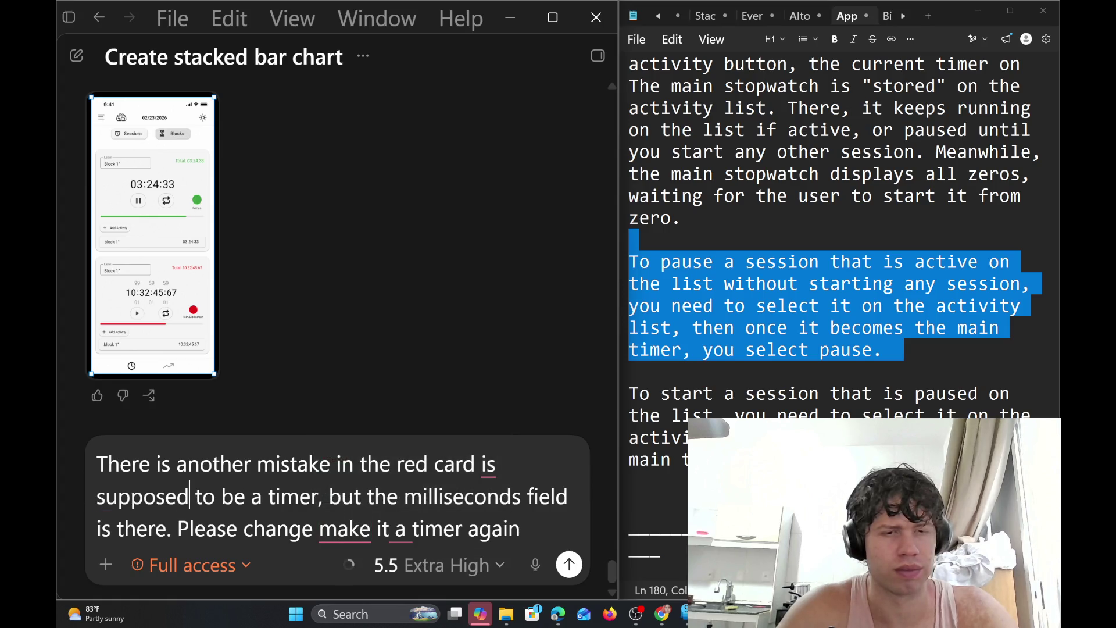
mouse_move(400, 530)
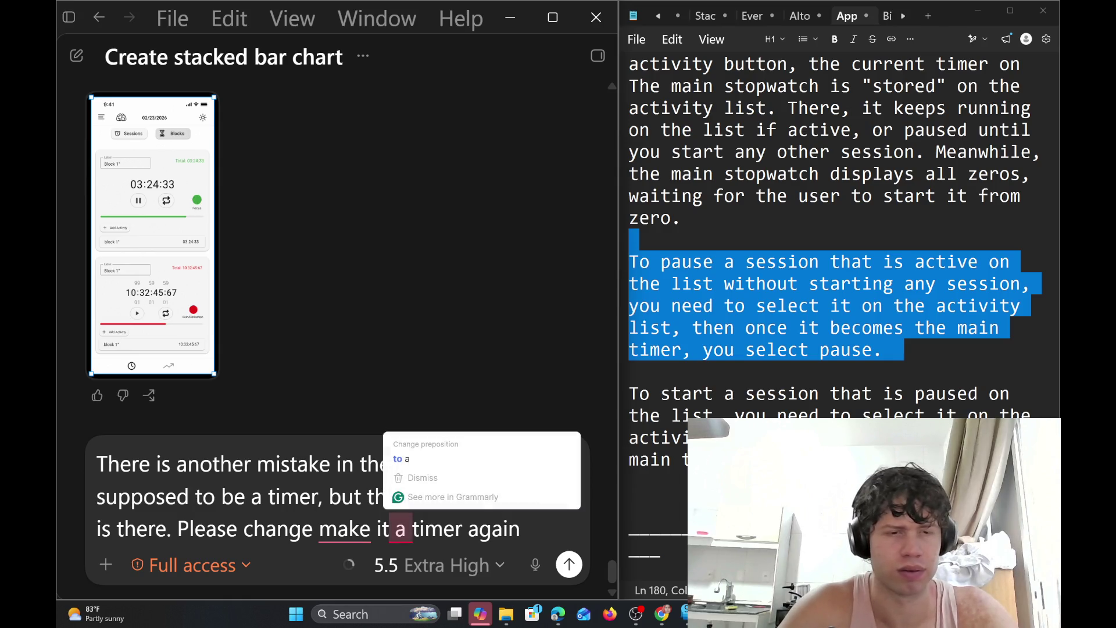
type("tha")
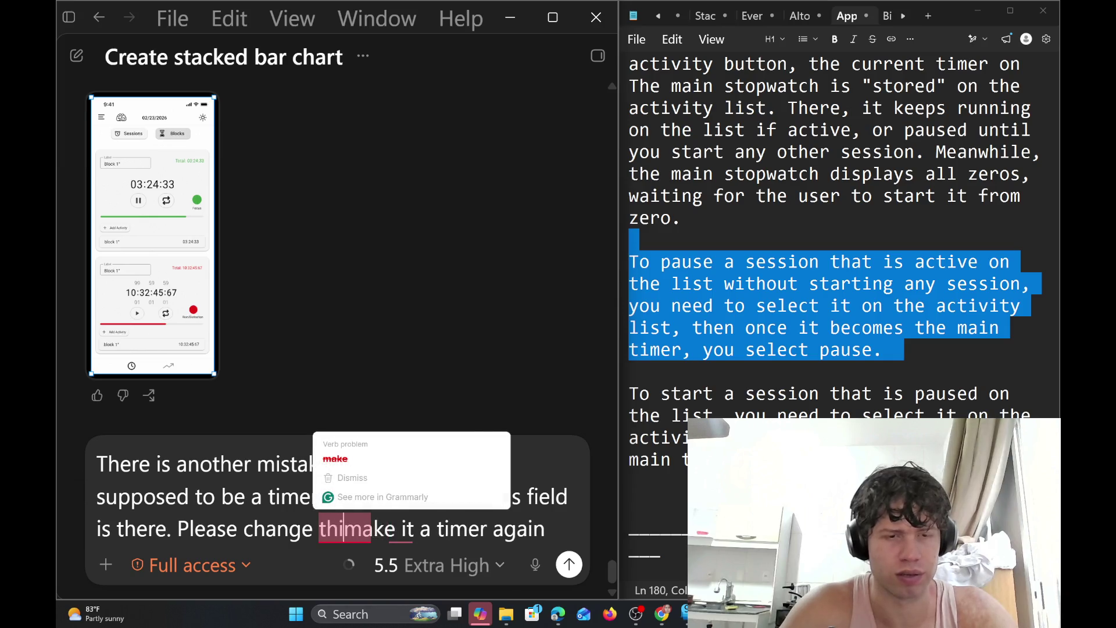
type("t")
key("Return")
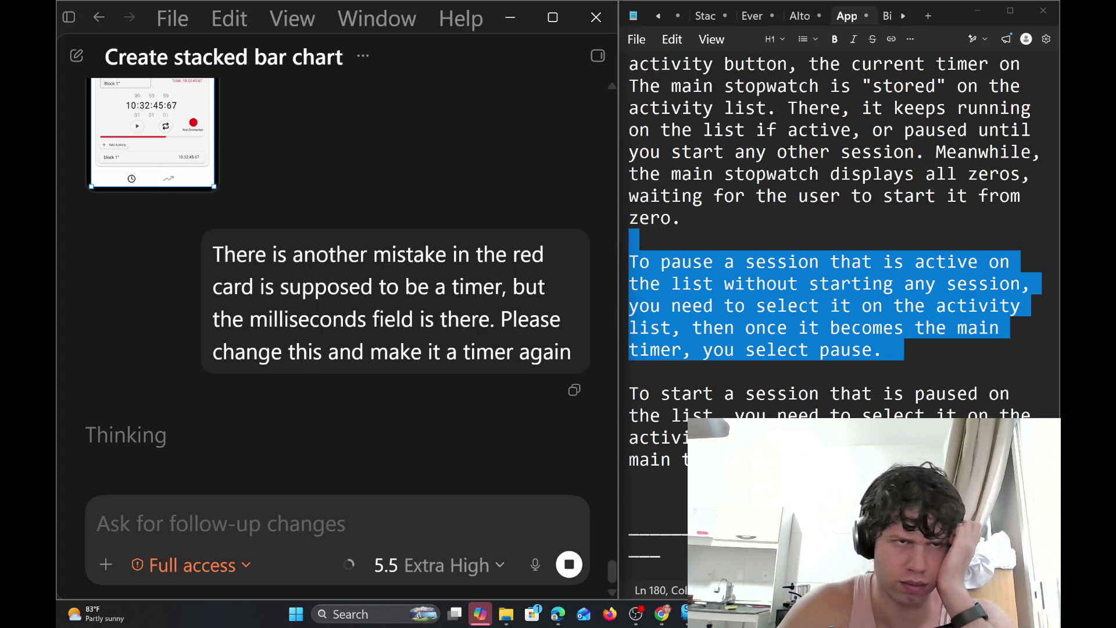
left_click(638, 320)
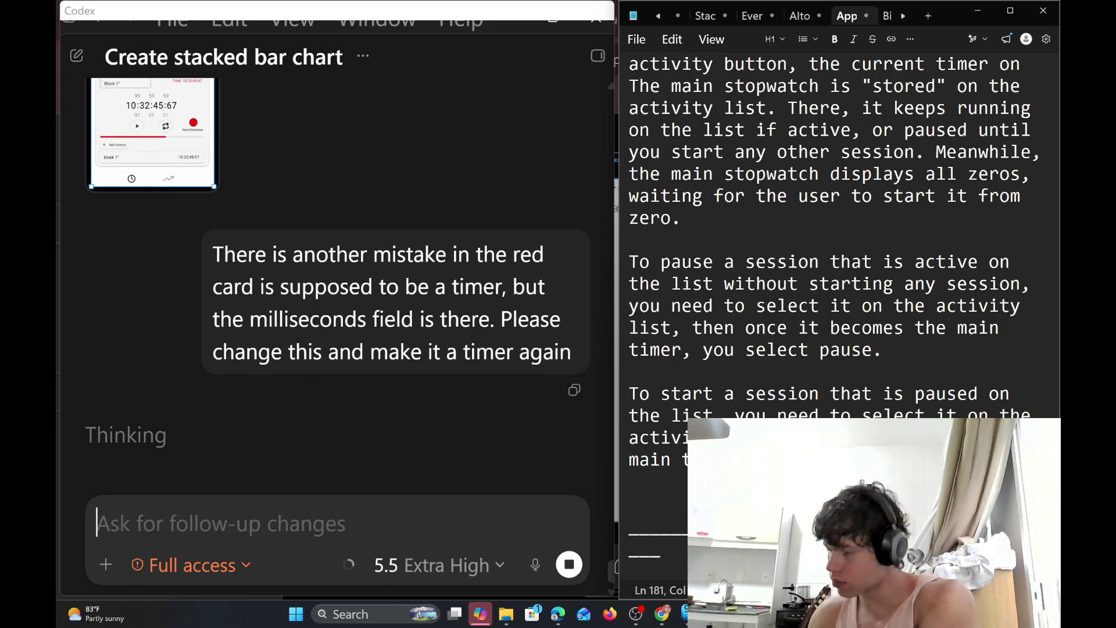
left_click(152, 134)
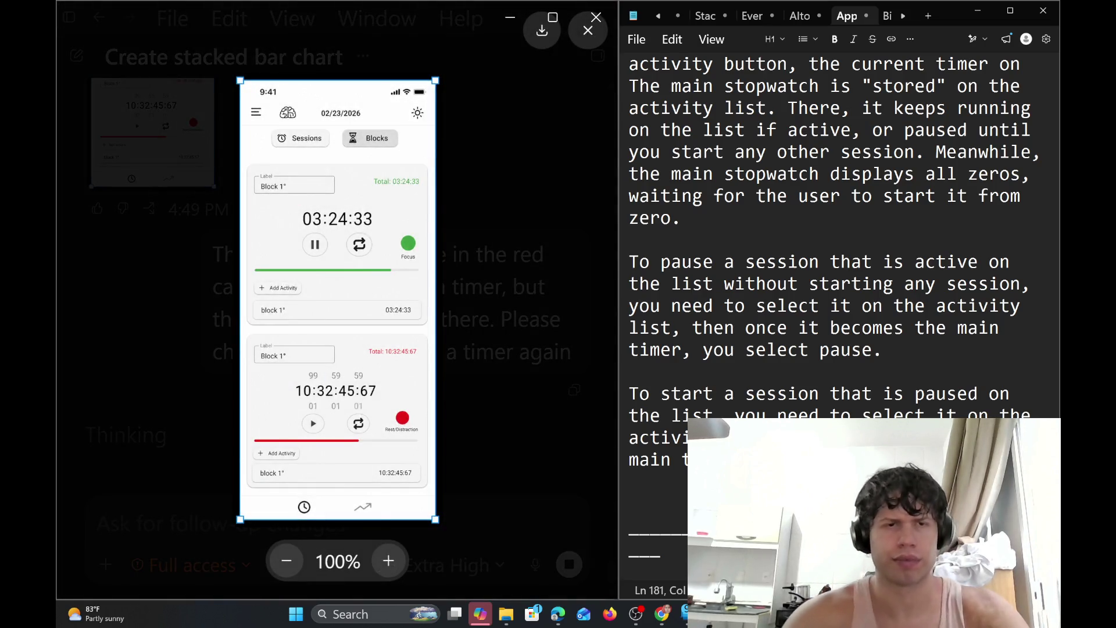
left_click(533, 219)
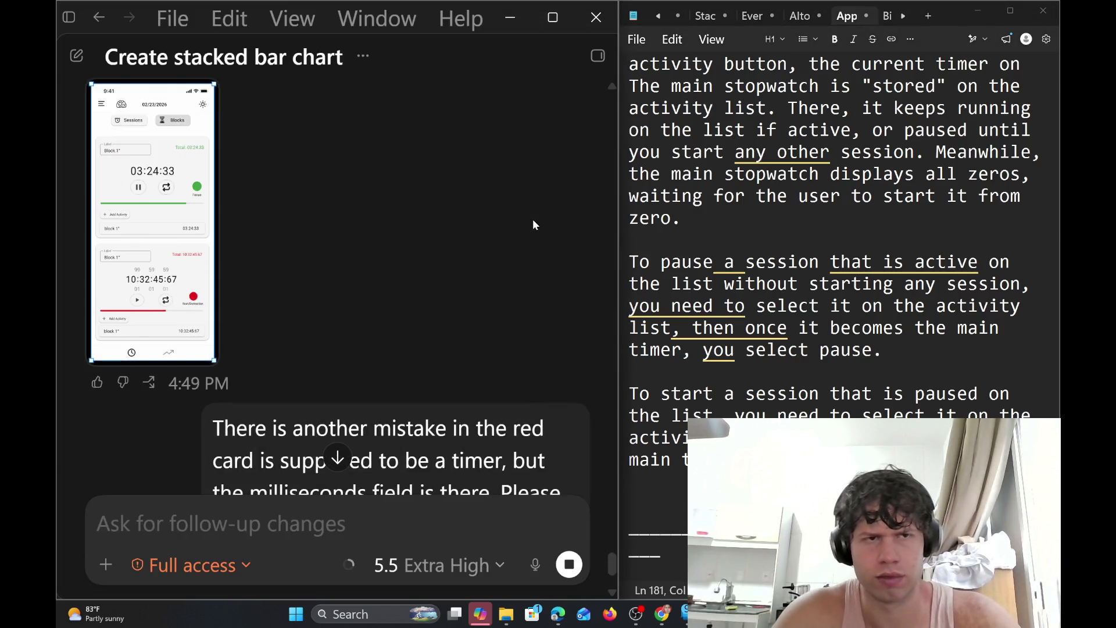
scroll(399, 232, "down", 3)
scroll(834, 232, "down", 2)
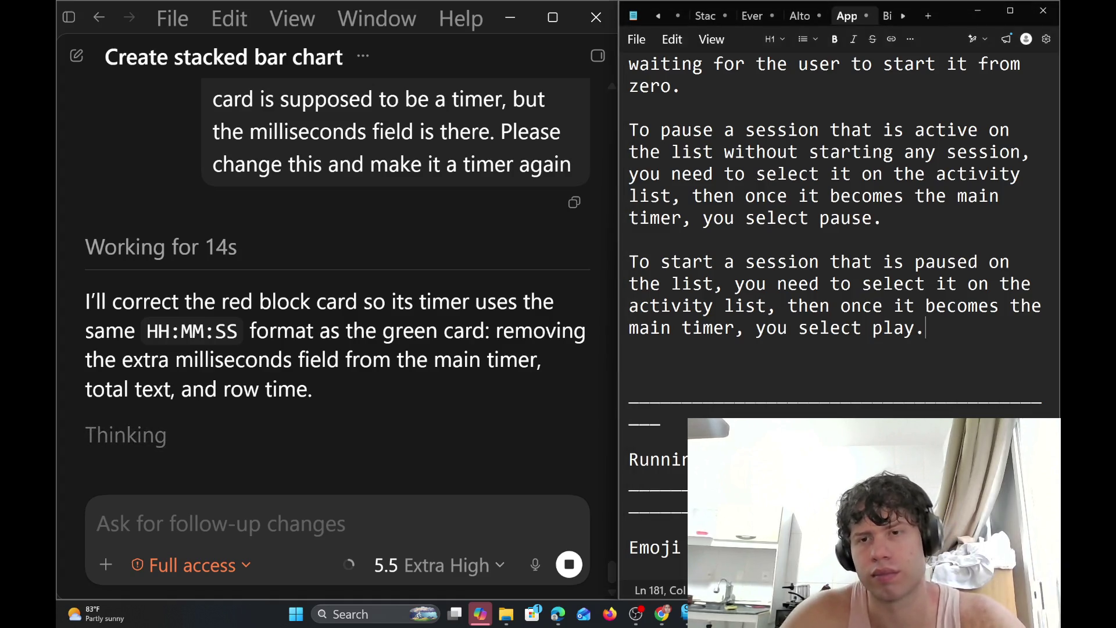
scroll(834, 317, "up", 2)
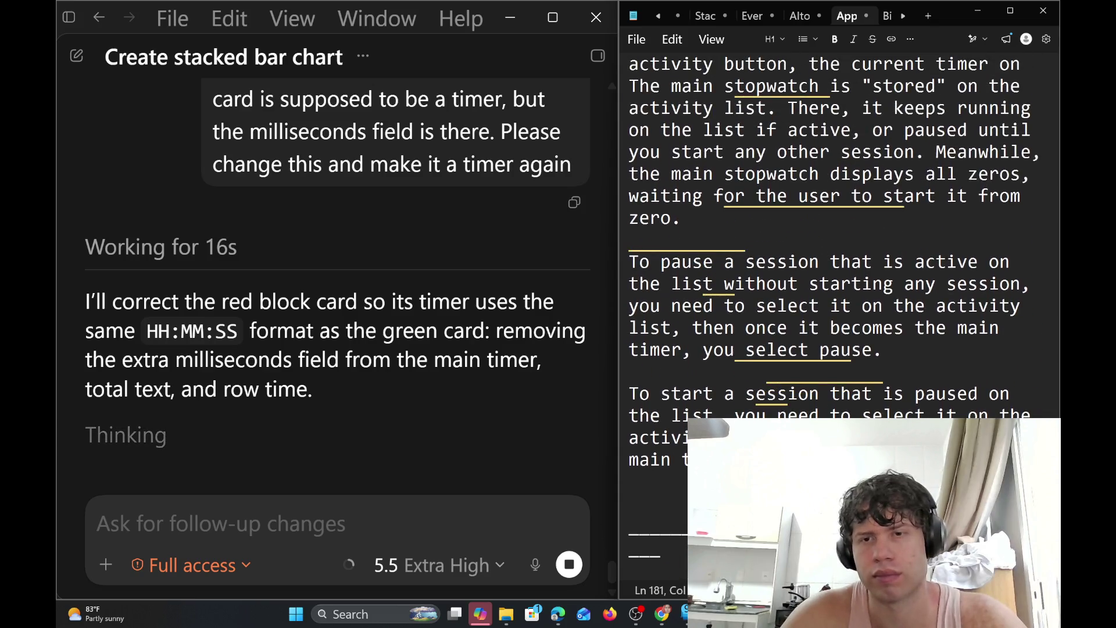
scroll(834, 317, "up", 1)
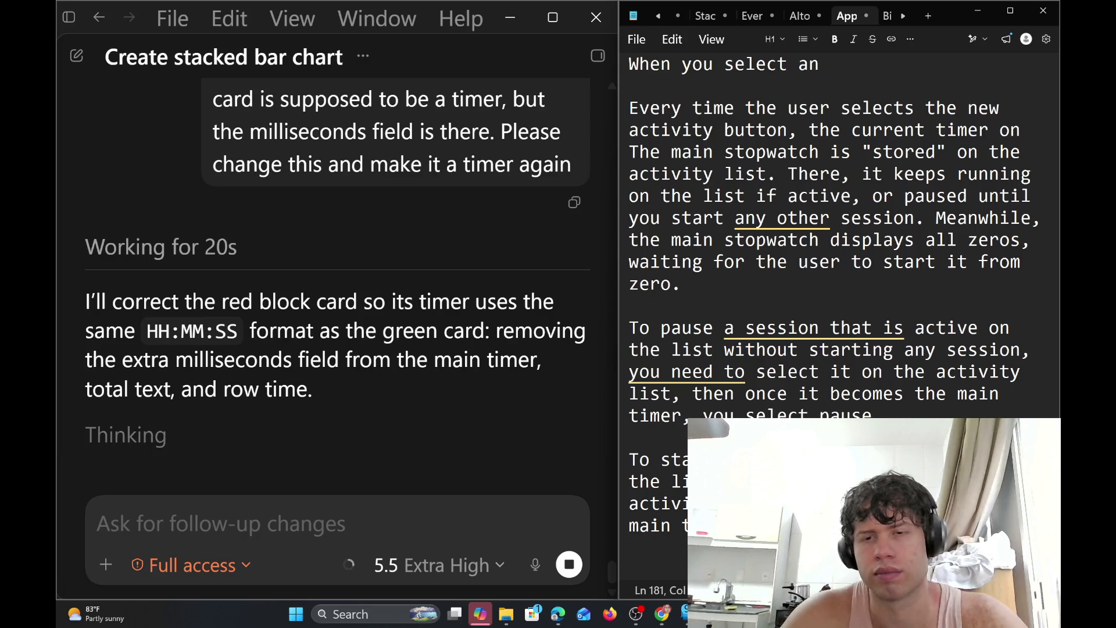
scroll(829, 317, "up", 1)
scroll(829, 317, "up", 1)
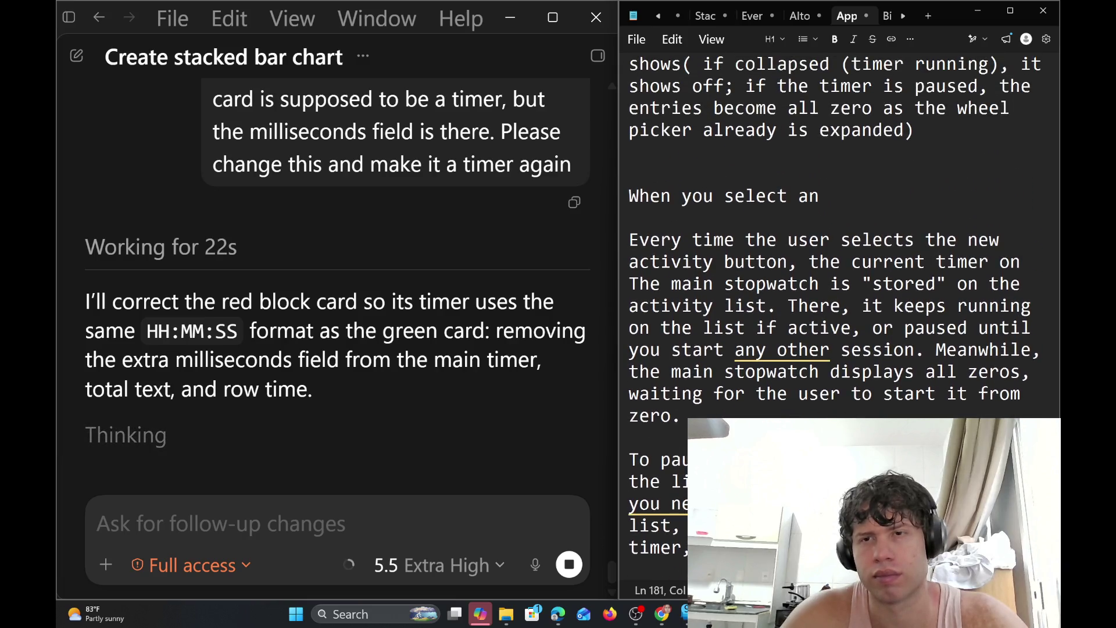
scroll(834, 317, "up", 1)
scroll(835, 317, "up", 1)
scroll(835, 317, "up", 1)
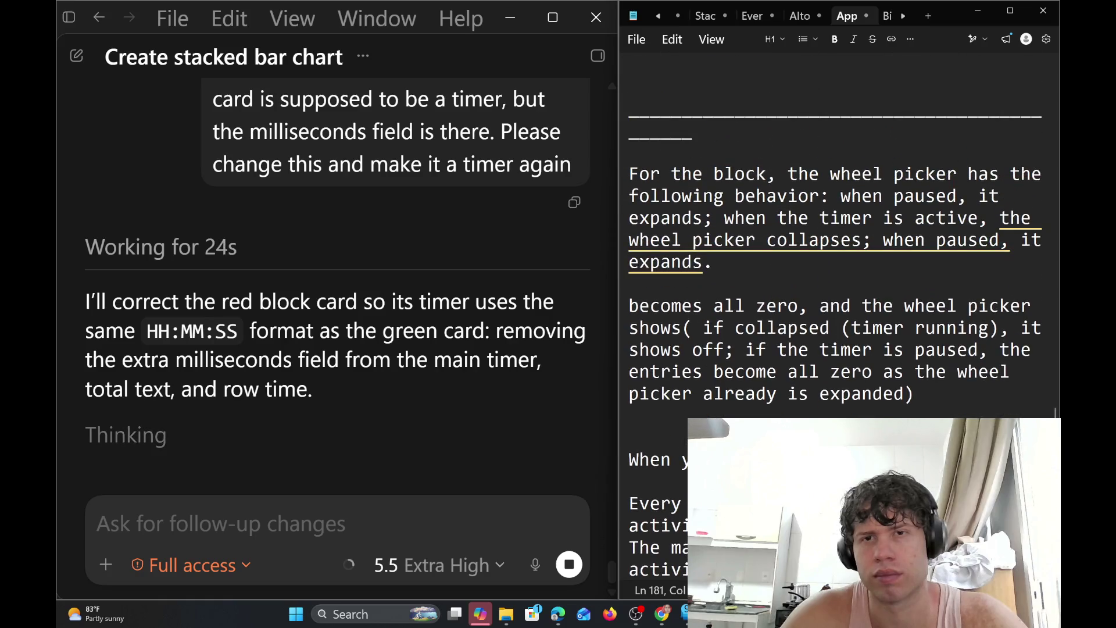
scroll(835, 317, "down", 3)
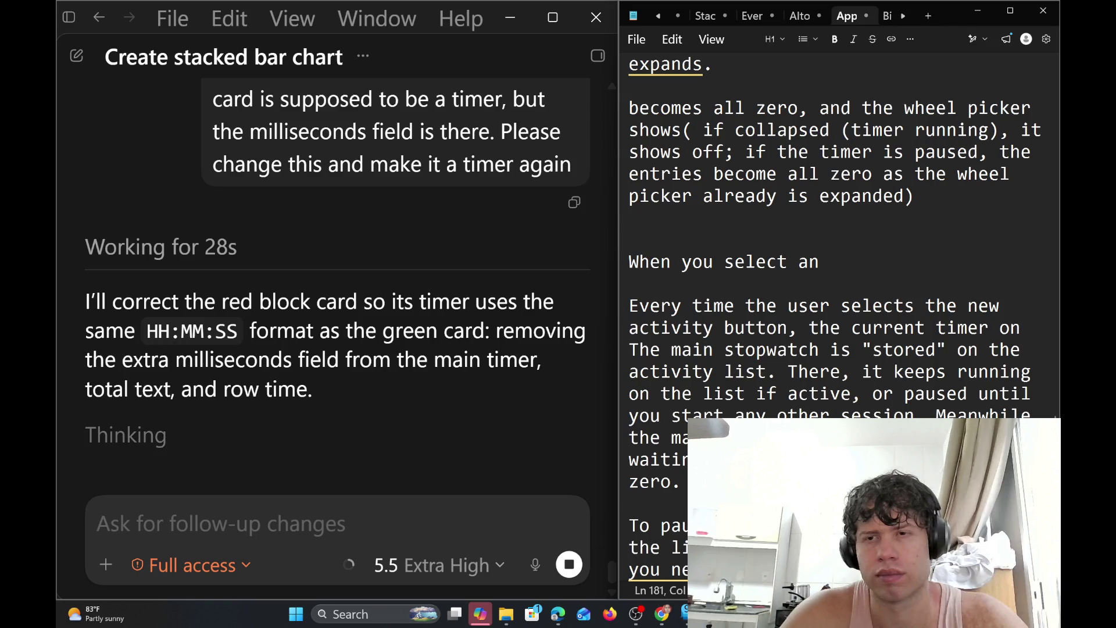
scroll(835, 317, "up", 2)
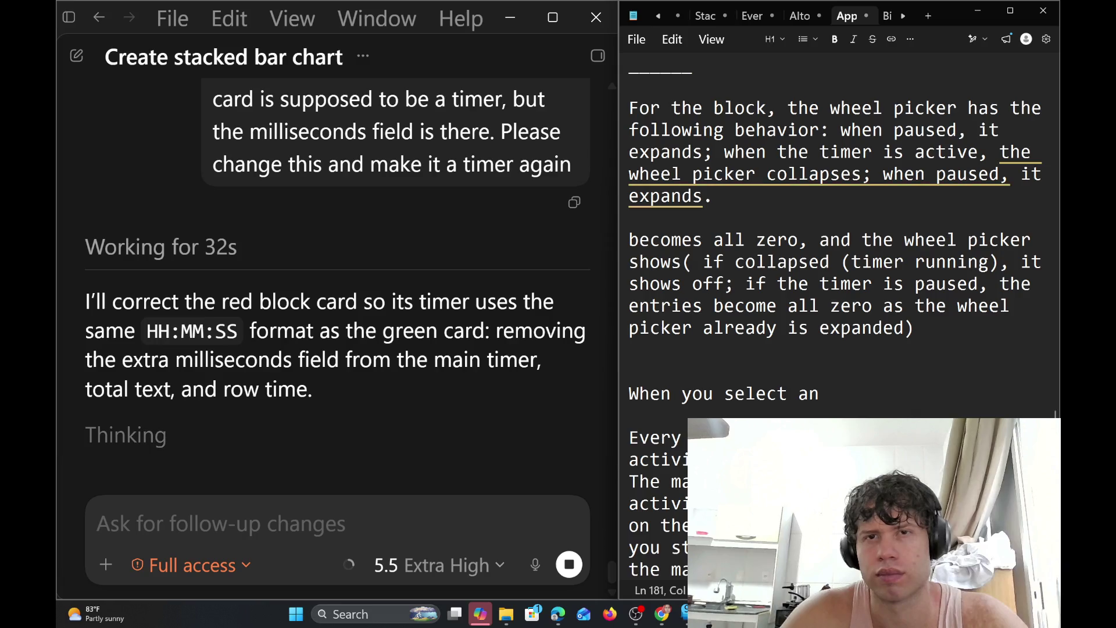
scroll(837, 317, "down", 4)
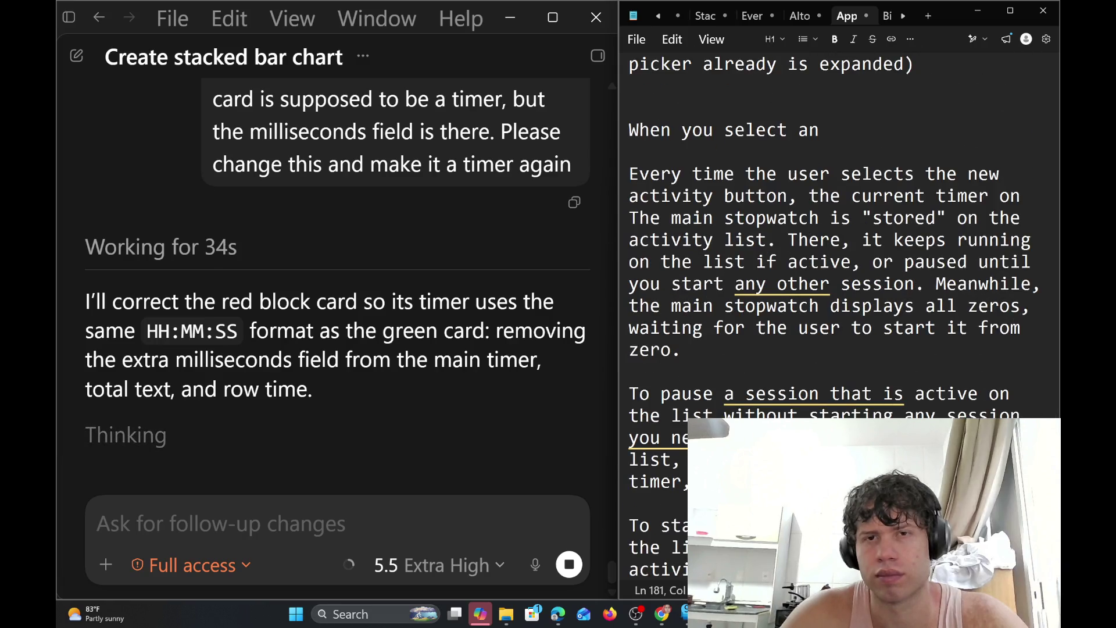
left_click(630, 173)
Select a range of the notes below the wheel-picker paragraph, then deselect it
key("shift+Down")
key("shift+Down")
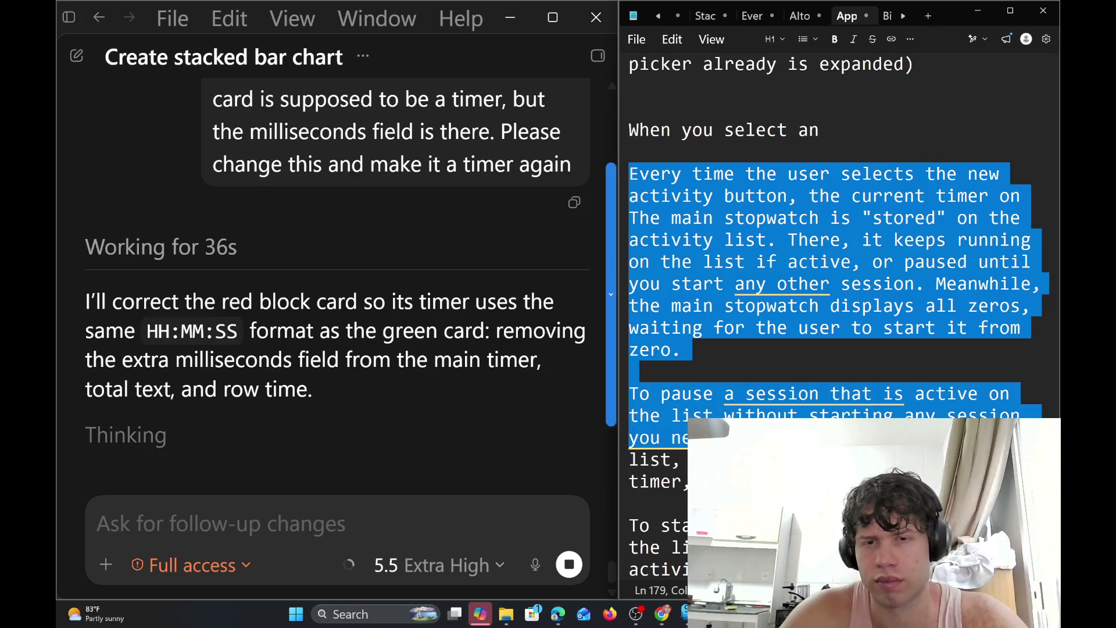
key("shift+Down")
key("shift+Down")
key("shift+Down")
key("shift+Down")
key("shift+Down")
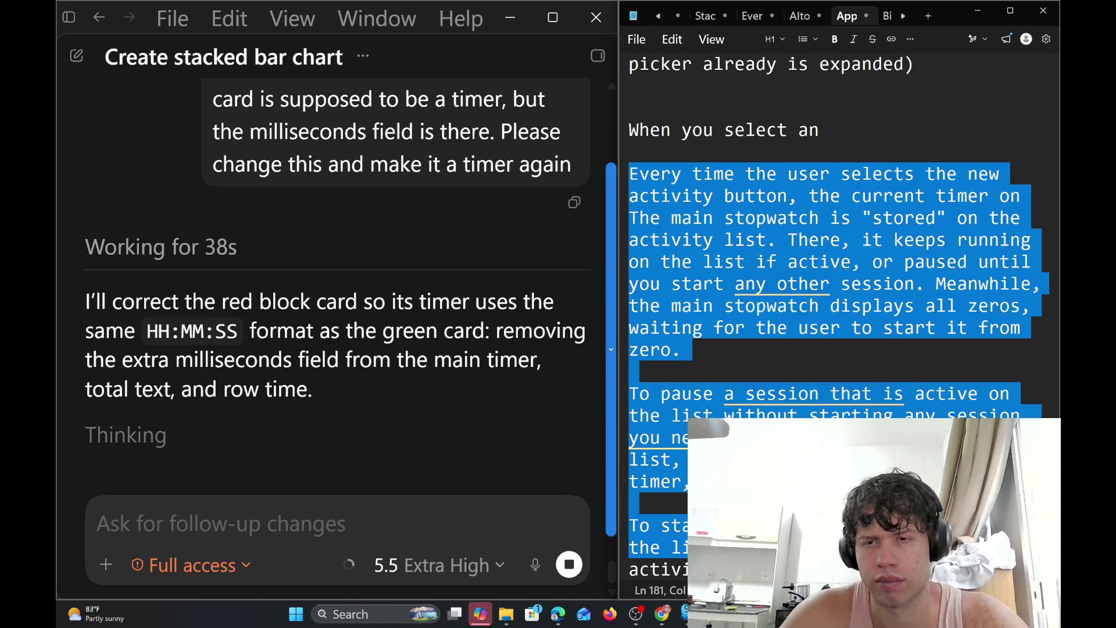
key("shift+Down")
key("shift+Down")
key("shift+Down")
key("shift+Page_Down")
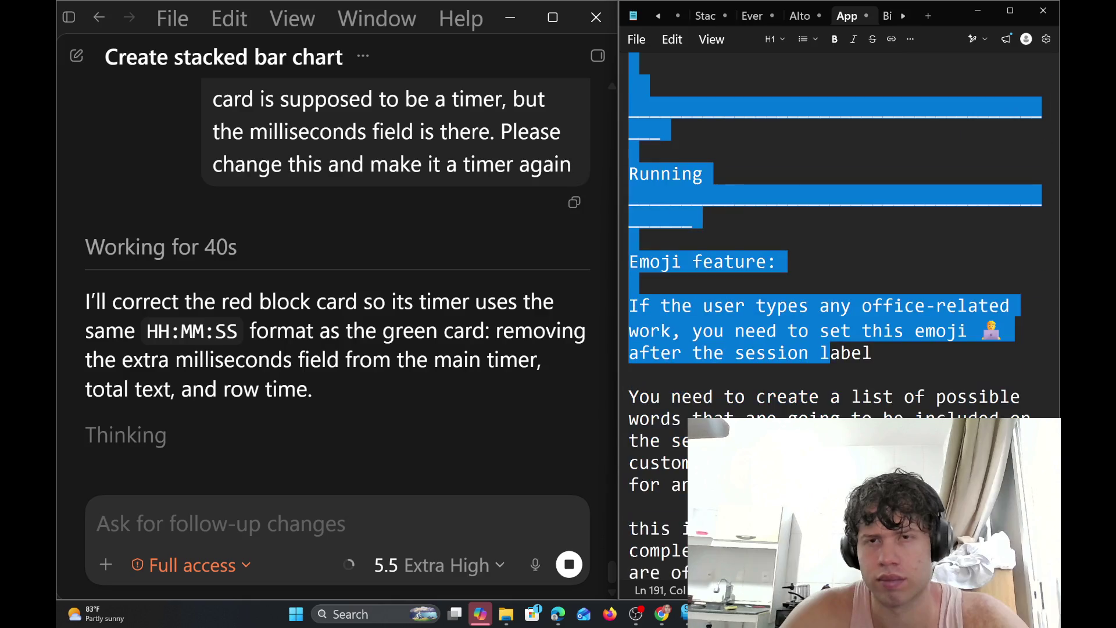
key("shift+Up")
key("shift+Up")
key("shift+Page_Up")
key("shift+Up")
key("shift+Down")
key("shift+Down")
key("shift+Down")
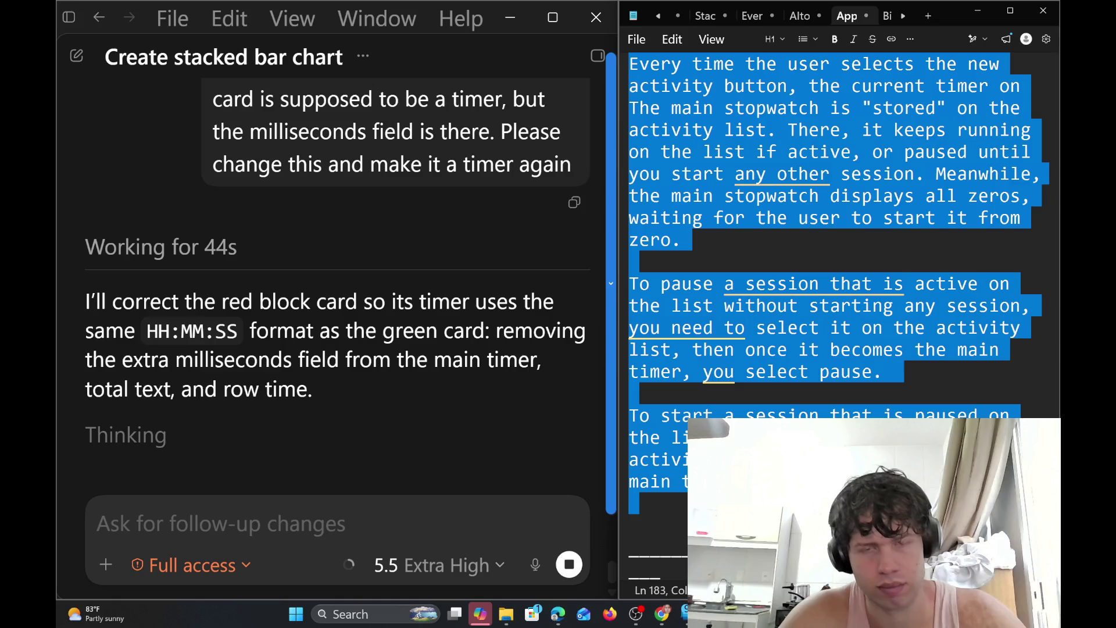
left_click(835, 293)
Insert an underscore divider line with a blank line above it after the wheel-picker paragraph
key("Page_Up")
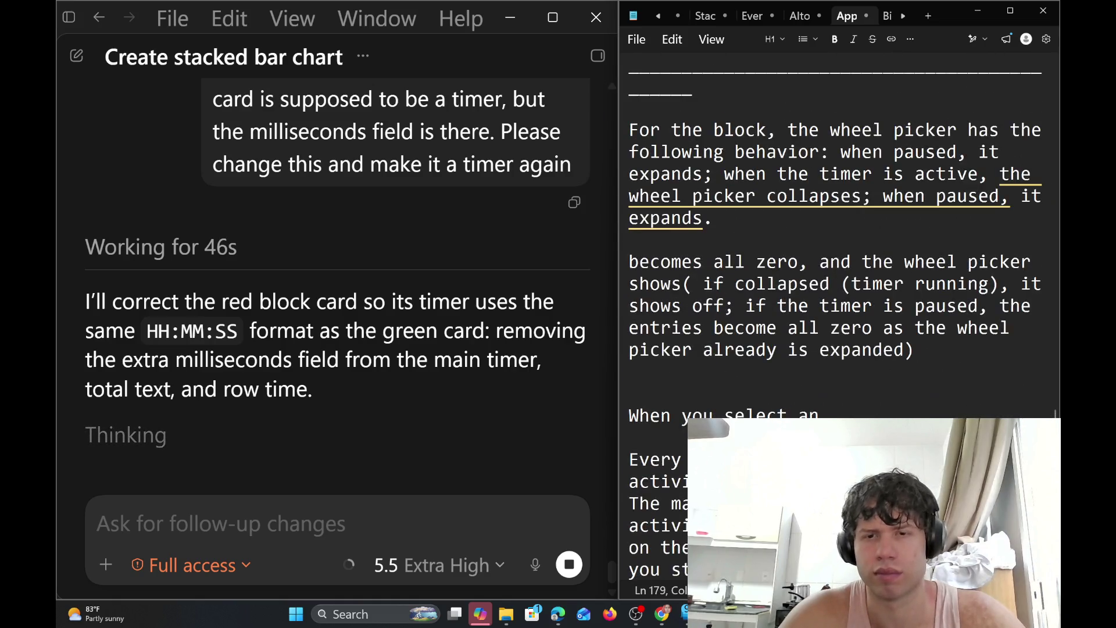
key("Return")
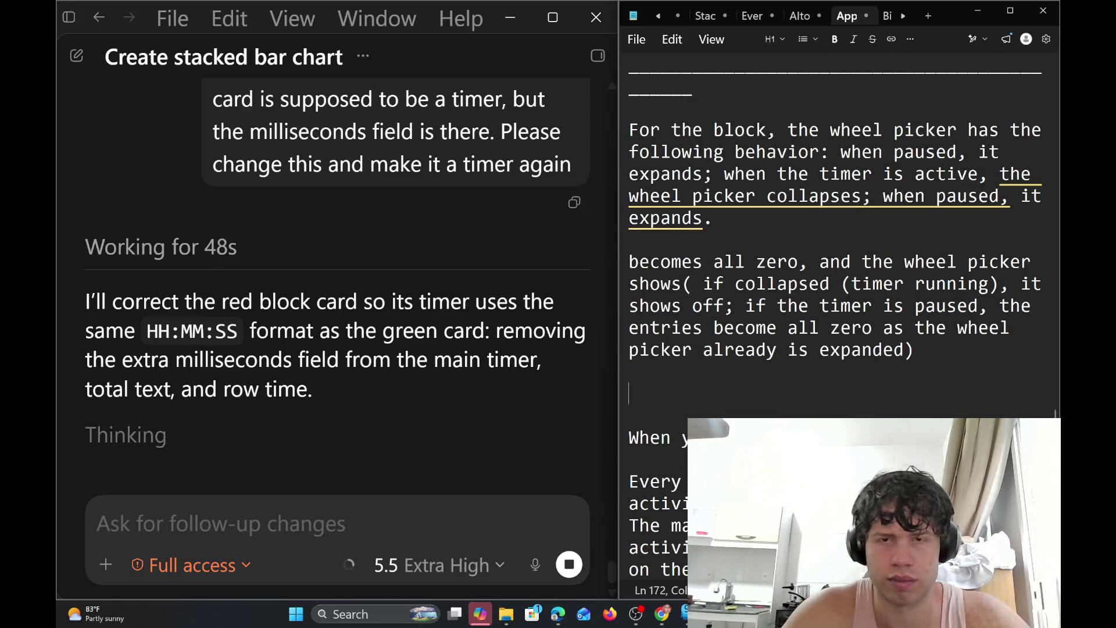
type("-")
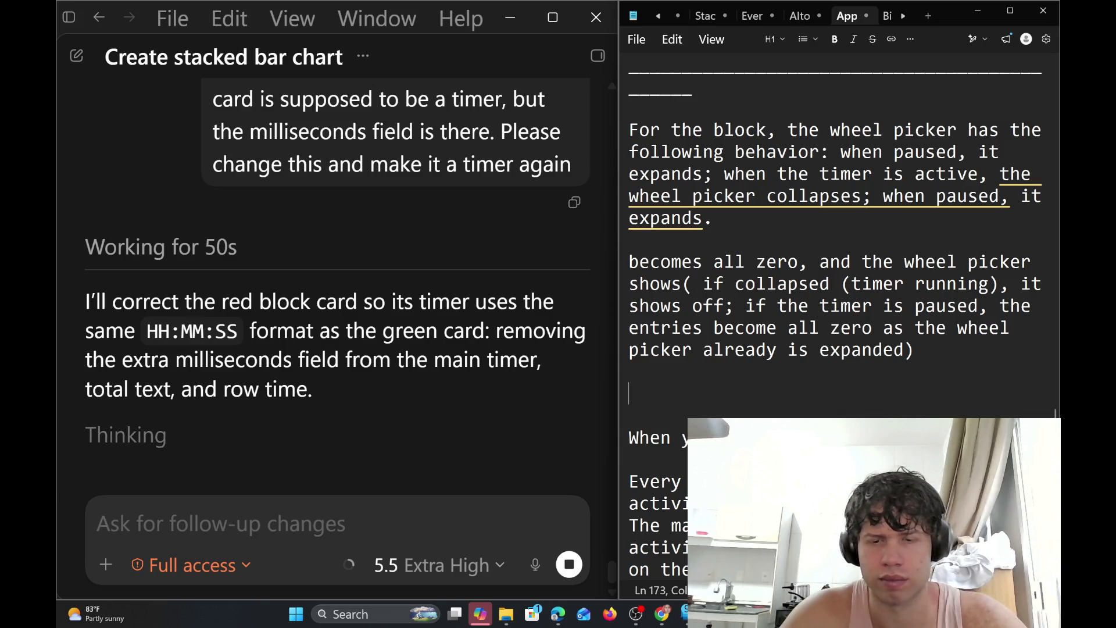
type("_________________________________")
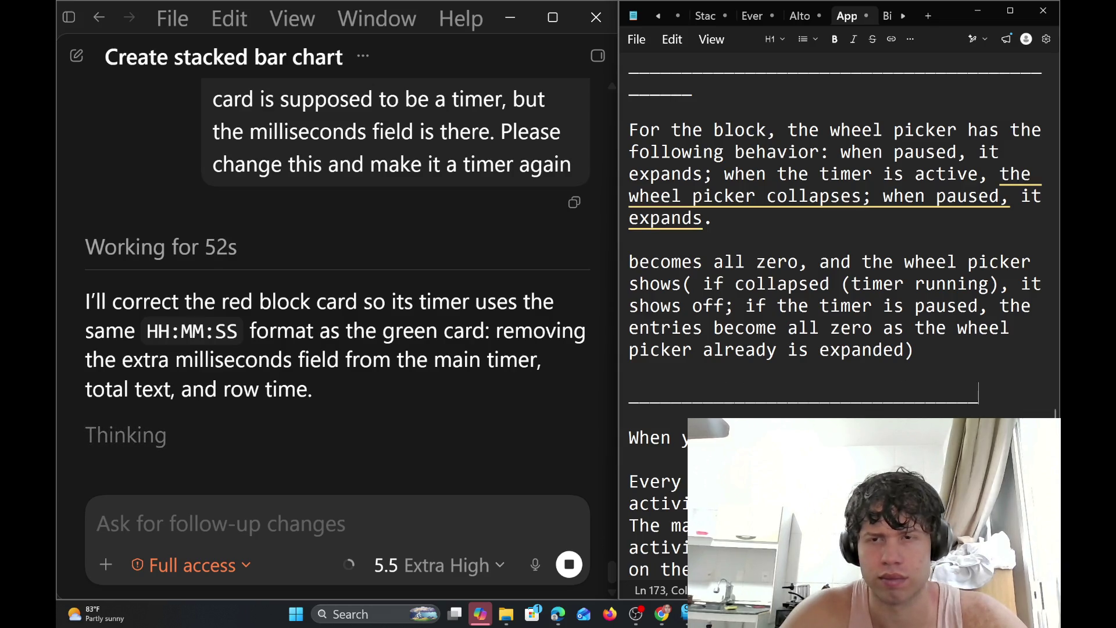
type("_____")
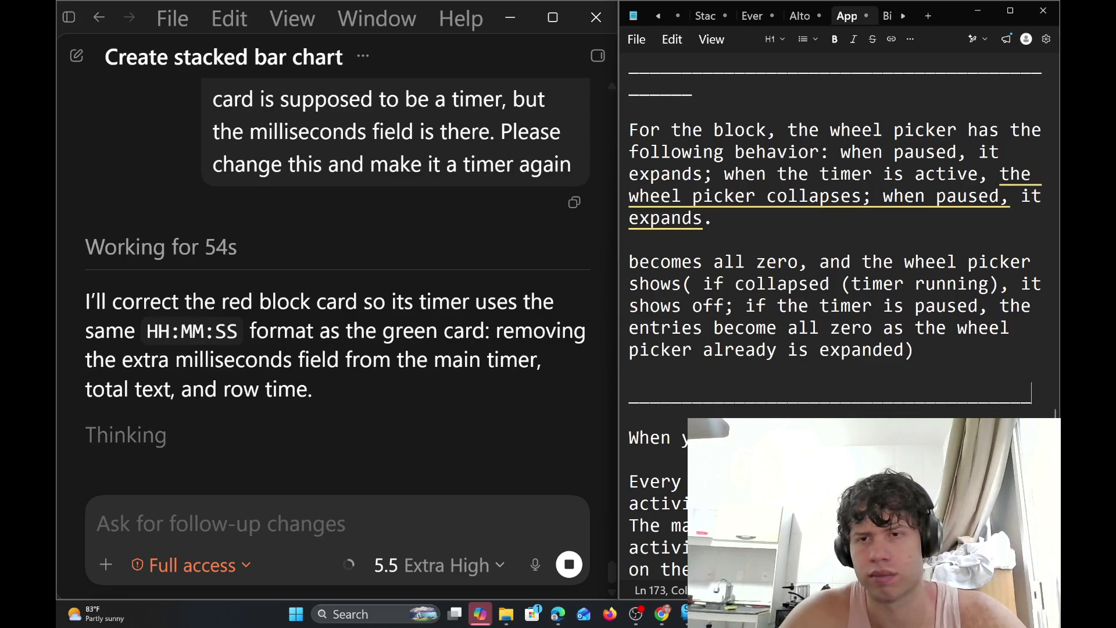
key("Home")
key("Return")
key("Return")
key("Up")
key("Up")
Select and clear the paragraph about storing the current timer, then dismiss the grammar suggestion card
scroll(837, 233, "down", 5)
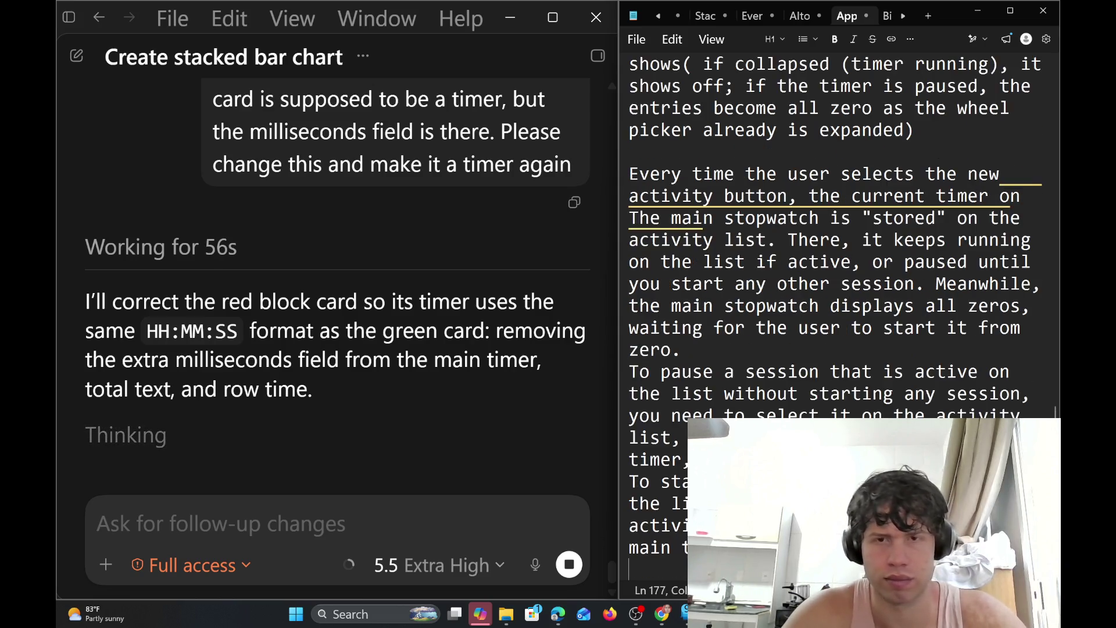
left_click_drag(692, 350, 820, 262)
left_click(782, 283)
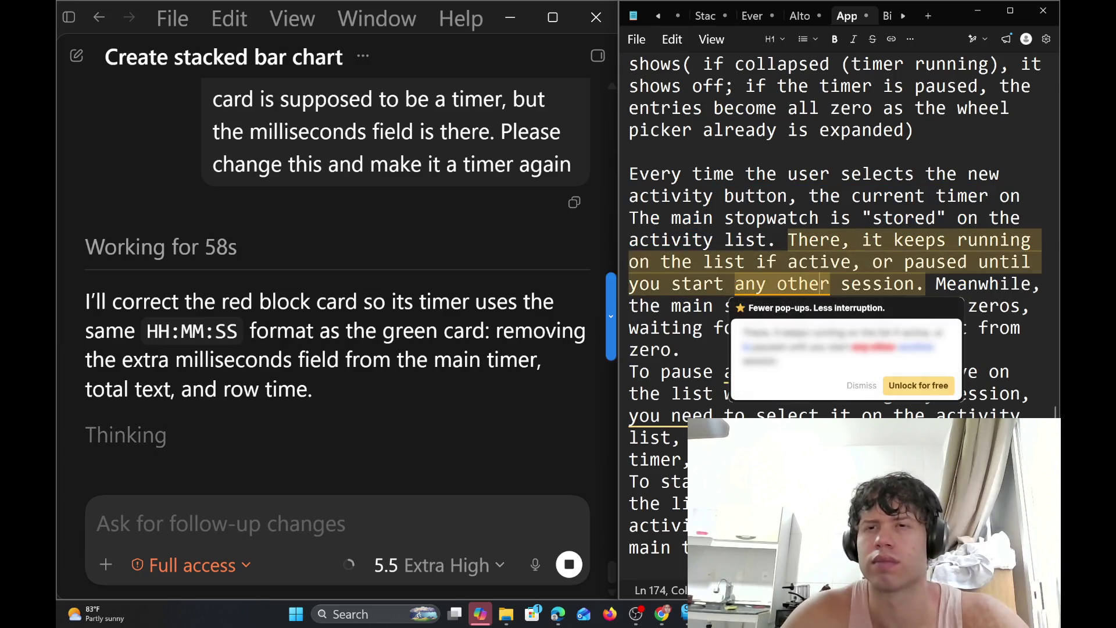
key("Escape")
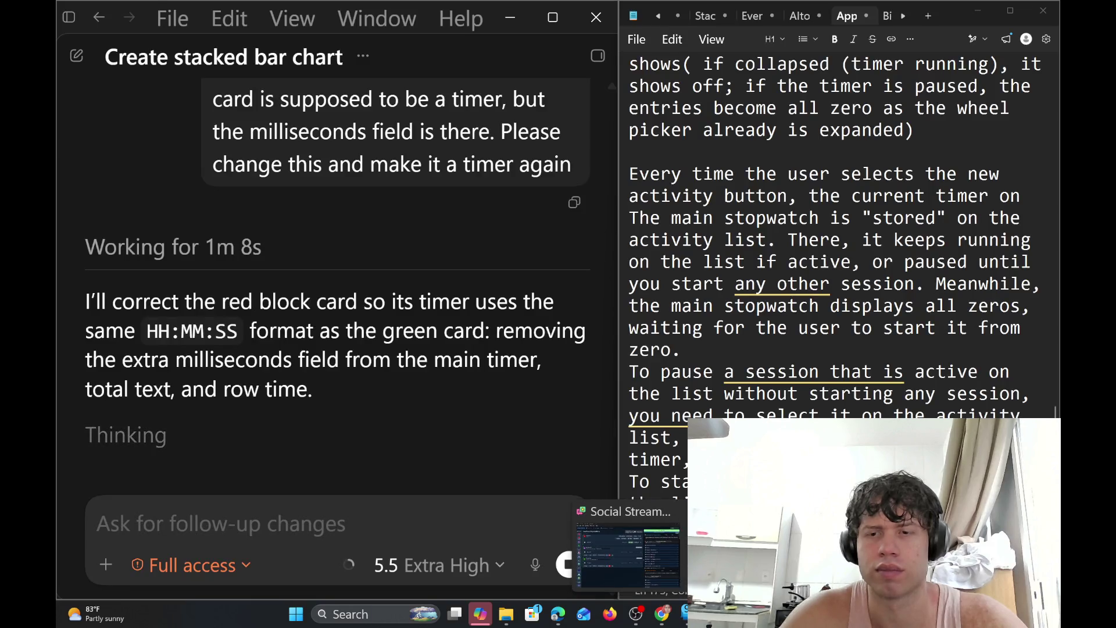
Minimize the Social Stream dashboard and maximize Codex to view the mockup's red card at 10:32:45
left_click(628, 552)
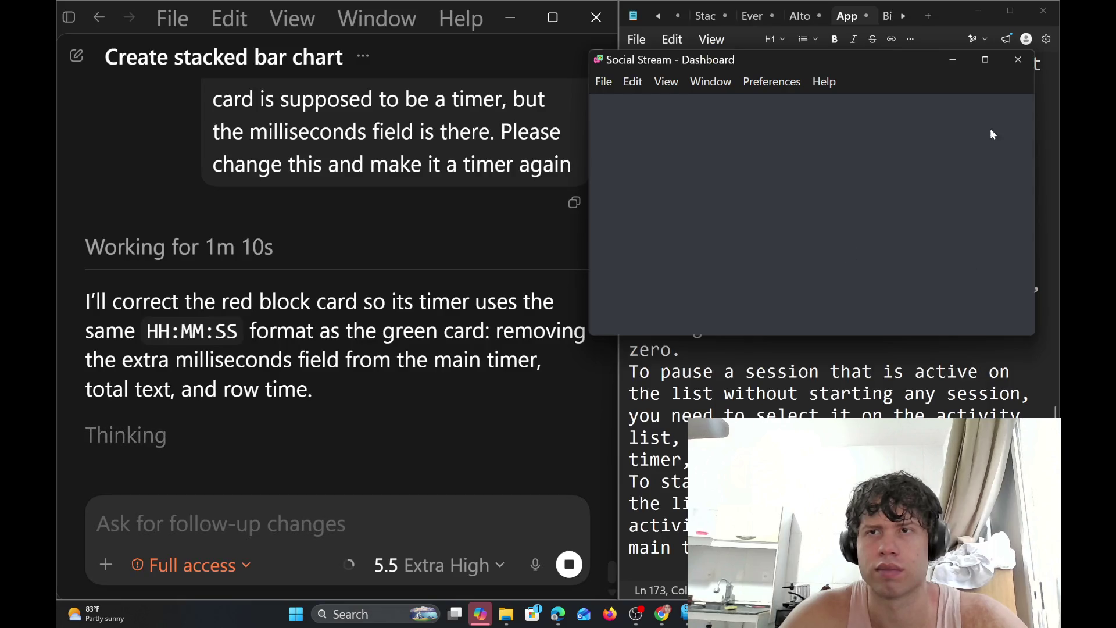
left_click(966, 63)
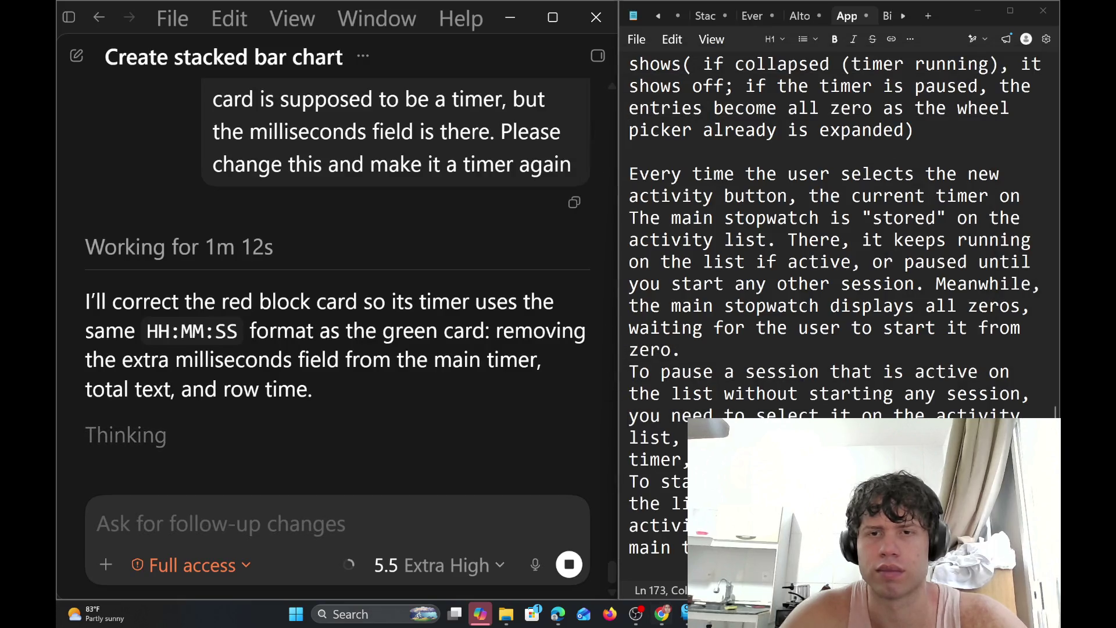
scroll(837, 233, "up", 1)
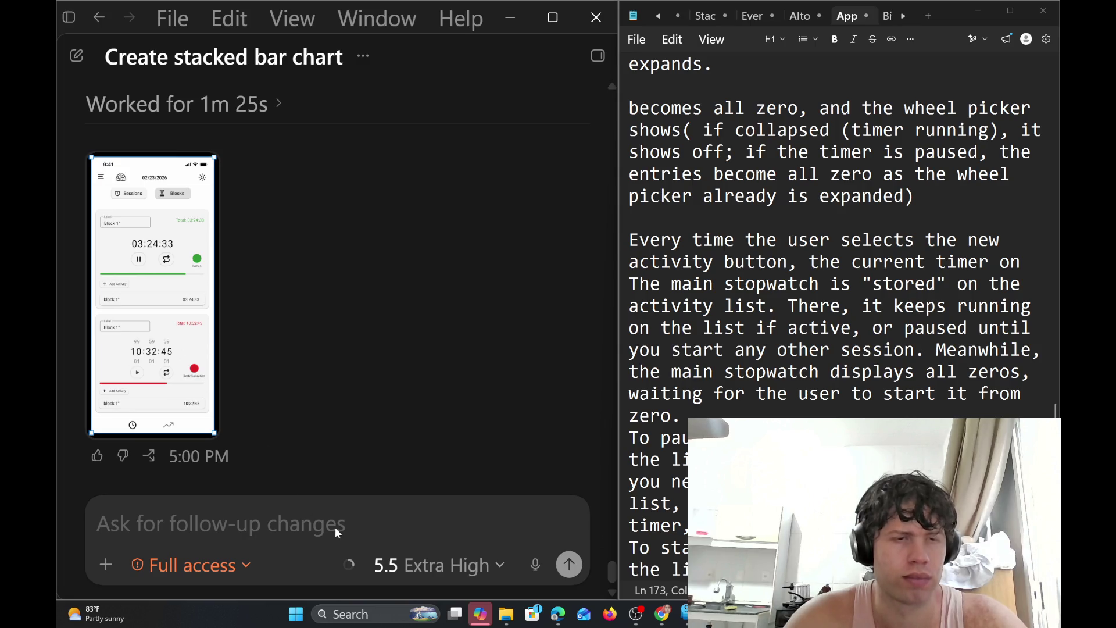
key("super+Up")
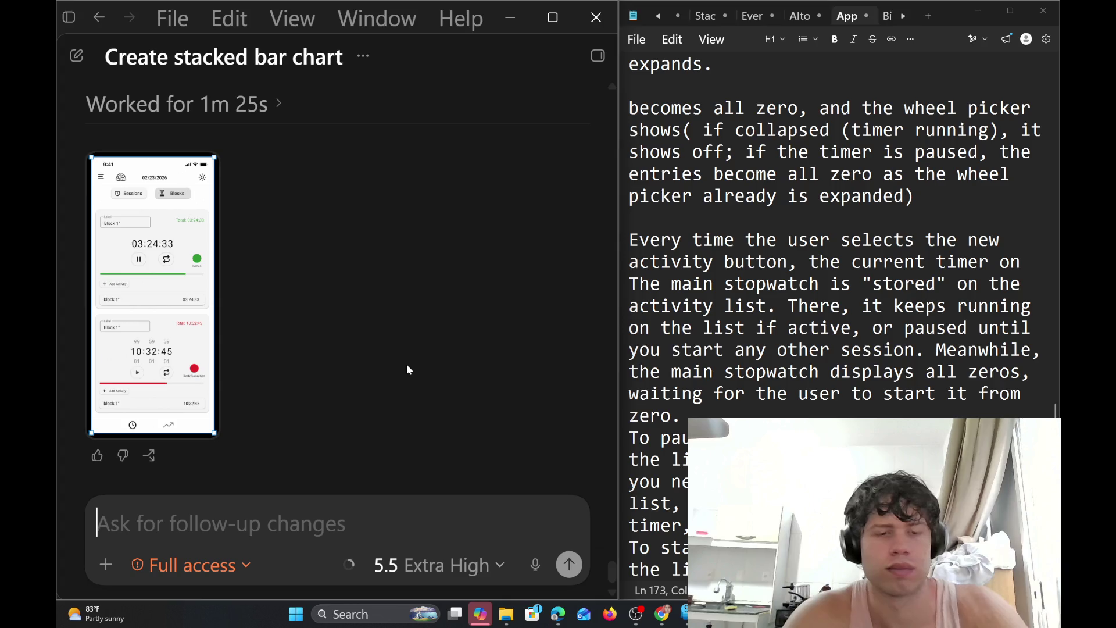
Type 'now I want you to make some space next to the' in the follow-up box
type("now l")
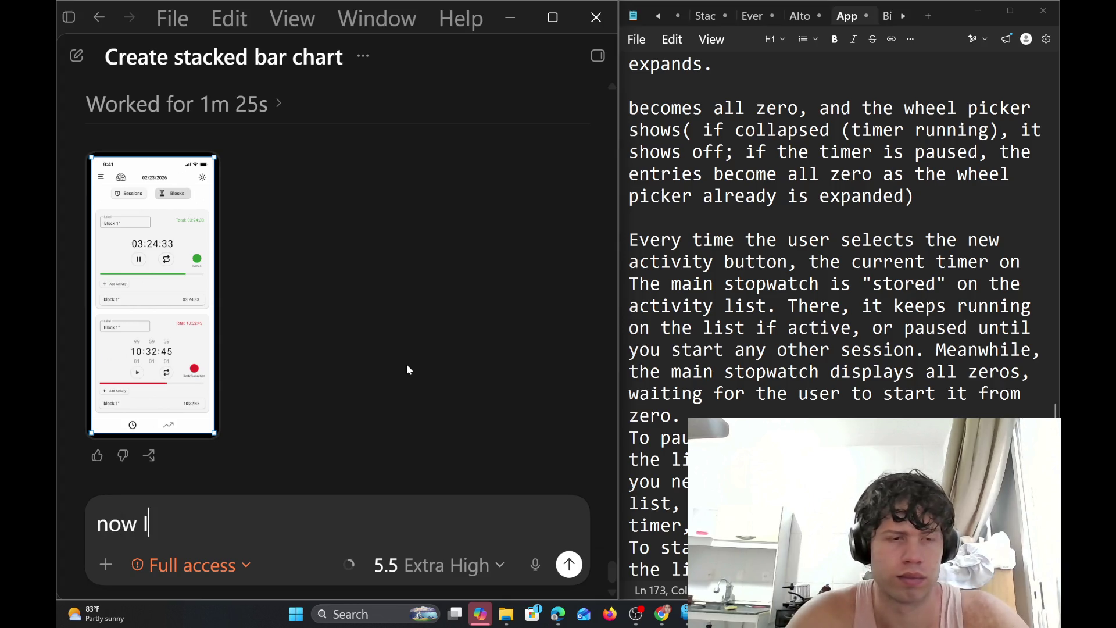
type(" want you ")
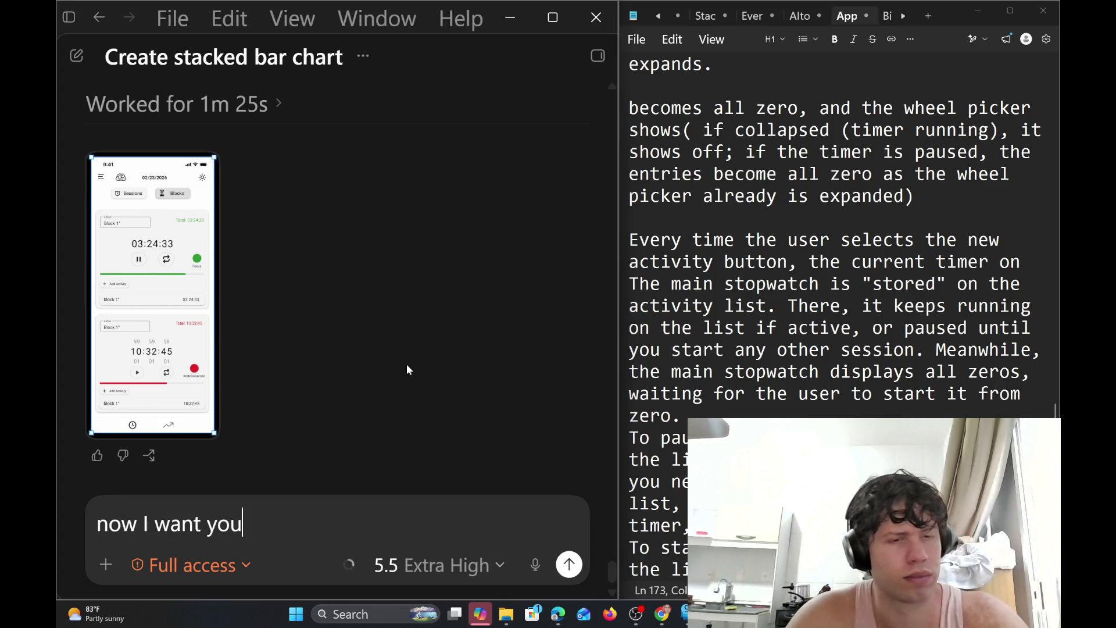
type("to m")
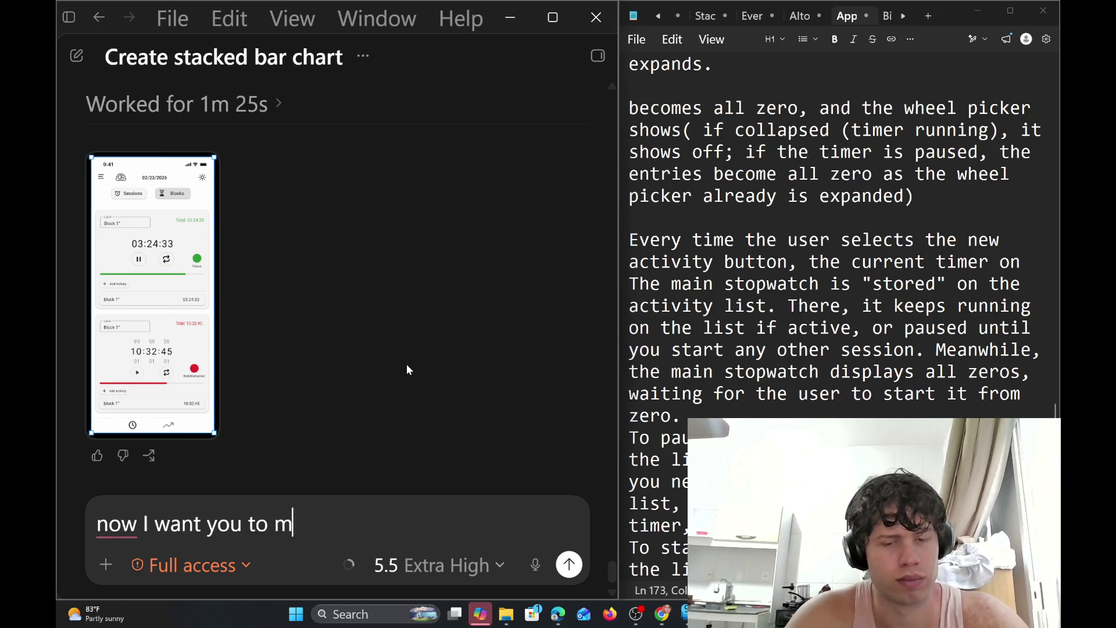
type("ake some spa")
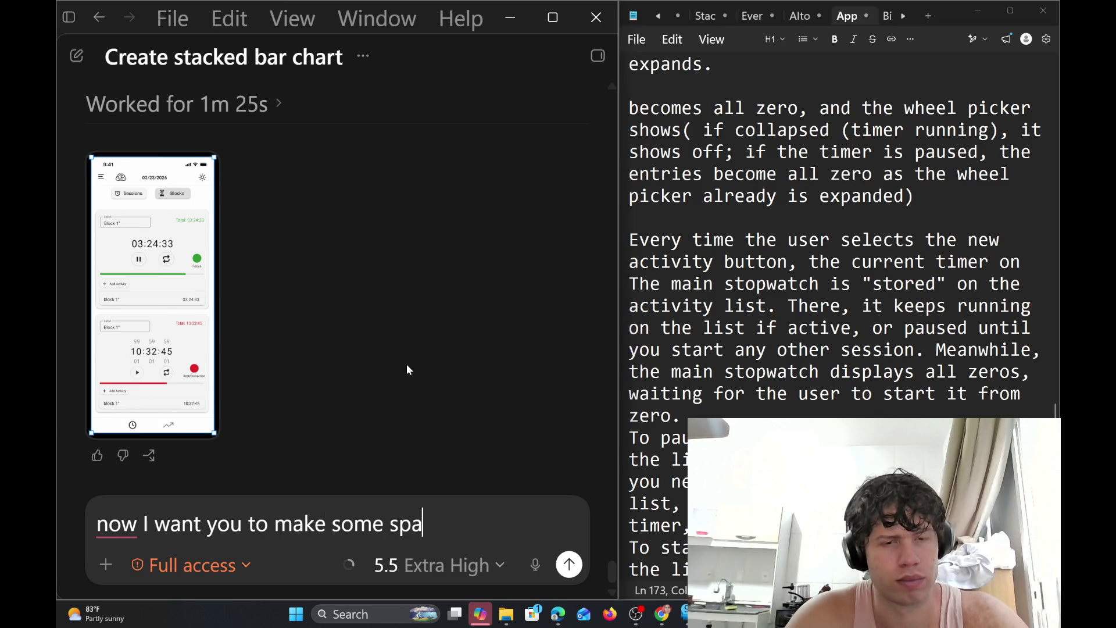
type("ce ne")
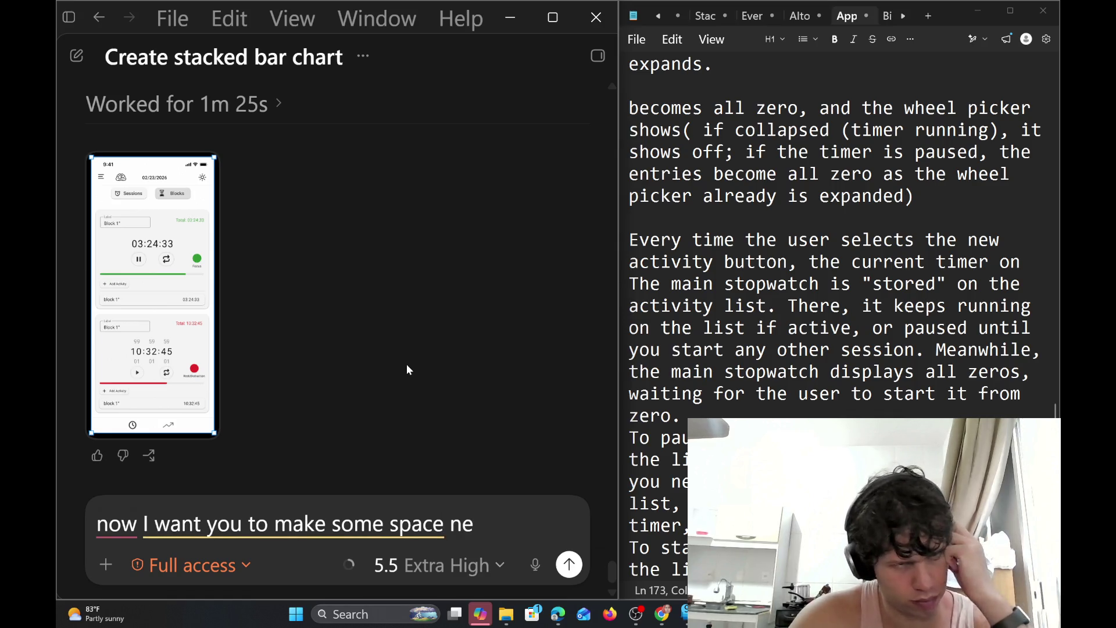
type("xt to ")
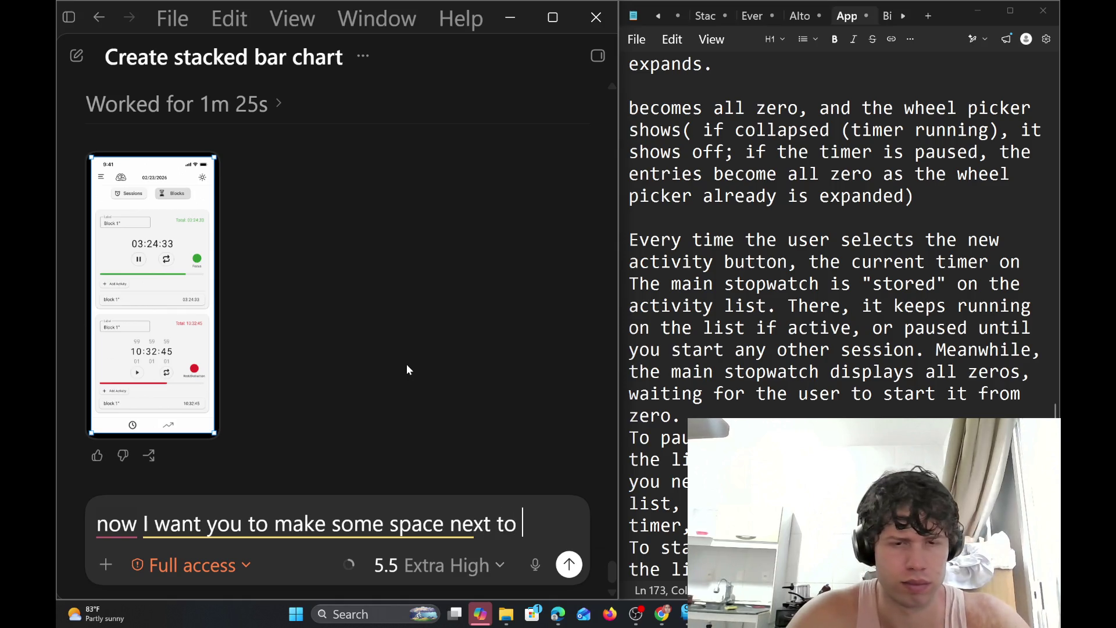
type("the")
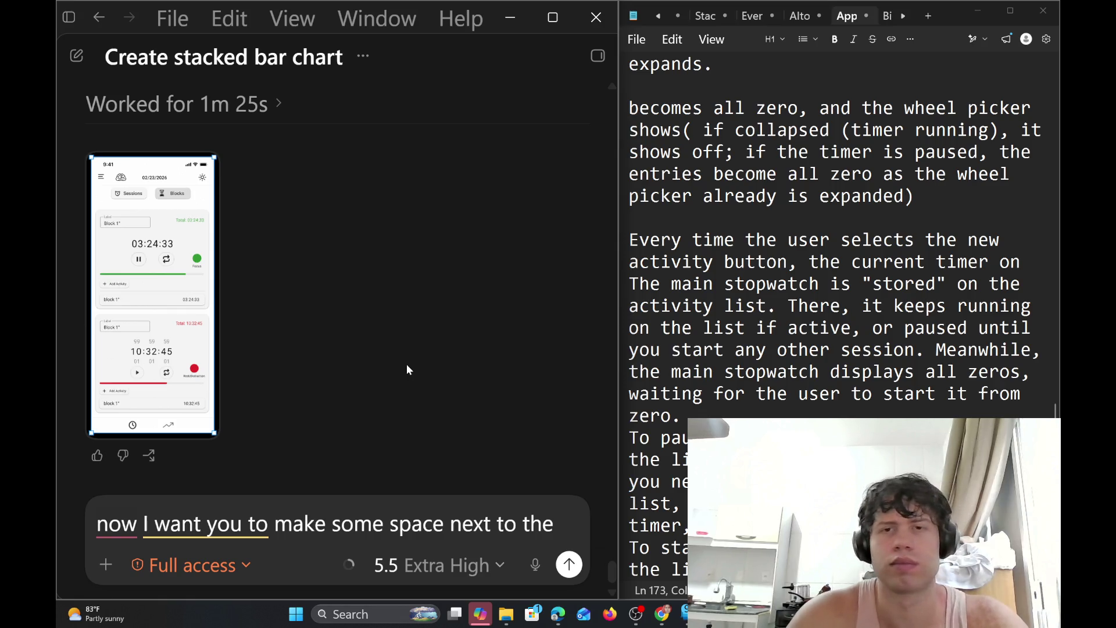
scroll(831, 291, "down", 7)
scroll(832, 291, "down", 2)
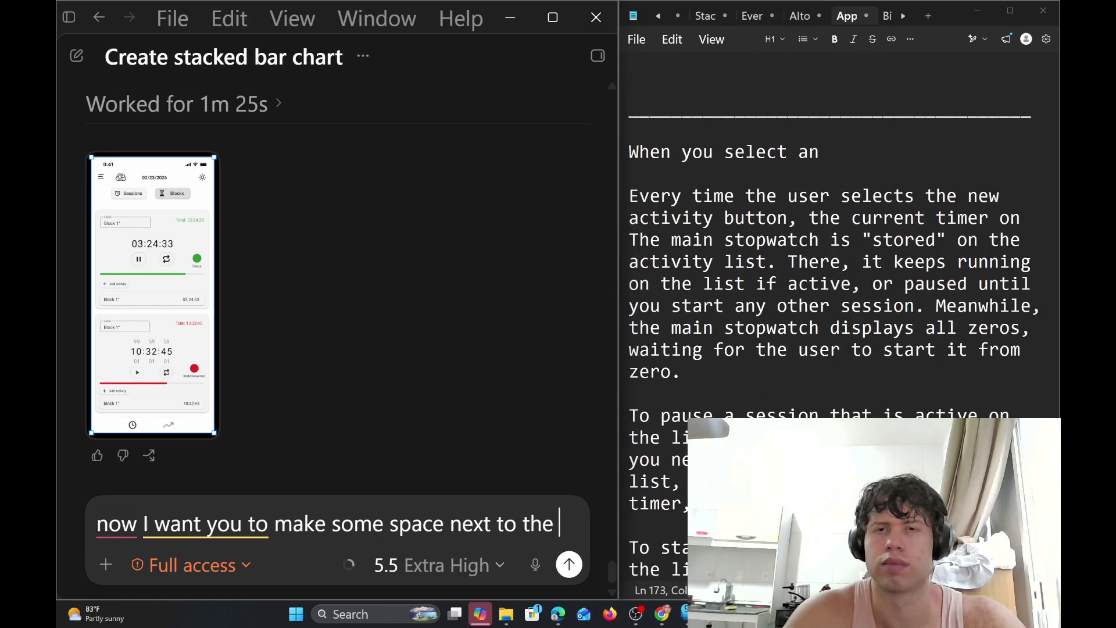
After the play instructions, write 'every time user select an activity or create one, the new timer/stopwatch'
scroll(832, 290, "up", 2)
scroll(832, 291, "up", 2)
left_click(630, 216)
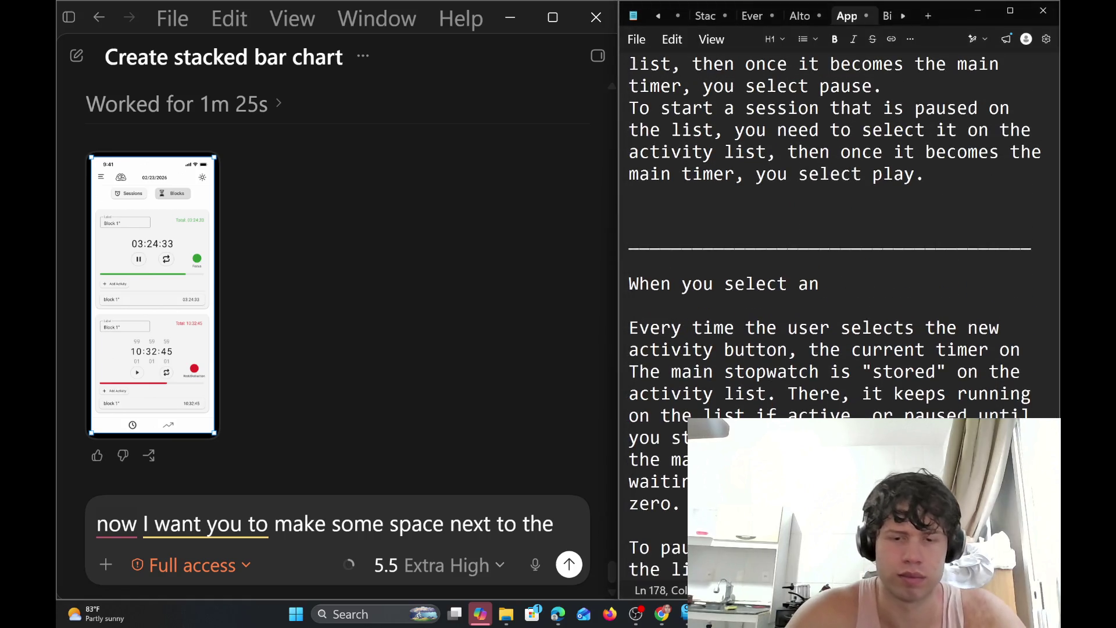
type("(every t")
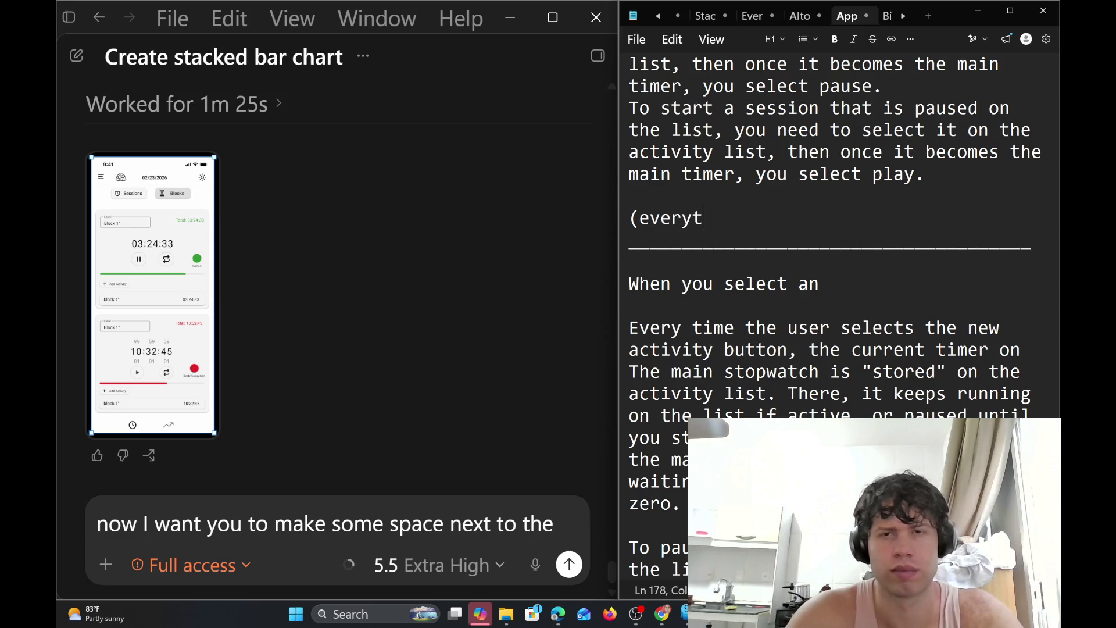
key("BackSpace")
type("time user ")
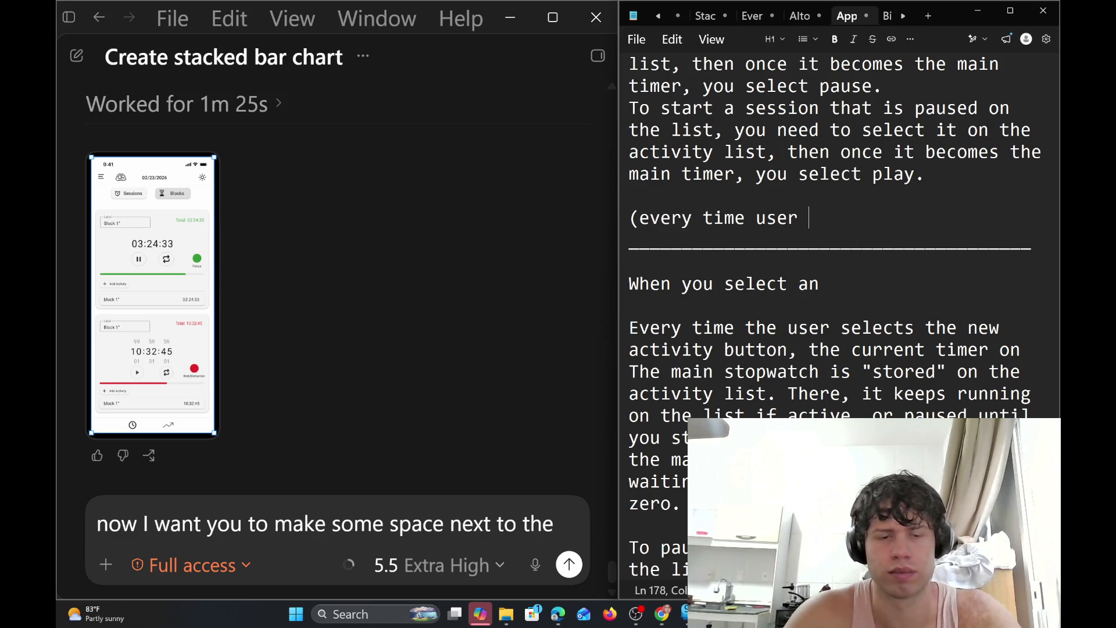
type("sel")
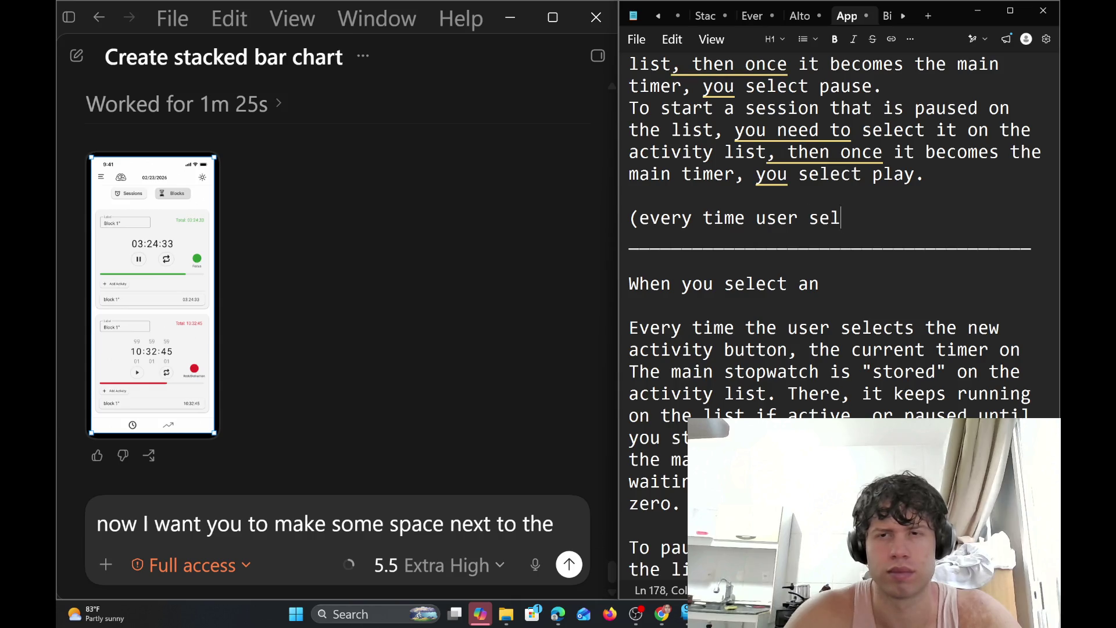
type("ect an ac")
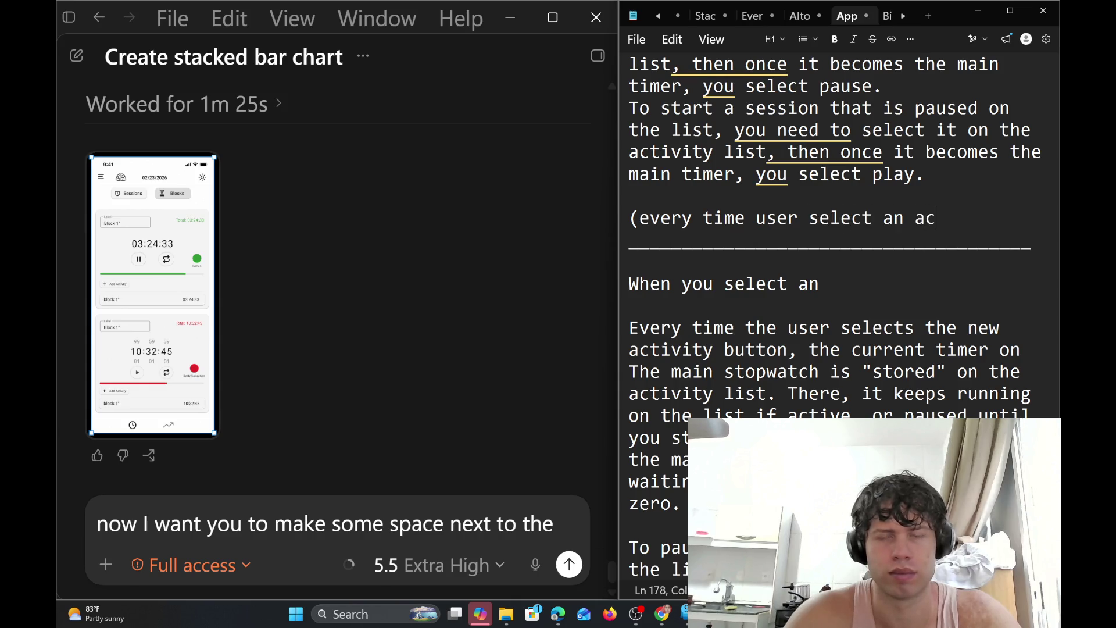
type("tivity")
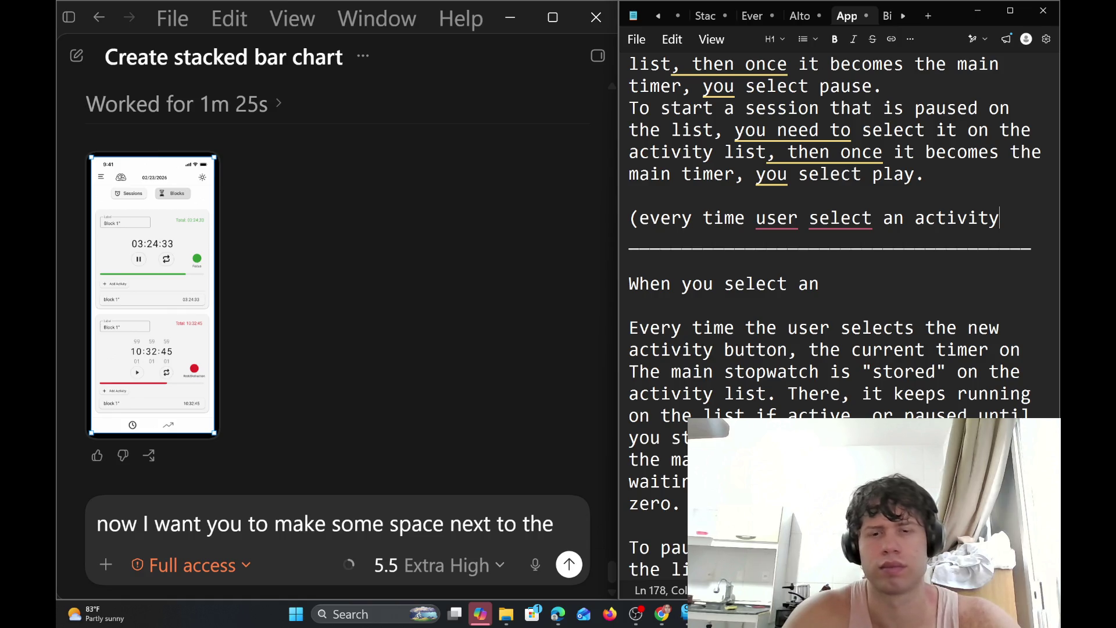
type("  ot")
key("BackSpace")
type("r c")
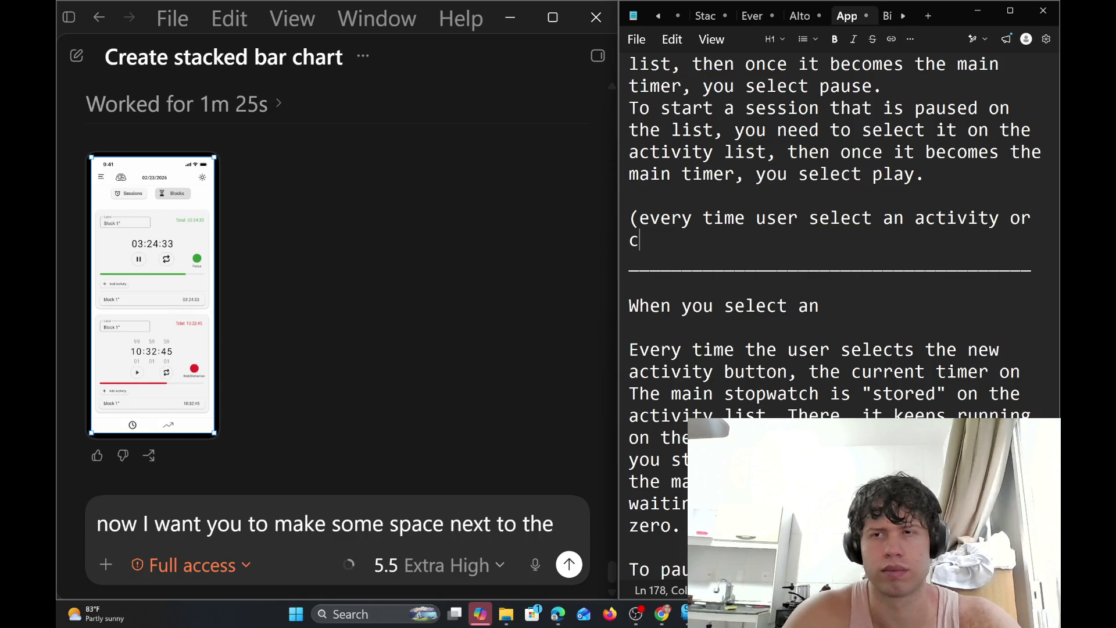
type("reate one")
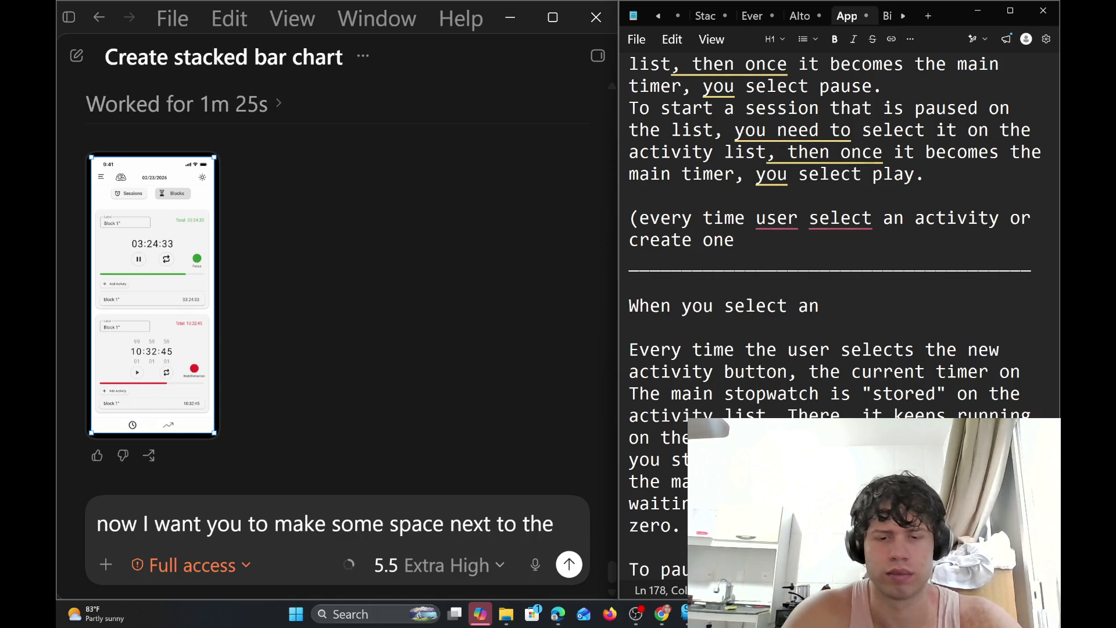
type(", the n")
type("i")
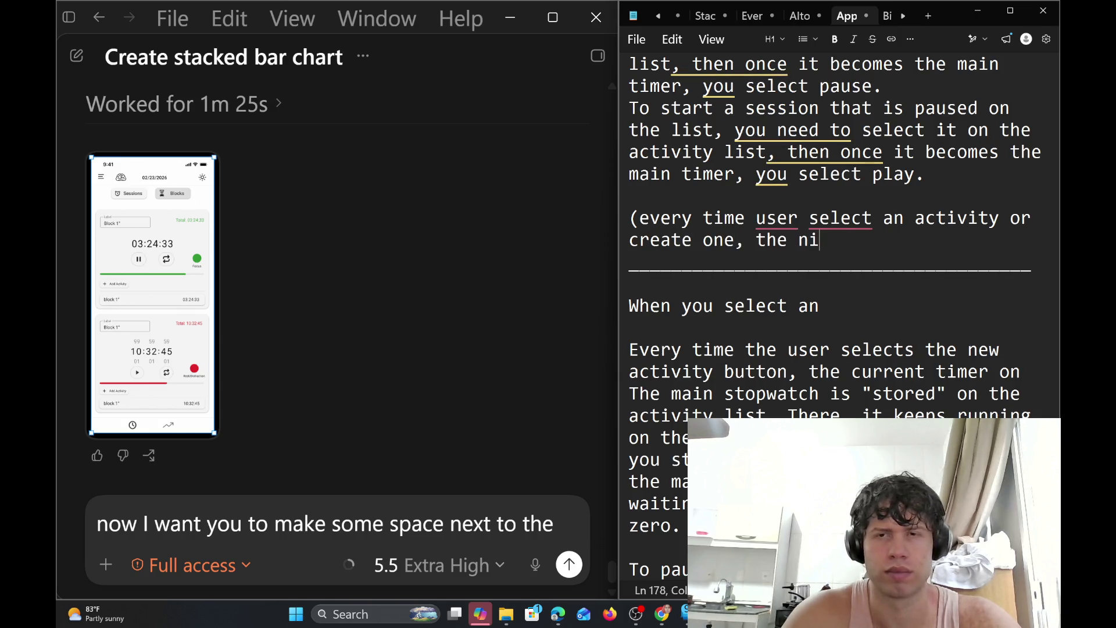
key("BackSpace")
type("ew tiemr")
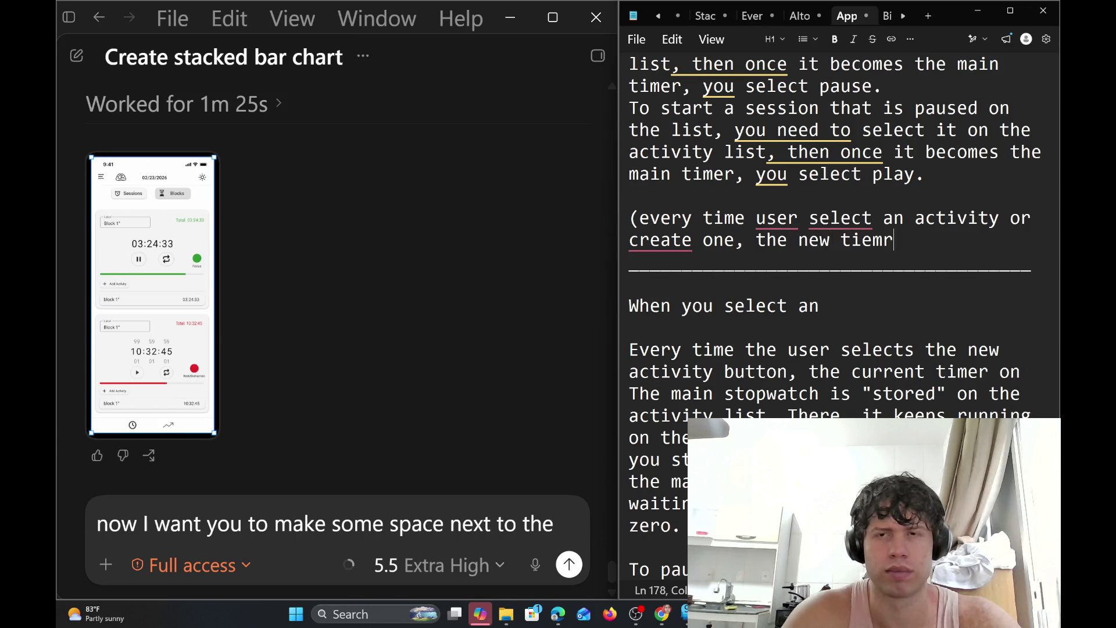
key("BackSpace")
key("BackSpace")
key("BackSpace")
type("mer")
type("/stopw")
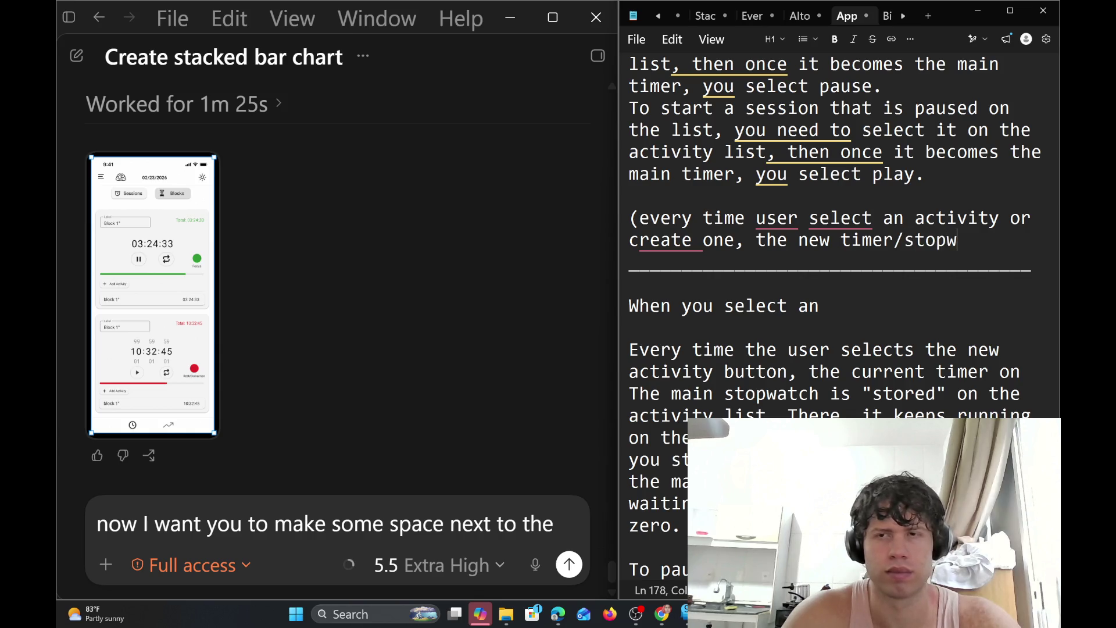
type("atch app")
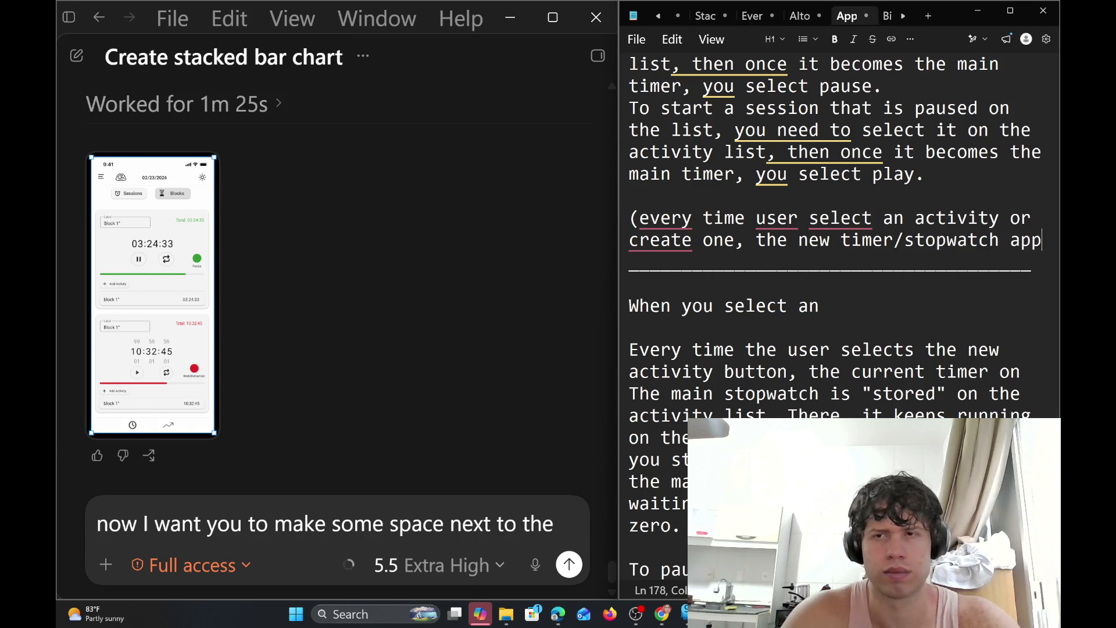
type("ears on")
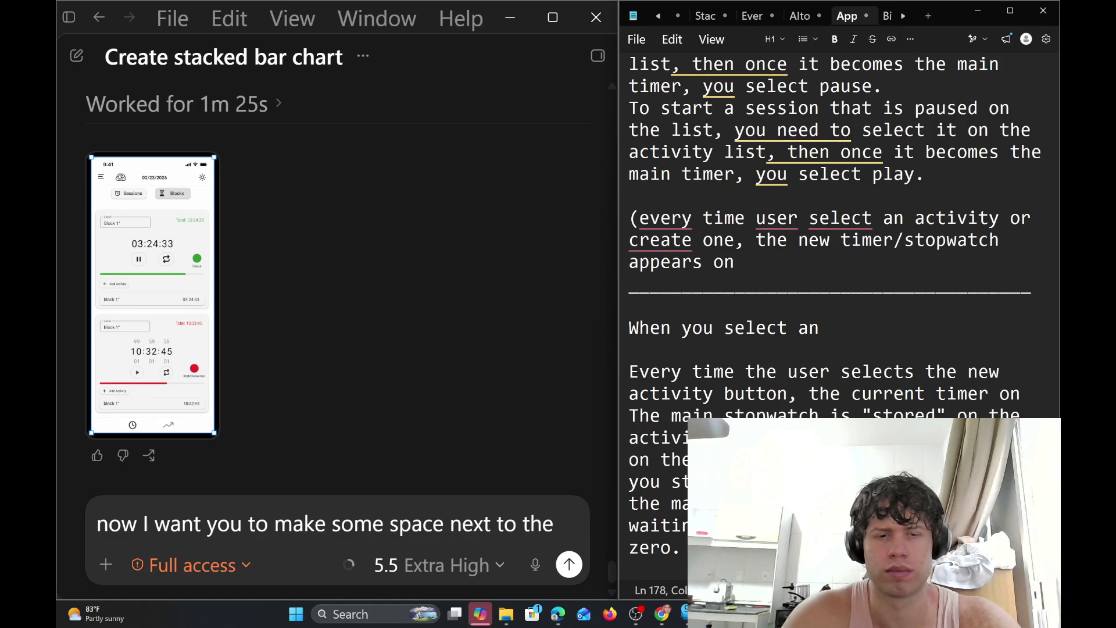
Replace 'appears on' with 'trigger a fast animation of the new card stacking on top of the previous main timer/stopwatch)'
key("BackSpace")
key("BackSpace")
key("BackSpace")
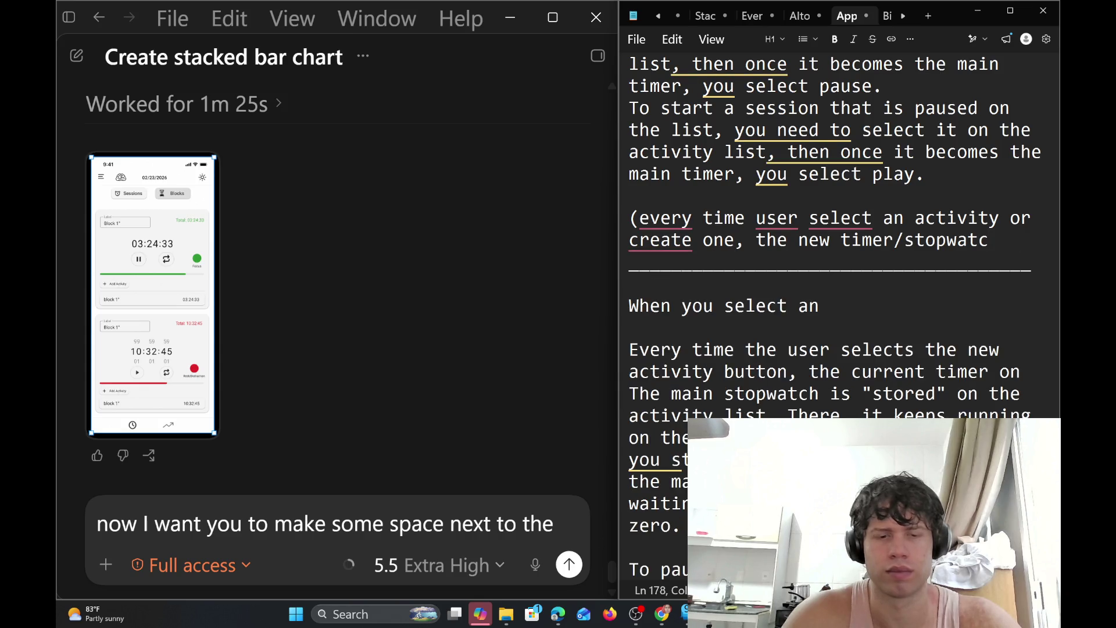
type("h trigger")
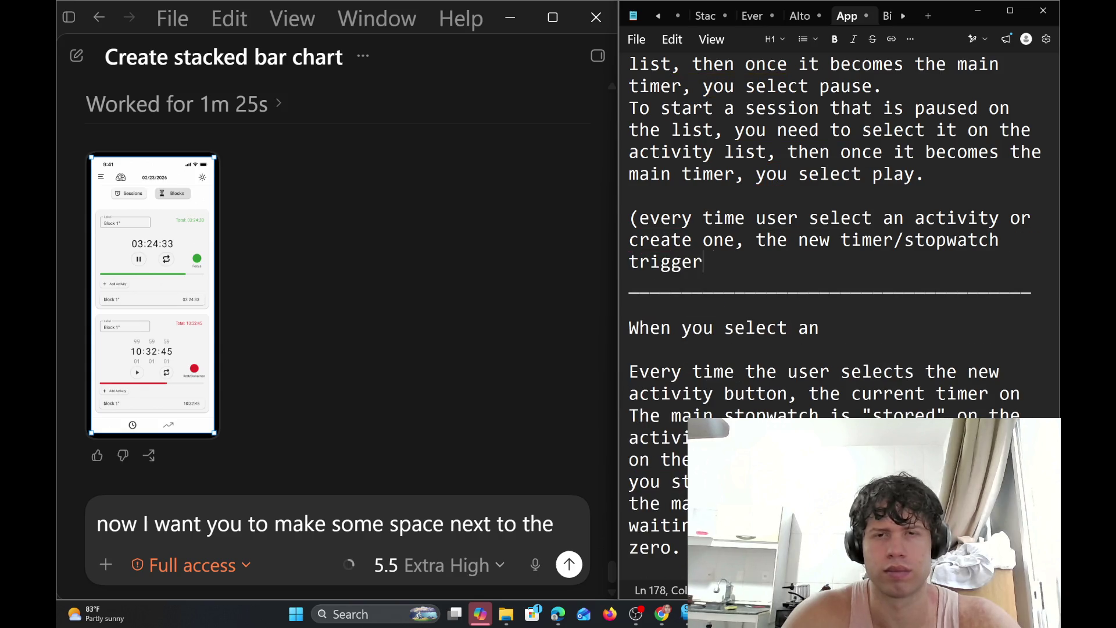
type(" a fast")
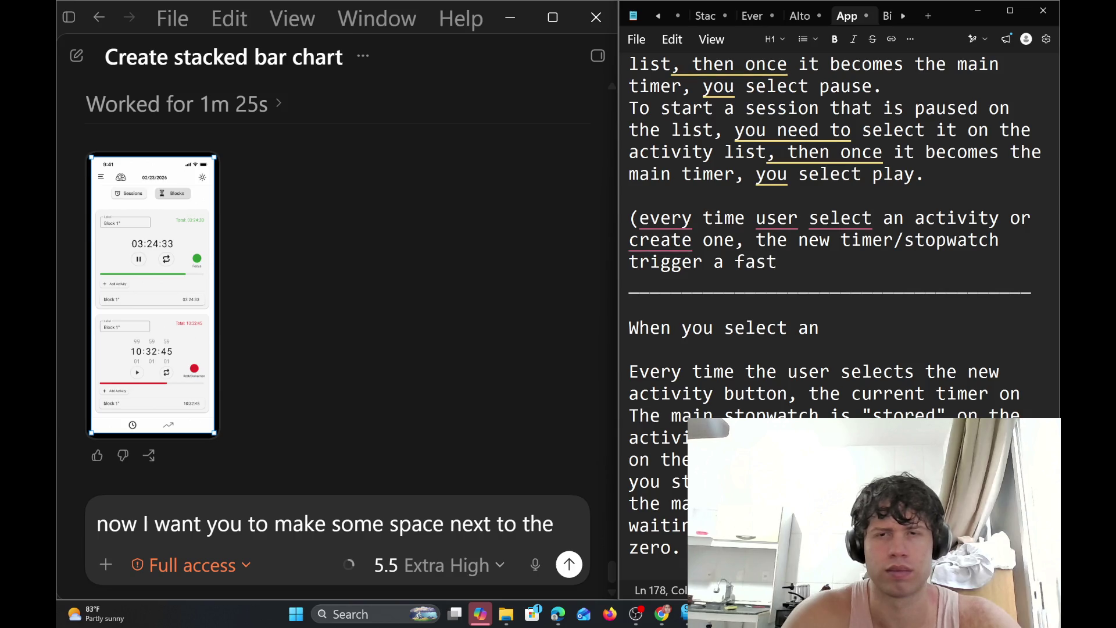
type(" animation o")
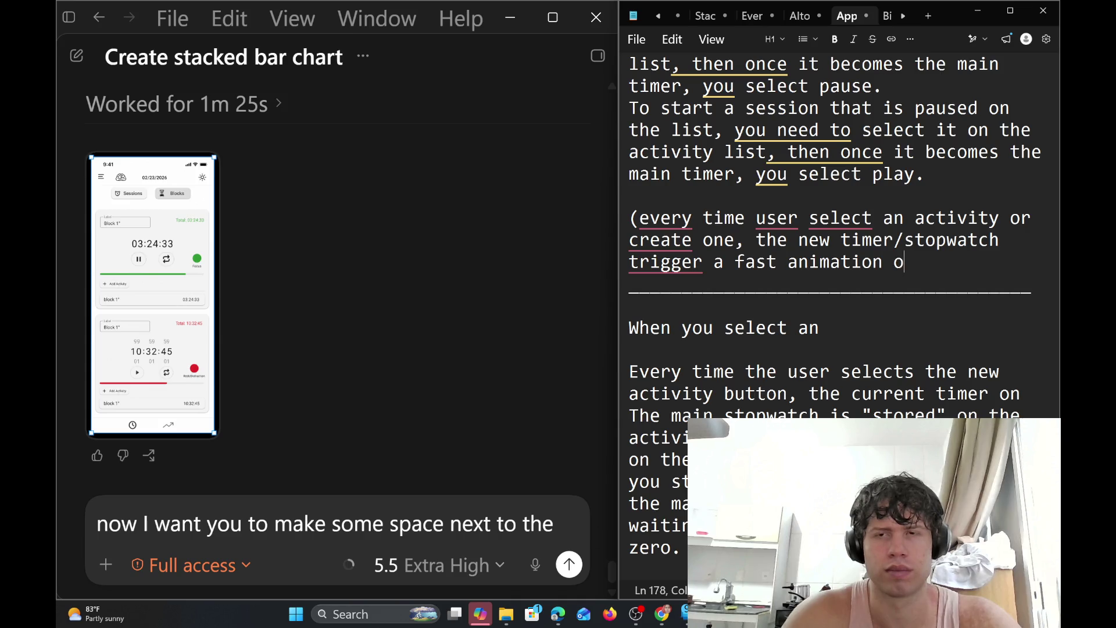
type("f the")
type(" new c")
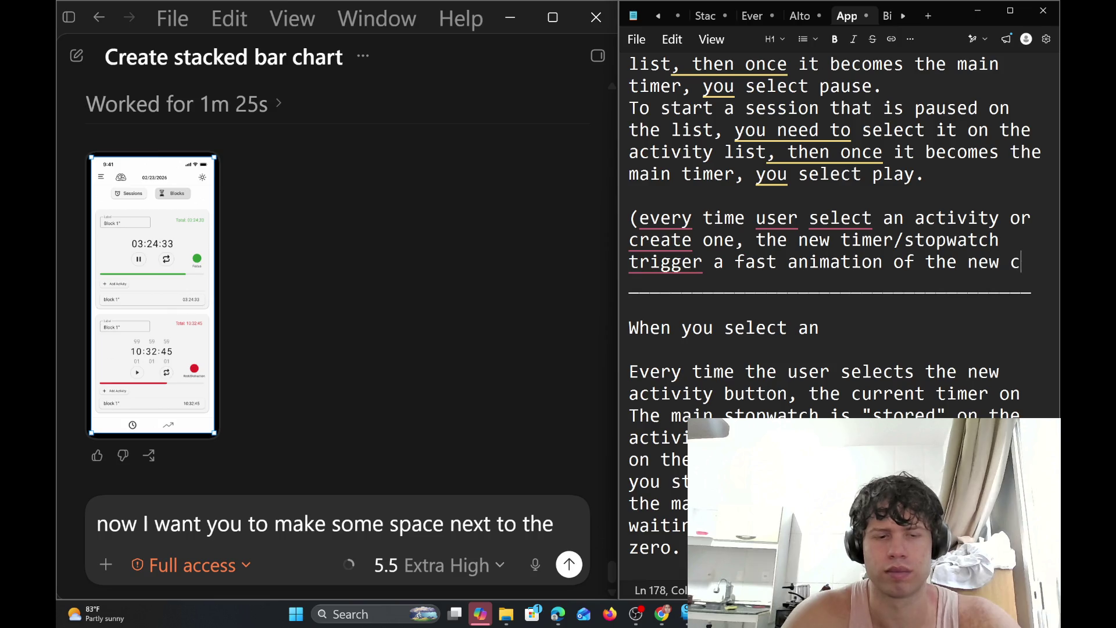
type("ard stack")
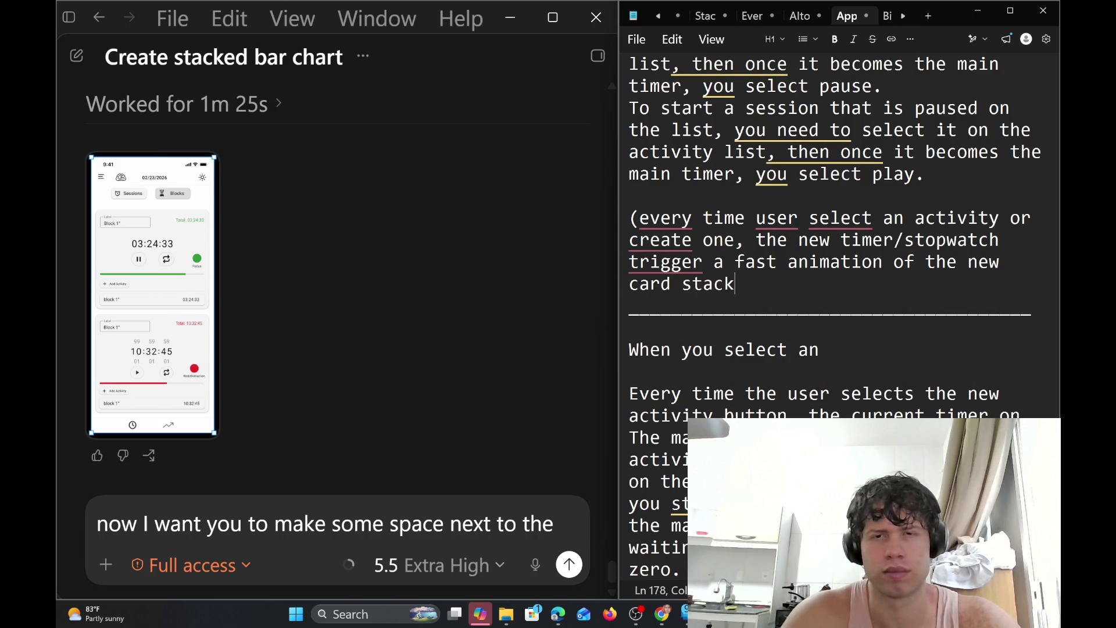
type("ing")
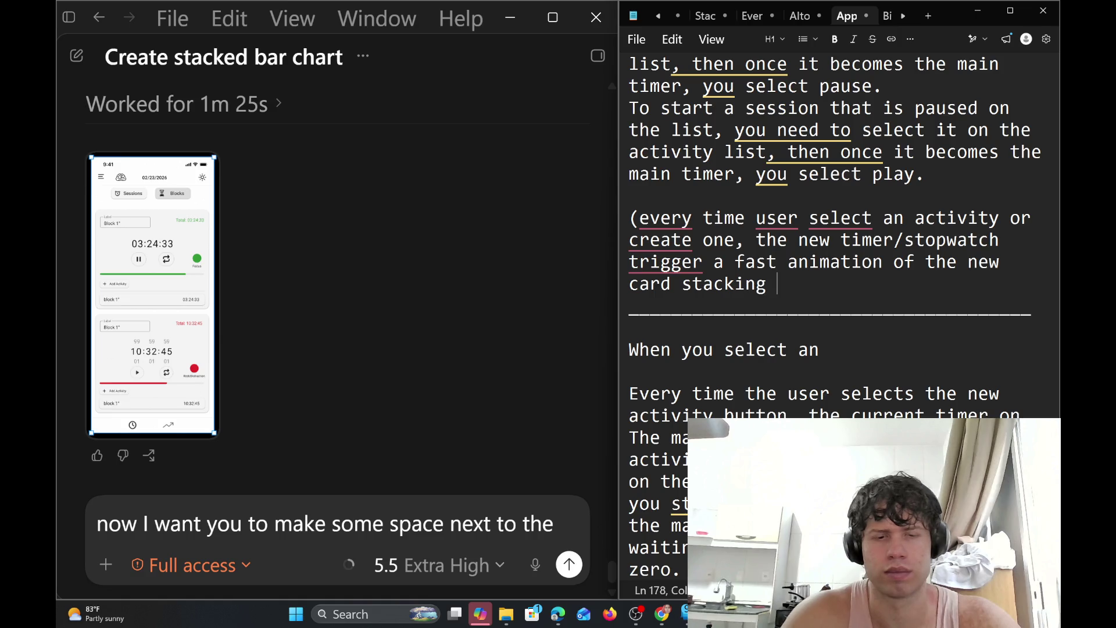
type(" on top o")
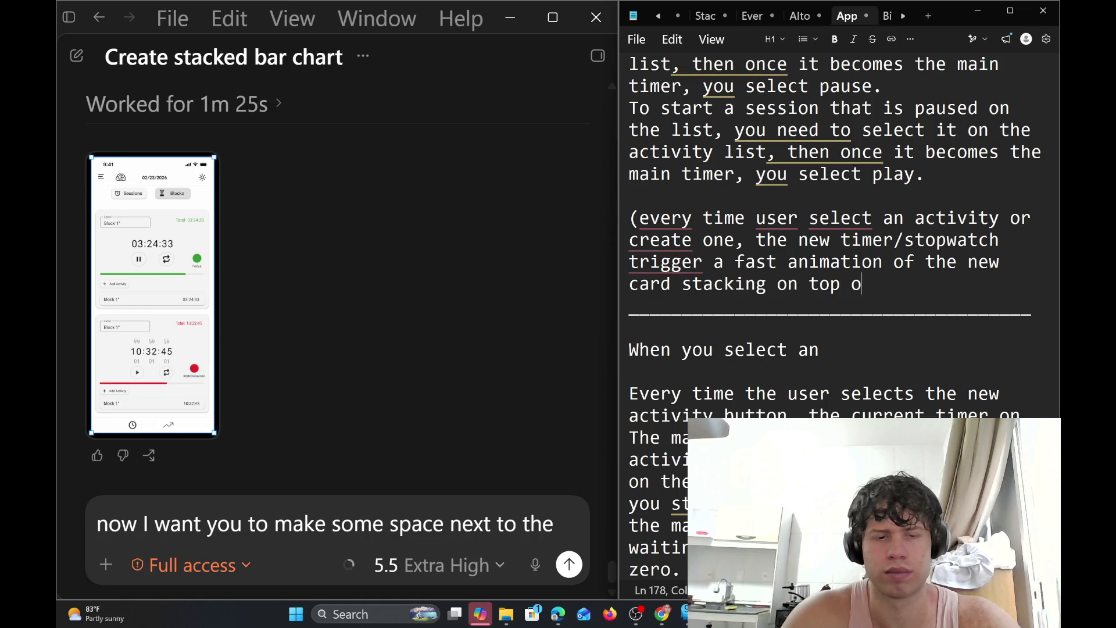
type("f the previou")
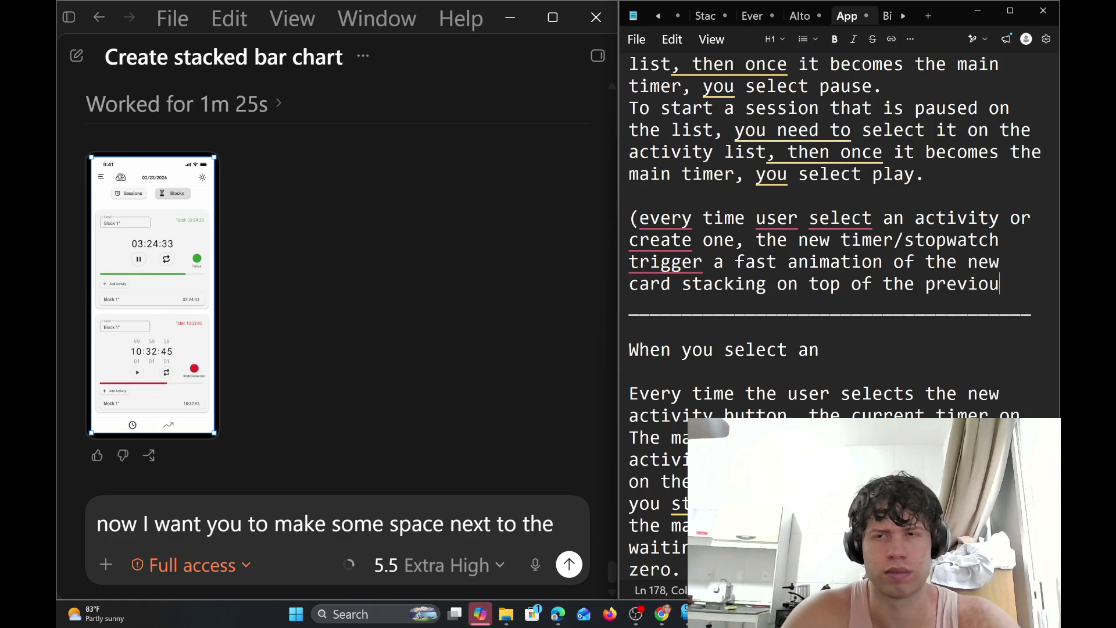
type("s card")
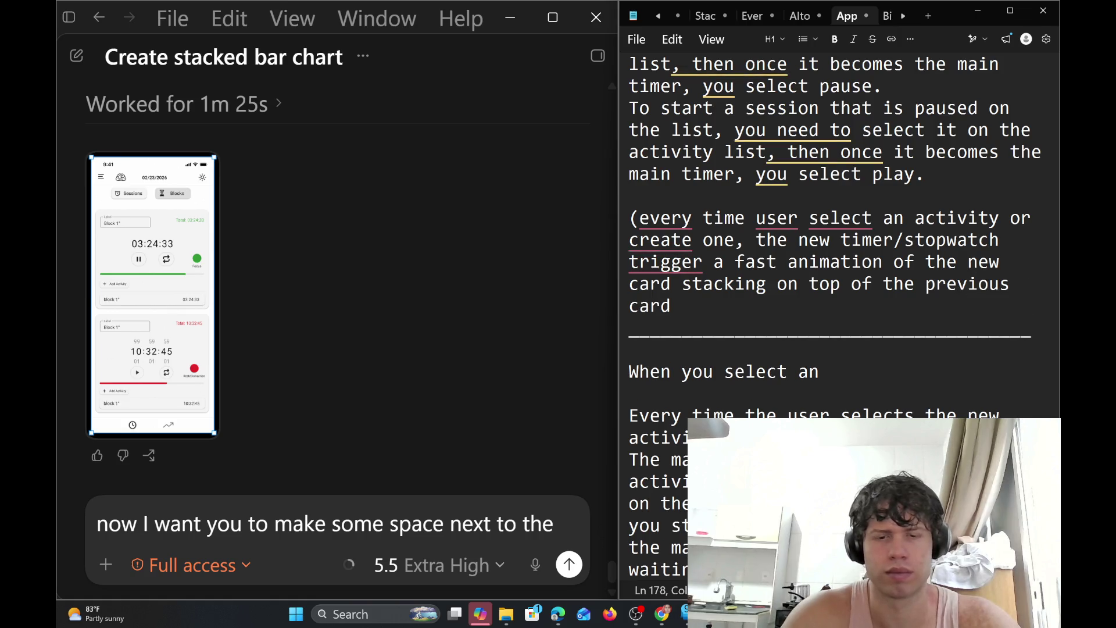
key("BackSpace")
key("BackSpace")
key("BackSpace")
key("BackSpace")
type("ma")
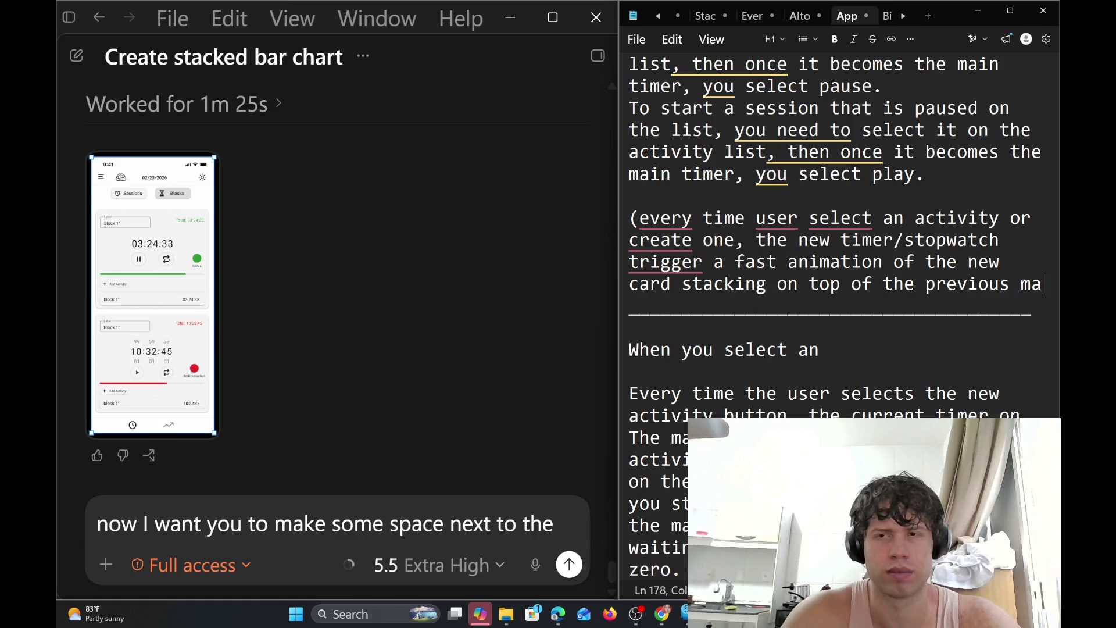
type("in")
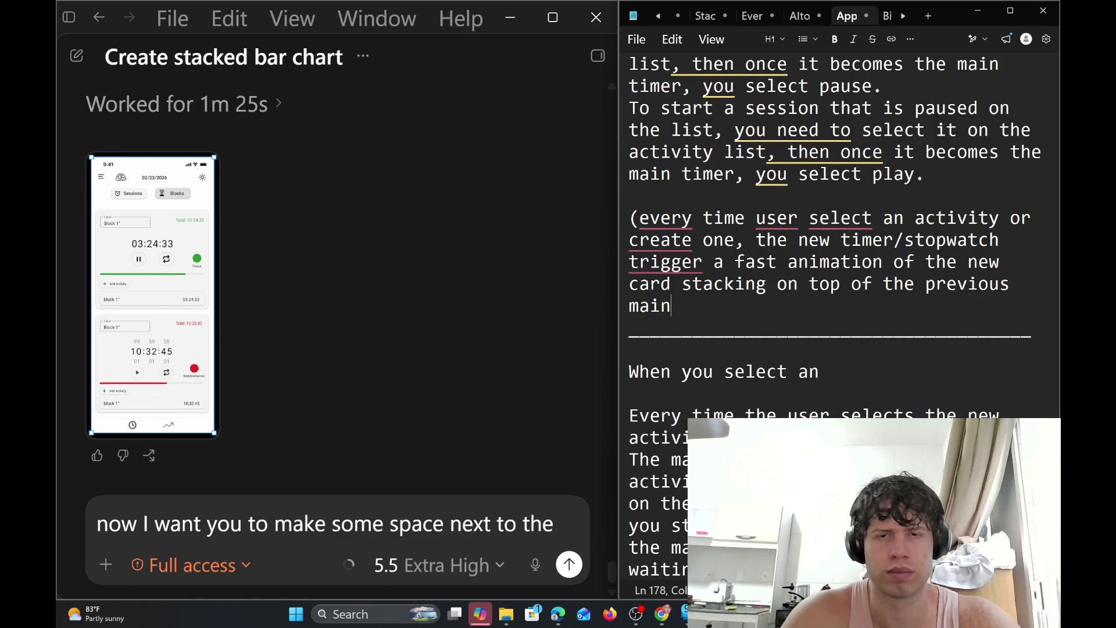
type(" timer/s")
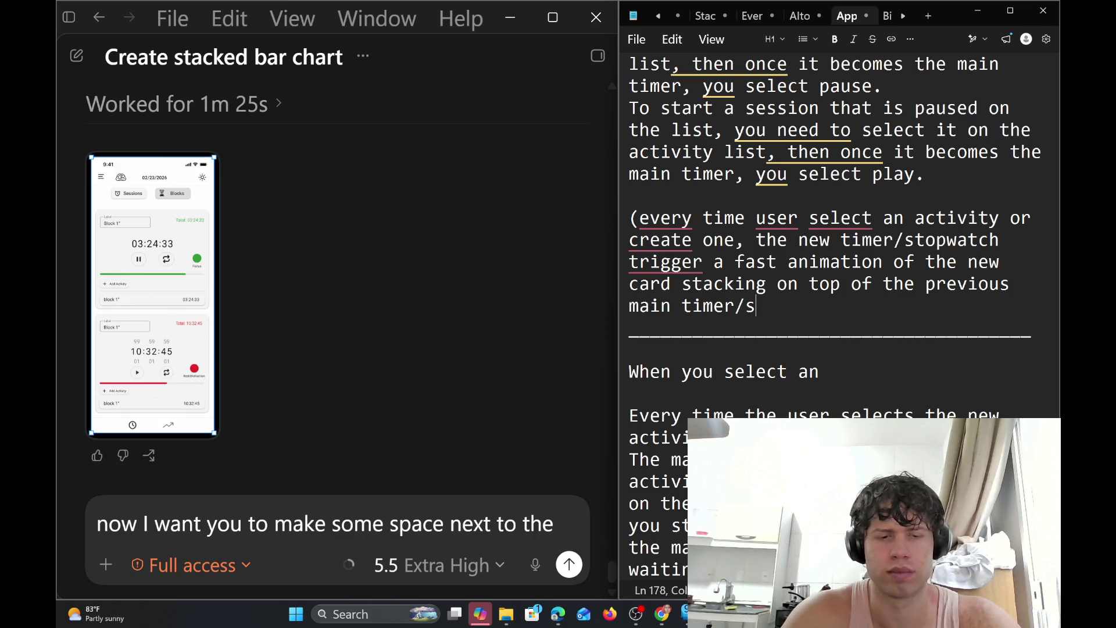
type("topwatch")
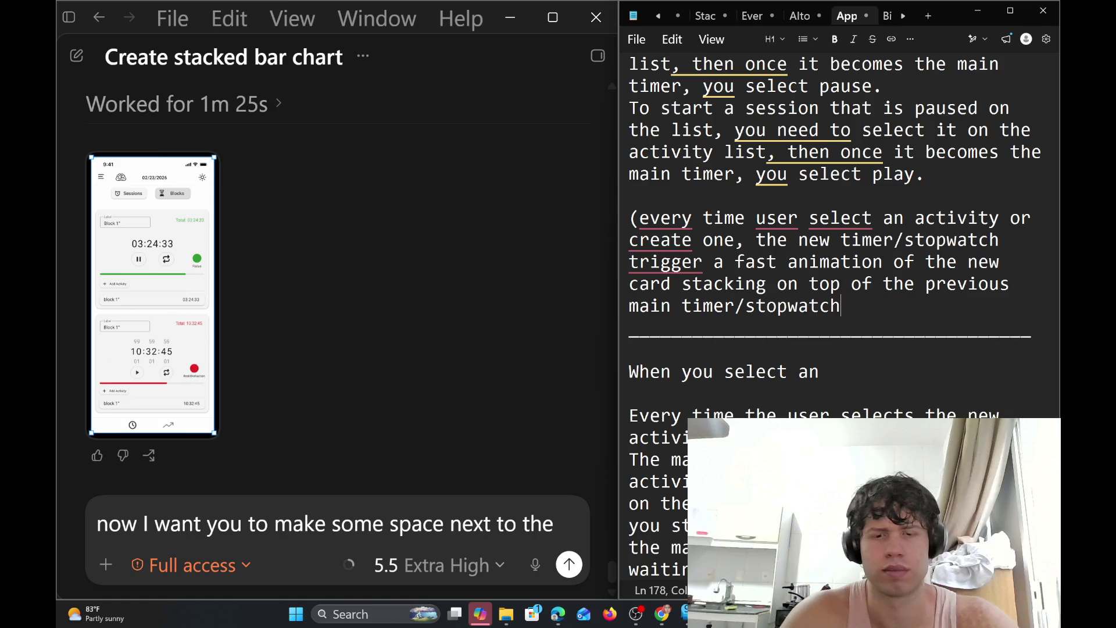
type(")")
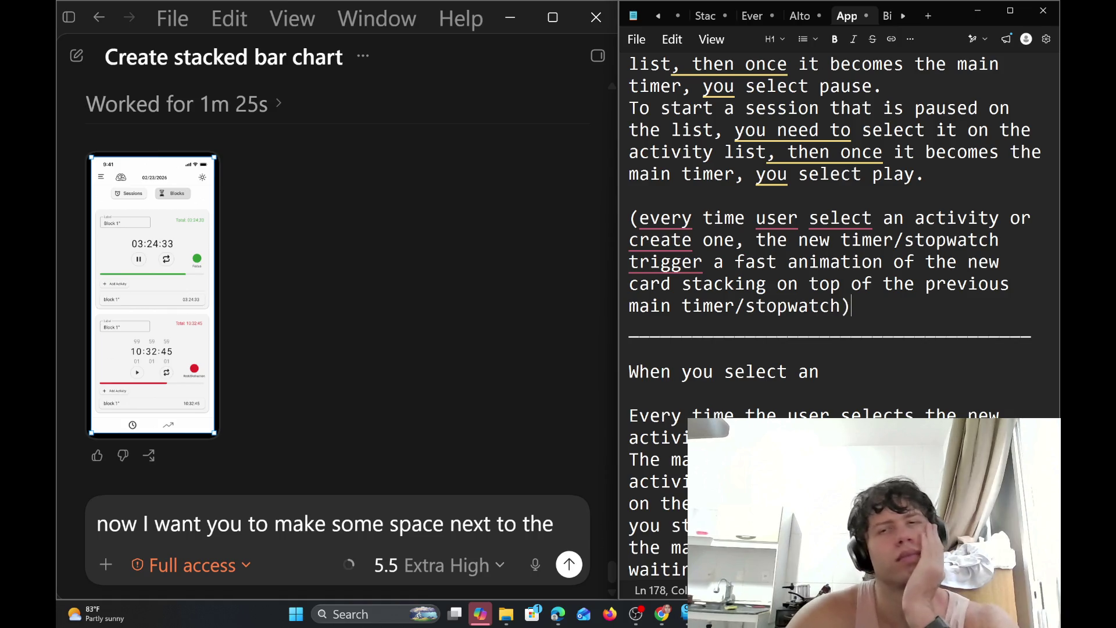
left_click(746, 218)
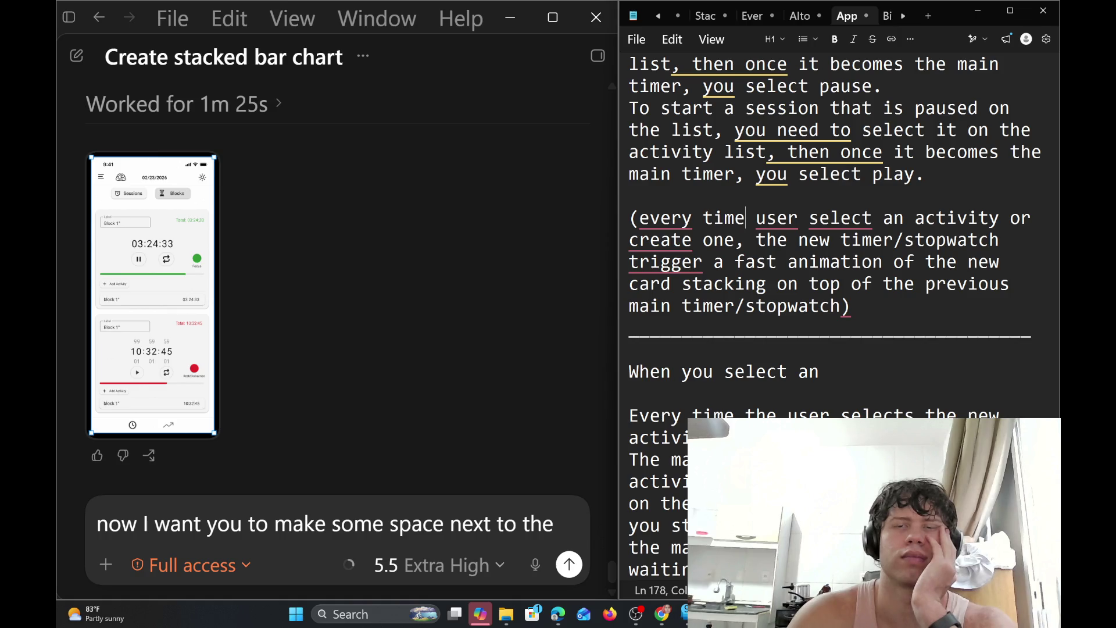
Under the 'App plan:' heading, start a new line 'Every session is based on stopwatches, every'
scroll(835, 314, "up", 3)
scroll(834, 314, "up", 3)
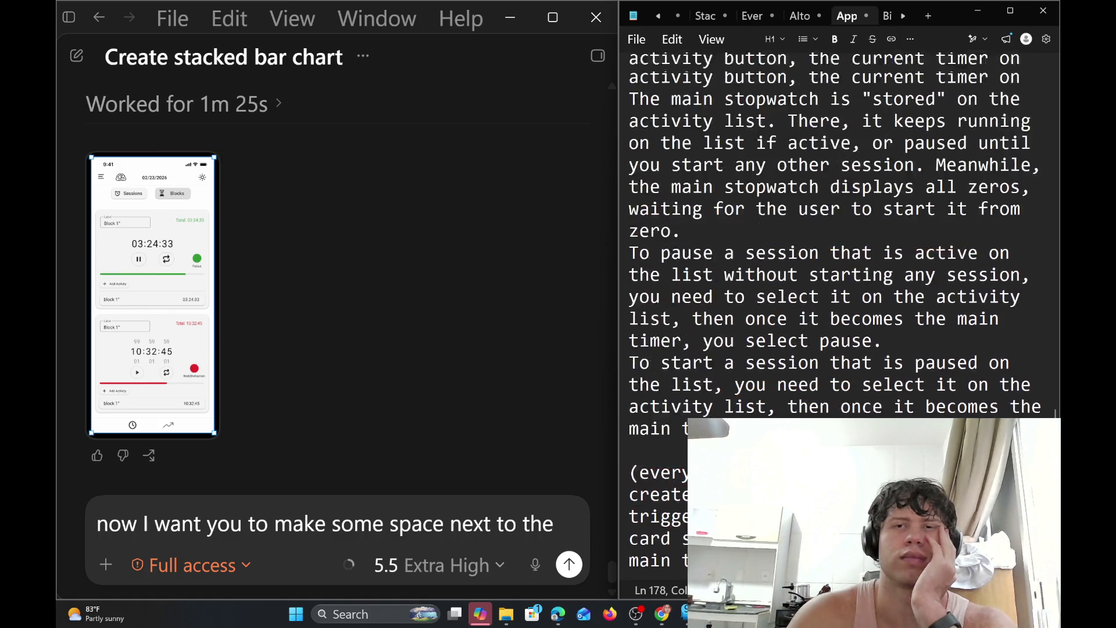
scroll(834, 314, "up", 3)
scroll(834, 314, "up", 3)
scroll(836, 314, "up", 3)
scroll(835, 314, "up", 2)
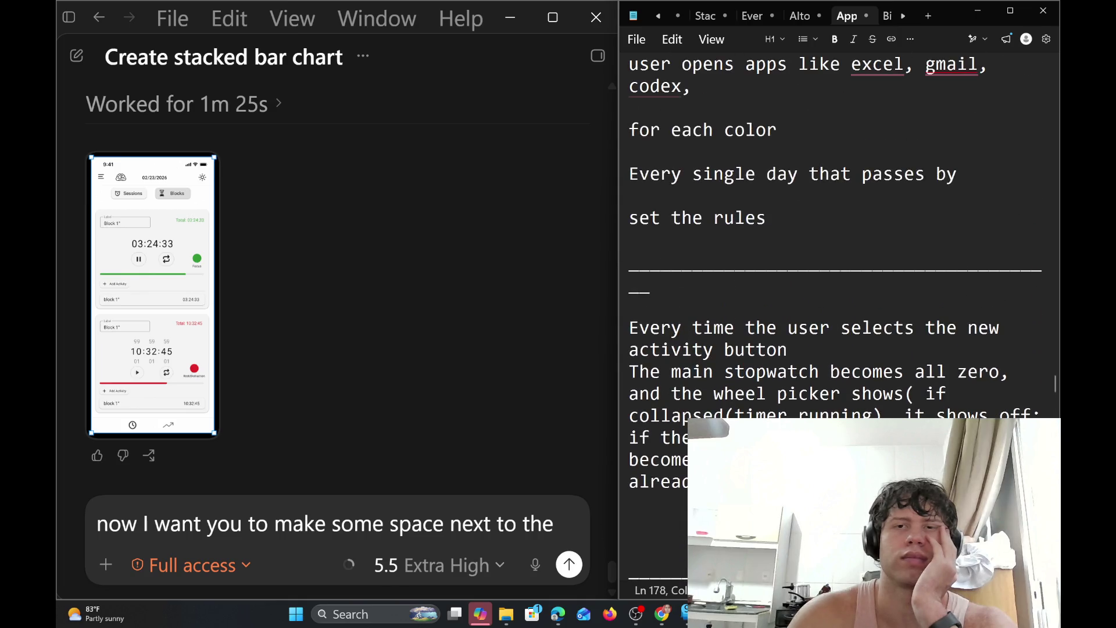
scroll(836, 314, "up", 5)
scroll(836, 314, "up", 5)
scroll(836, 314, "up", 10)
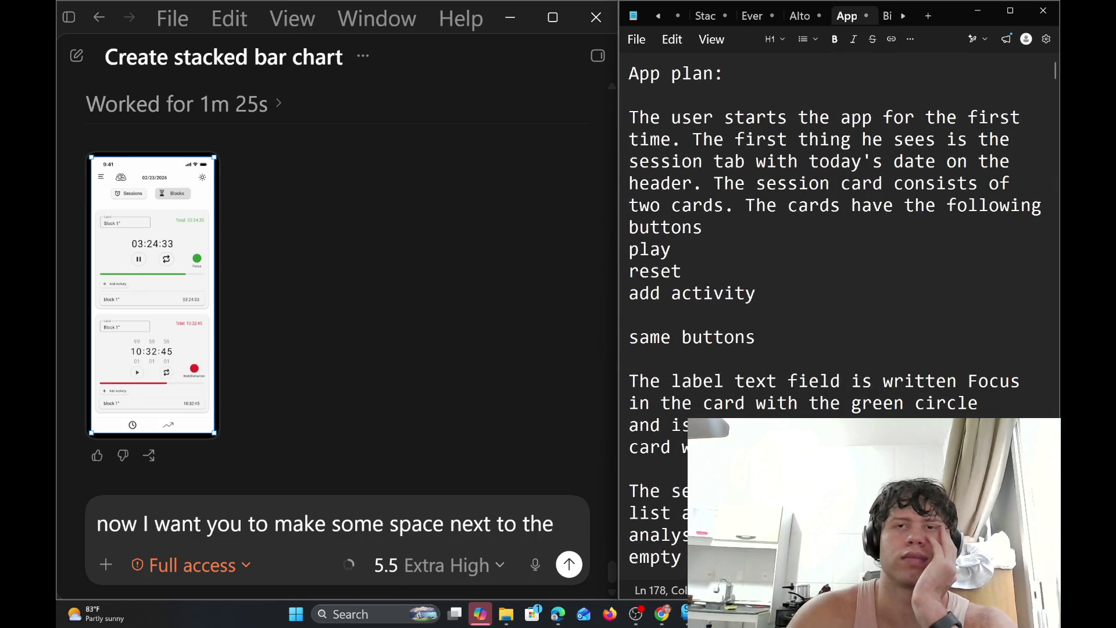
left_click(724, 73)
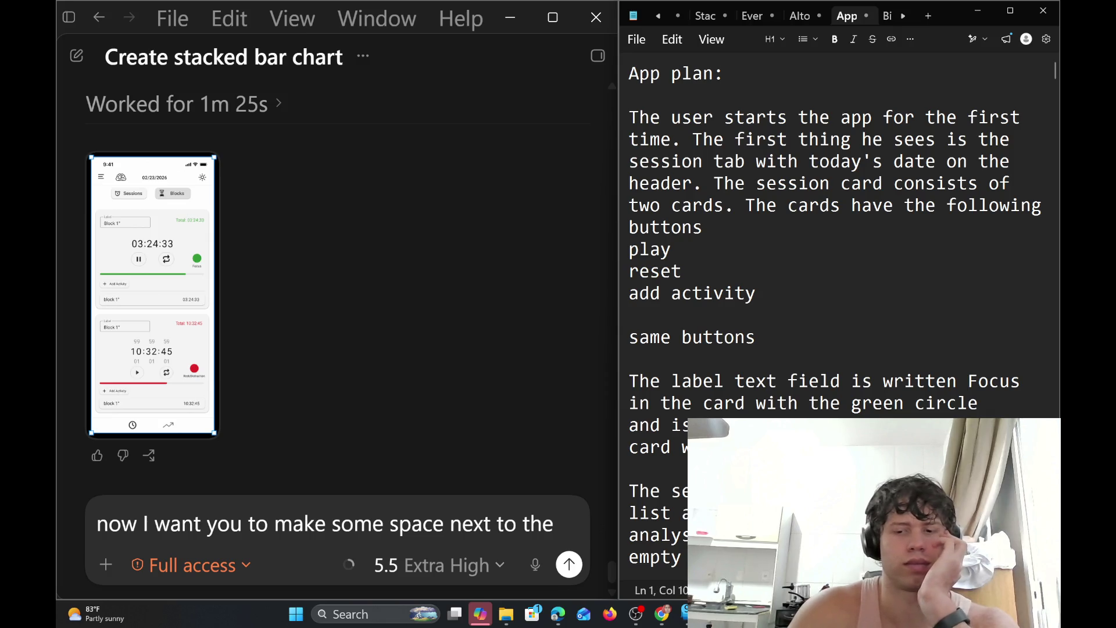
key("Return")
key("Return")
type("E")
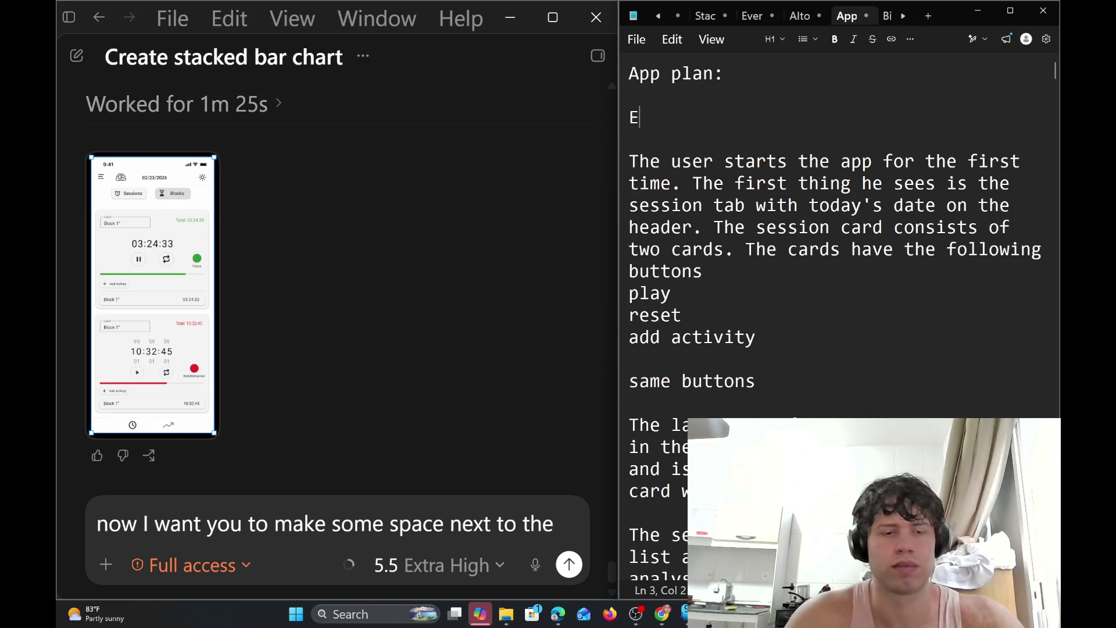
type("very ses")
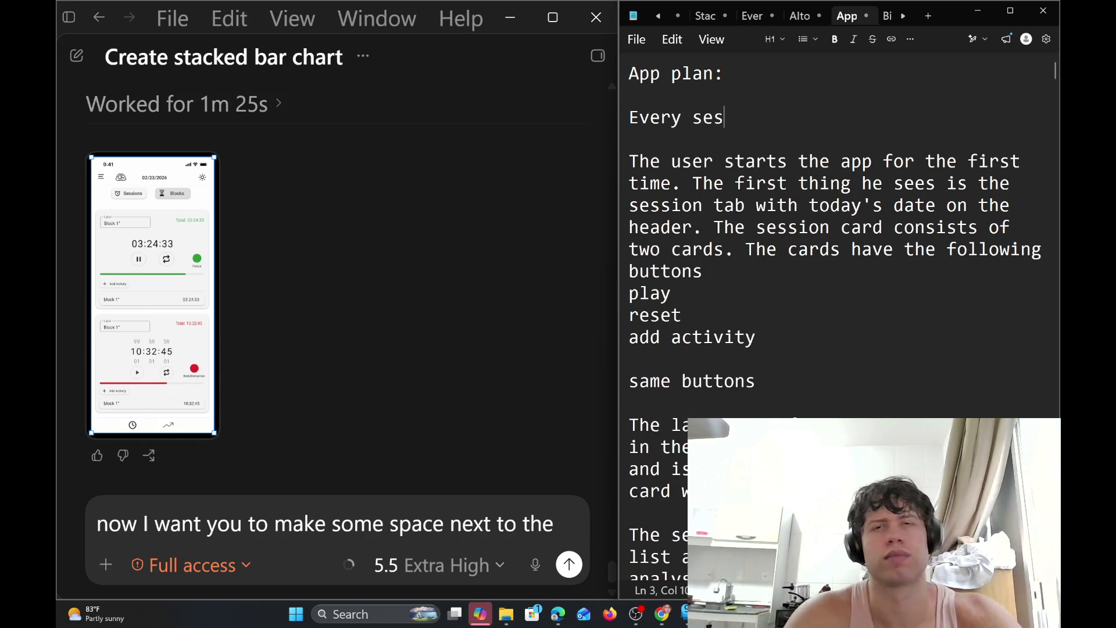
type("sion is base")
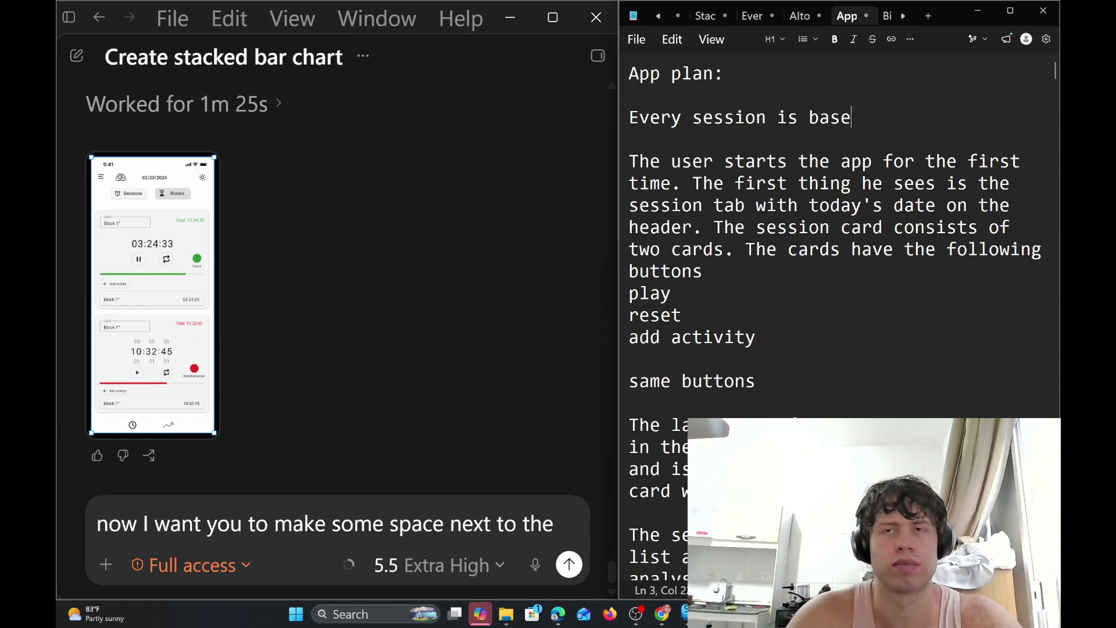
type("d o")
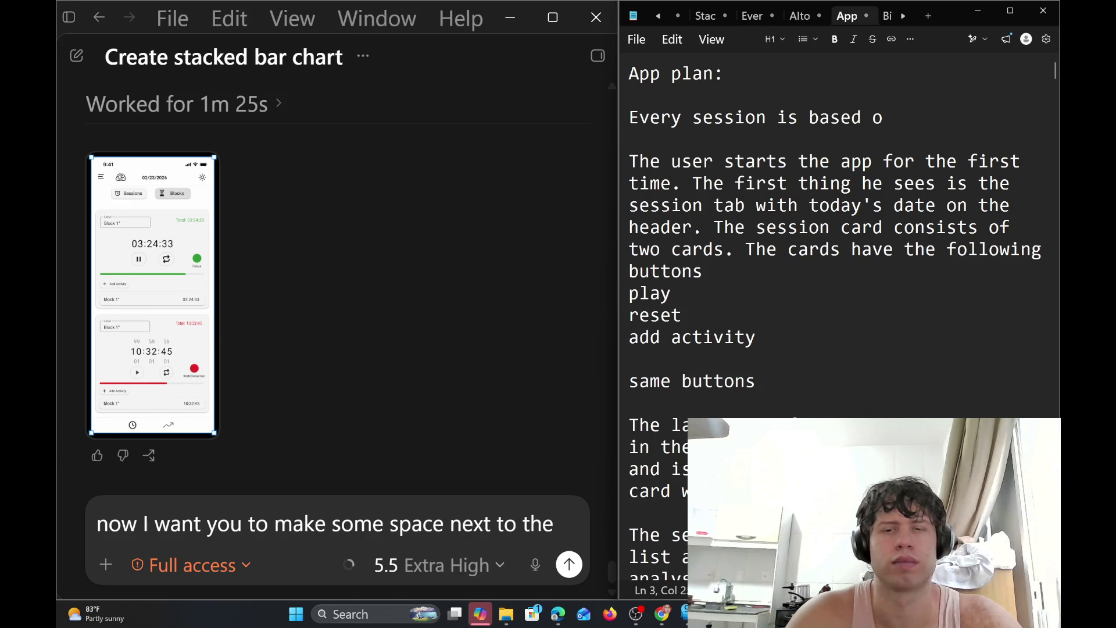
type("n stopw")
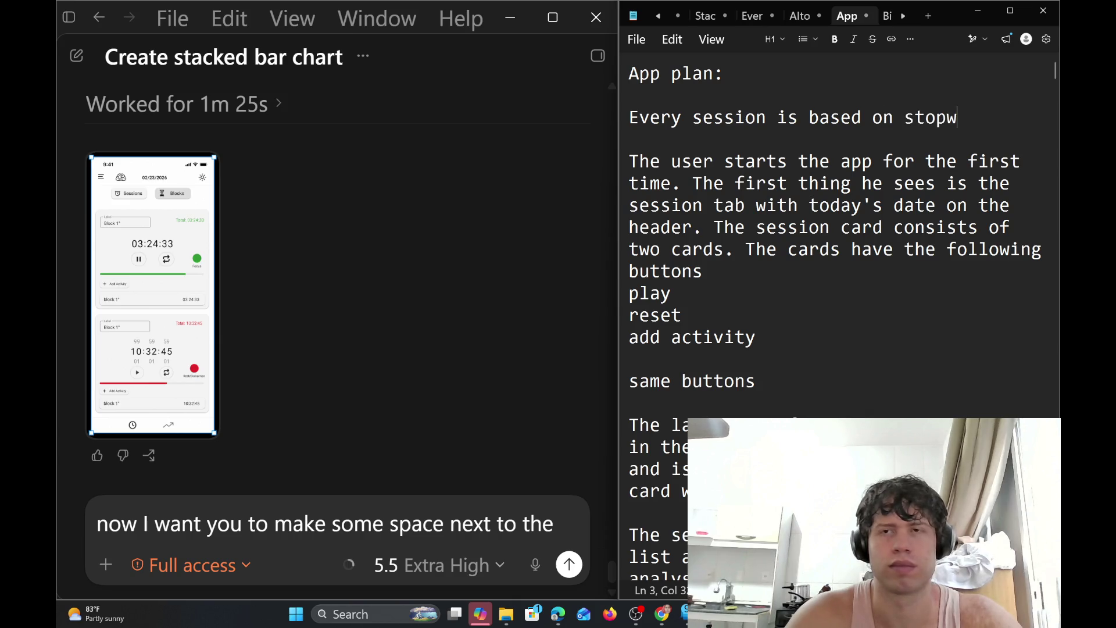
type("atches")
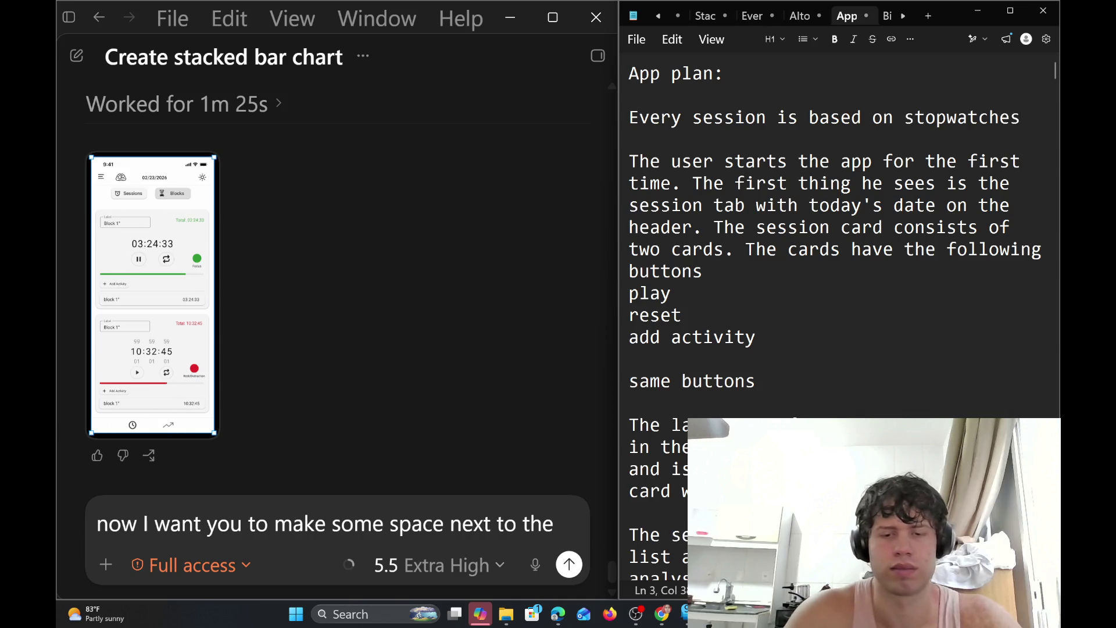
type(", every ")
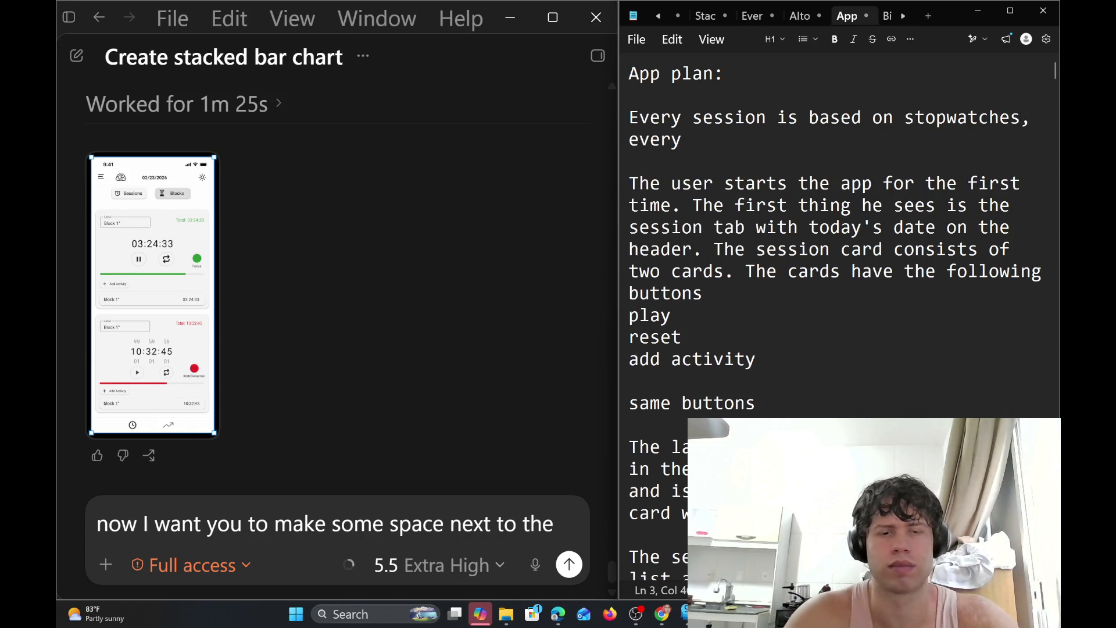
type("tiemr is")
key("BackSpace")
key("BackSpace")
key("BackSpace")
key("BackSpace")
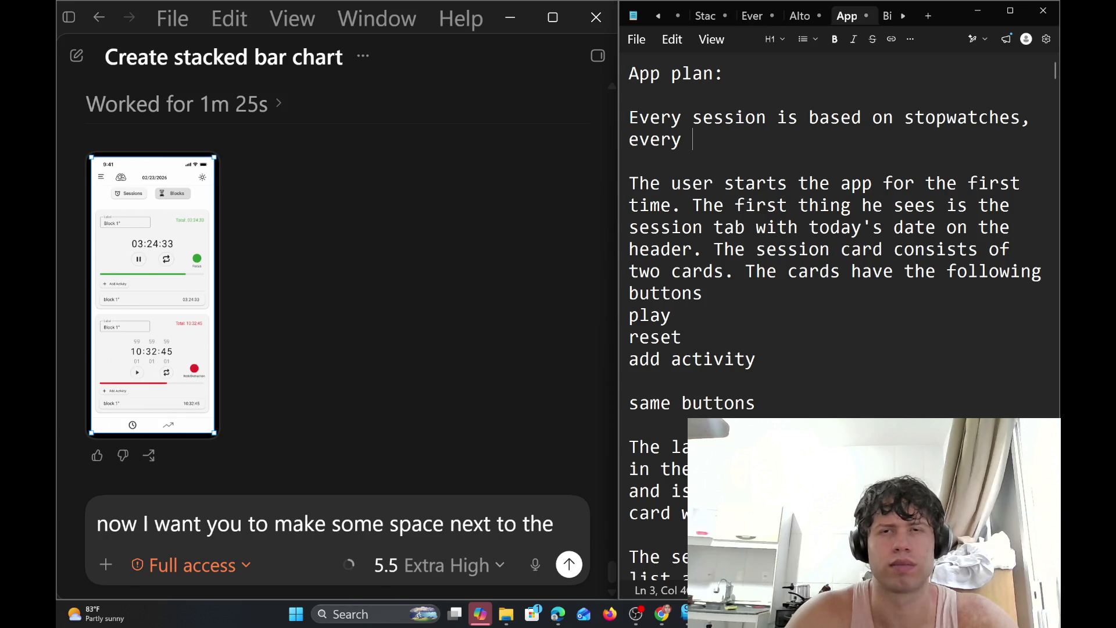
Continue with 'block is based on timers. When referring to the numbers'
type("block is ")
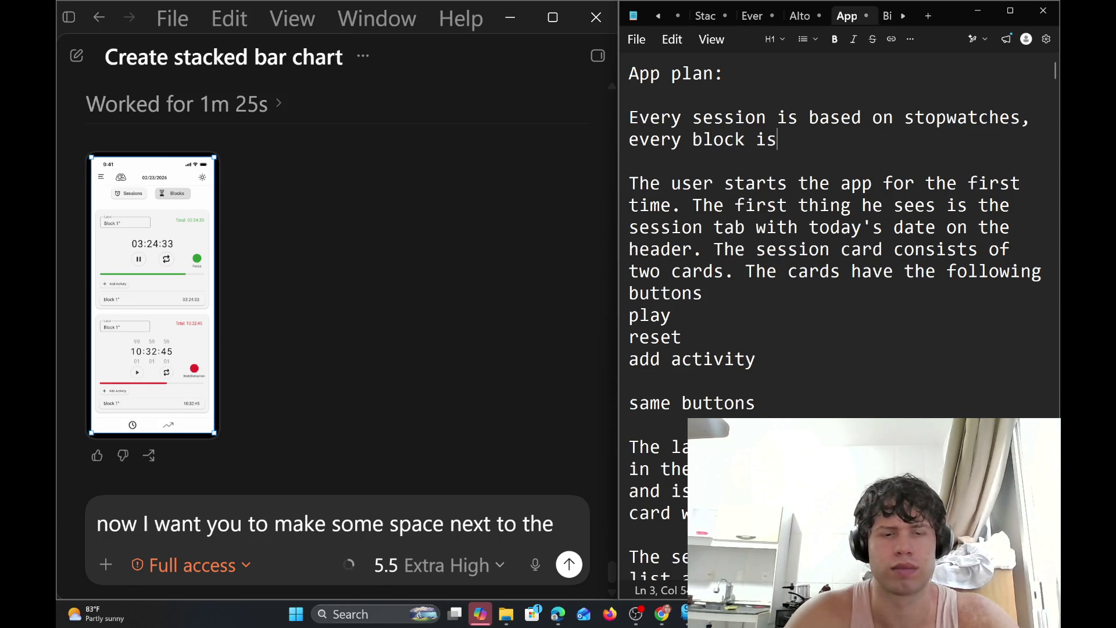
type("based on ")
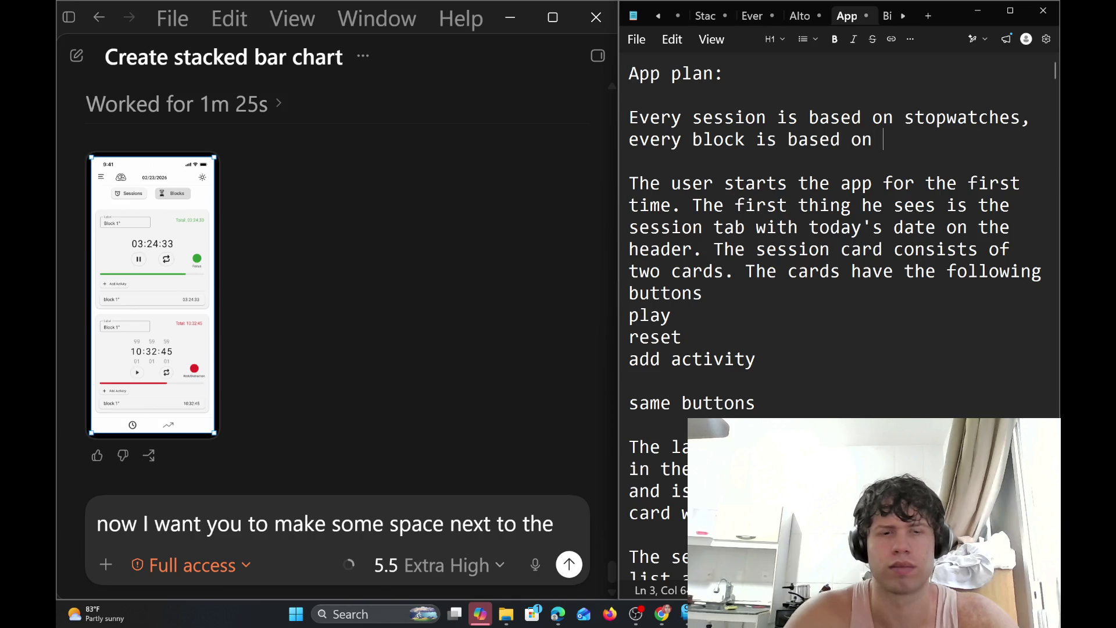
type("timers")
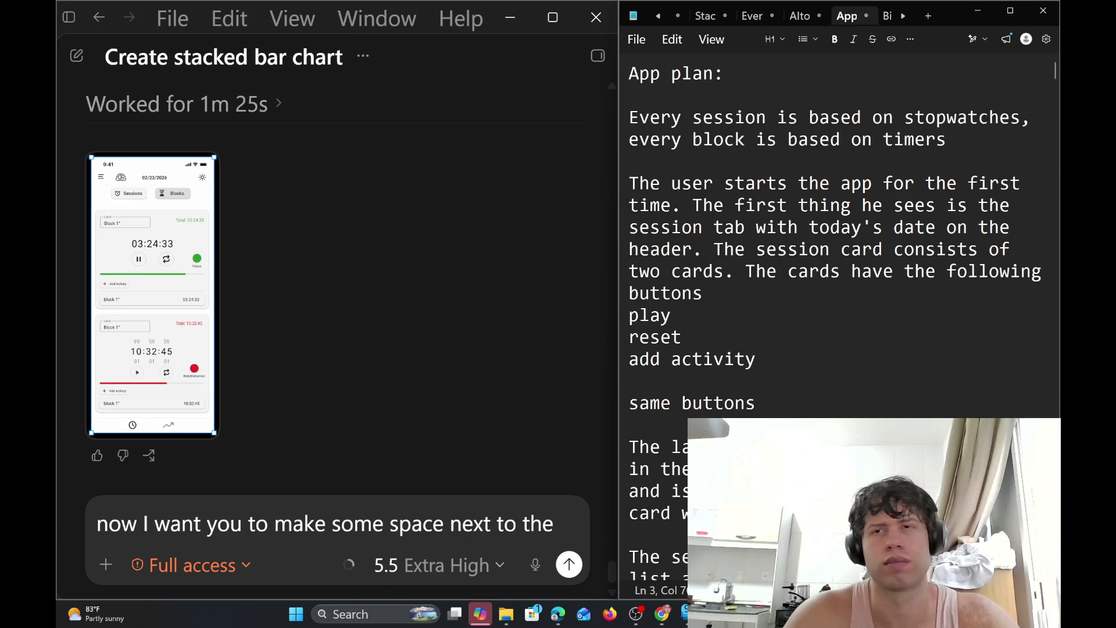
type(". W")
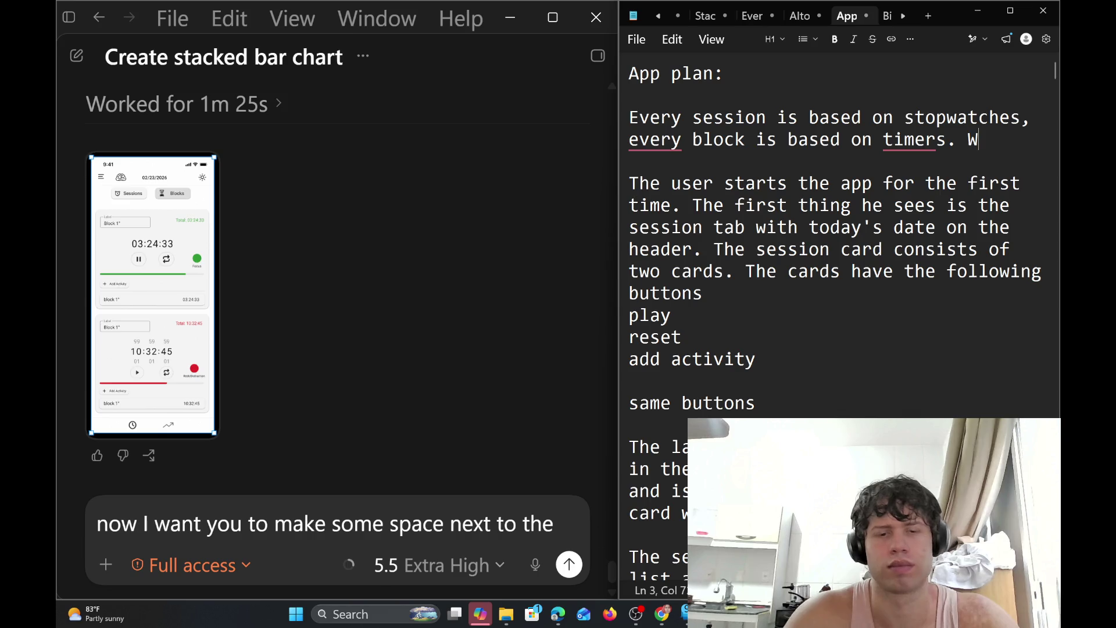
type("hen reffer")
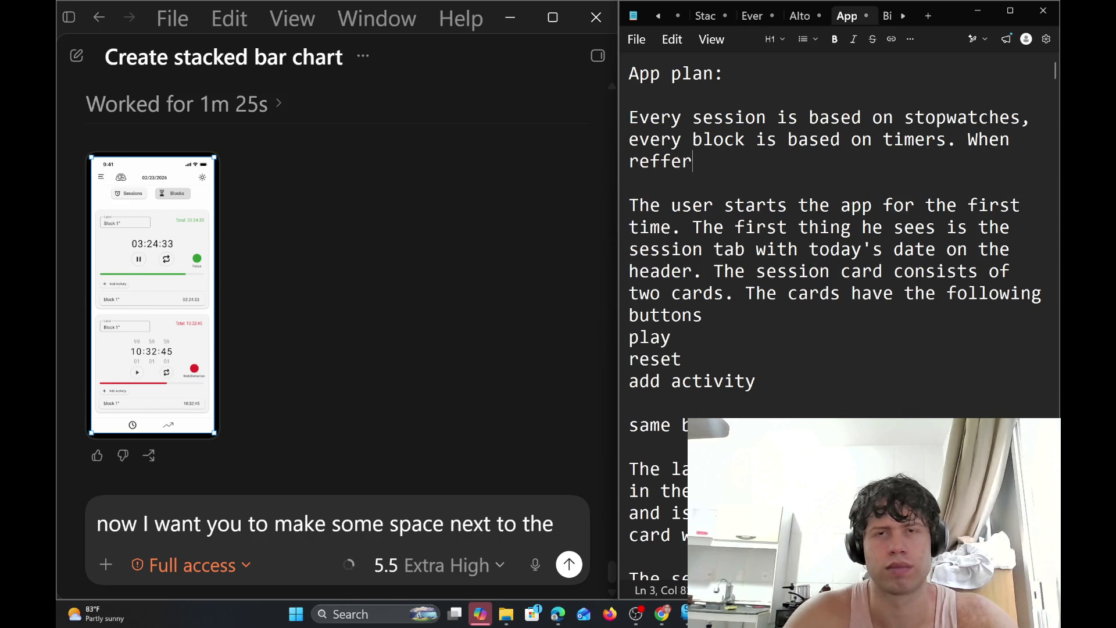
type("ing t")
key("BackSpace")
key("BackSpace")
key("BackSpace")
key("BackSpace")
key("BackSpace")
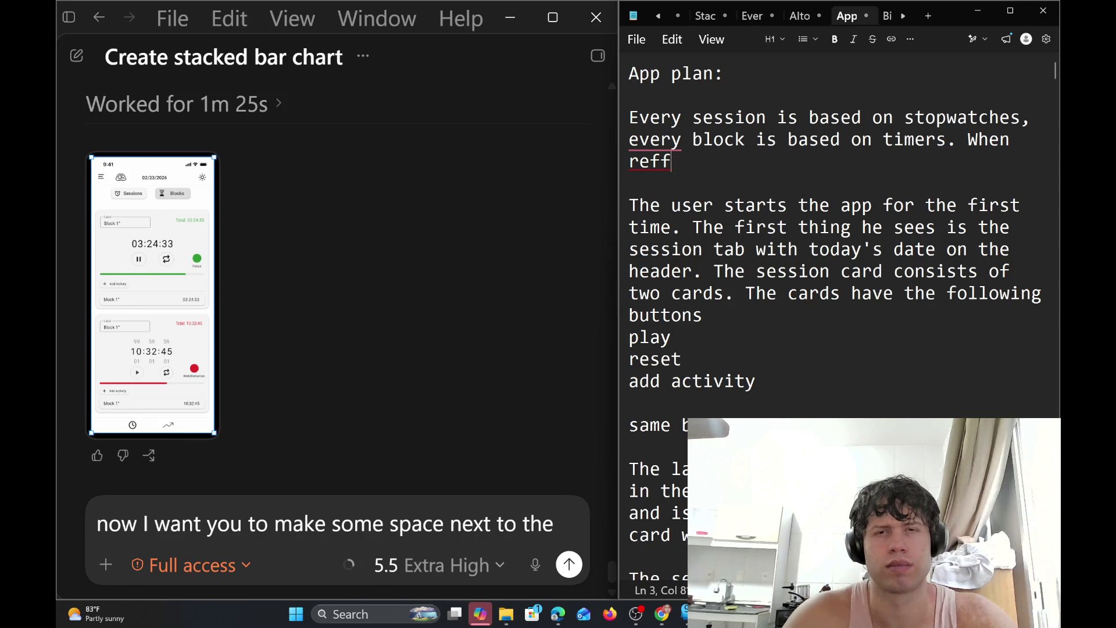
key("BackSpace")
type("ering")
key("BackSpace")
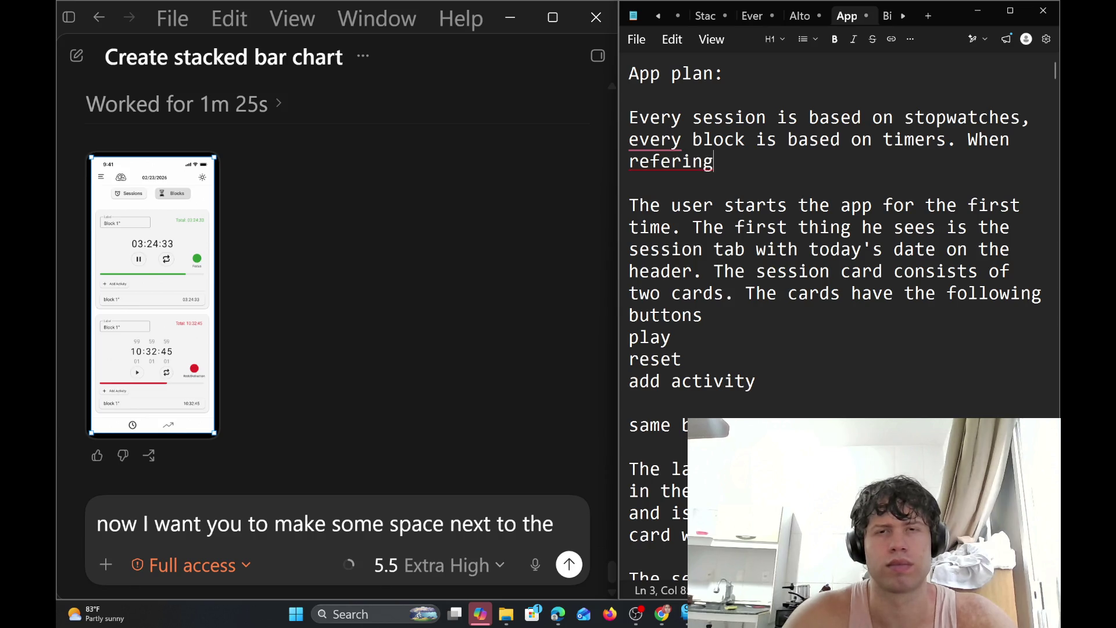
key("BackSpace")
key("BackSpace")
key("BackSpace")
key("BackSpace")
key("BackSpace")
type("e")
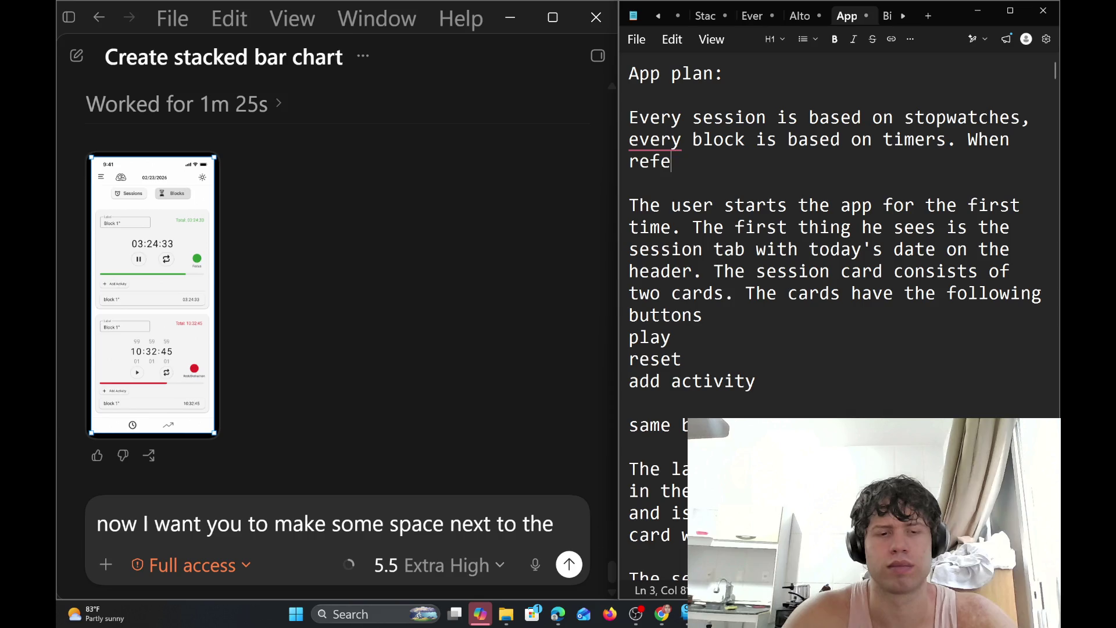
type("rring")
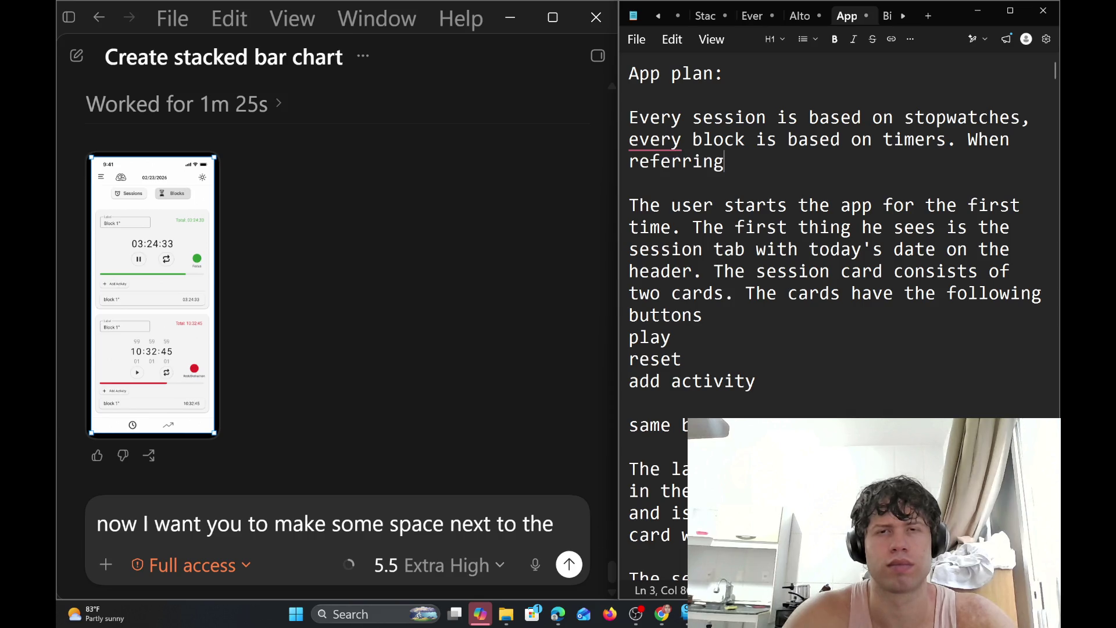
type(" to")
type(" the number")
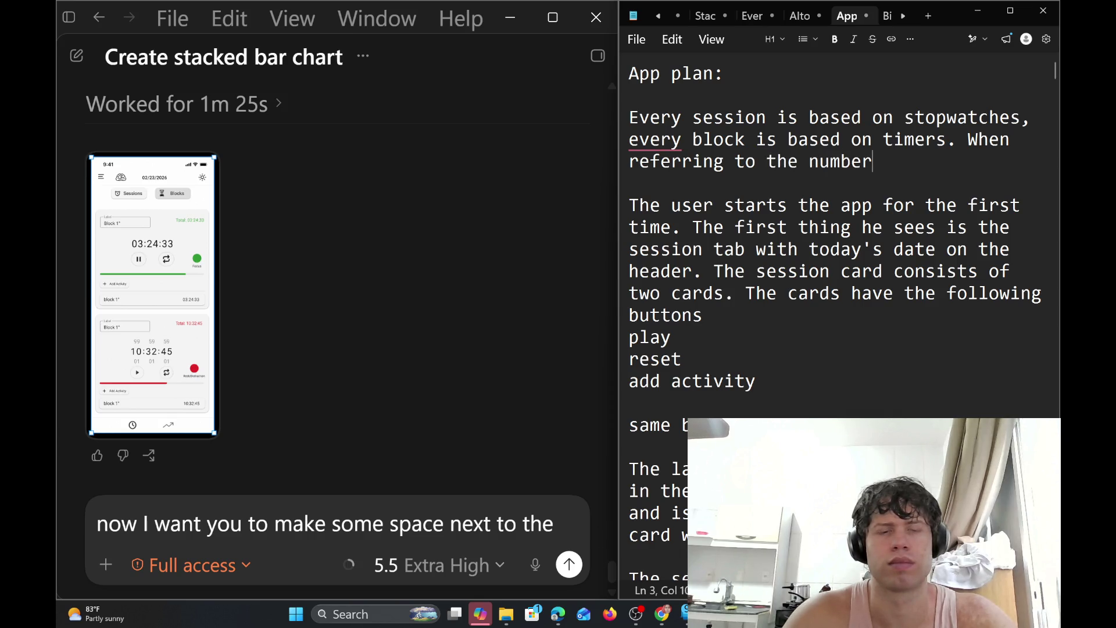
type("s on")
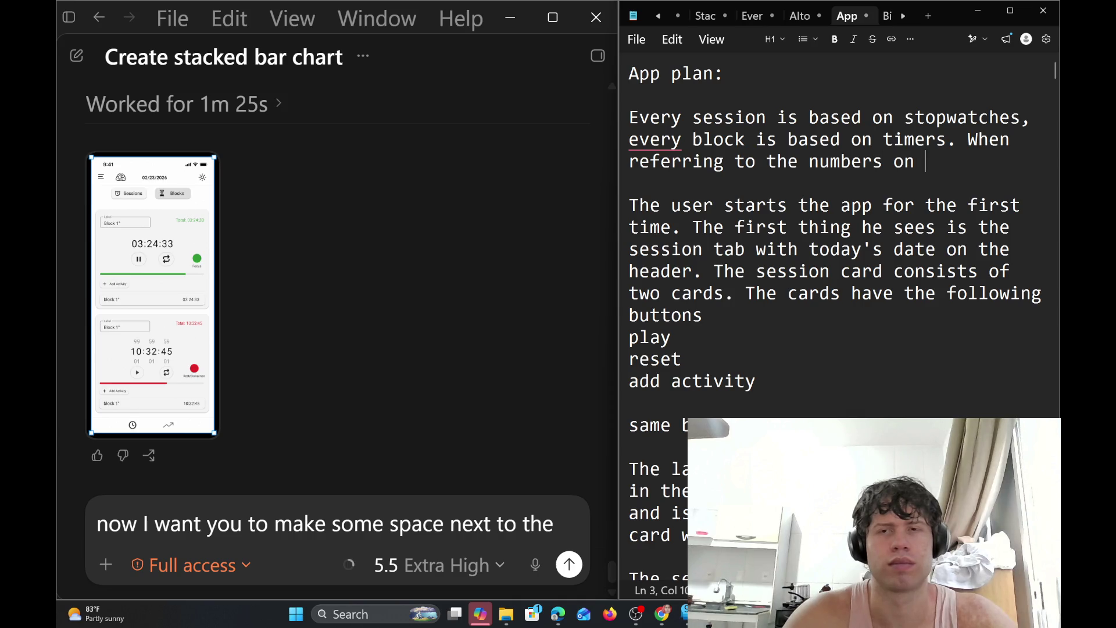
type(" the")
key("BackSpace")
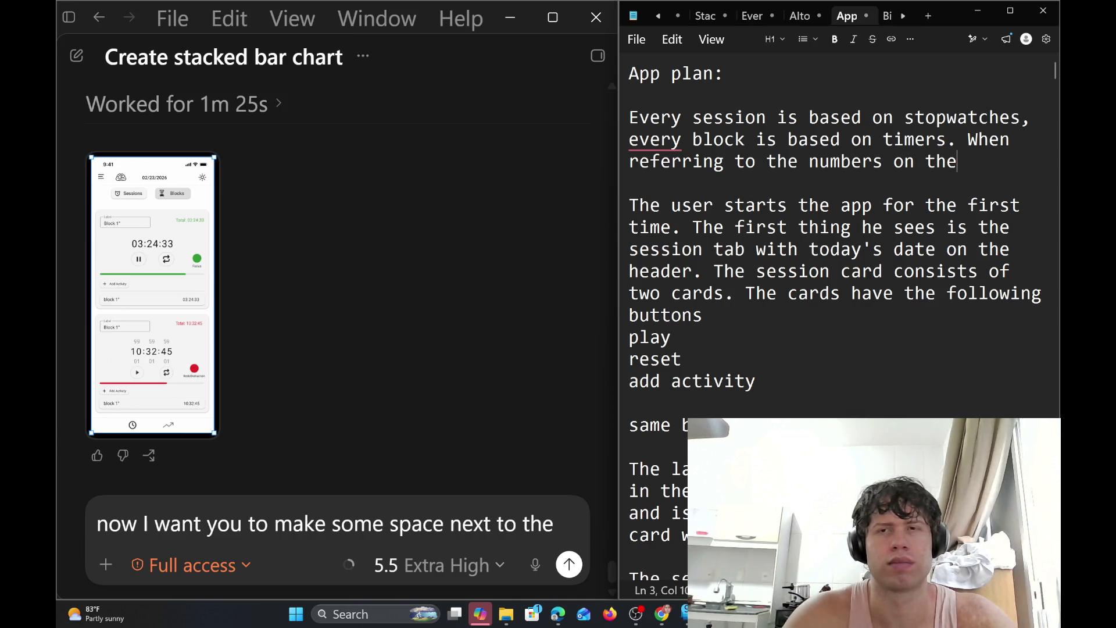
key("BackSpace")
key("BackSpace")
key("BackSpace")
key("BackSpace")
Add the parenthetical '(the active/paused time itself)' followed by 'I will reffer'
type("s")
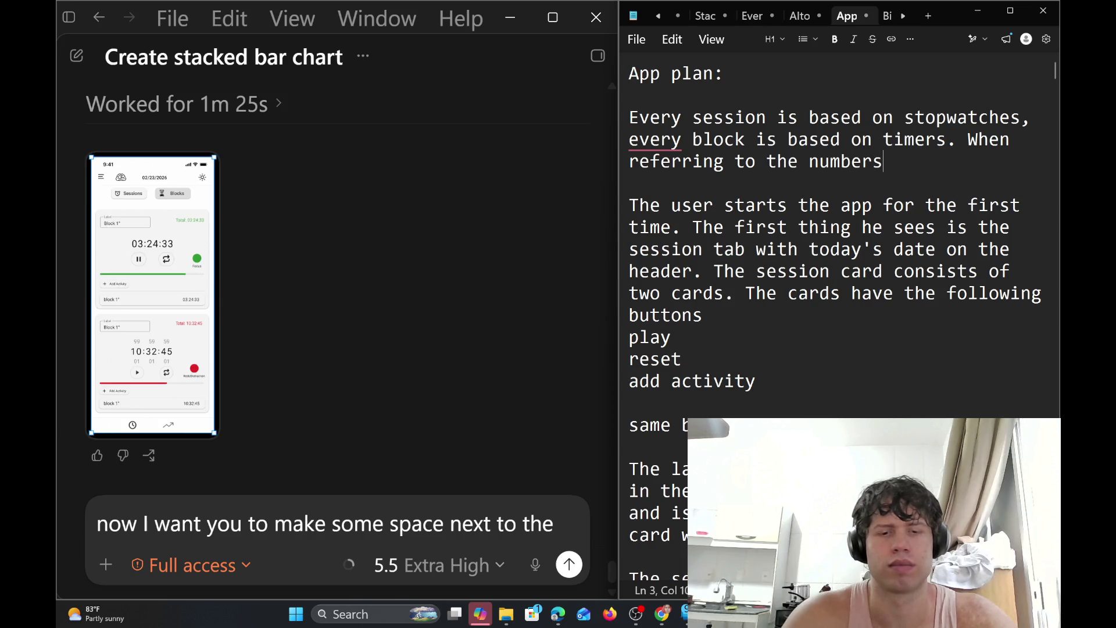
type("(the")
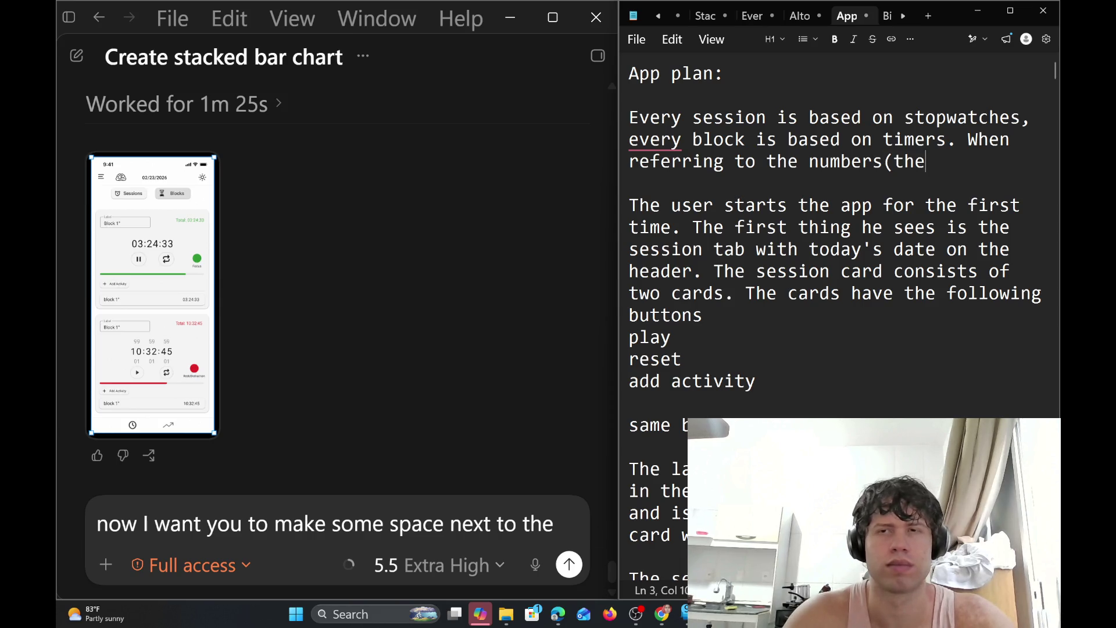
type(" aci")
key("BackSpace")
type("tiv")
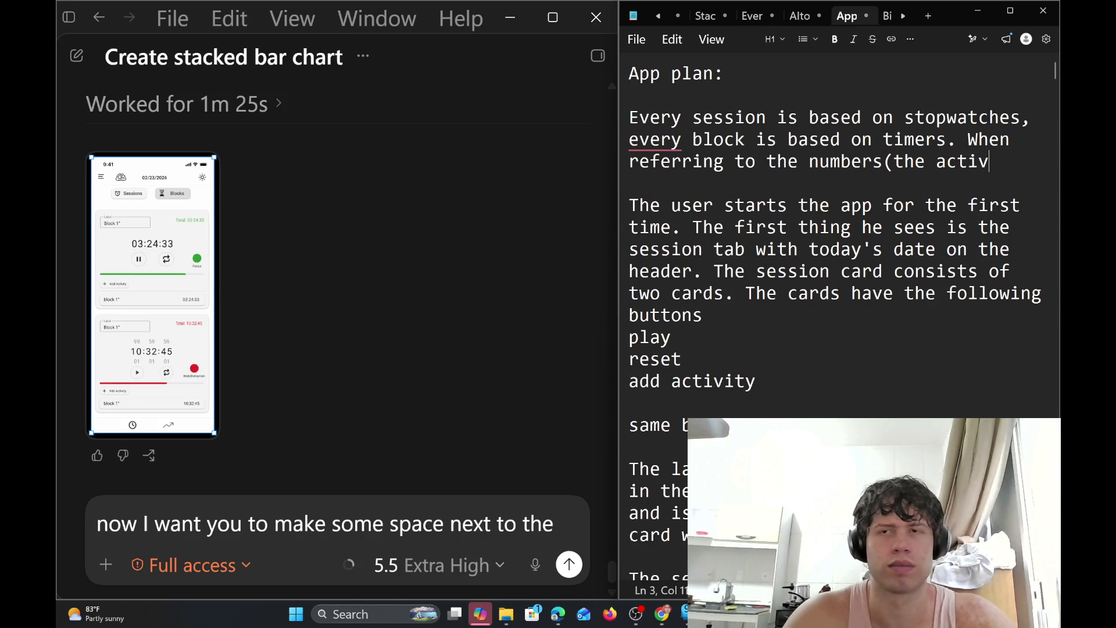
type("e;paus")
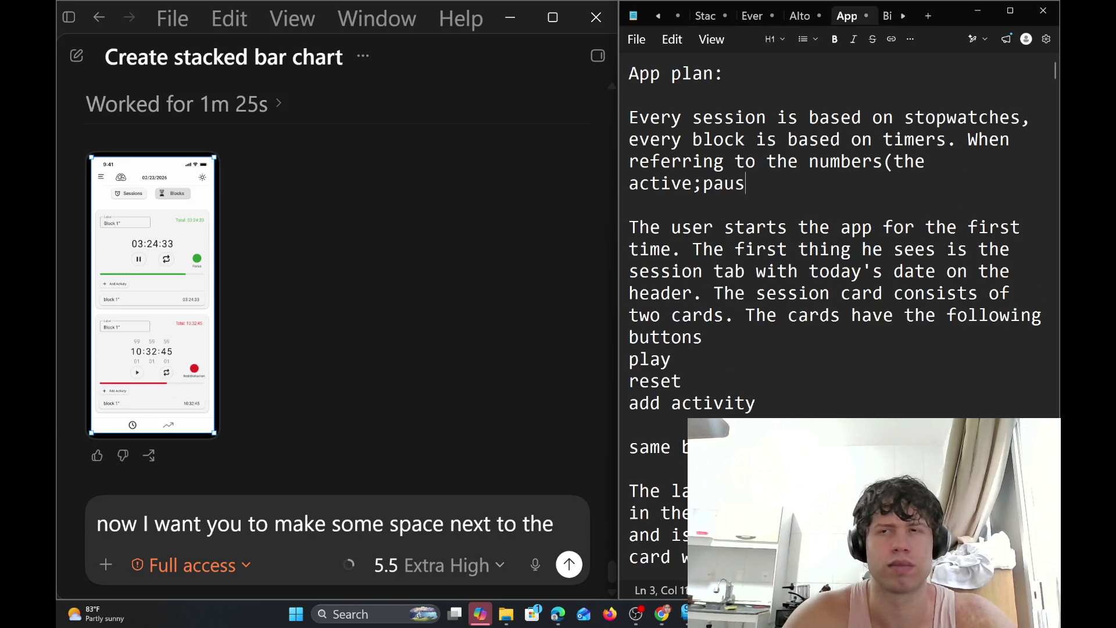
key("BackSpace")
key("BackSpace")
key("BackSpace")
key("BackSpace")
key("BackSpace")
type("/")
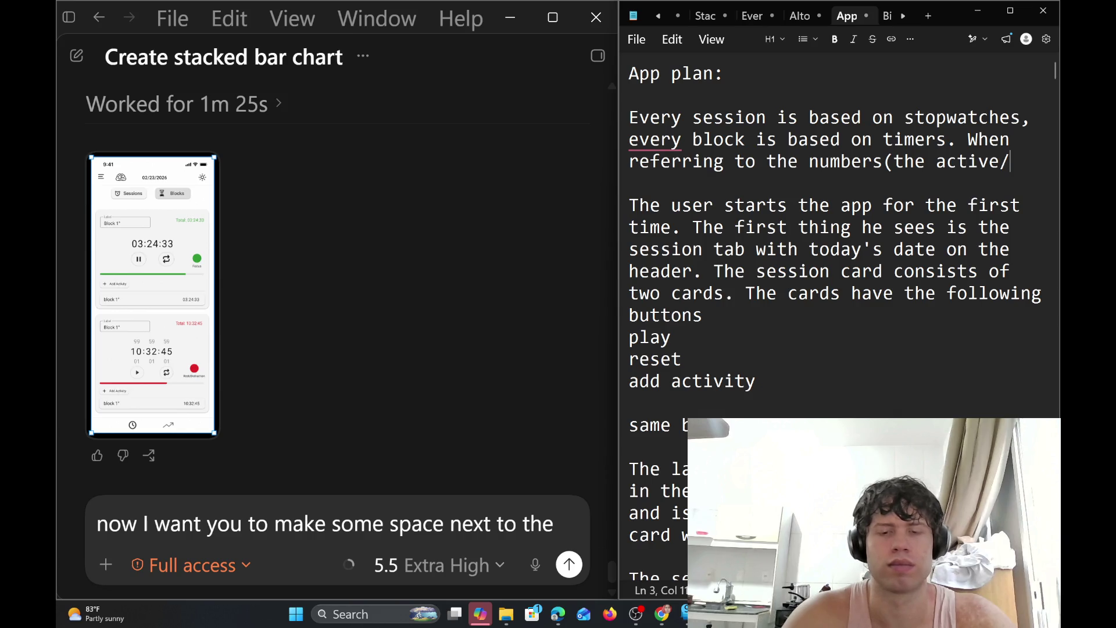
type("paused t")
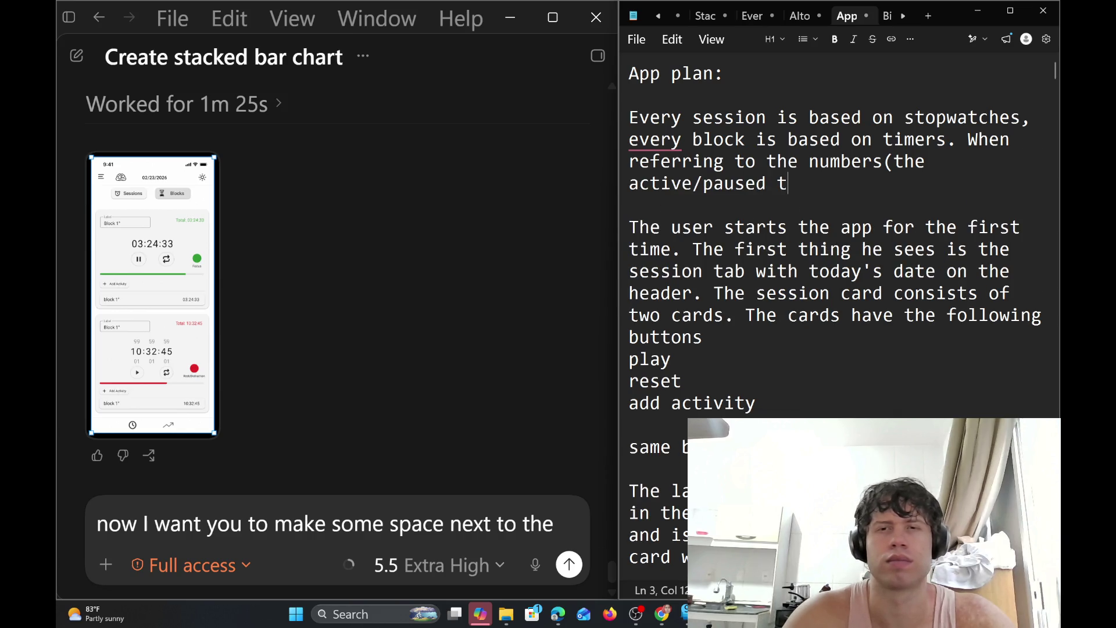
type("ime it")
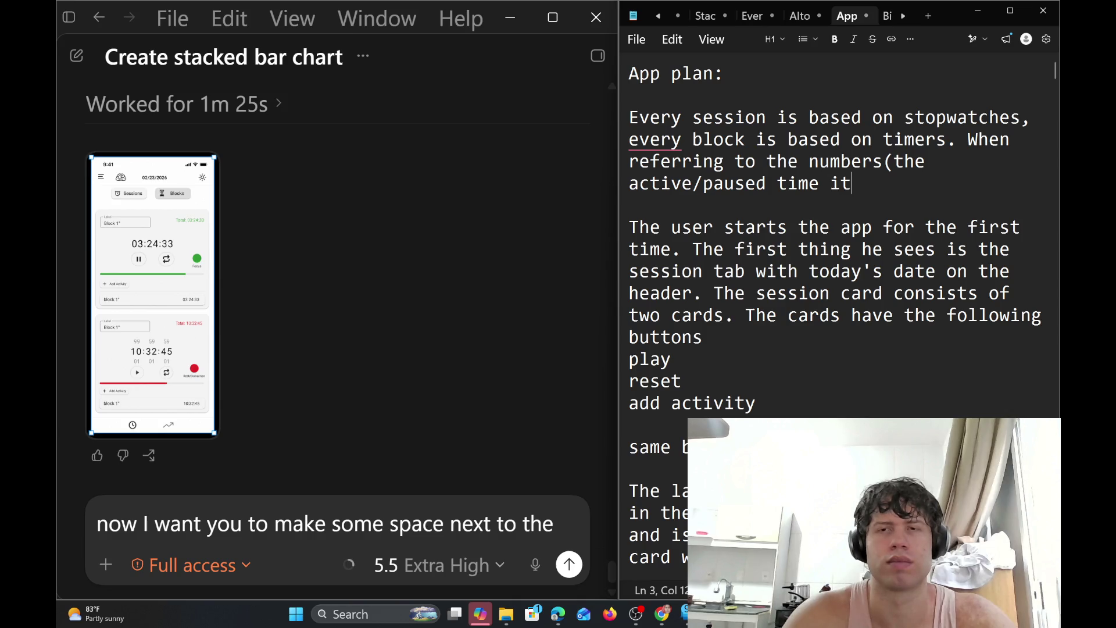
type("seld")
key("BackSpace")
type("f")
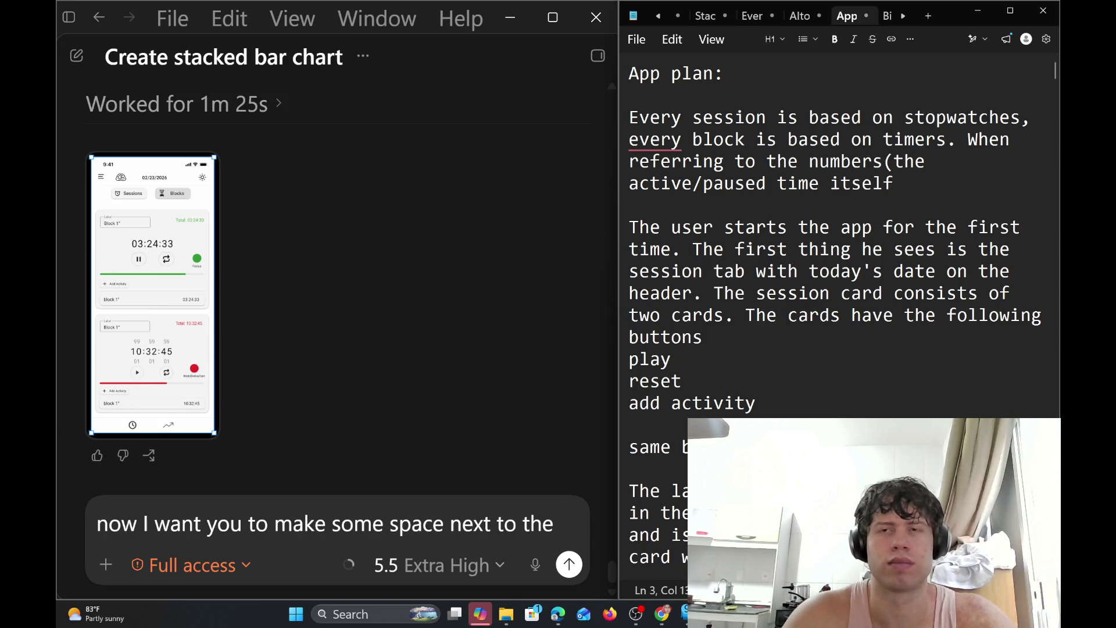
type(";")
key("BackSpace")
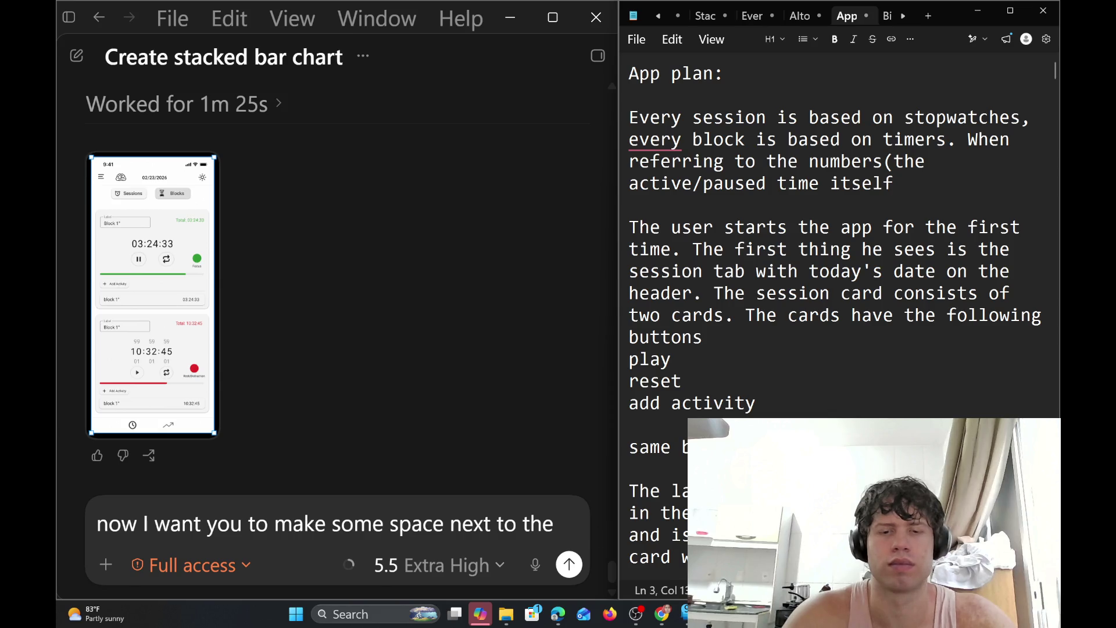
type(")")
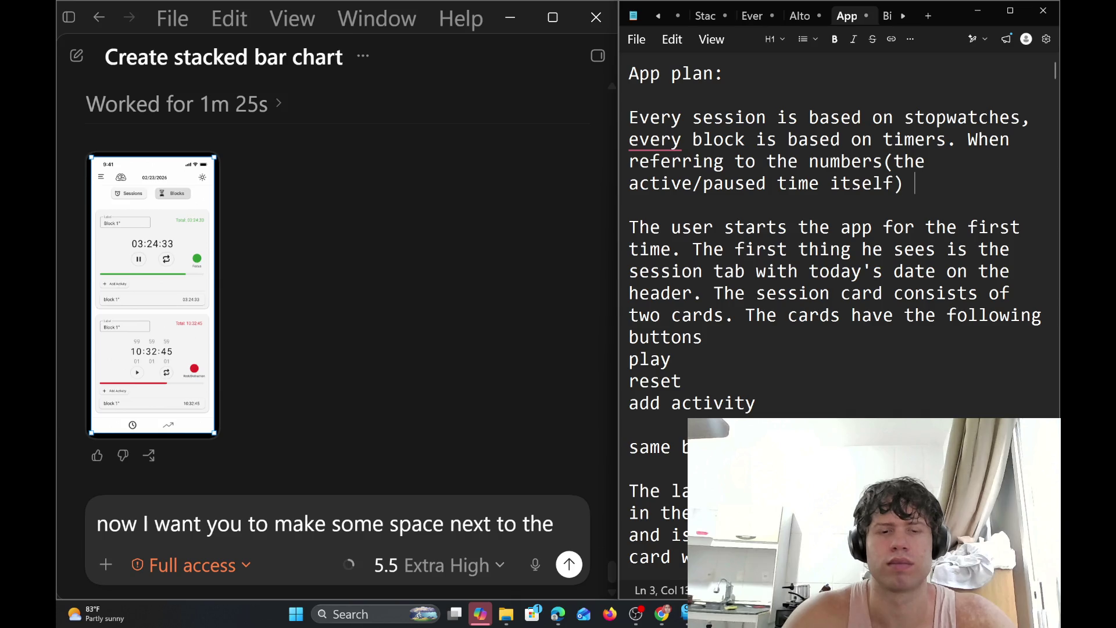
type(" I")
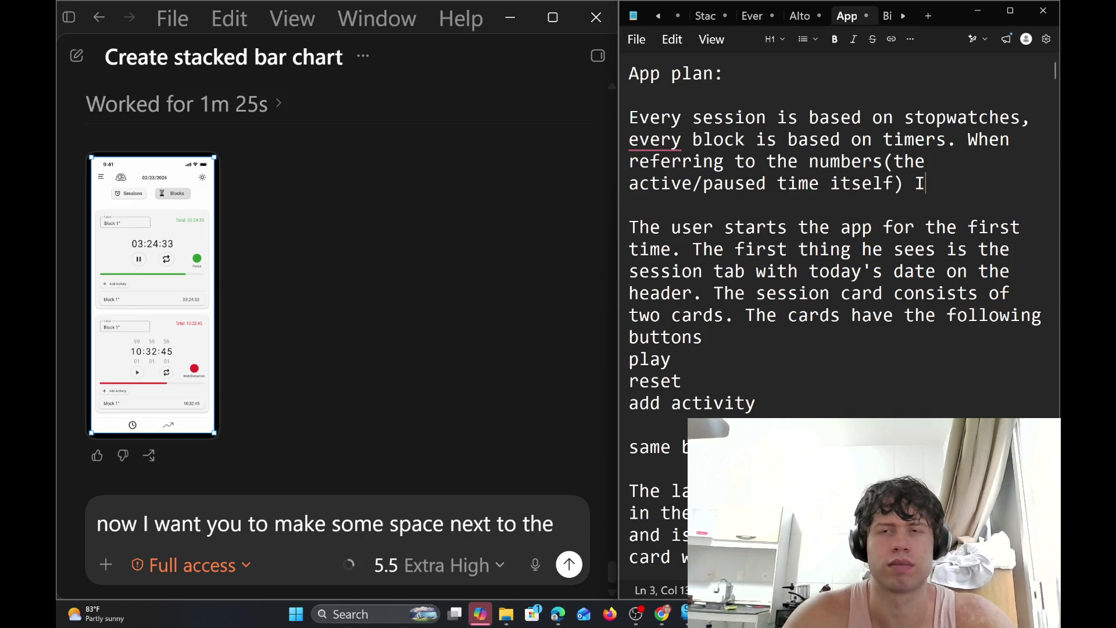
type(" will reff")
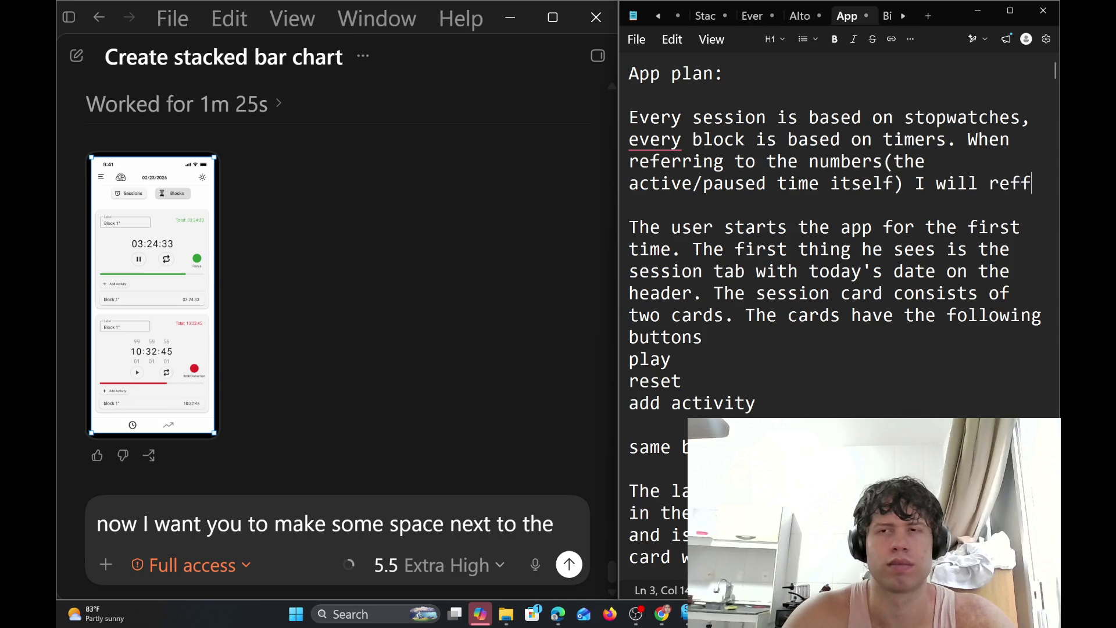
type("er")
Fix 'reffer' to 'refer', end with 'to then as', and bring up spelling corrections for 'then'
key("Left")
key("Left")
key("BackSpace")
key("End")
type("them ")
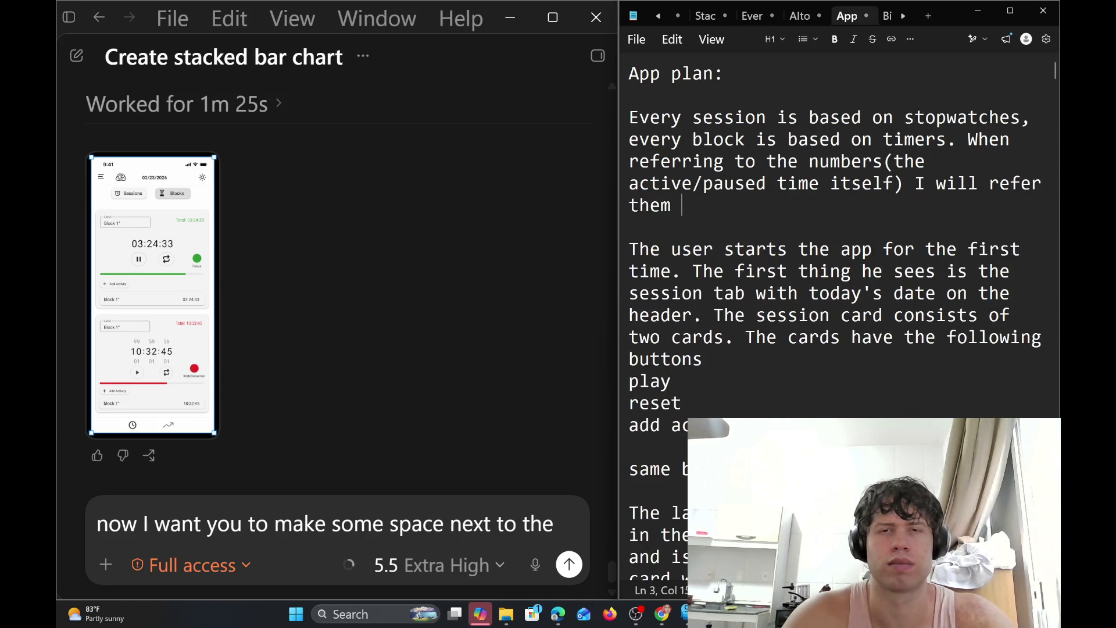
type("ar")
key("BackSpace")
type("s")
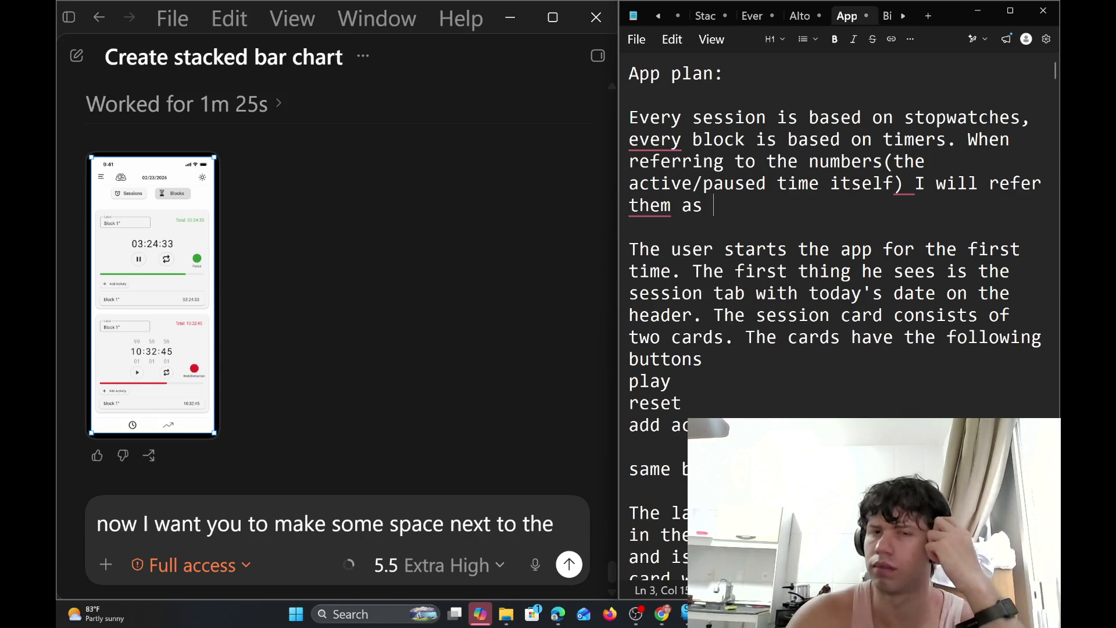
key("BackSpace")
key("BackSpace")
key("BackSpace")
key("BackSpace")
key("BackSpace")
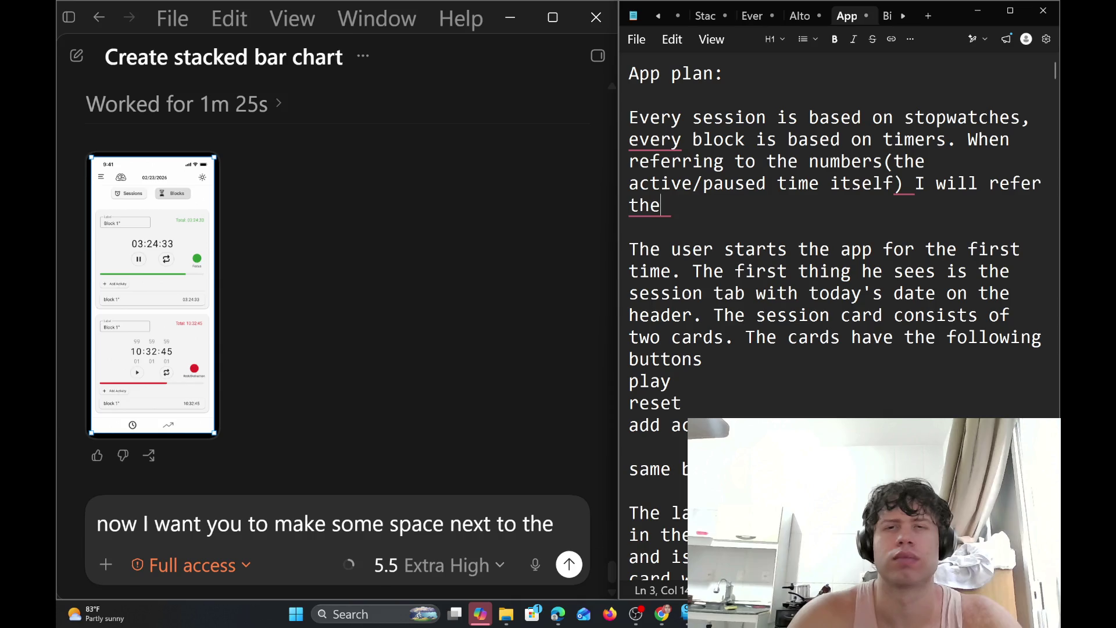
key("BackSpace")
key("BackSpace")
type("o th")
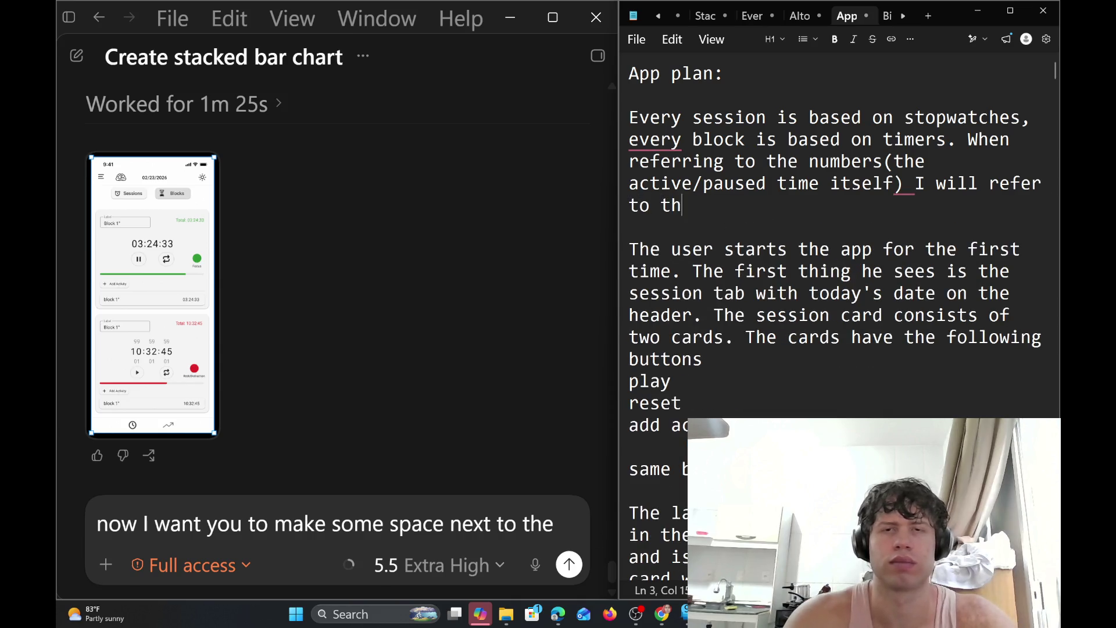
type("em")
key("BackSpace")
type("n ")
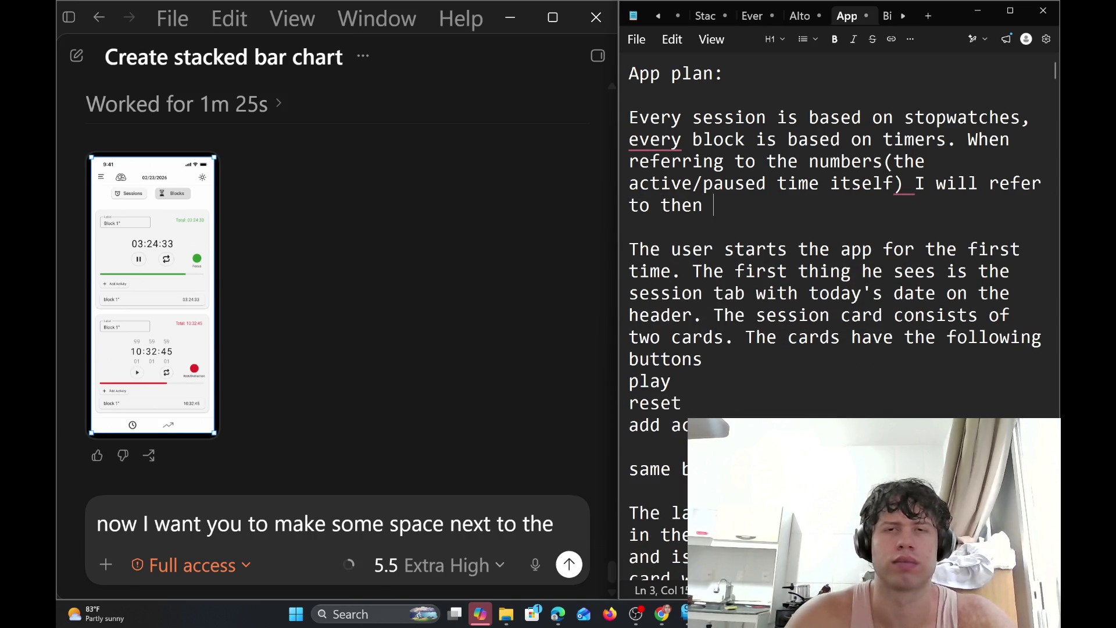
type("as")
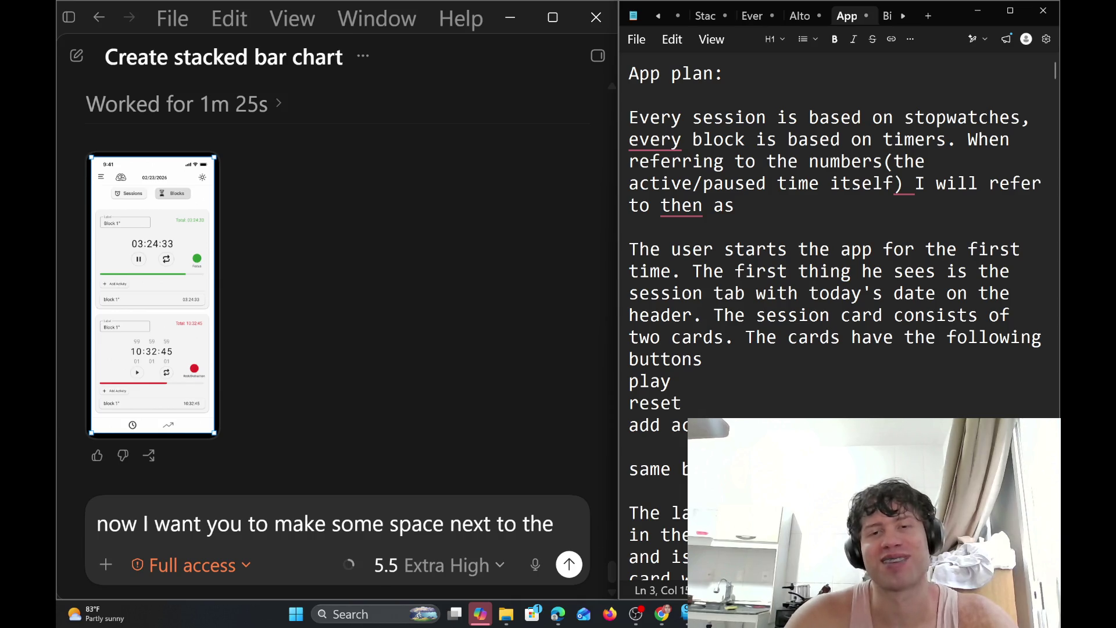
right_click(683, 208)
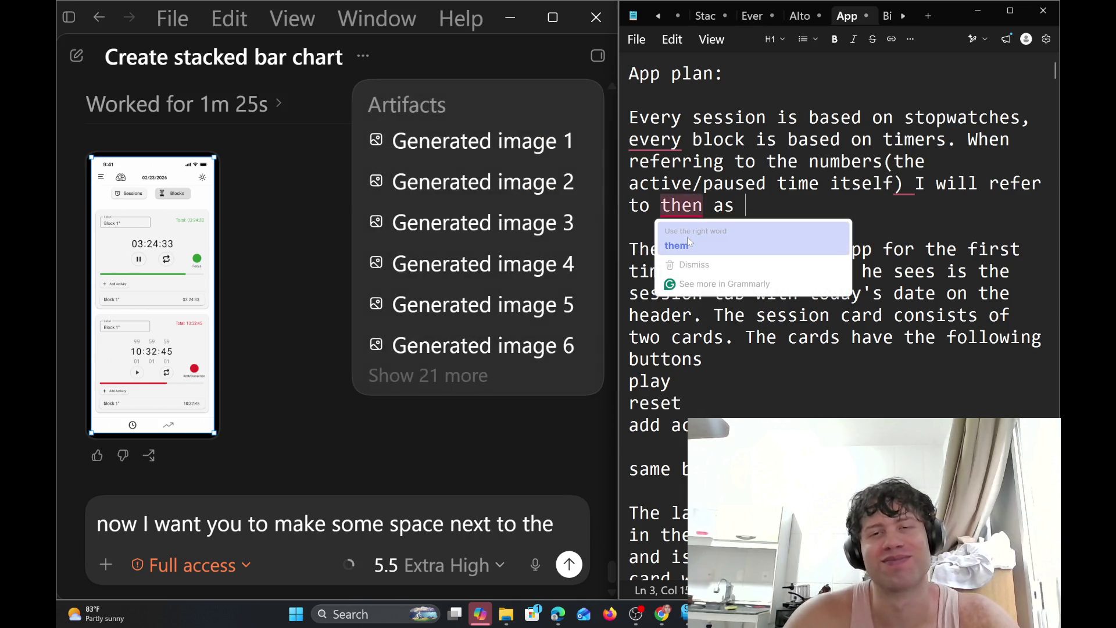
Accept the Grammarly fixes: 'then' to 'them', 'and every block', and a comma after 'itself)'
left_click(687, 239)
right_click(655, 141)
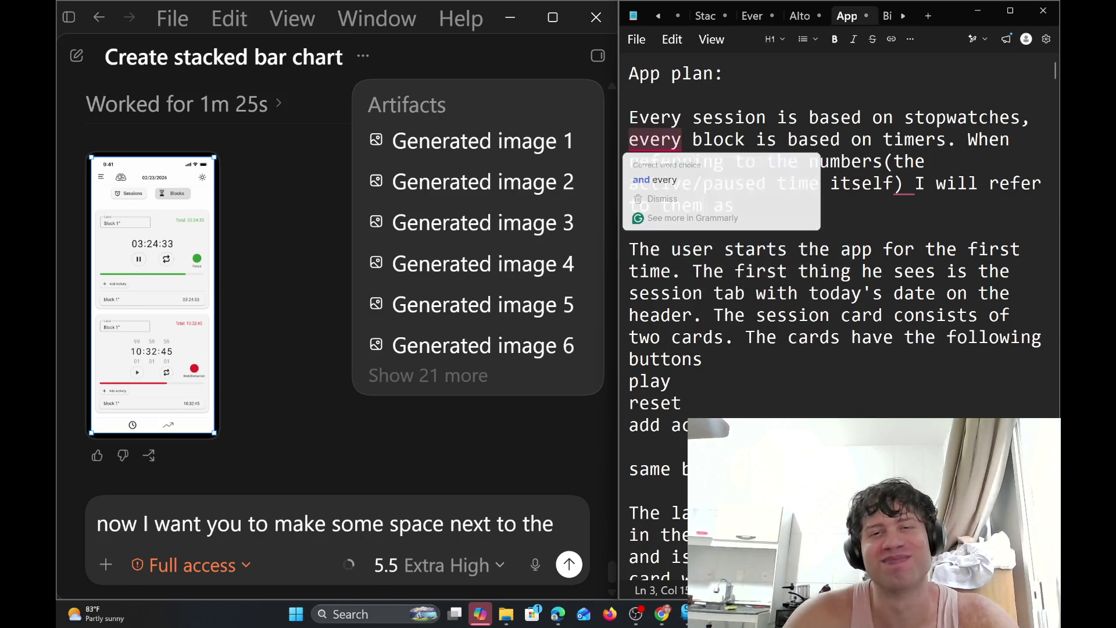
left_click(660, 176)
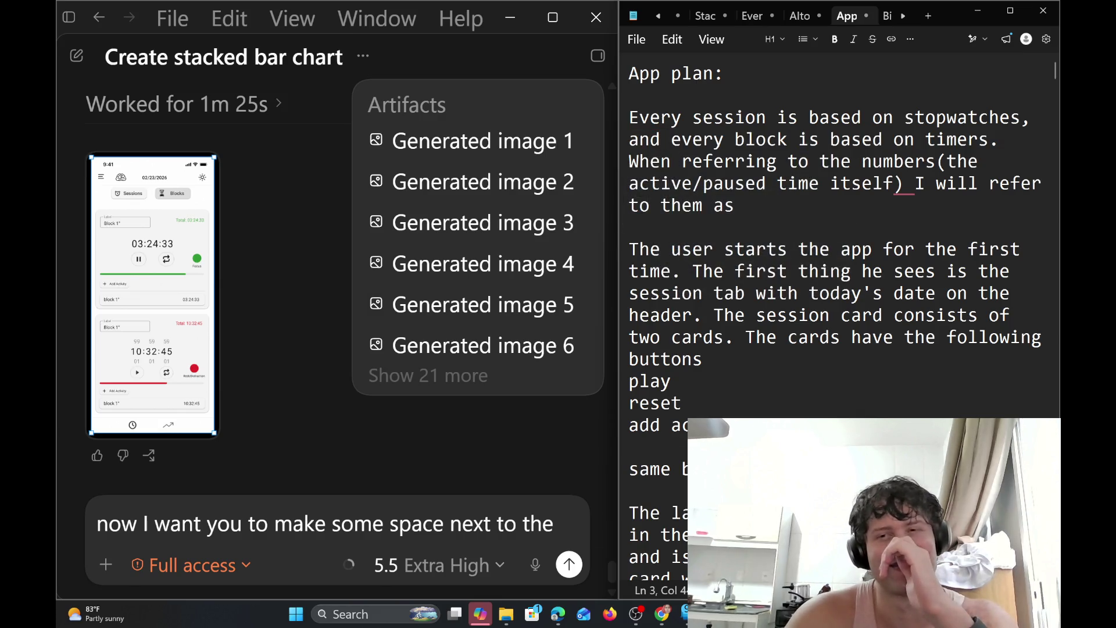
right_click(904, 184)
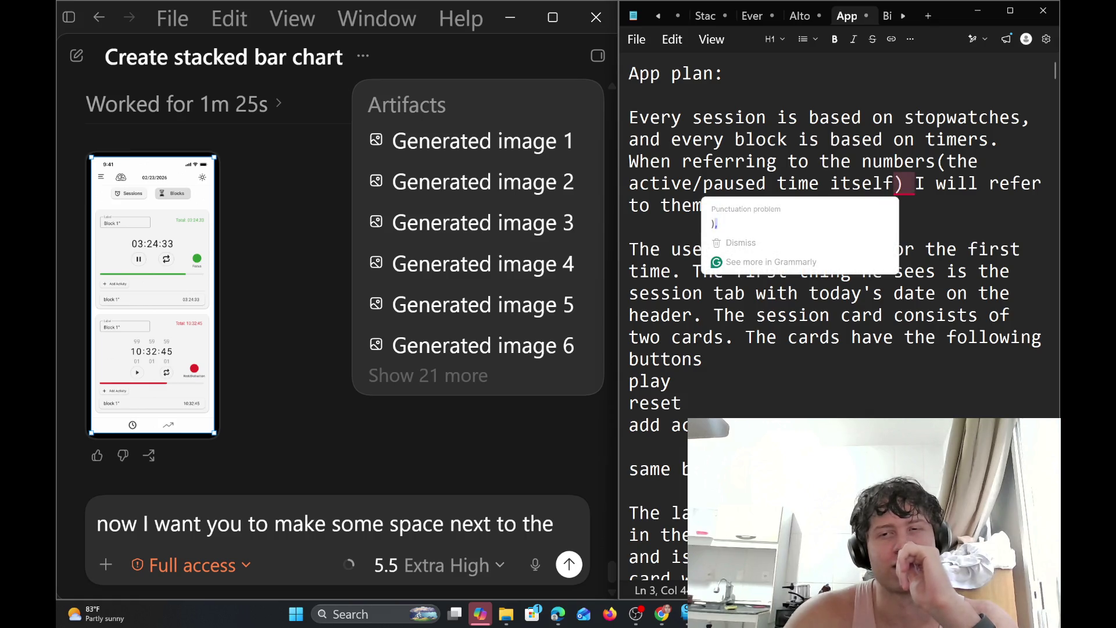
left_click(756, 215)
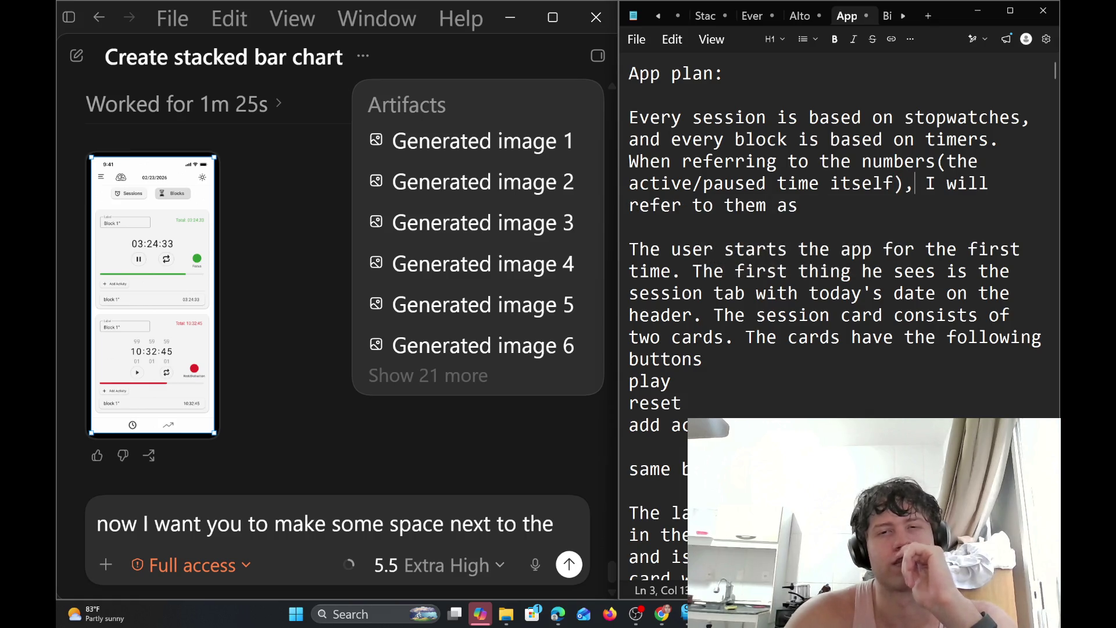
End the sentence with 'stopwatch(when sessions) or timer(when blocks).'
left_click(808, 205)
type("s")
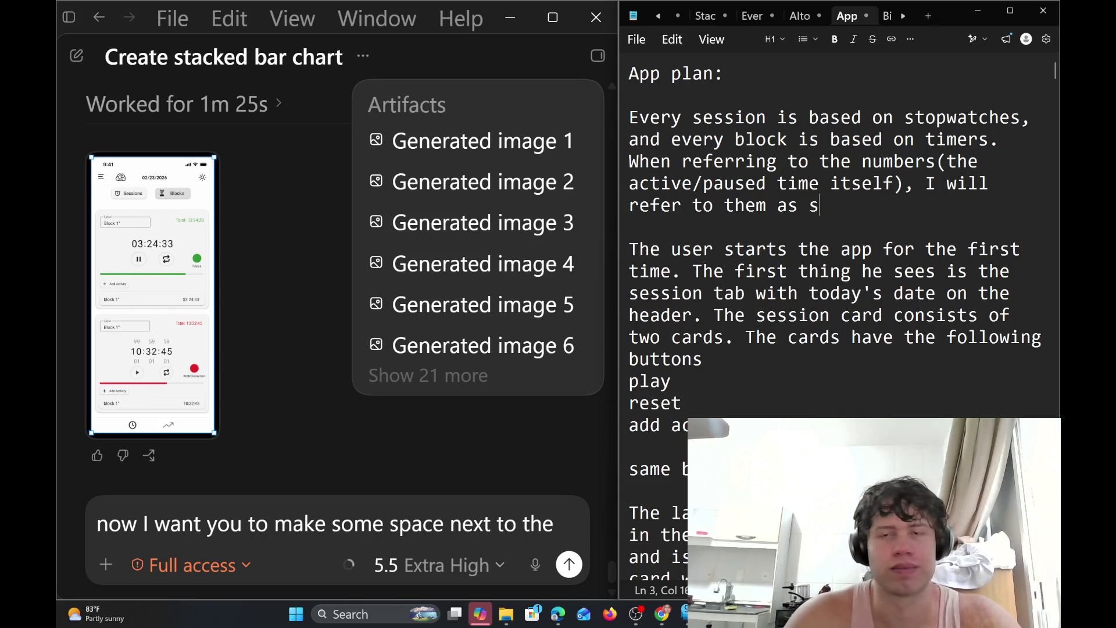
type("topwatch;")
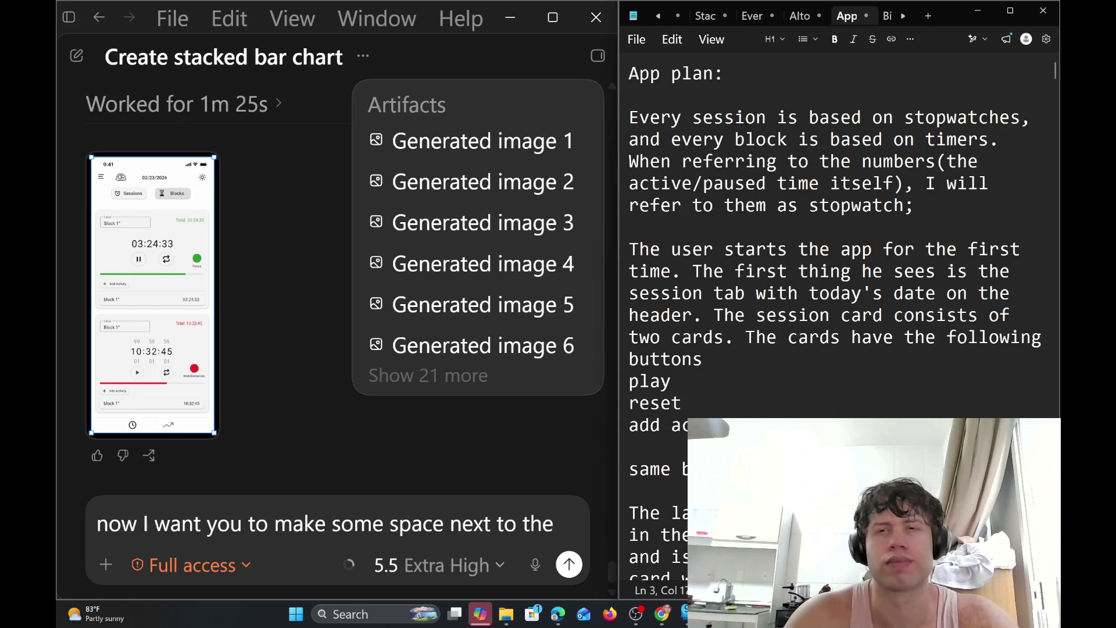
key("BackSpace")
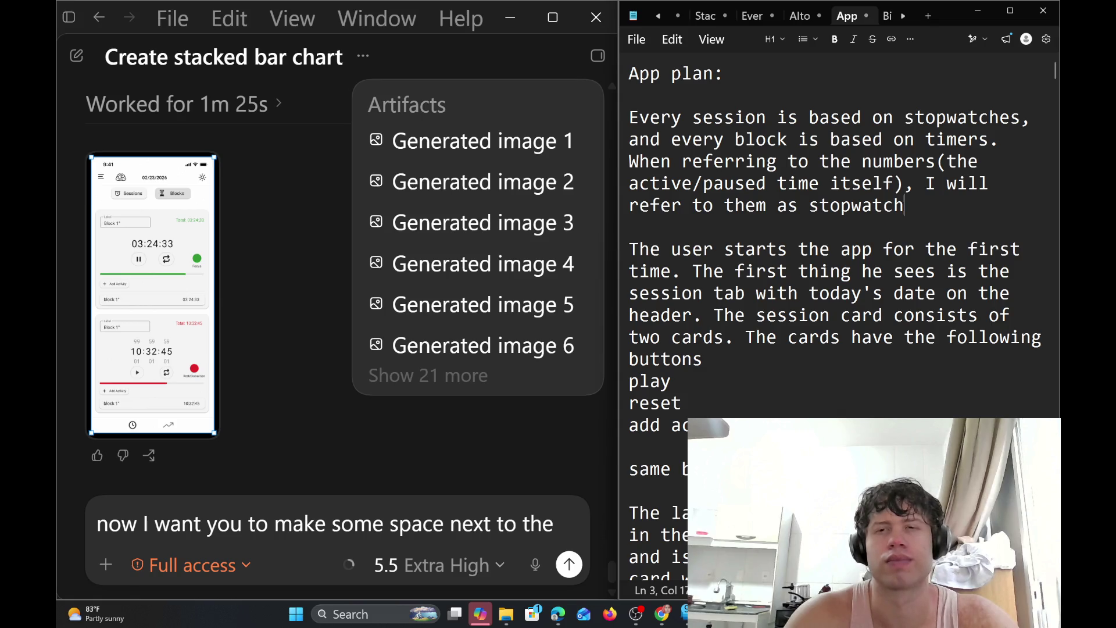
key("BackSpace")
key("BackSpace")
key("BackSpace")
key("BackSpace")
key("BackSpace")
key("BackSpace")
key("BackSpace")
key("BackSpace")
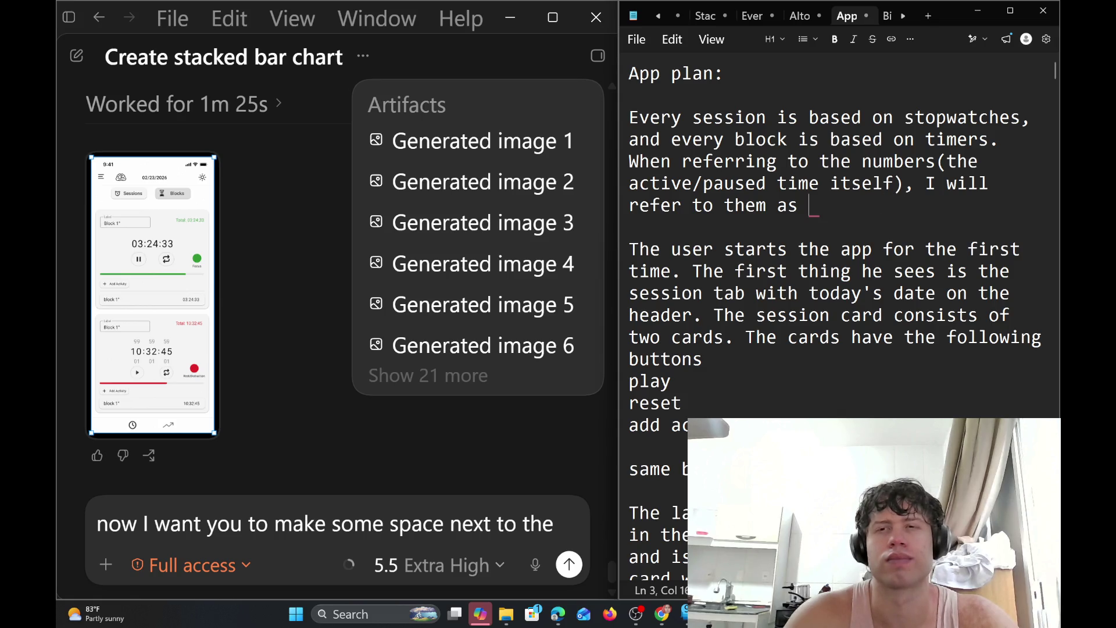
type("t")
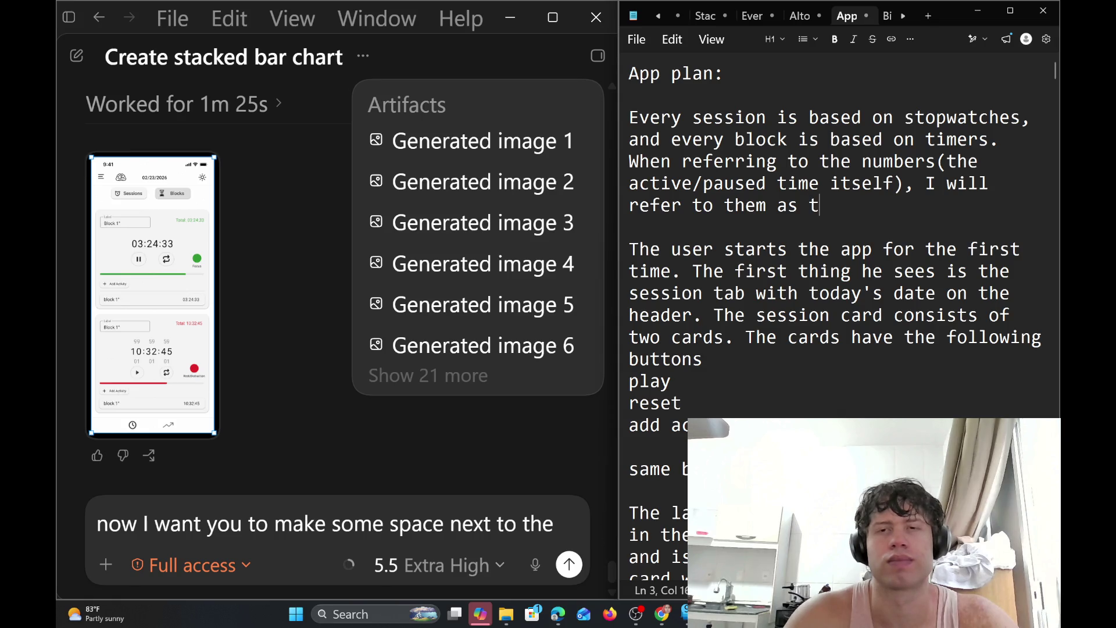
key("BackSpace")
type("stopwatc")
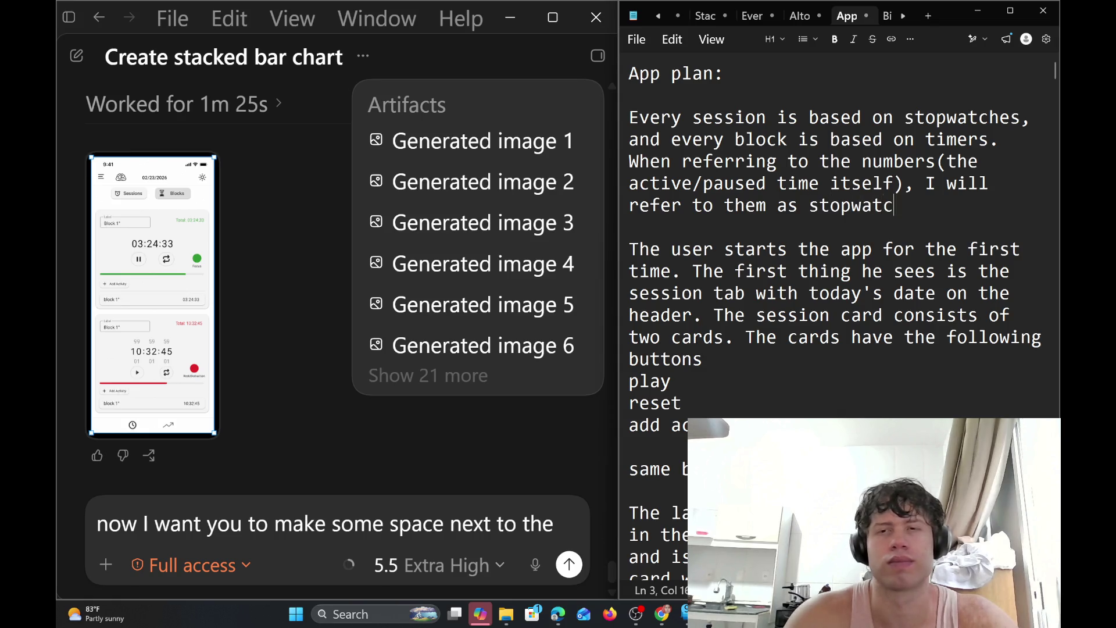
type("h(")
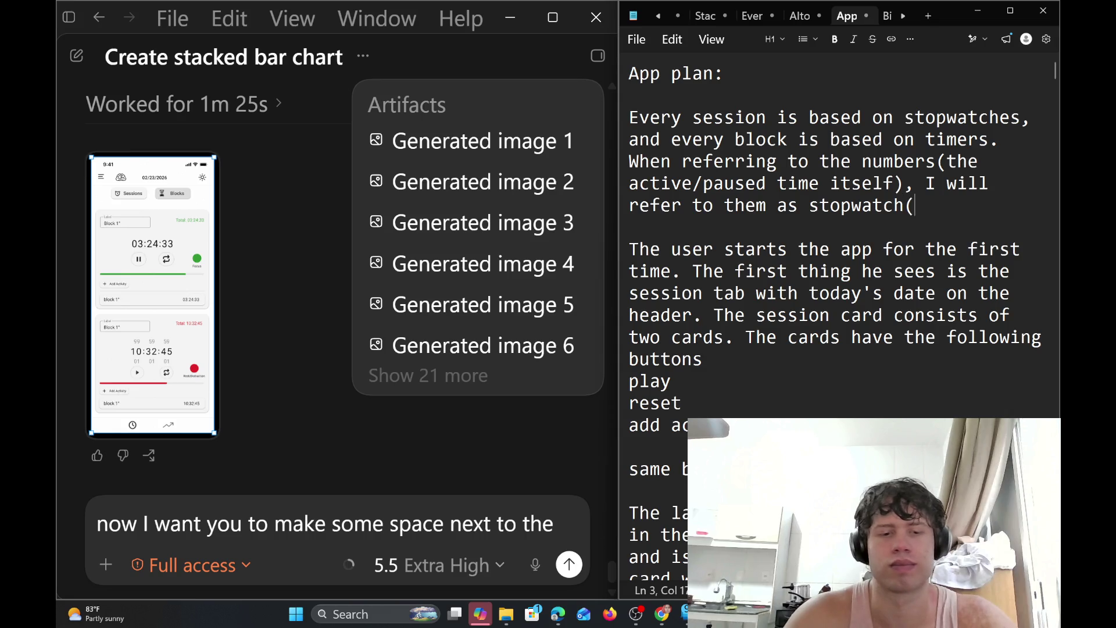
type("when ses")
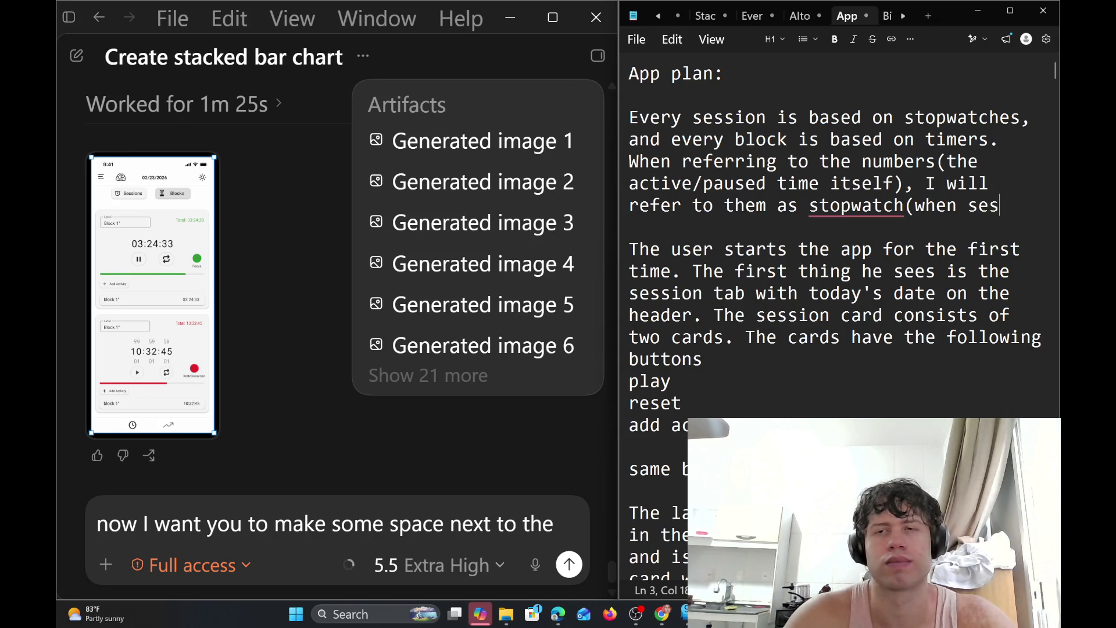
type("sions) ")
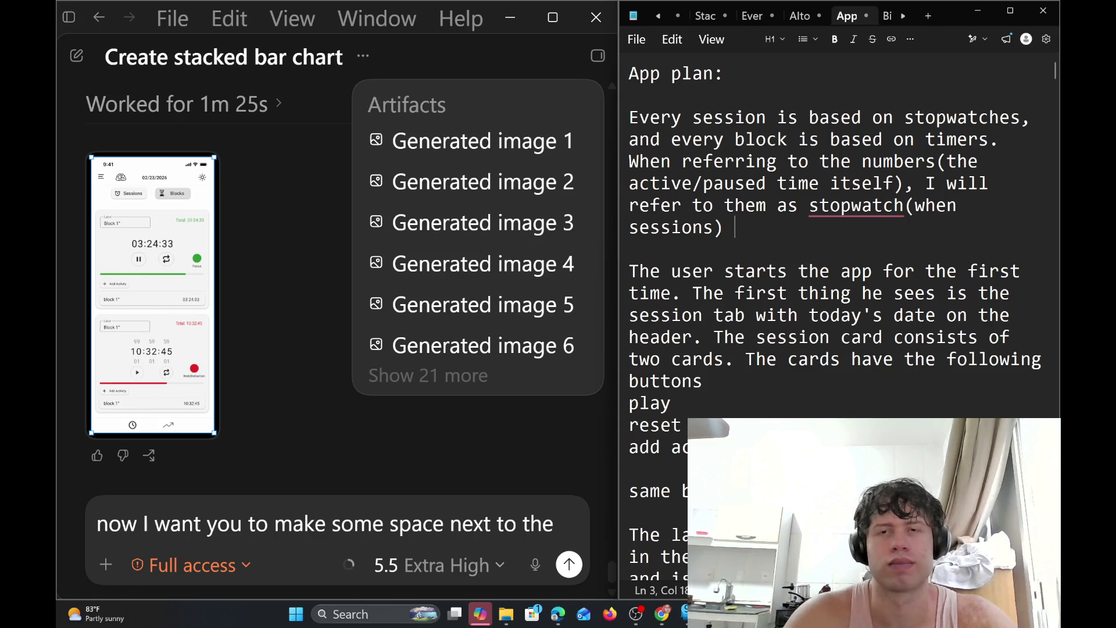
type("or ")
type("t")
type("iemr")
key("BackSpace")
key("BackSpace")
key("BackSpace")
type("me")
type("r")
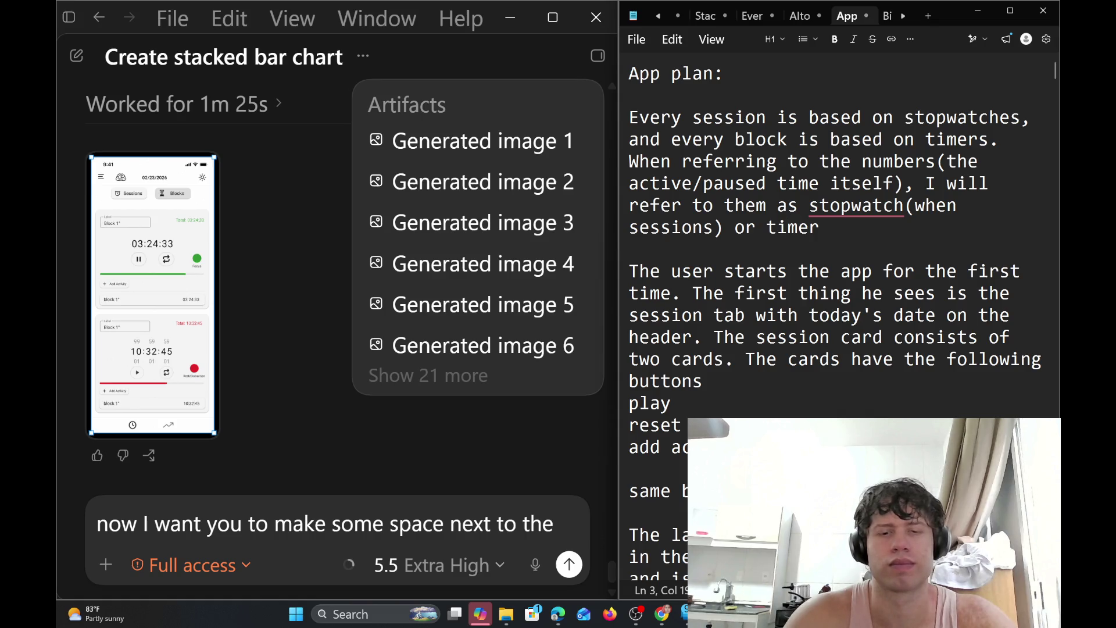
type("(when ")
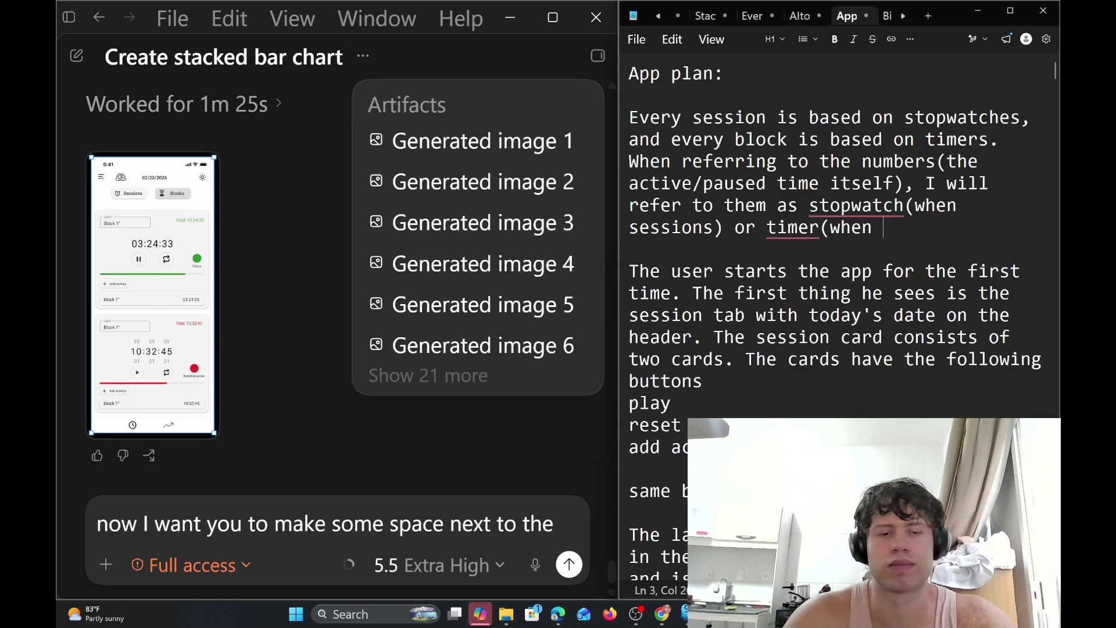
type("bloc")
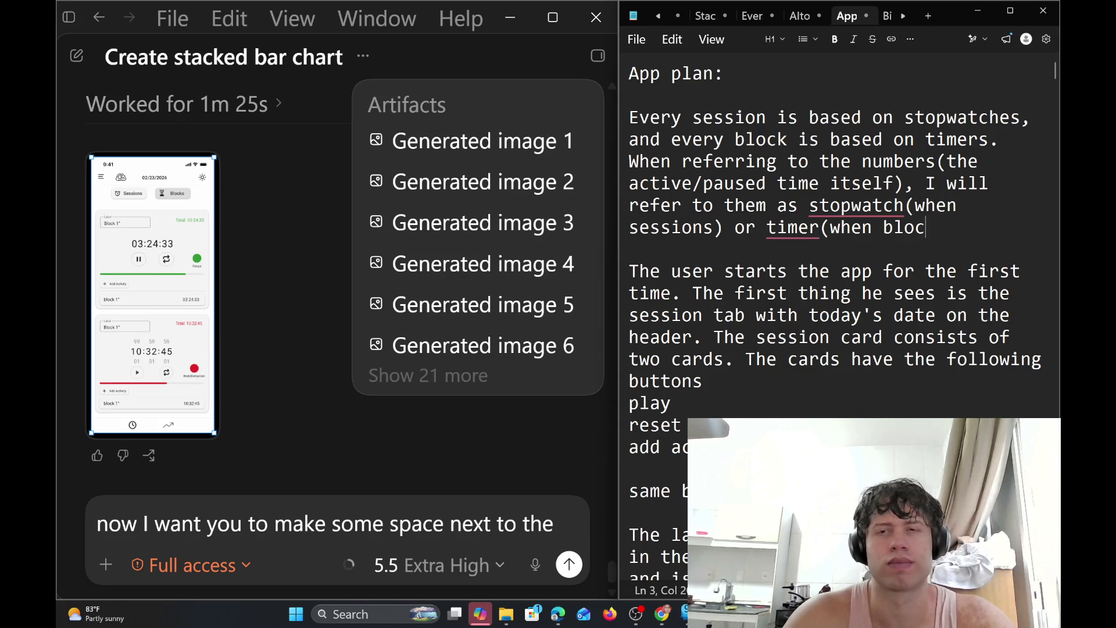
type("ks)")
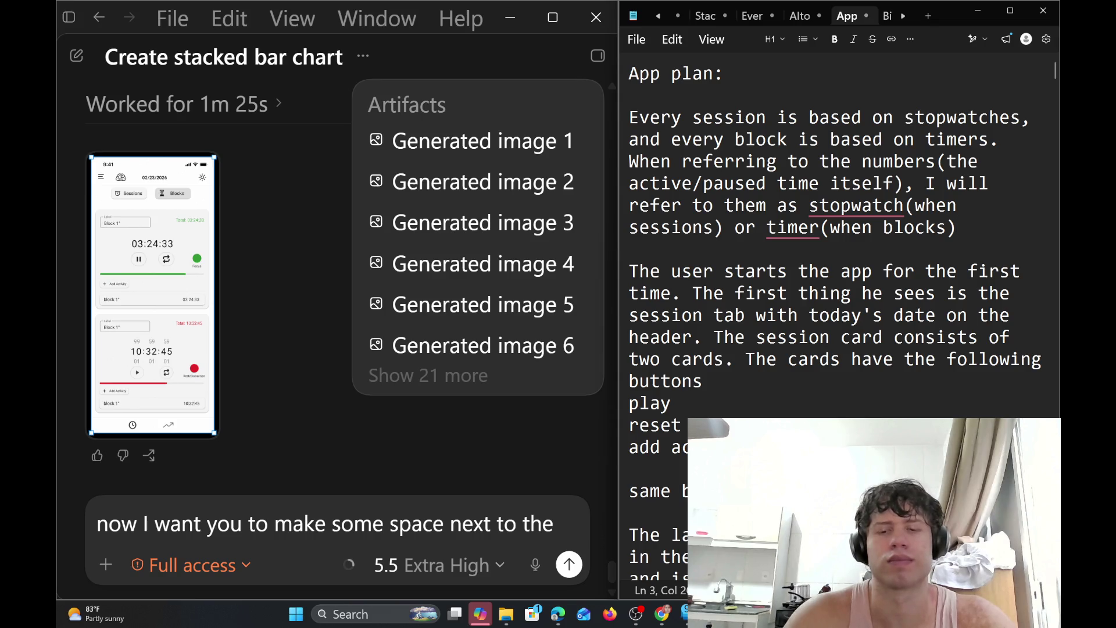
key("Left")
key("Left")
key("Left")
key("Left")
key("Left")
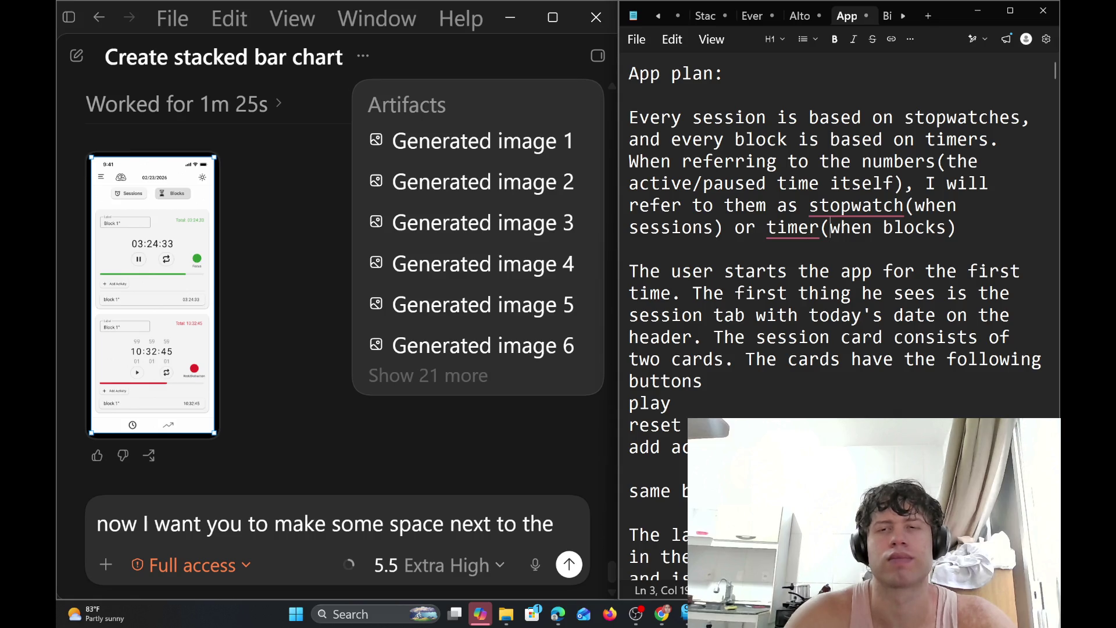
key("Right")
key("Right")
key("Right")
key("Right")
key("Right")
type(".")
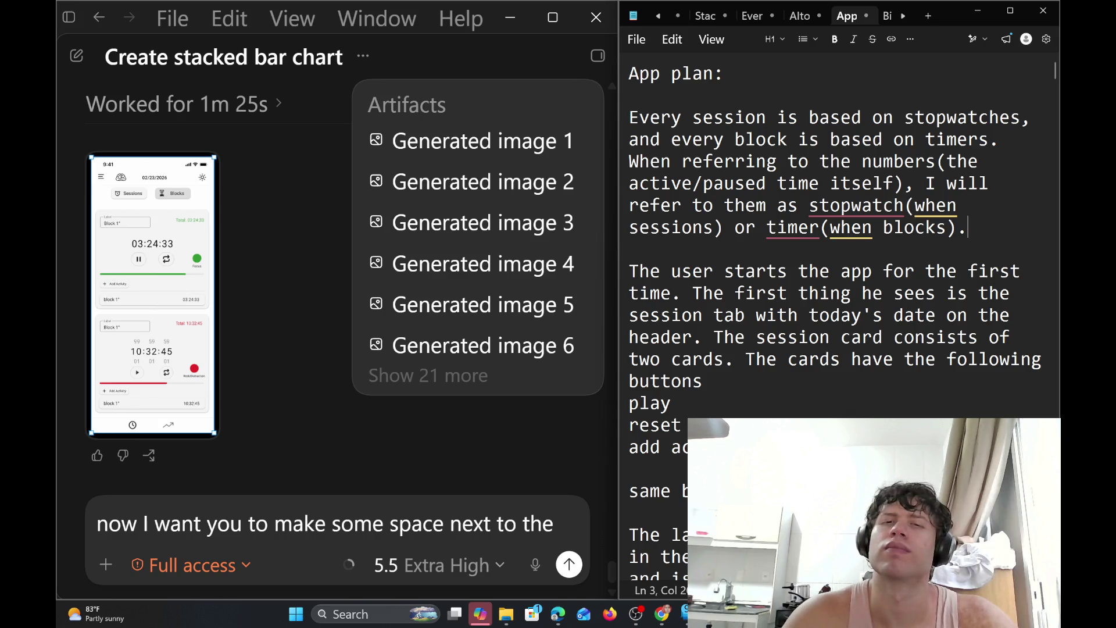
Check the word 'timer' for suggestions, then move to the blank line below the sentence
left_click(788, 226)
right_click(786, 231)
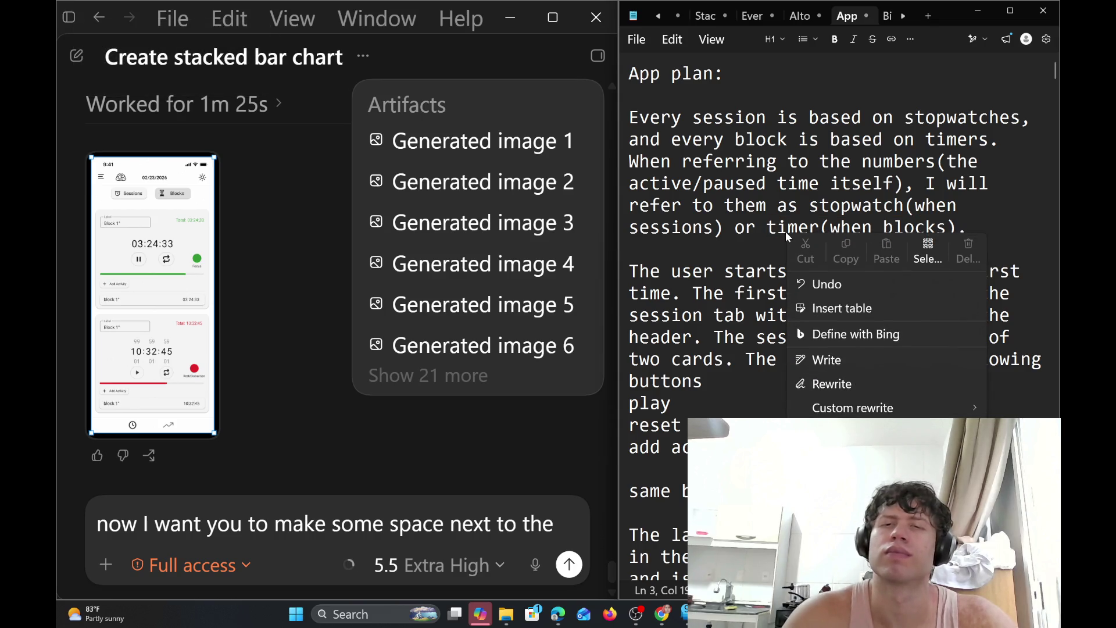
key("Escape")
key("Down")
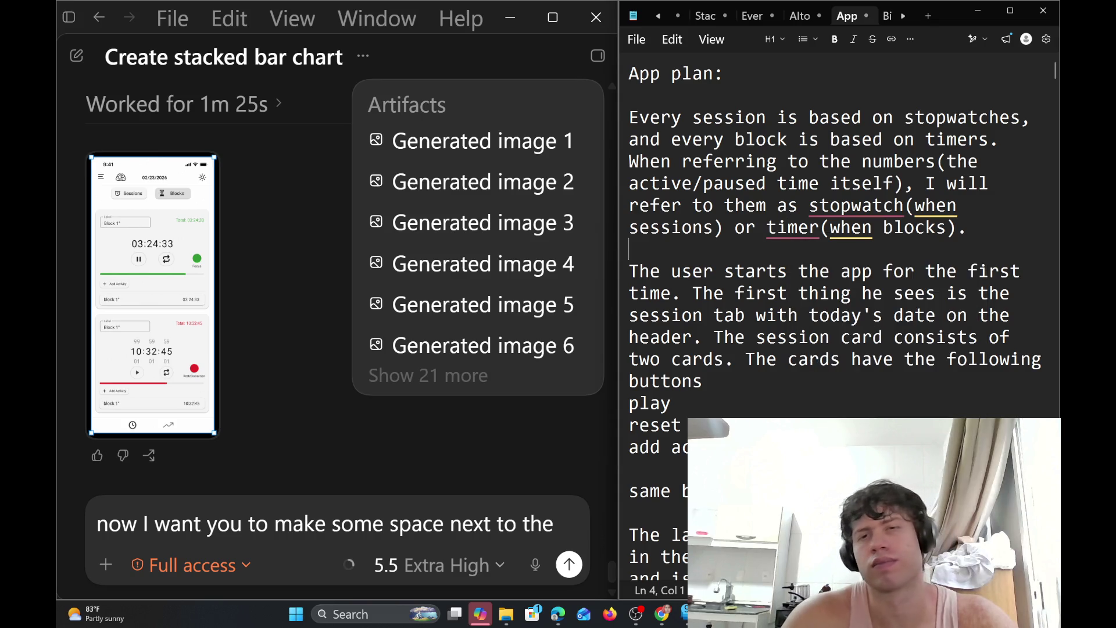
mouse_move(792, 227)
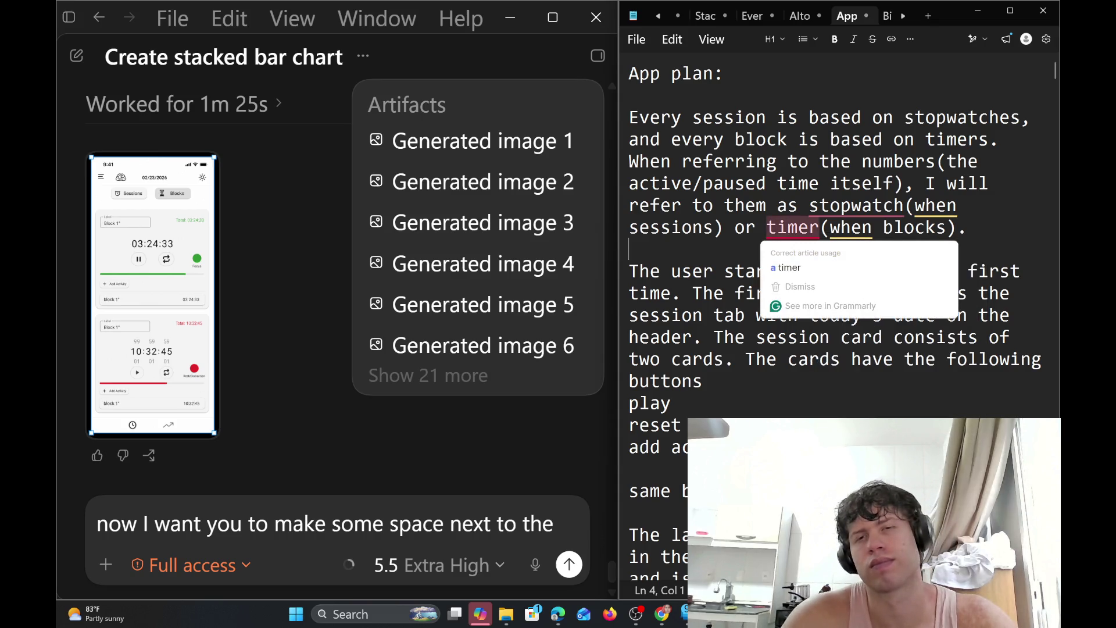
scroll(837, 291, "down", 1)
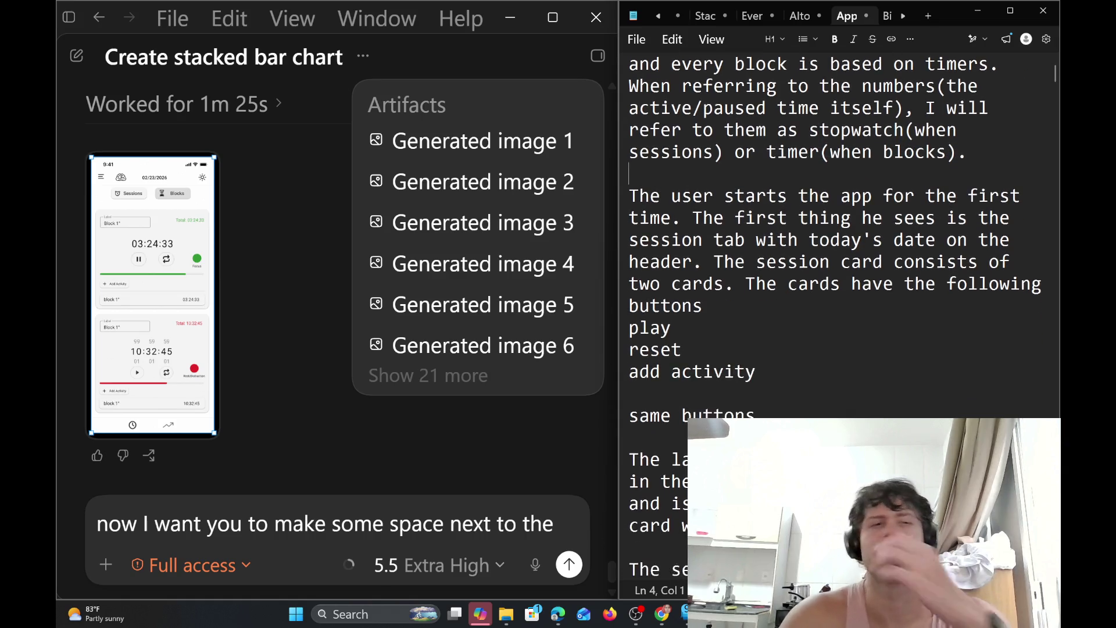
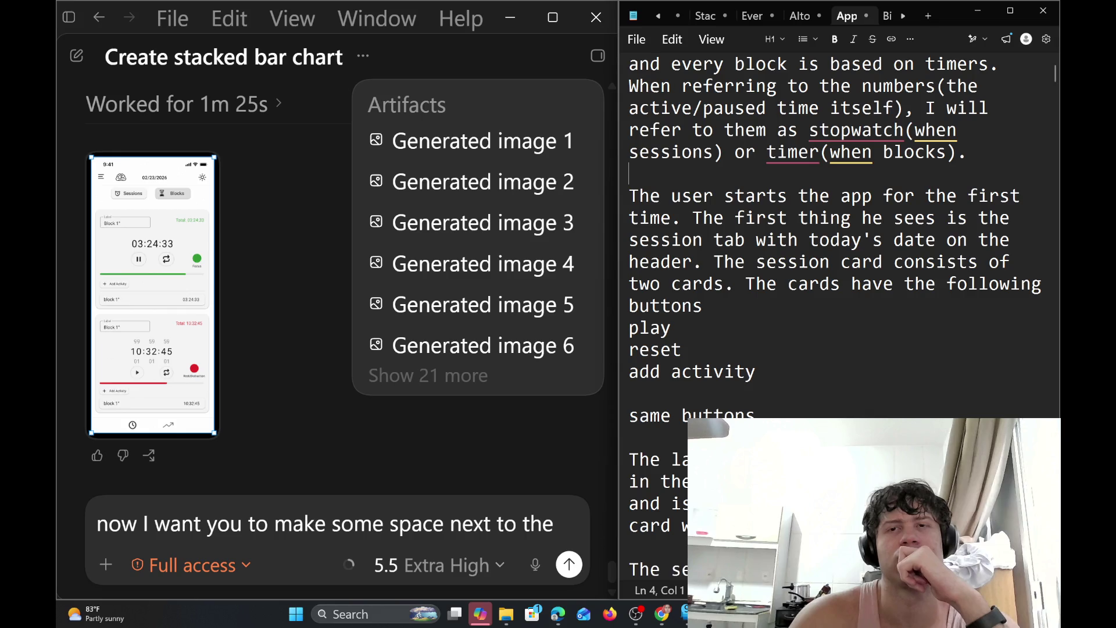
Start a new line below 'add activity' reading 'the main timer'
scroll(838, 290, "up", 1)
scroll(837, 291, "down", 4)
scroll(837, 291, "down", 1)
scroll(838, 290, "up", 4)
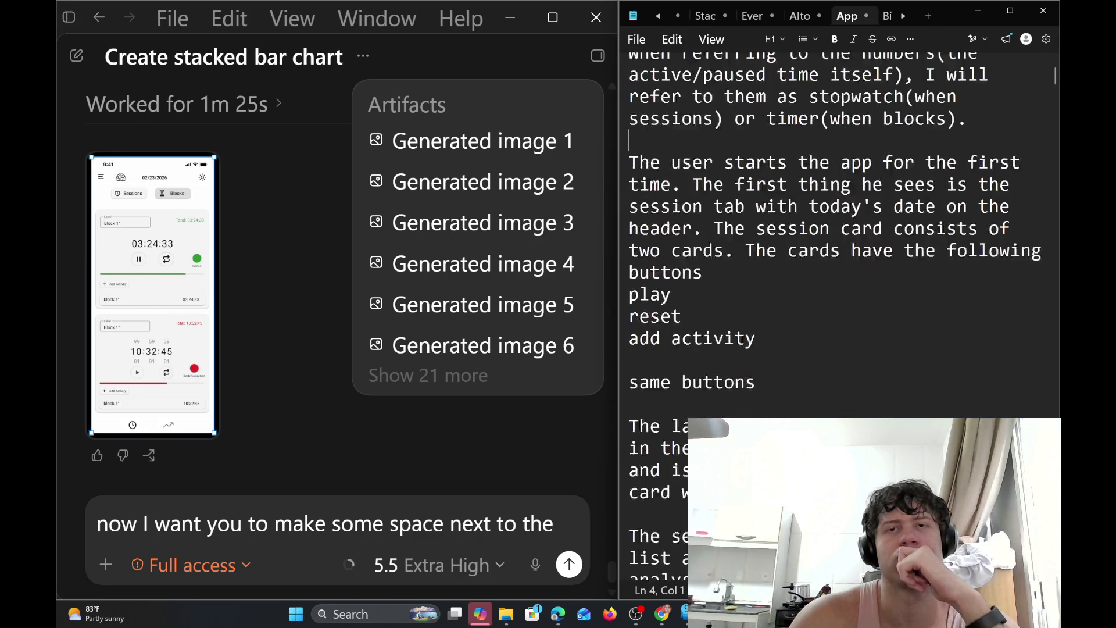
scroll(837, 290, "up", 1)
left_click(757, 366)
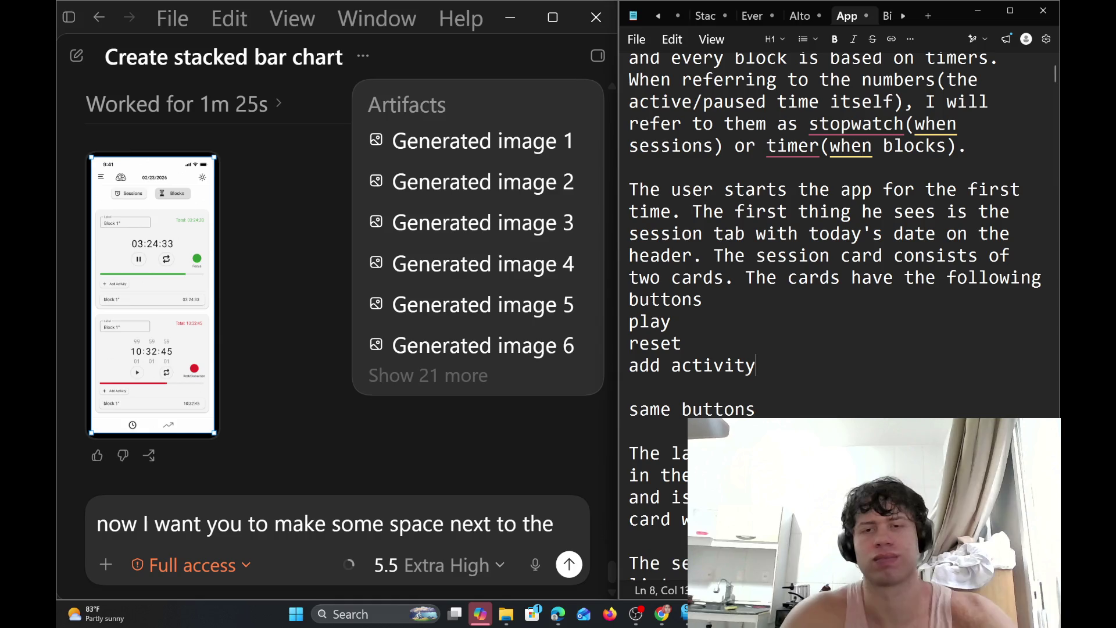
key("Return")
key("Return")
type("the m")
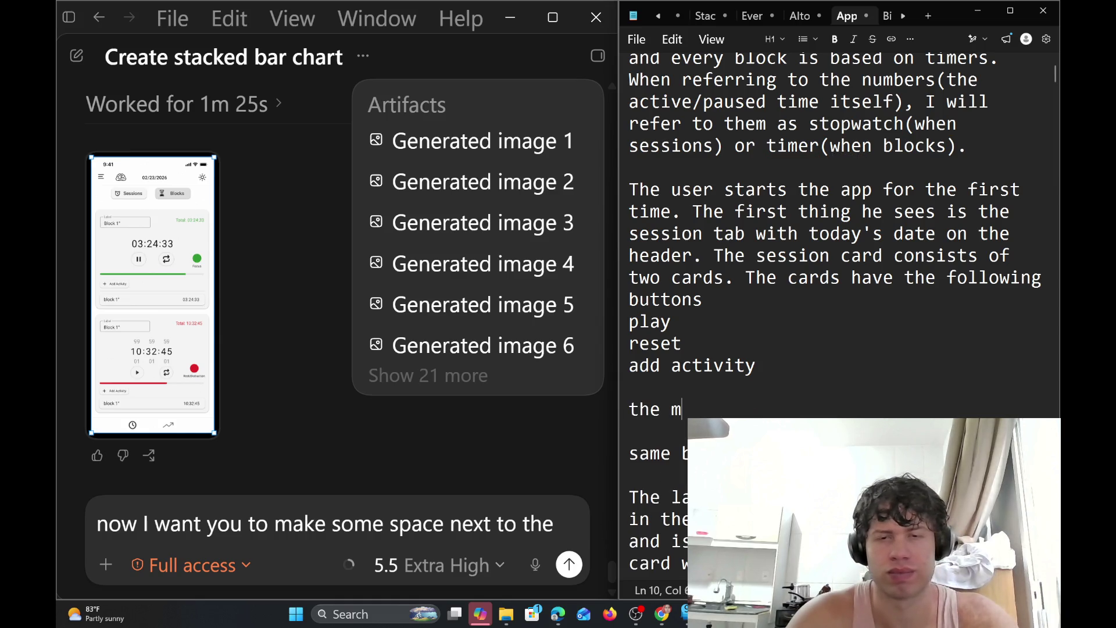
type("ain timer")
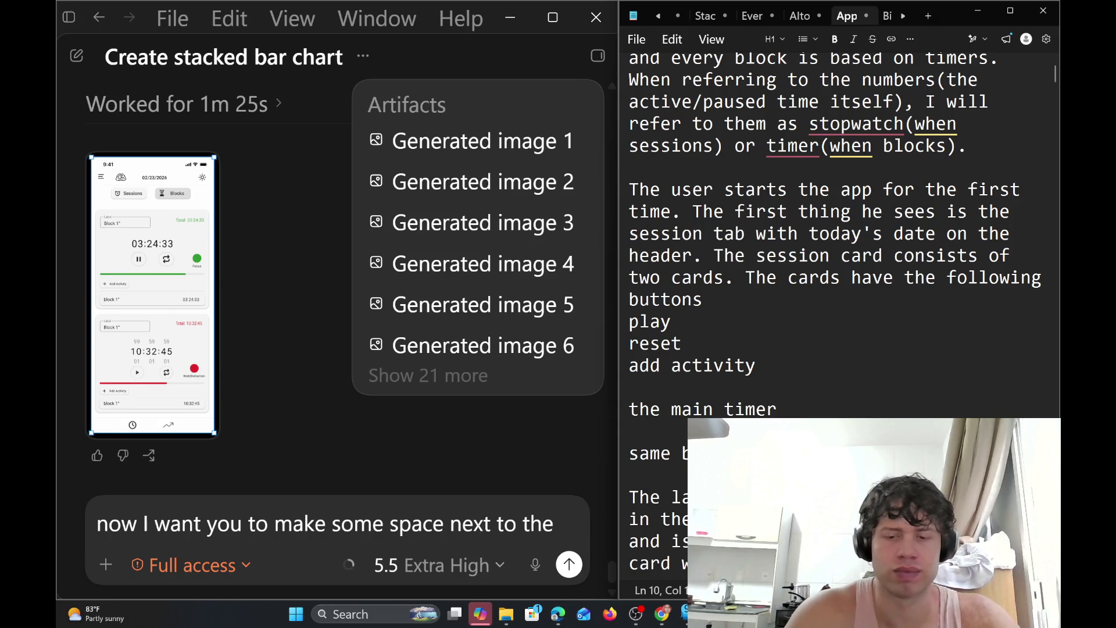
Revise it to 'the main stopwatch/timer is the bigger number', then begin 'middle' and 'paused' text
key("Left")
type("stop")
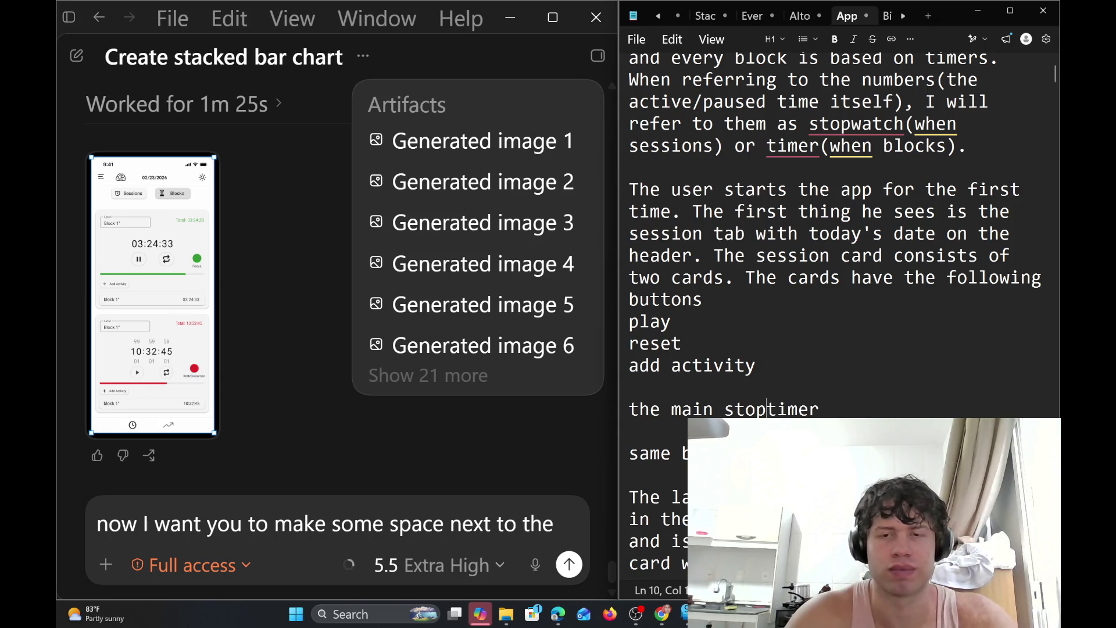
type("watch")
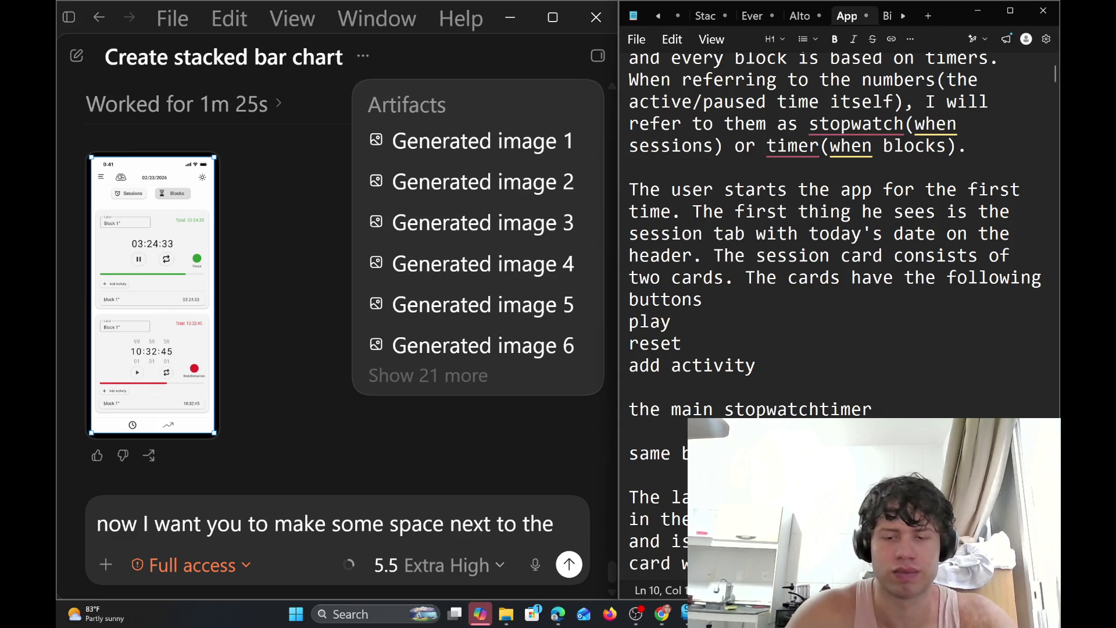
type("/timer")
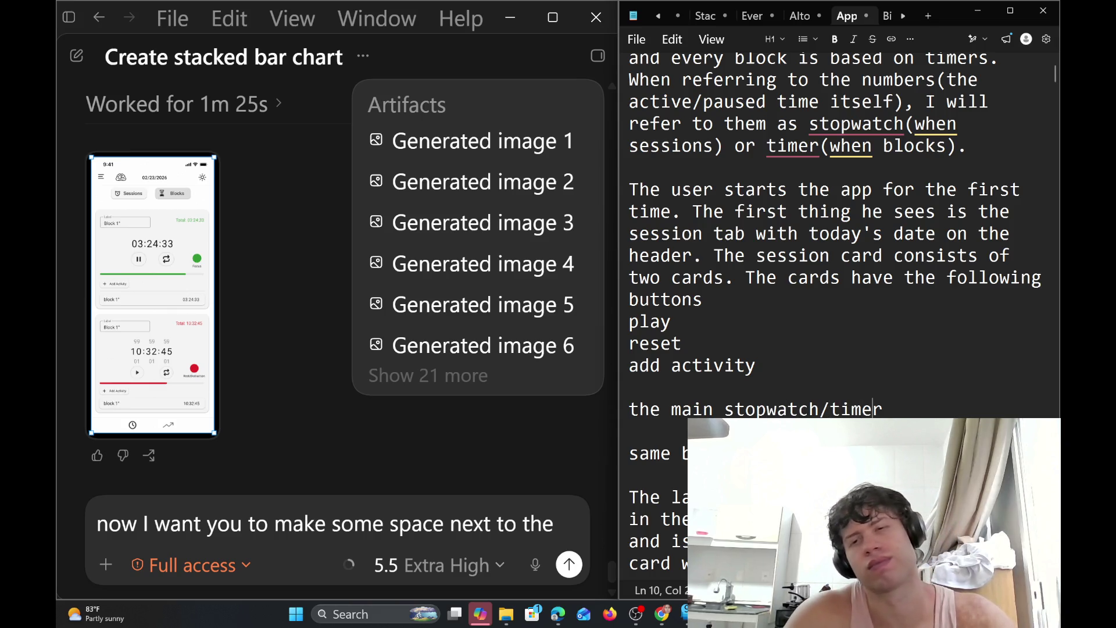
type(" is the ")
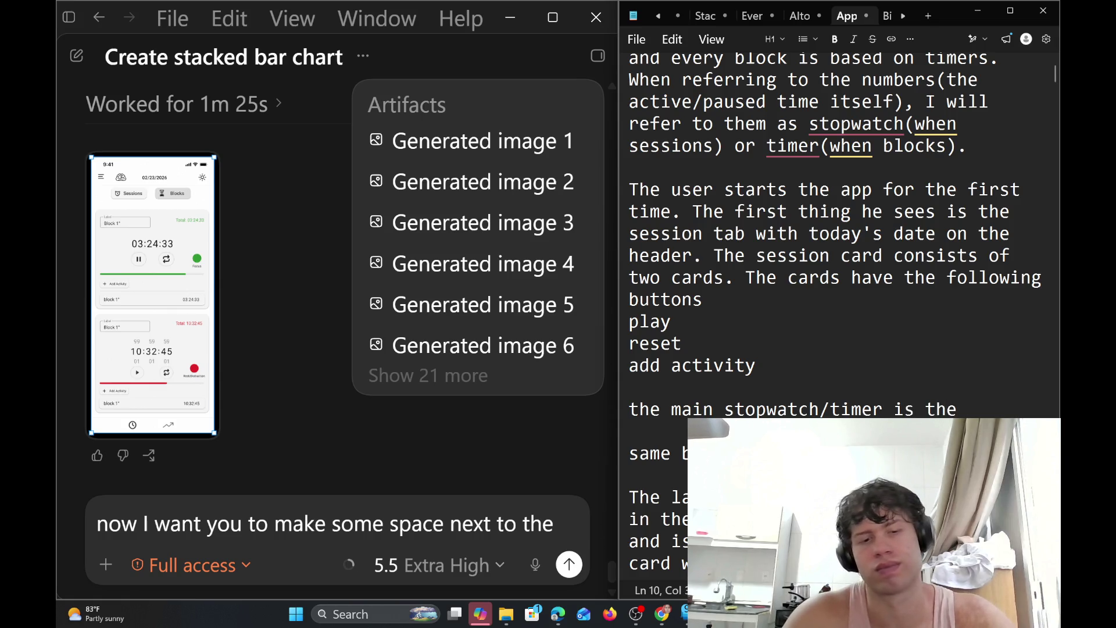
type("bi")
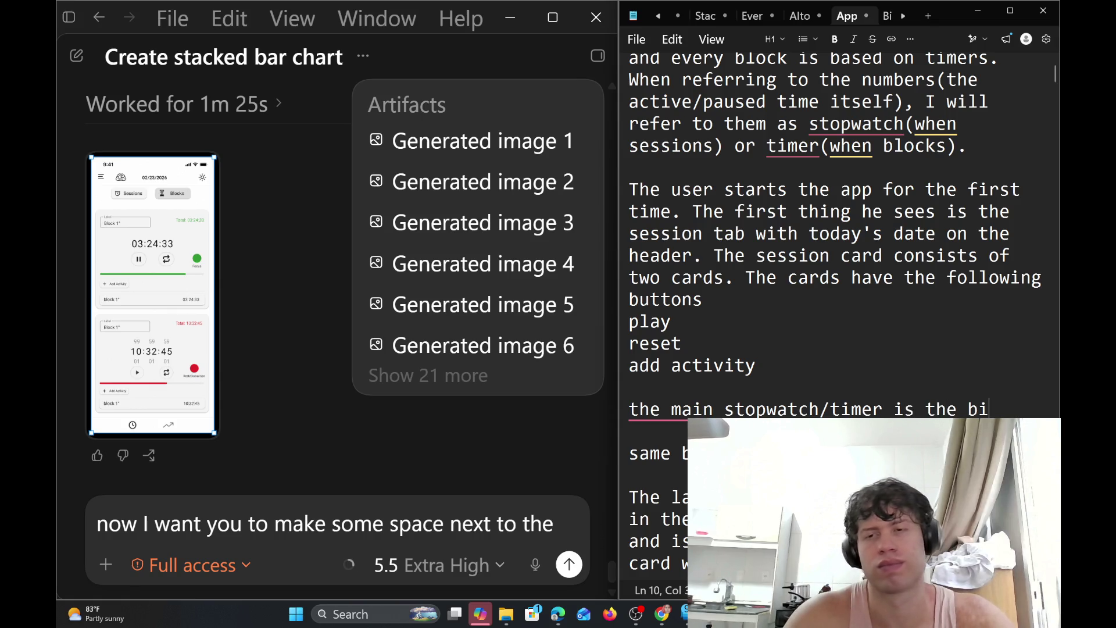
key("BackSpace")
key("BackSpace")
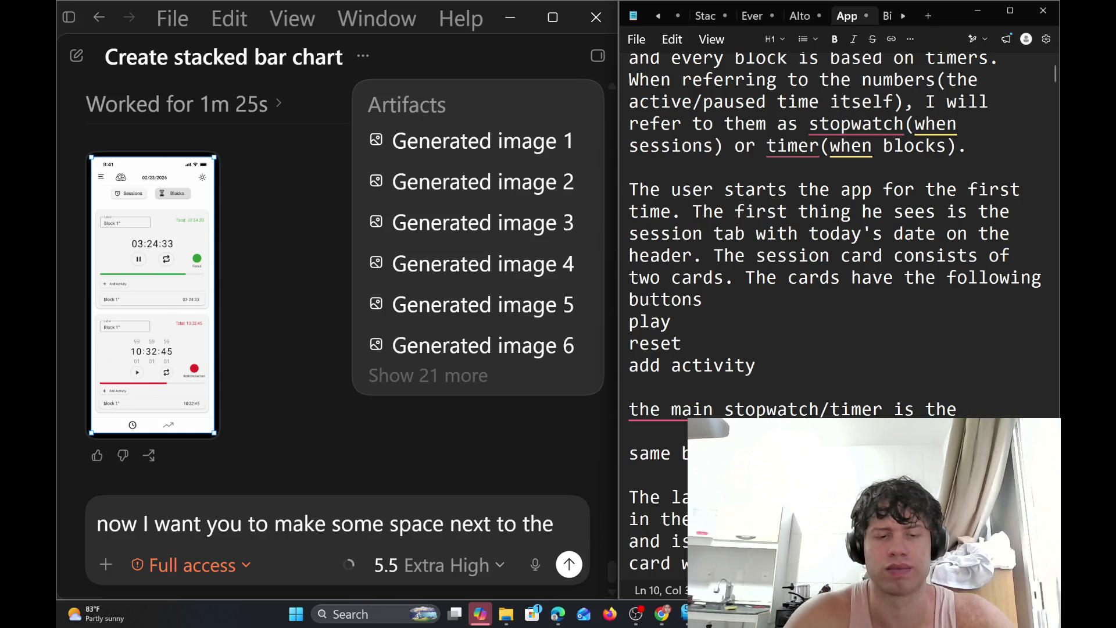
type(" bigger num")
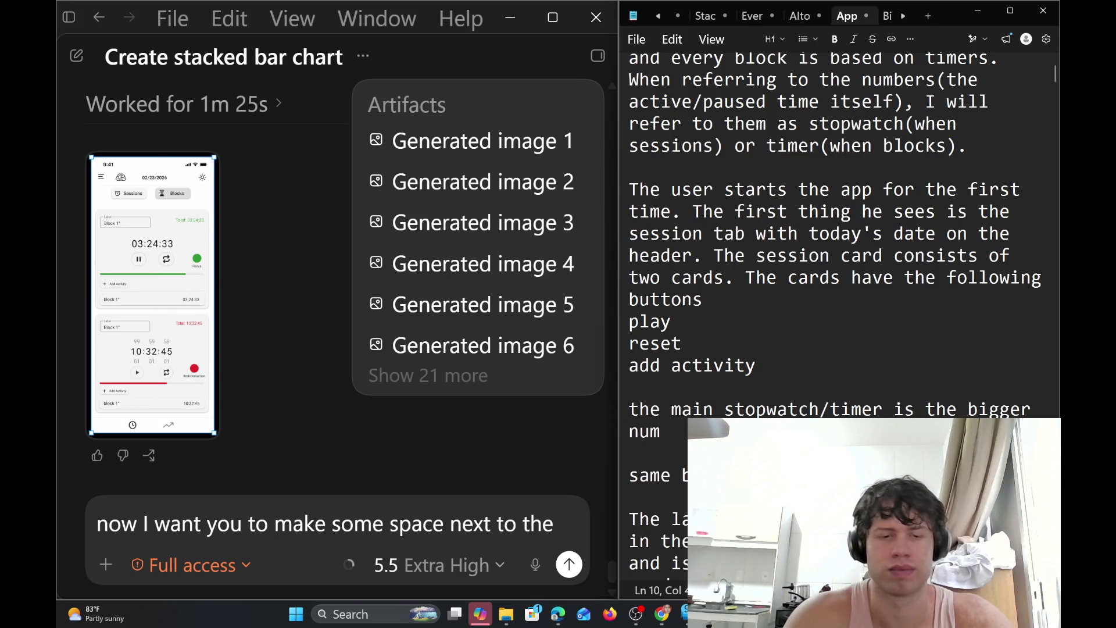
type("ber")
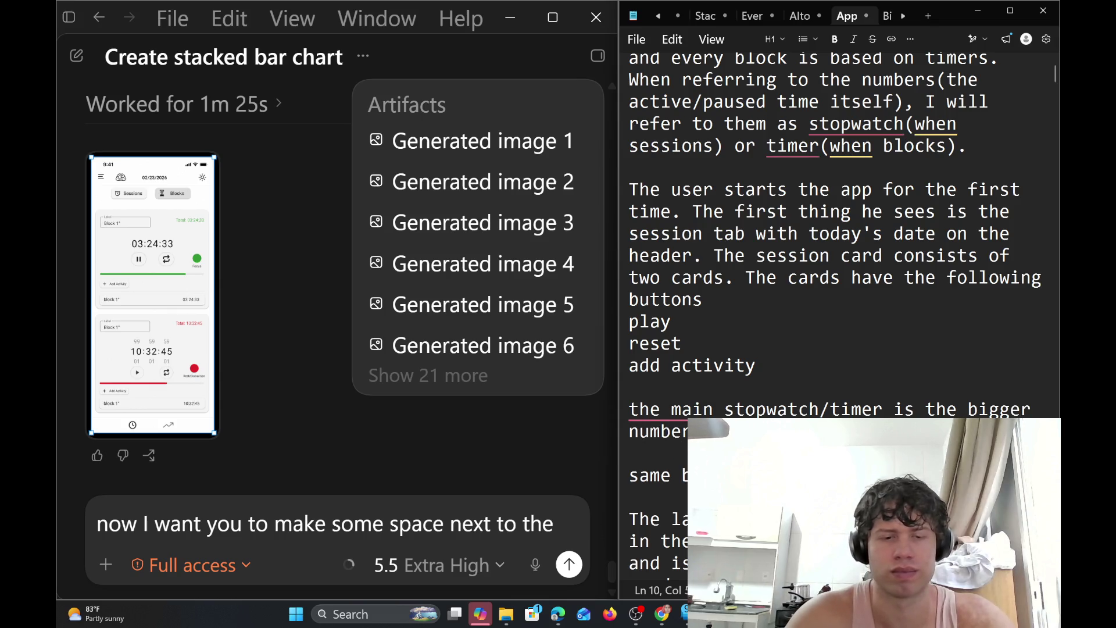
type("middle")
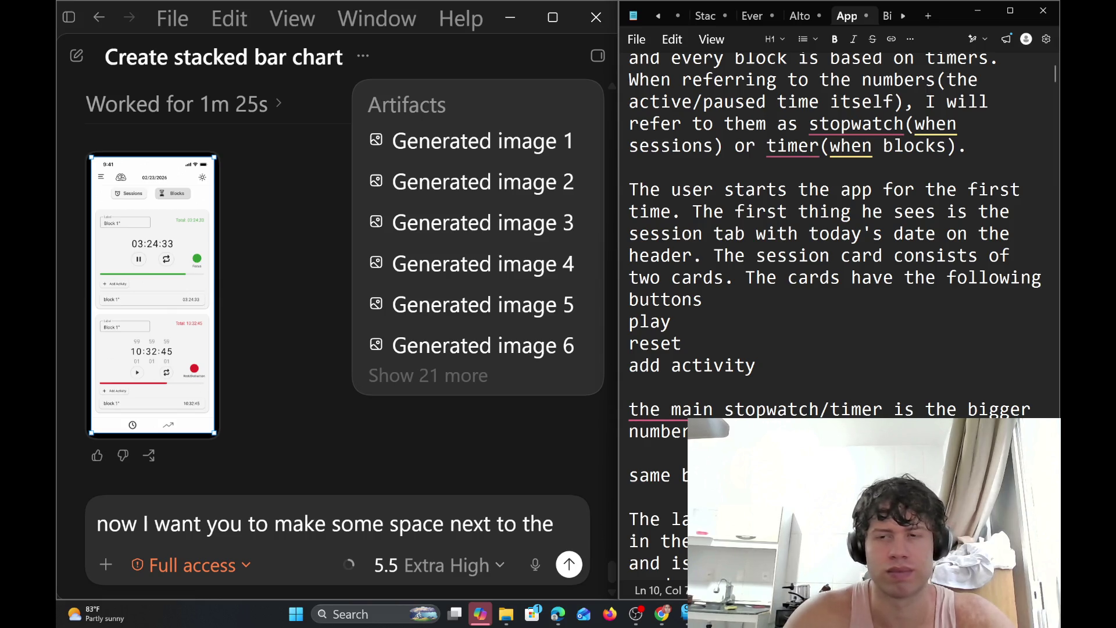
type("p")
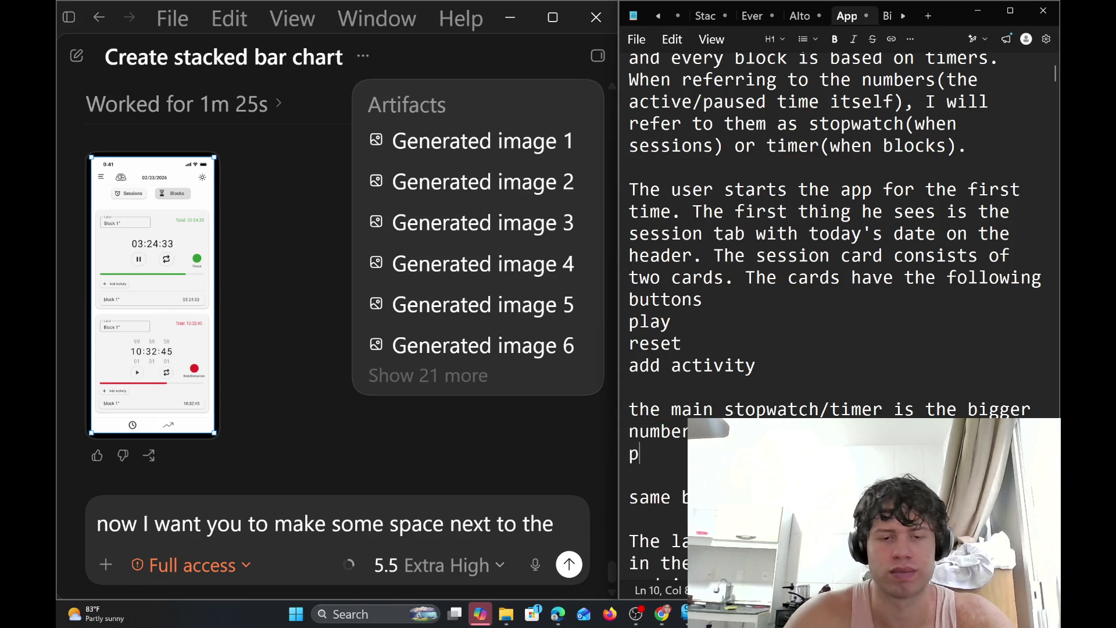
type("aused")
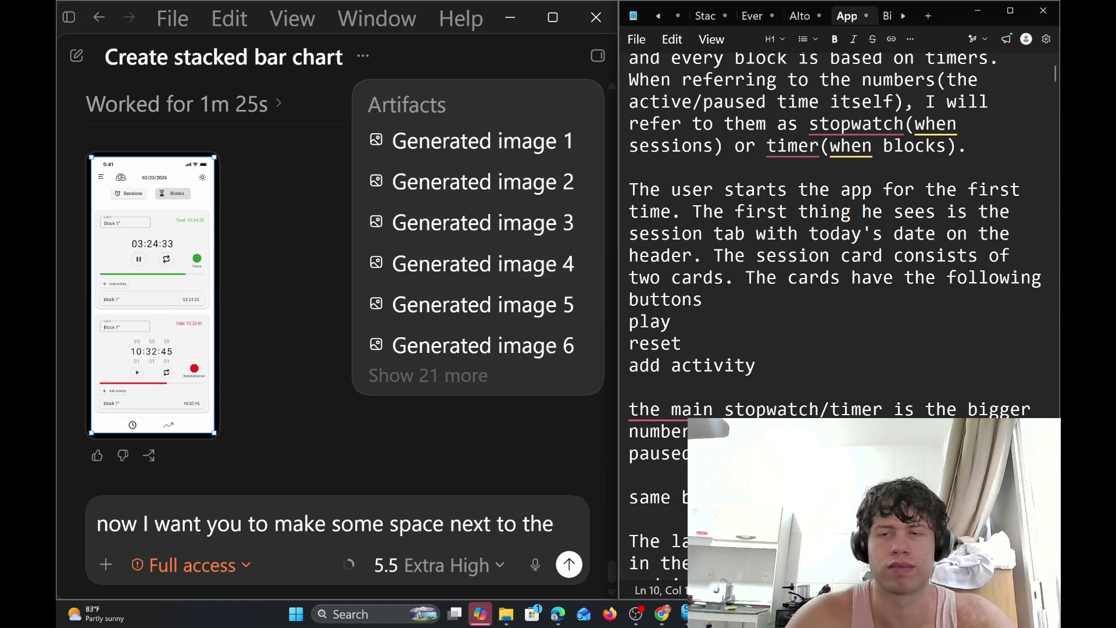
Add a 'label' line below 'paused' and capitalise the note's first word to 'The'
key("Return")
type("label")
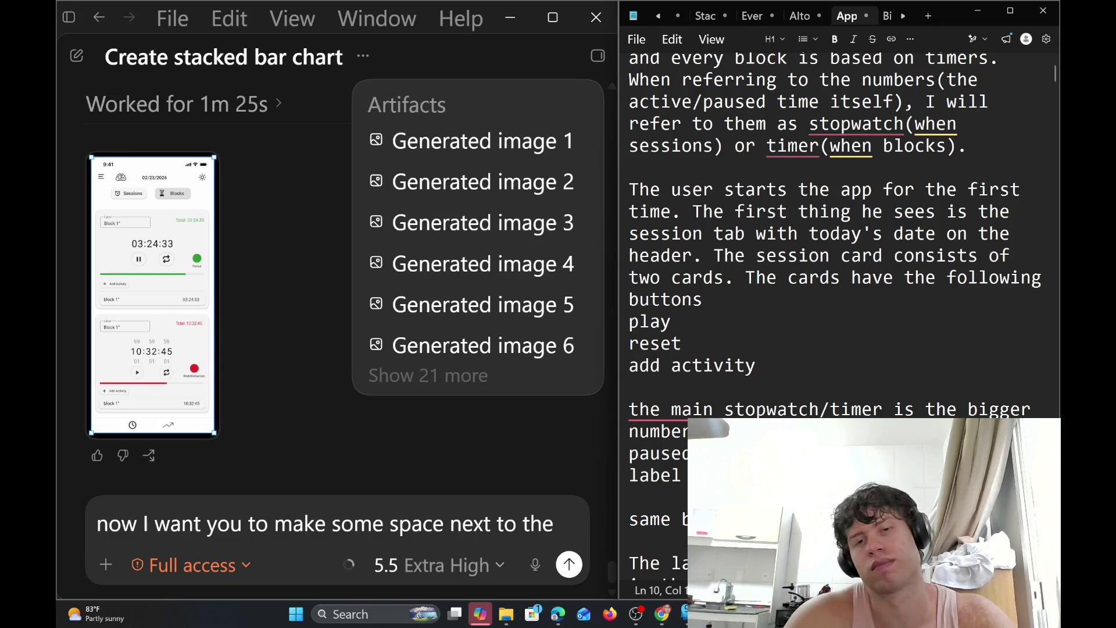
double_click(645, 409)
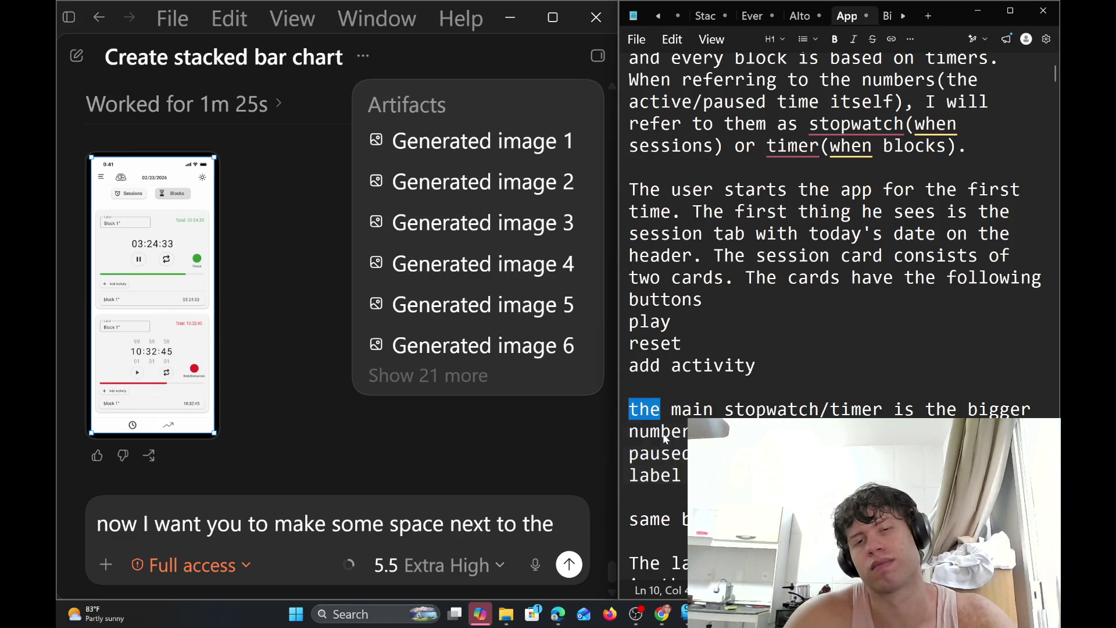
type("The")
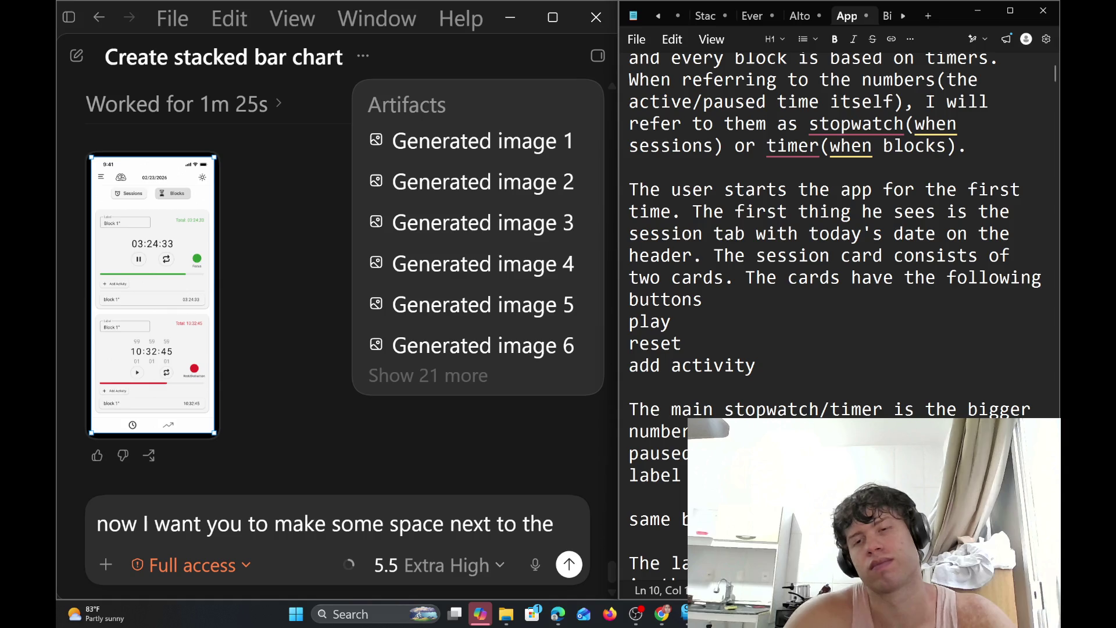